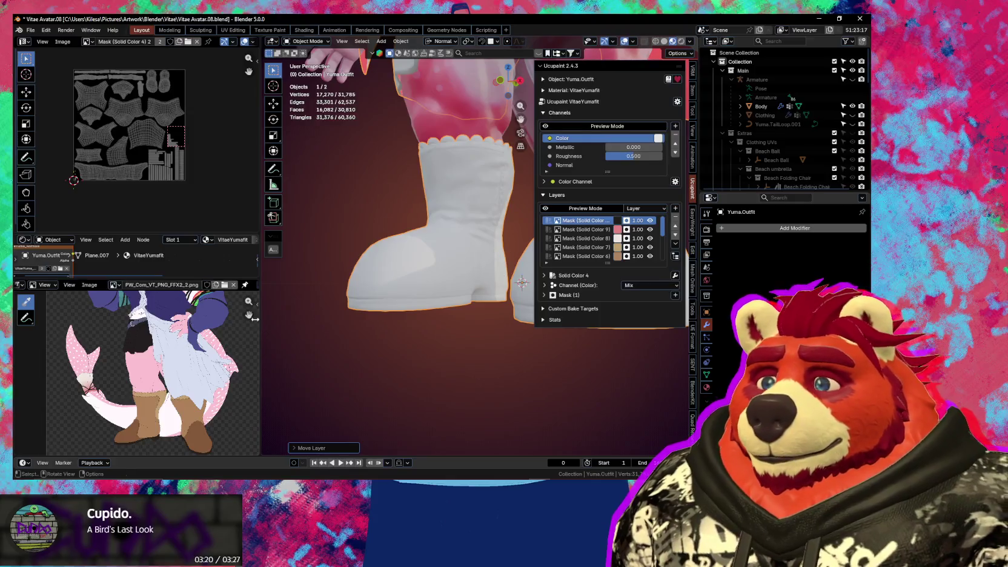
Scroll and pan the reference image to study the belt close-up
scroll(161, 440, up, 1)
scroll(162, 441, up, 2)
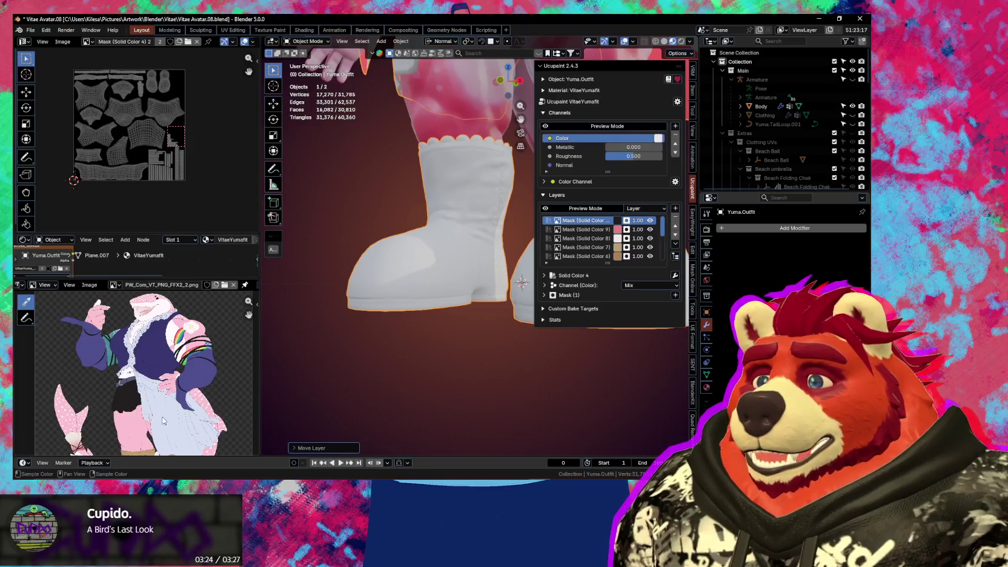
scroll(163, 421, up, 3)
scroll(152, 376, up, 3)
scroll(140, 327, up, 3)
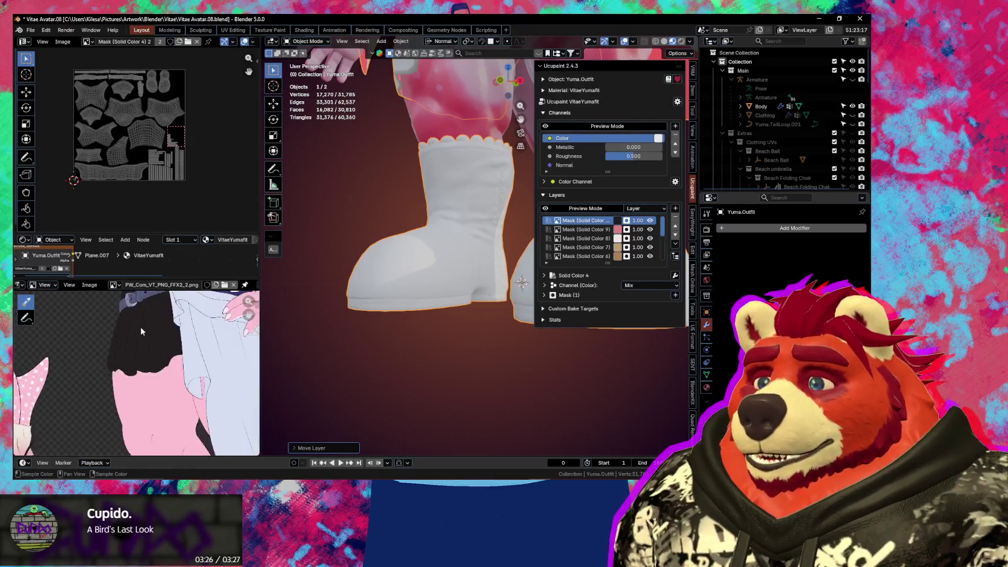
middle_drag(140, 328, 132, 310)
scroll(129, 334, down, 2)
scroll(124, 358, down, 2)
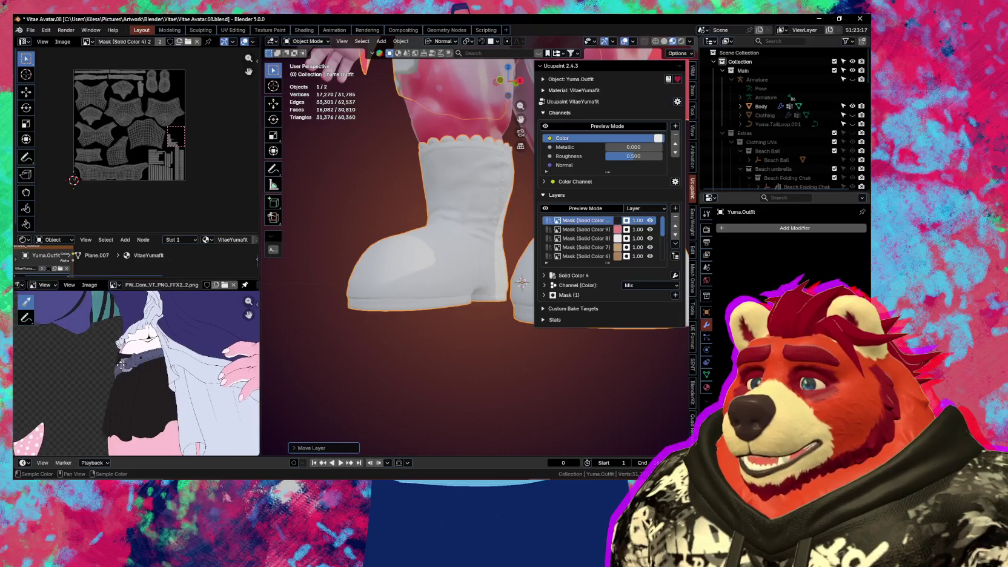
scroll(121, 378, down, 2)
scroll(118, 390, up, 3)
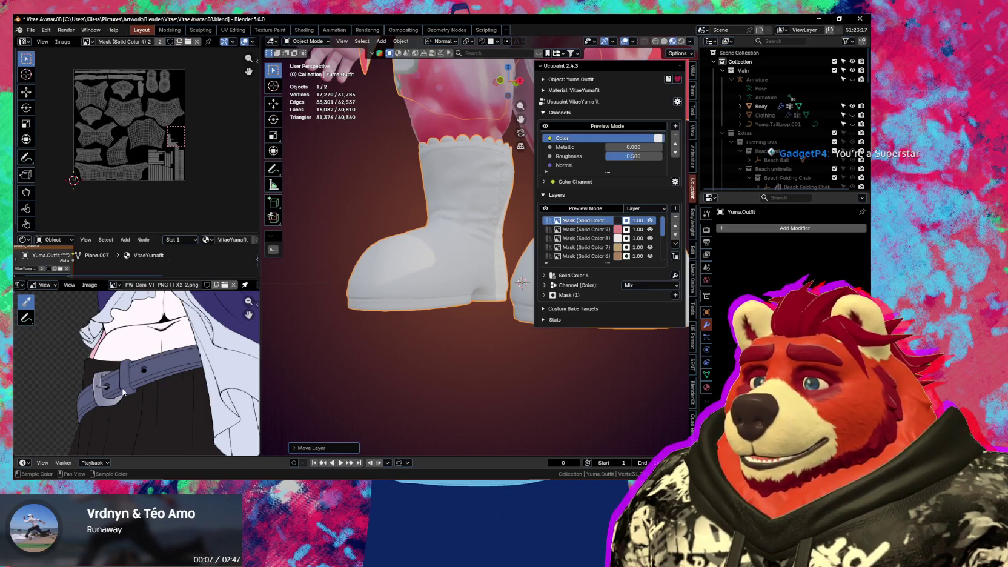
scroll(589, 243, down, 2)
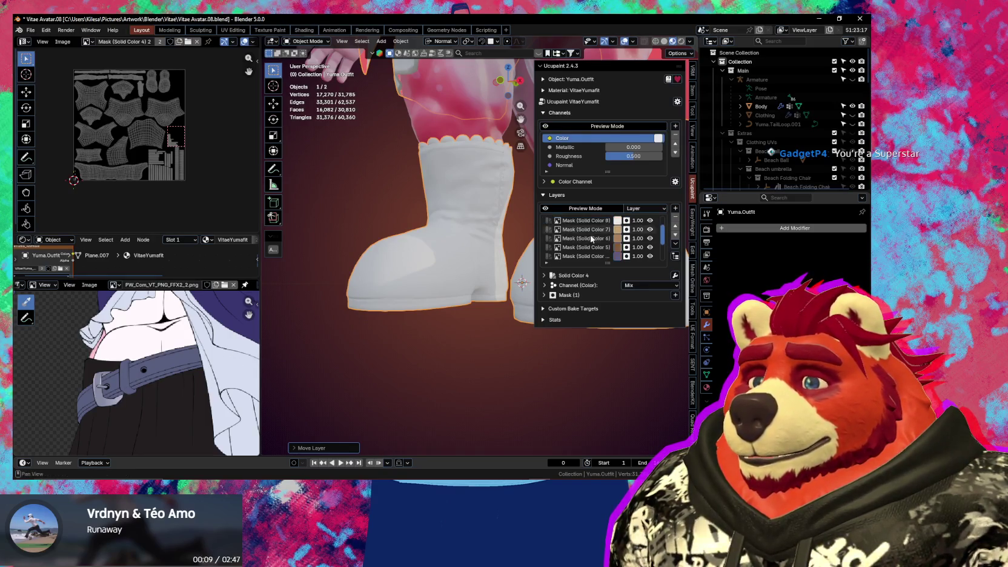
scroll(589, 250, down, 2)
scroll(589, 250, up, 3)
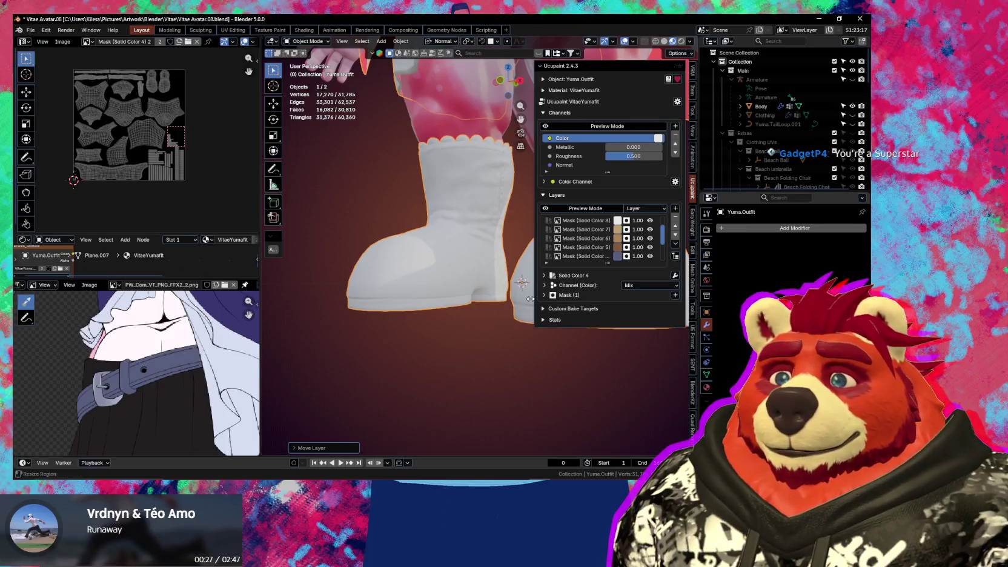
scroll(608, 244, up, 2)
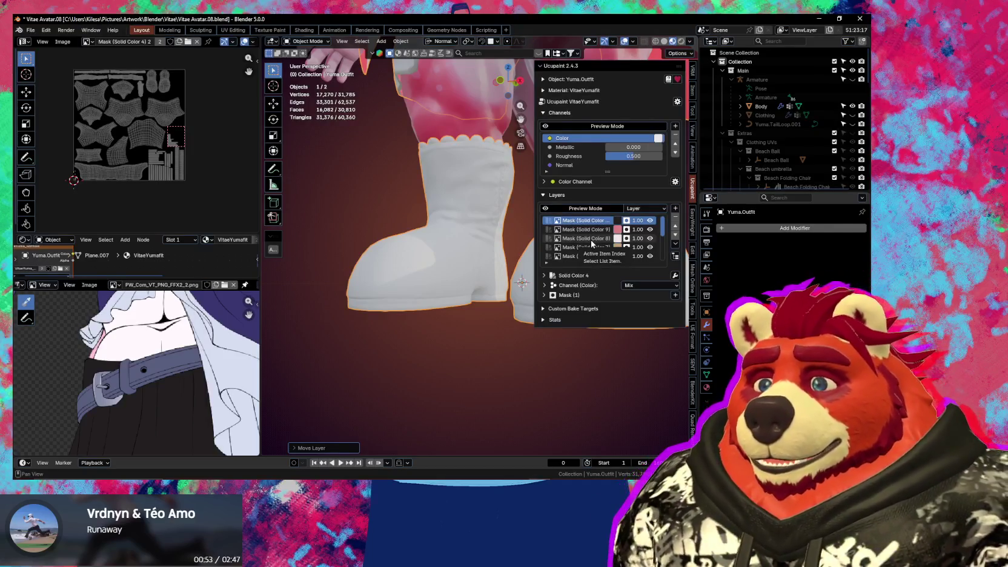
scroll(593, 244, down, 3)
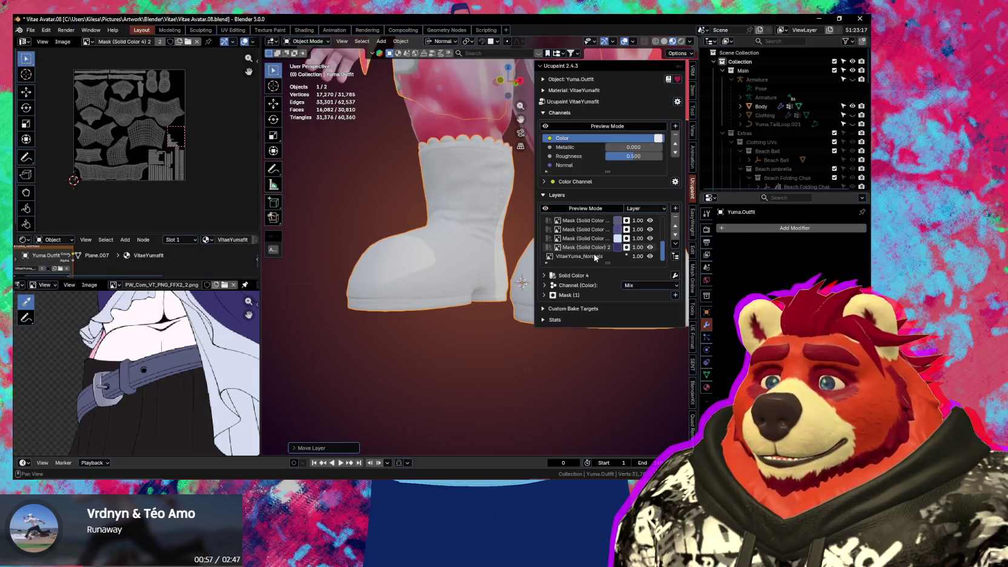
scroll(595, 254, up, 2)
Add a masked Solid Color 10 layer above Solid Color 3, sampling a pale grey-lavender
click(582, 238)
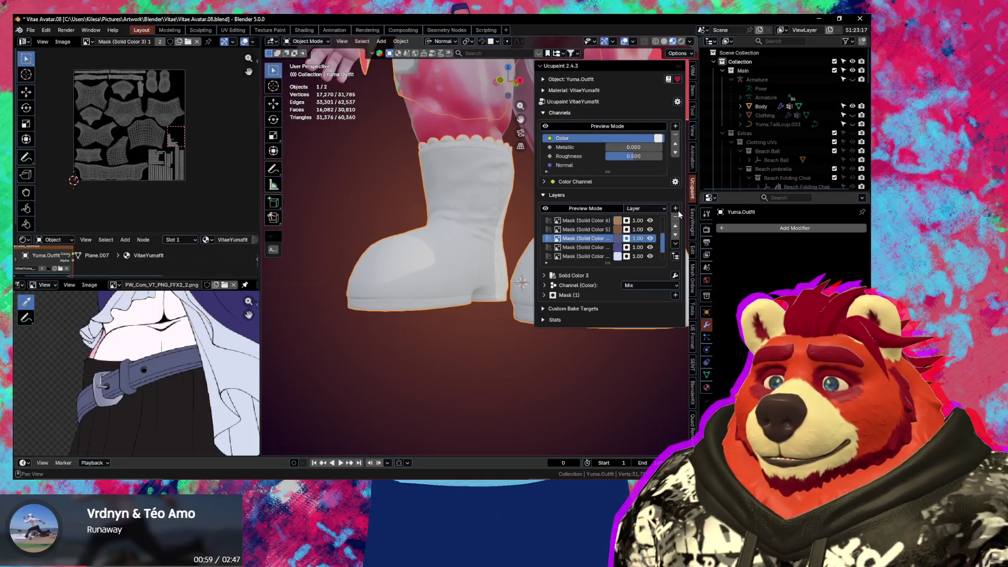
click(677, 211)
click(513, 321)
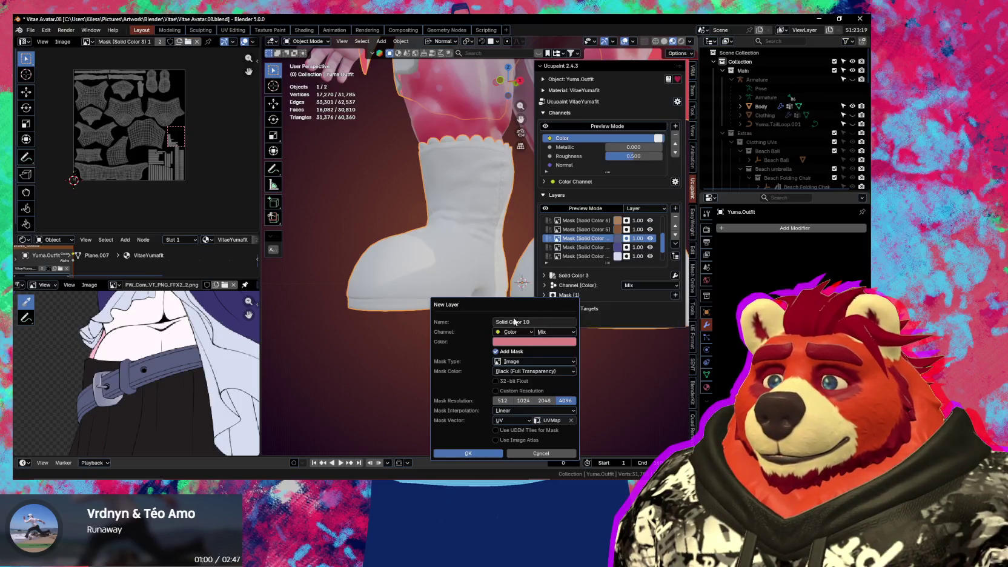
click(536, 343)
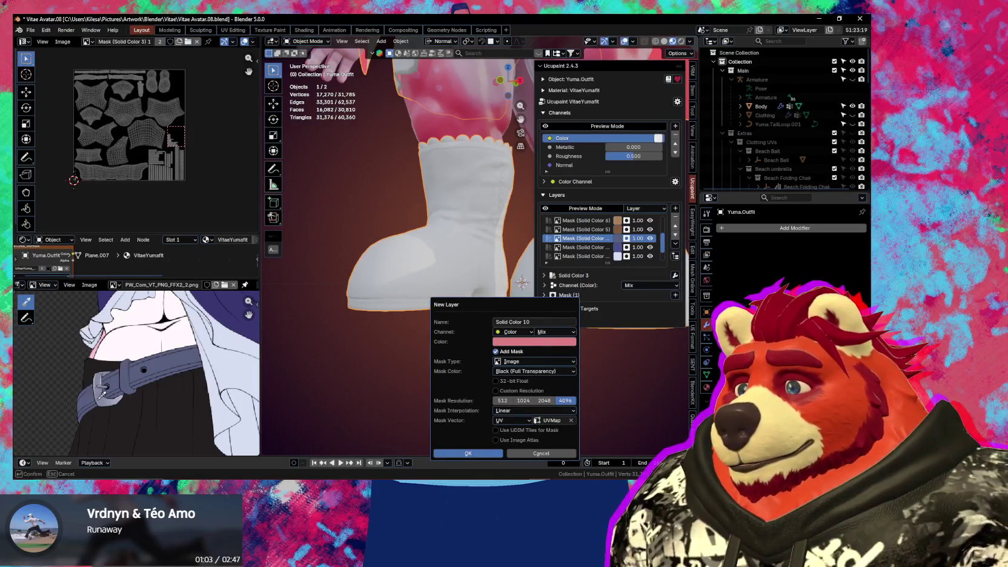
click(102, 395)
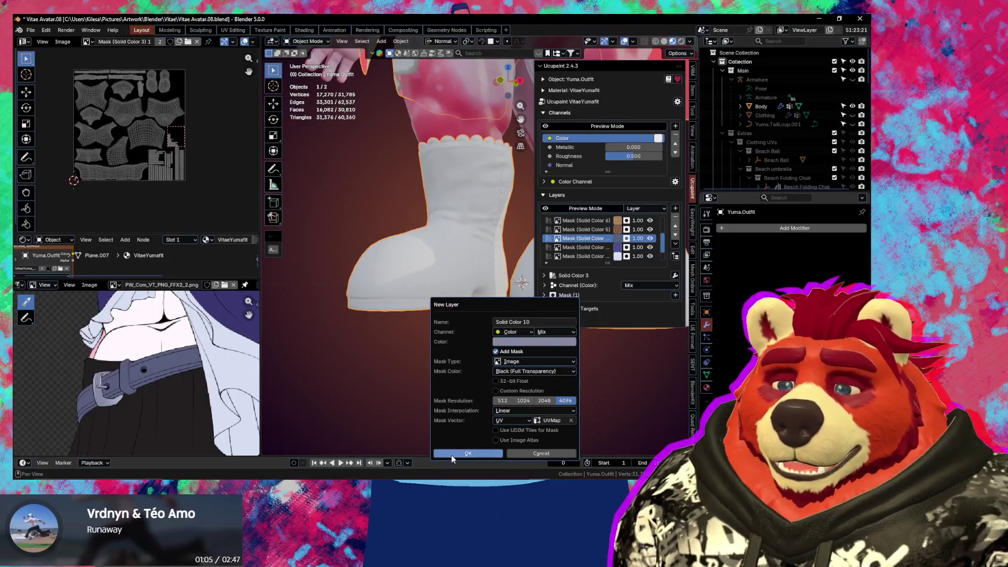
click(452, 454)
Compare the whole outfit with the reference vest, then enter Edit Mode on the outfit
scroll(428, 293, down, 4)
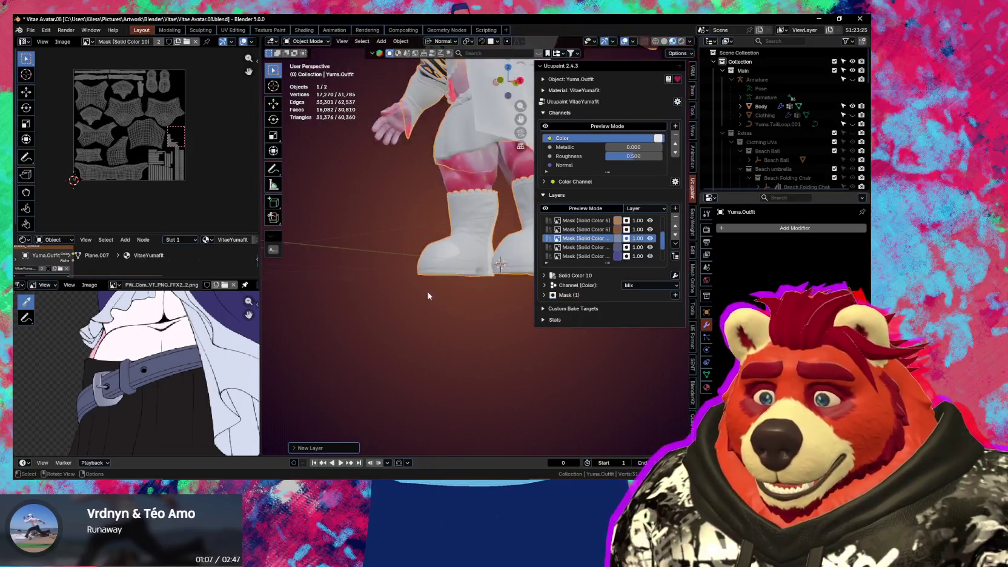
middle_drag(428, 293, 467, 350)
scroll(583, 247, down, 2)
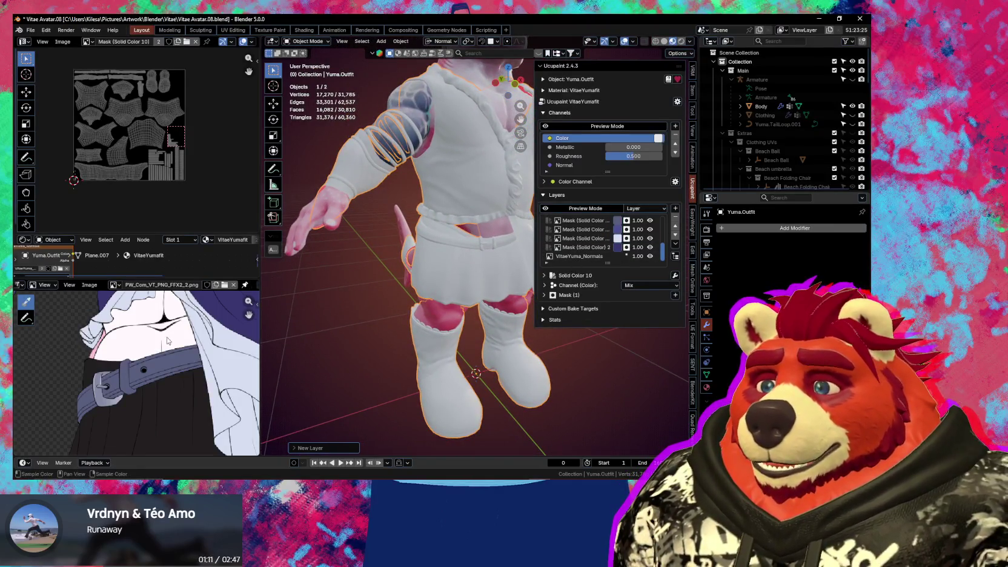
scroll(168, 341, down, 2)
middle_drag(168, 341, 175, 410)
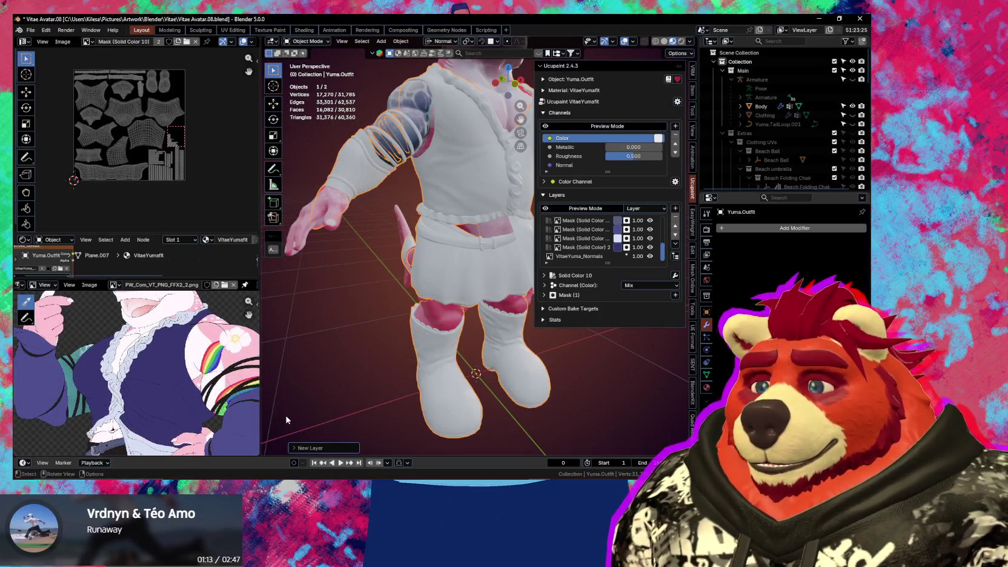
scroll(215, 398, down, 1)
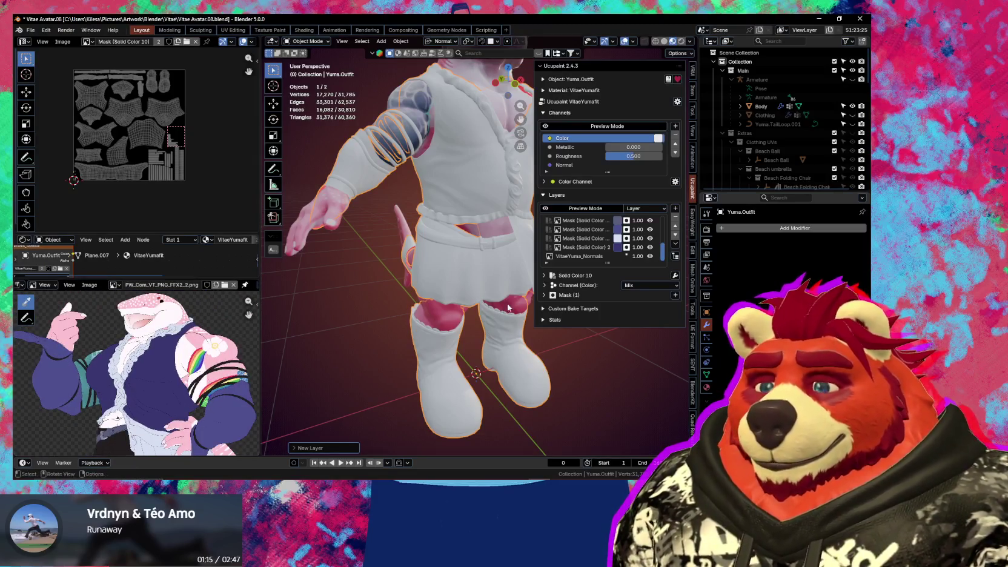
middle_drag(465, 258, 440, 286)
scroll(437, 285, up, 3)
key(Tab)
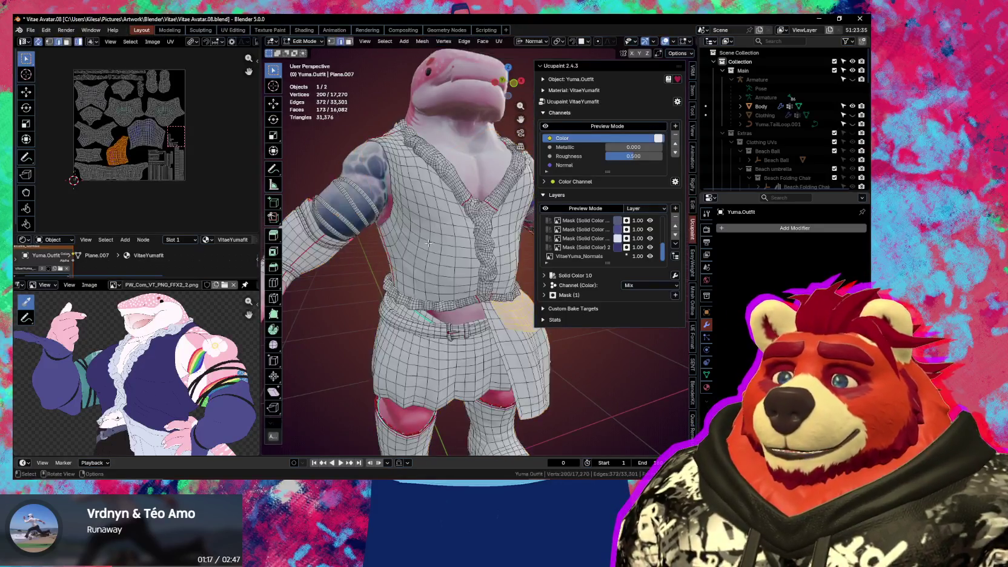
Select the linked vest faces and switch to Texture Paint with the Fill tool
key(l)
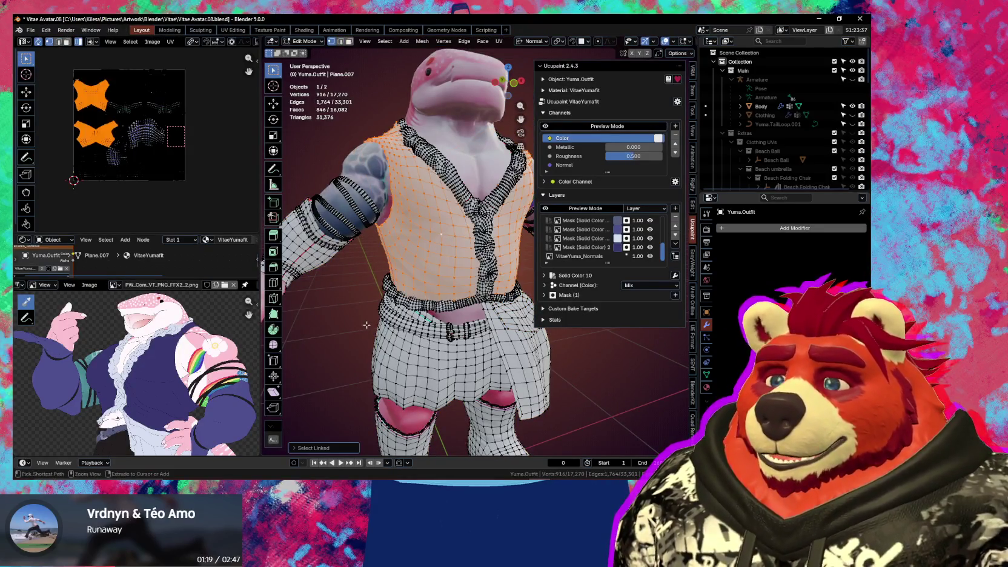
key(ctrl+Tab)
middle_drag(460, 235, 424, 307)
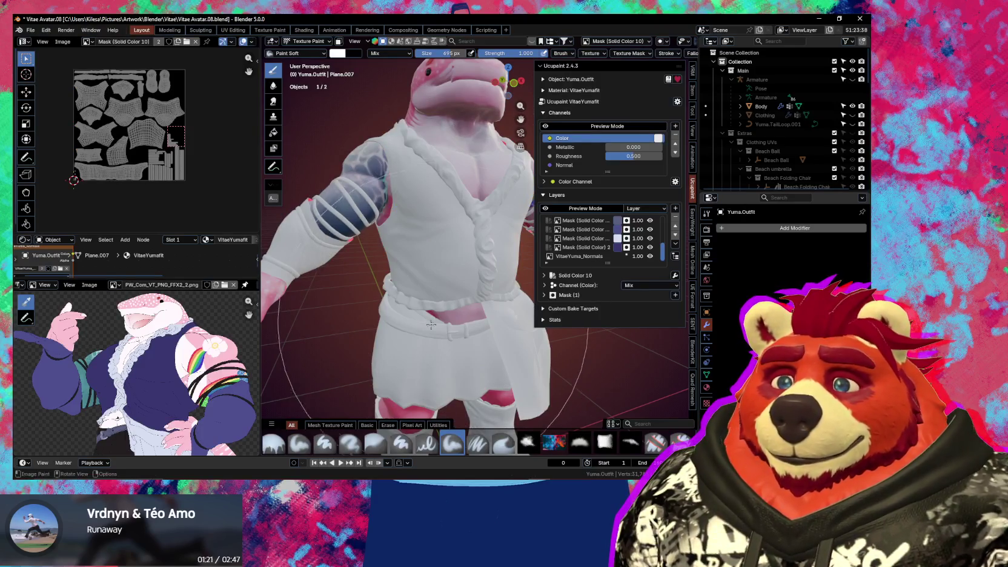
key(f)
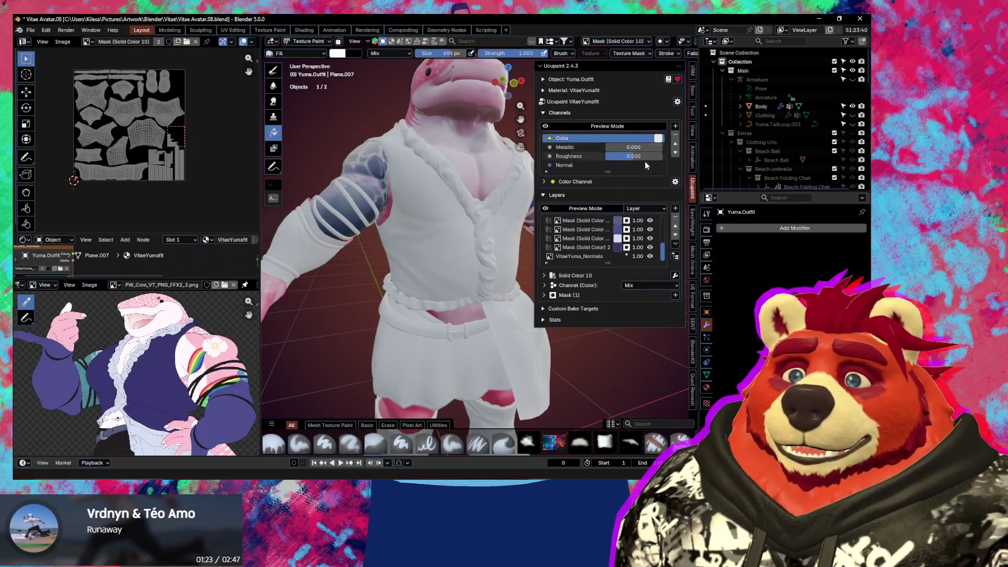
scroll(584, 253, up, 2)
scroll(584, 253, down, 2)
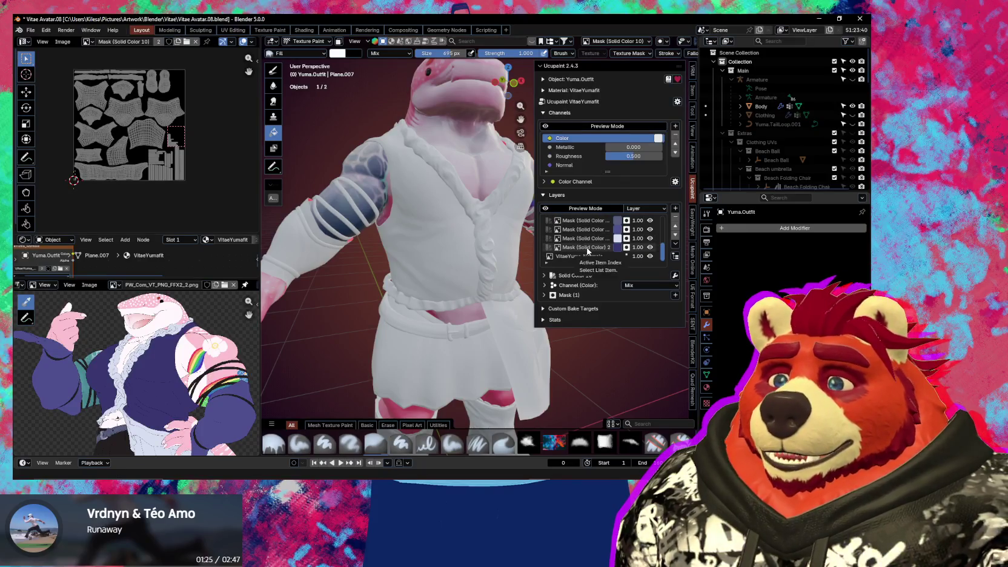
On the Mask (Solid Color) 2 layer, fill only the vest navy blue
click(585, 247)
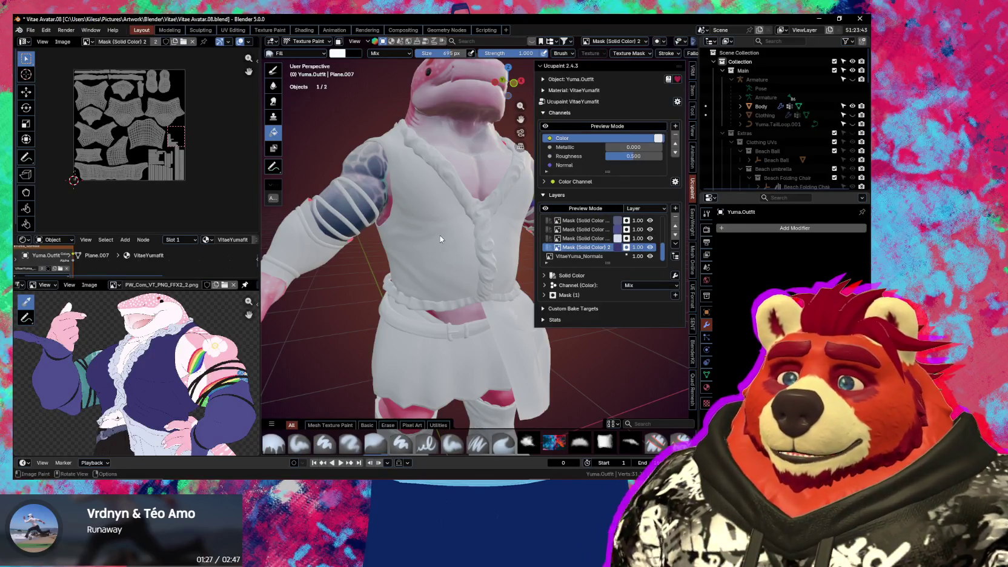
click(439, 235)
key(ctrl+z)
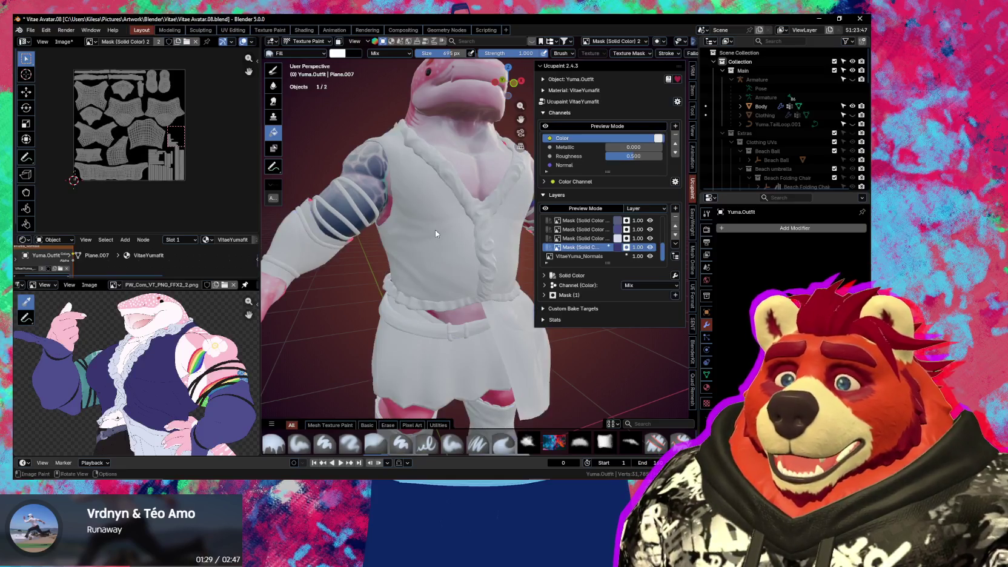
key(ctrl+z)
click(435, 233)
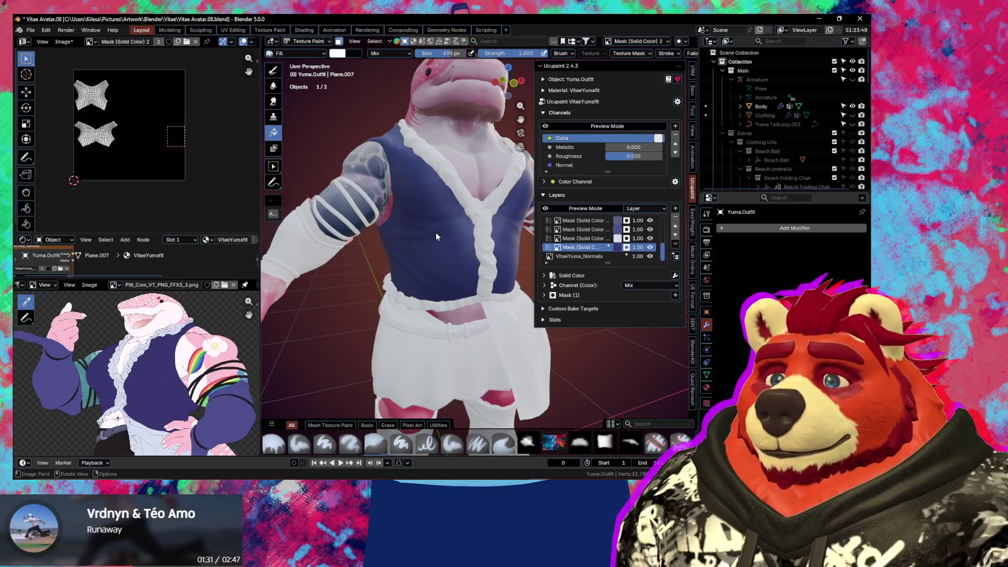
Inspect the navy vest, make the Solid Color 1 mask active and return to Edit Mode
mouse_move(435, 233)
middle_down()
mouse_move(467, 259)
mouse_move(553, 255)
mouse_move(429, 288)
mouse_move(399, 314)
middle_up()
key(n)
key(n)
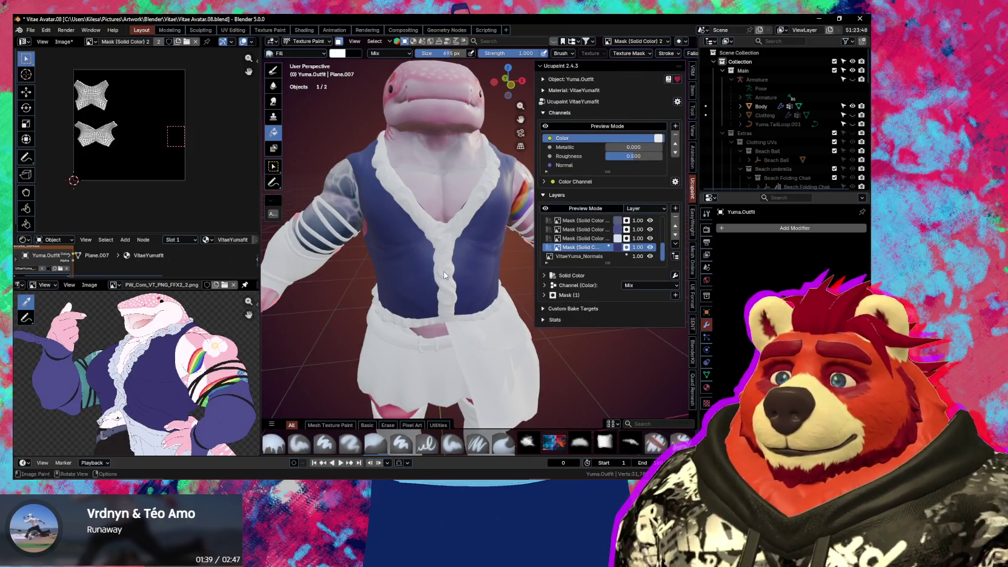
mouse_move(446, 276)
middle_down()
mouse_move(455, 281)
mouse_move(449, 264)
middle_up()
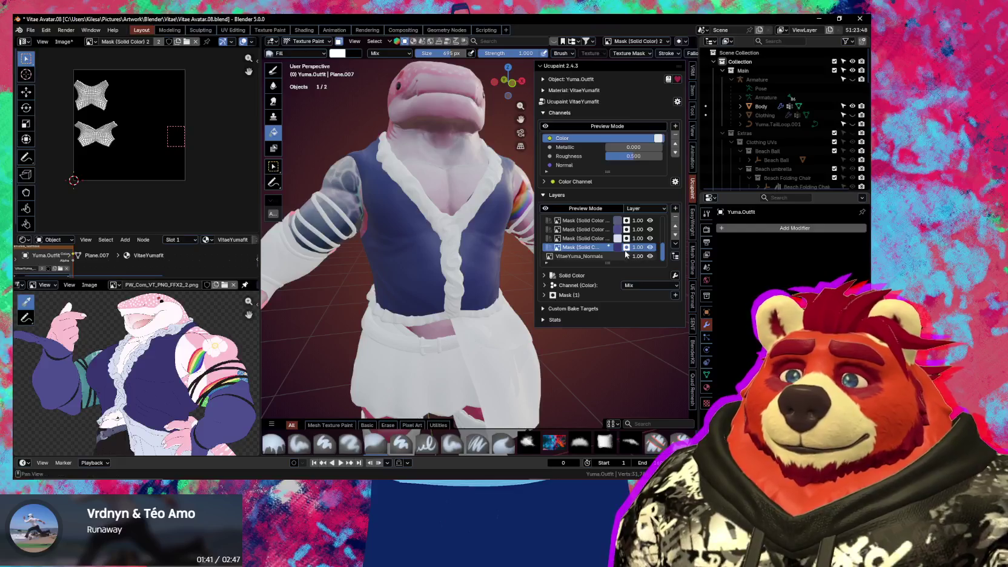
click(582, 238)
key(Tab)
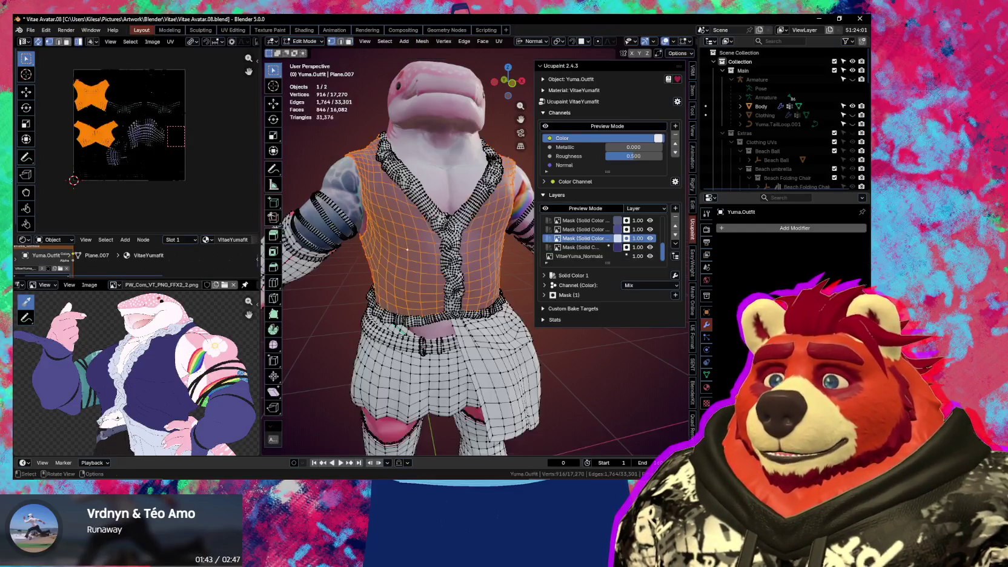
Select the whole connected ruffle trim and switch back to Texture Paint
click(474, 236)
key(ctrl+l)
middle_drag(474, 235, 418, 297)
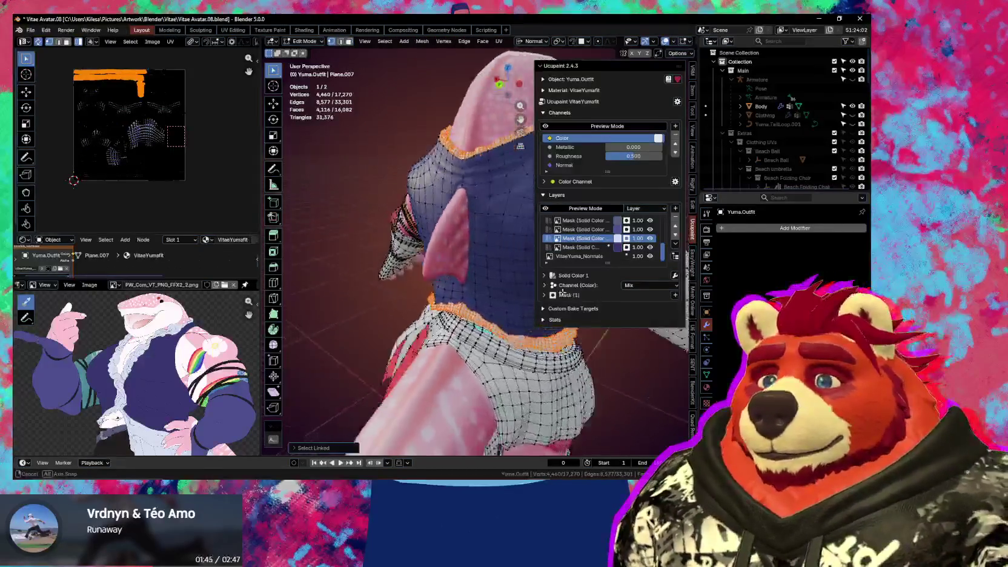
key(ctrl+Tab)
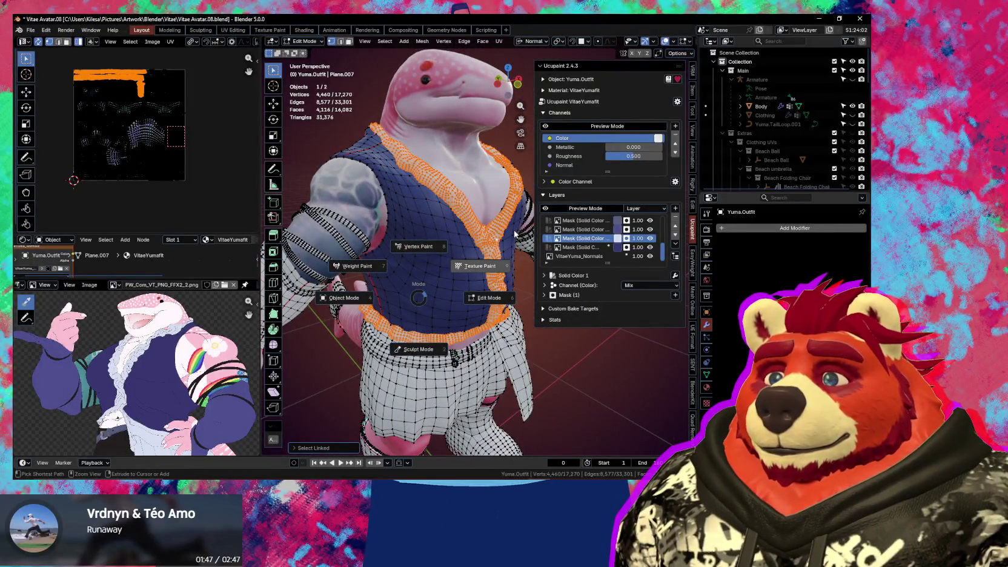
click(515, 235)
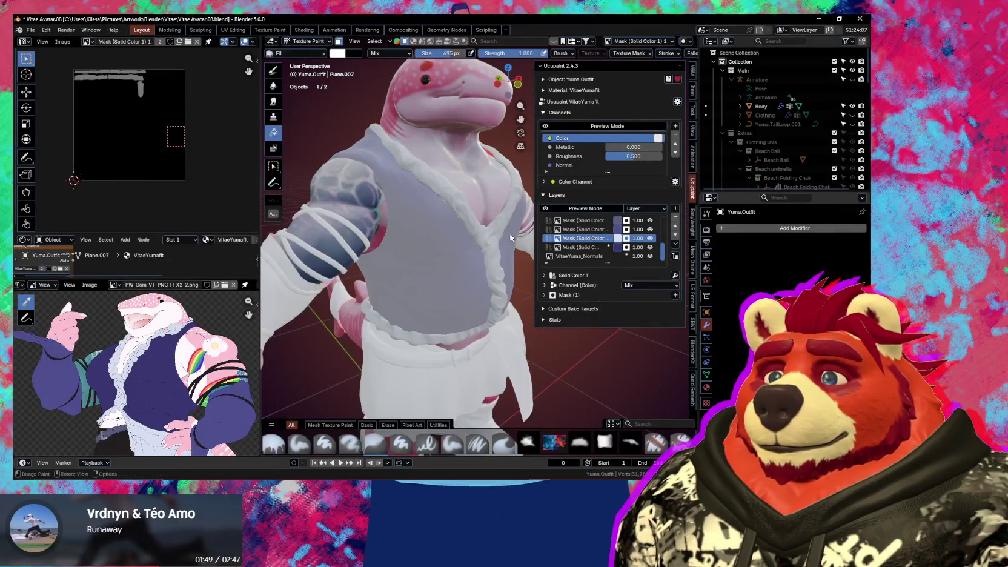
middle_drag(490, 234, 443, 235)
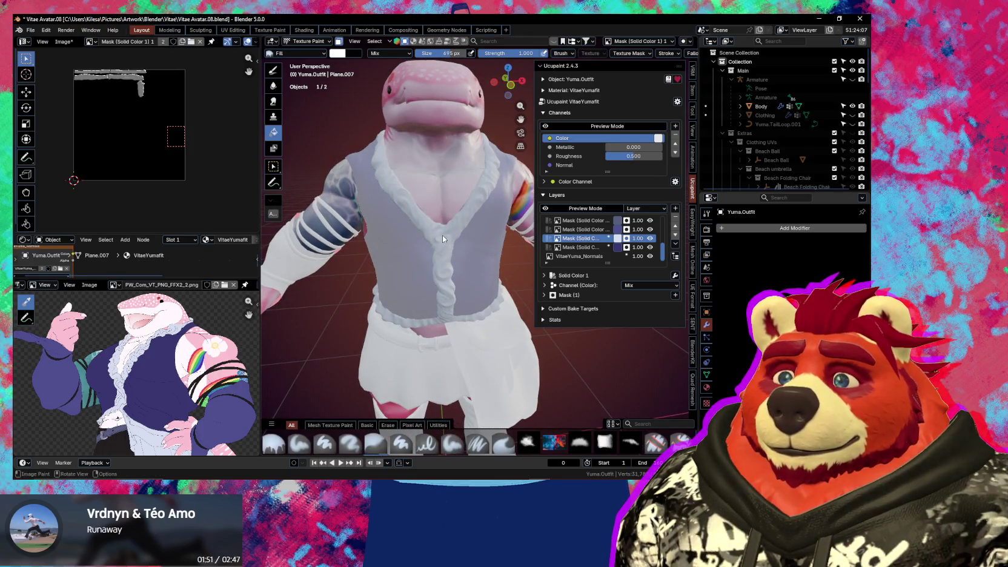
middle_drag(339, 261, 426, 262)
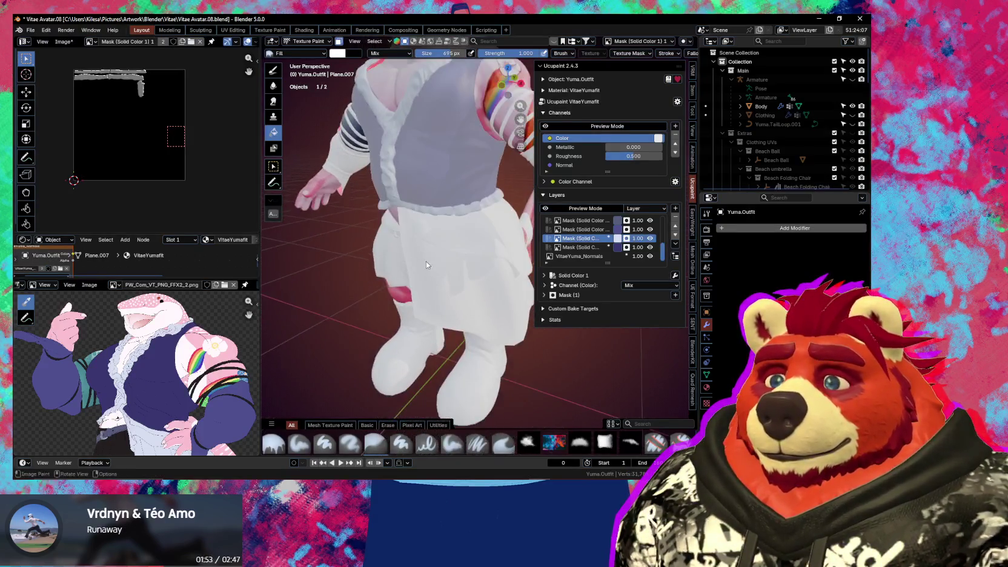
Add the skirt's front apron panel to the selection for the current mask layer
key(Tab)
double_click(465, 281)
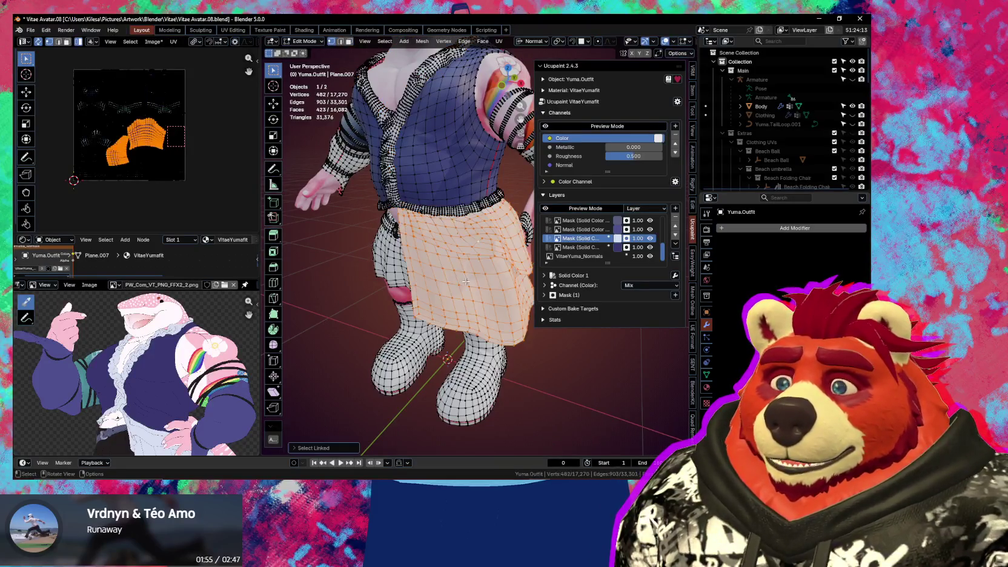
key(Tab)
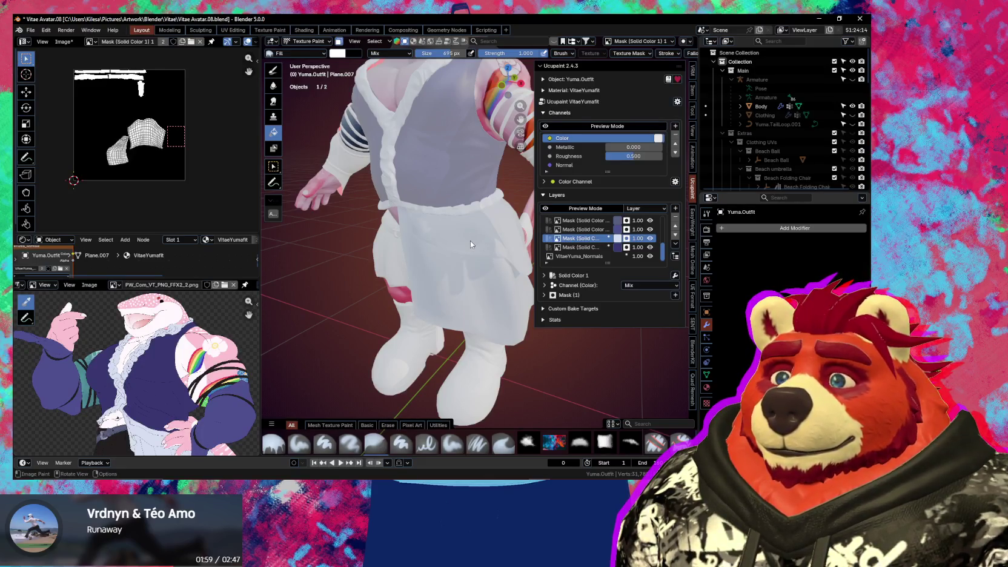
mouse_move(470, 240)
middle_down()
mouse_move(437, 253)
mouse_move(446, 206)
mouse_move(435, 274)
middle_up()
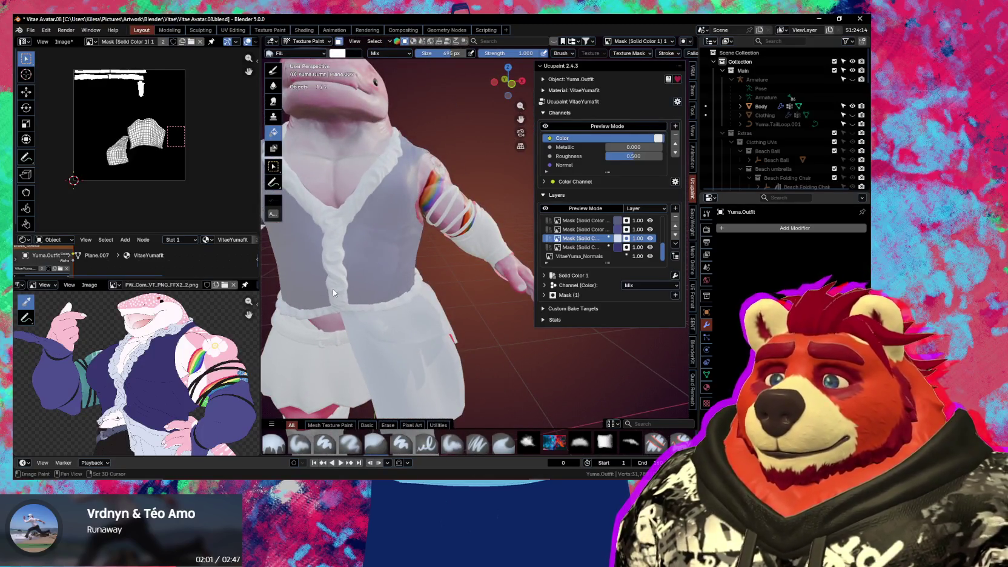
mouse_move(333, 293)
middle_down()
mouse_move(481, 245)
mouse_move(426, 264)
middle_up()
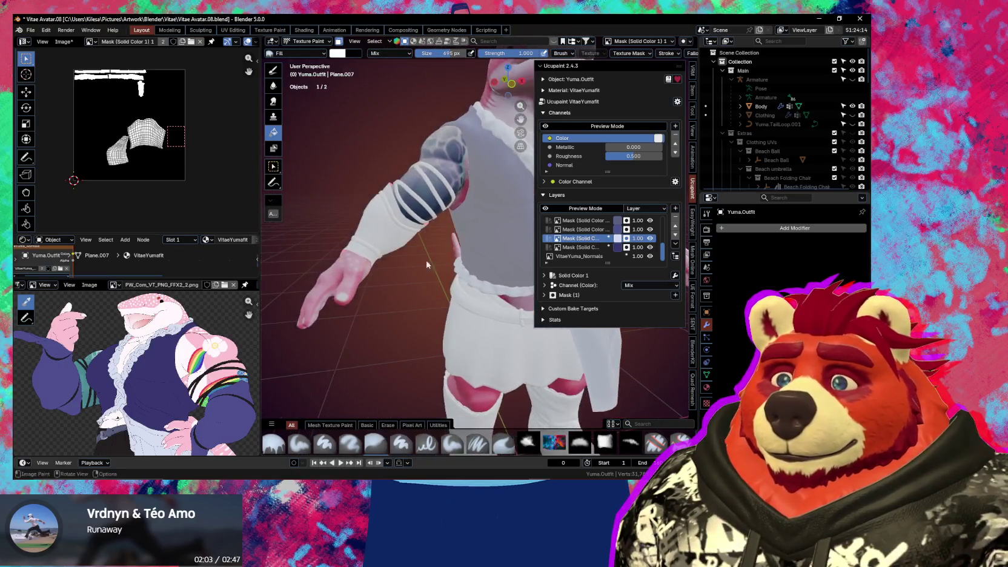
key(Tab)
Select the bands on both arms and return to Texture Paint
key(shift+l)
middle_drag(390, 235, 552, 274)
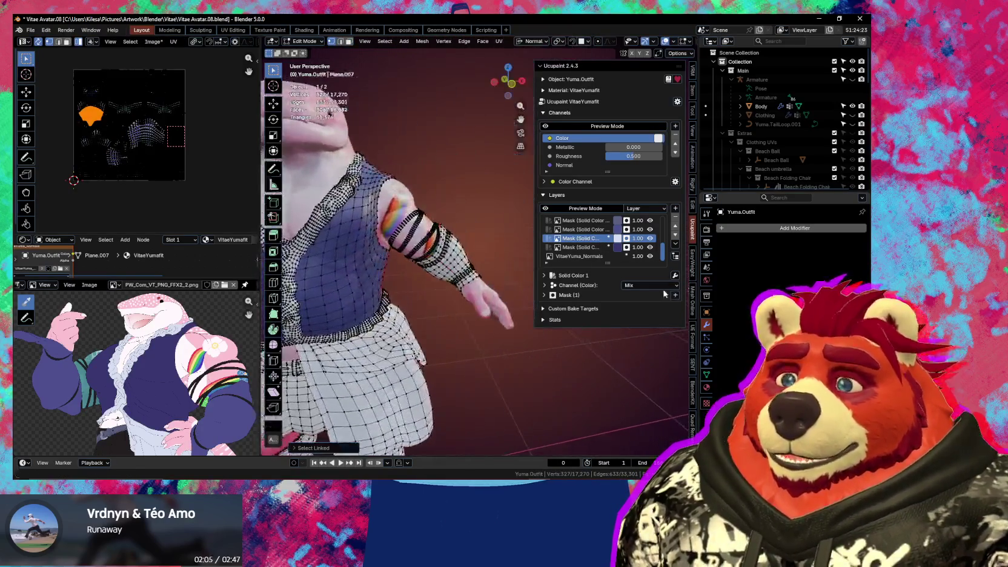
key(l)
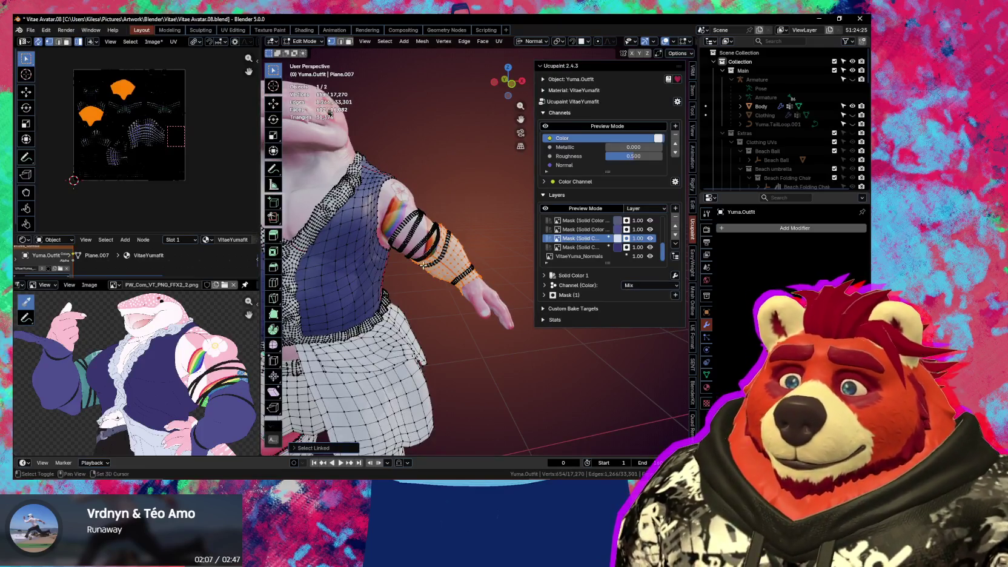
middle_drag(463, 255, 411, 313)
key(ctrl+Tab)
click(514, 245)
Make the Solid Color 2 mask layer active for painting the sleeves
middle_drag(380, 266, 356, 250)
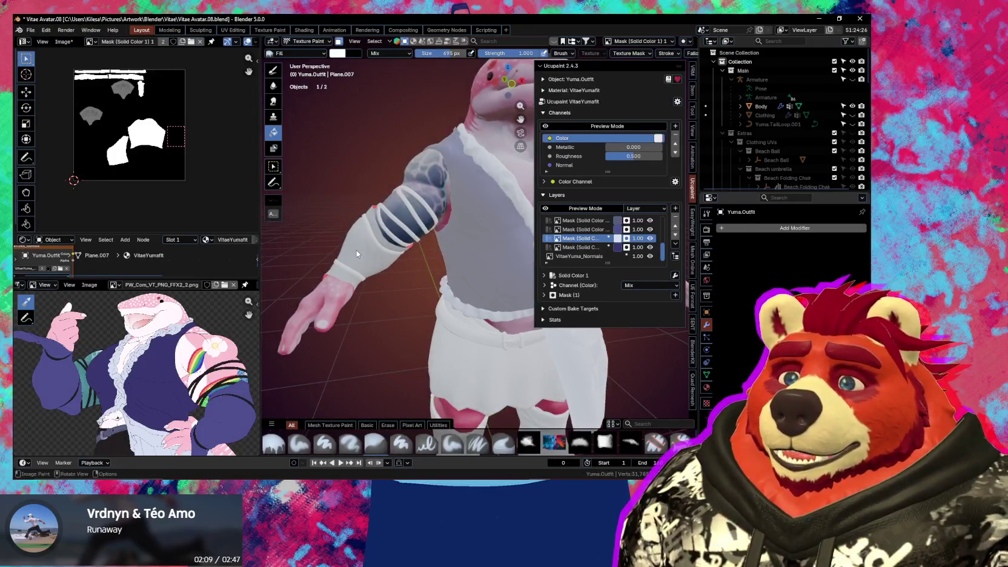
mouse_move(401, 273)
middle_down()
mouse_move(362, 265)
mouse_move(406, 250)
middle_up()
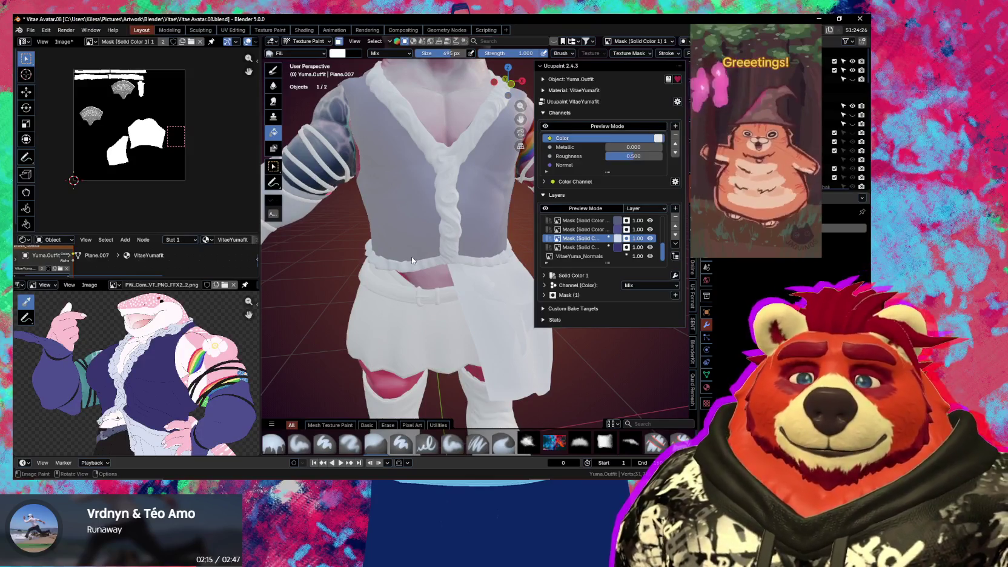
mouse_move(423, 210)
middle_down()
mouse_move(431, 230)
mouse_move(496, 250)
middle_up()
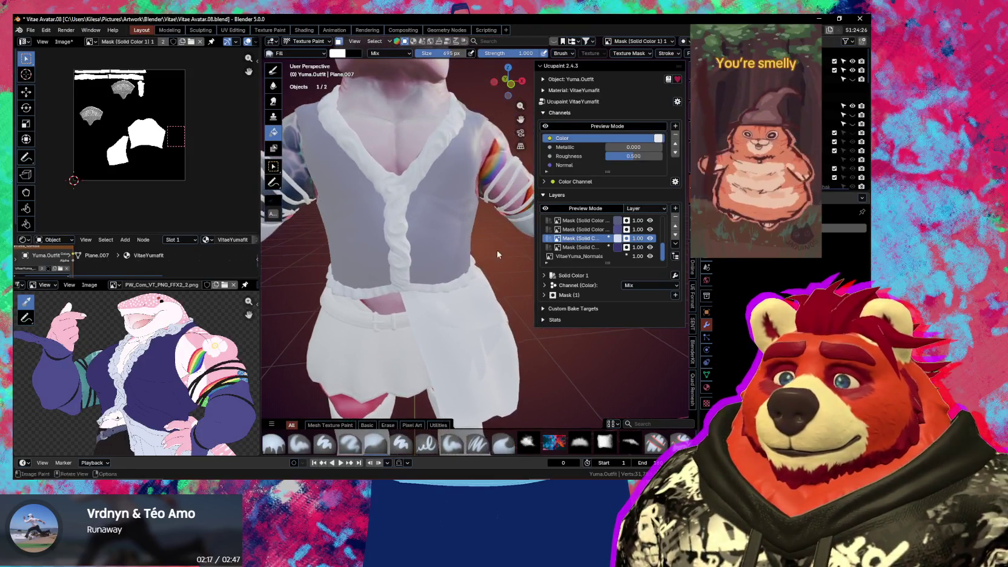
click(594, 232)
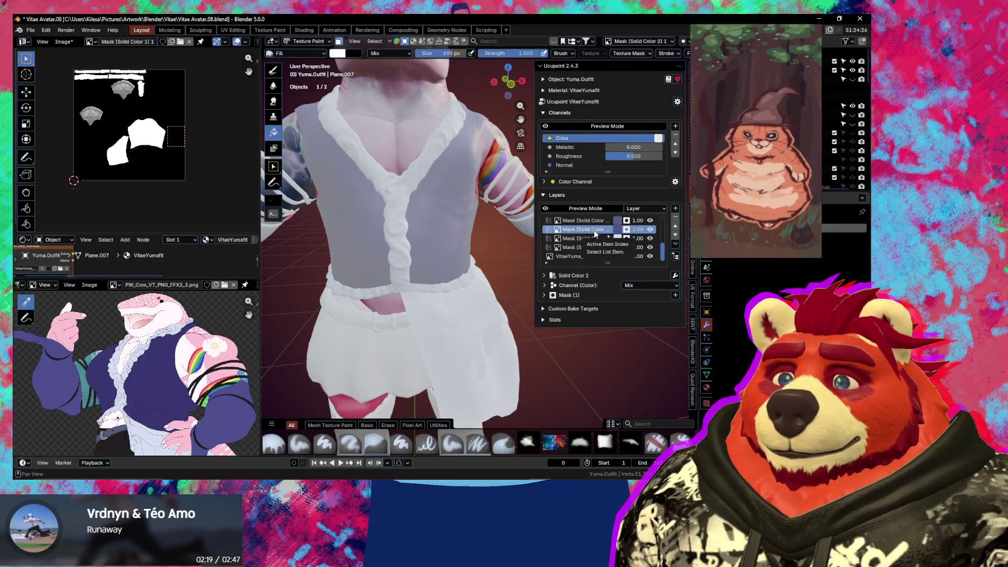
mouse_move(533, 254)
middle_down()
mouse_move(486, 262)
mouse_move(472, 249)
middle_up()
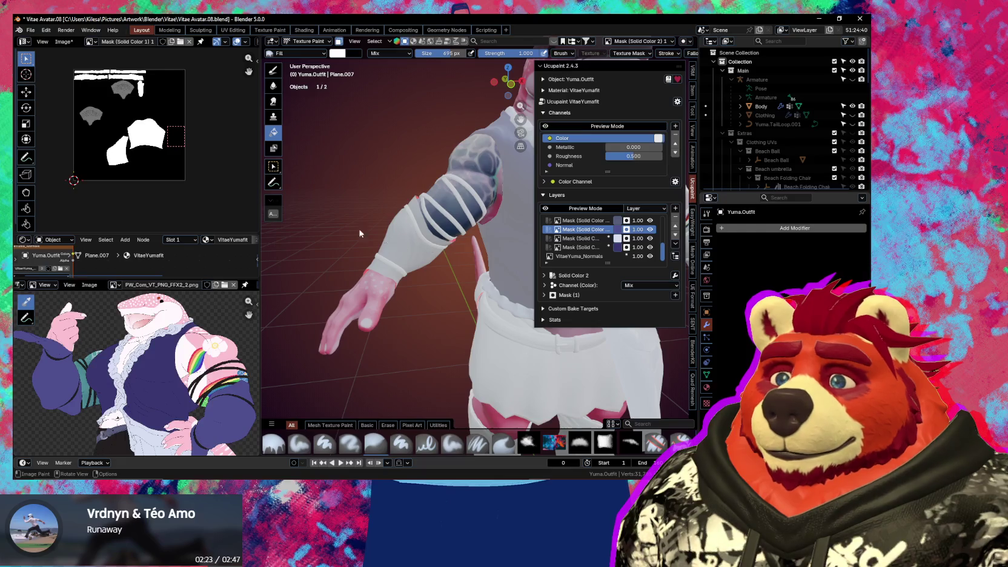
scroll(145, 149, up, 3)
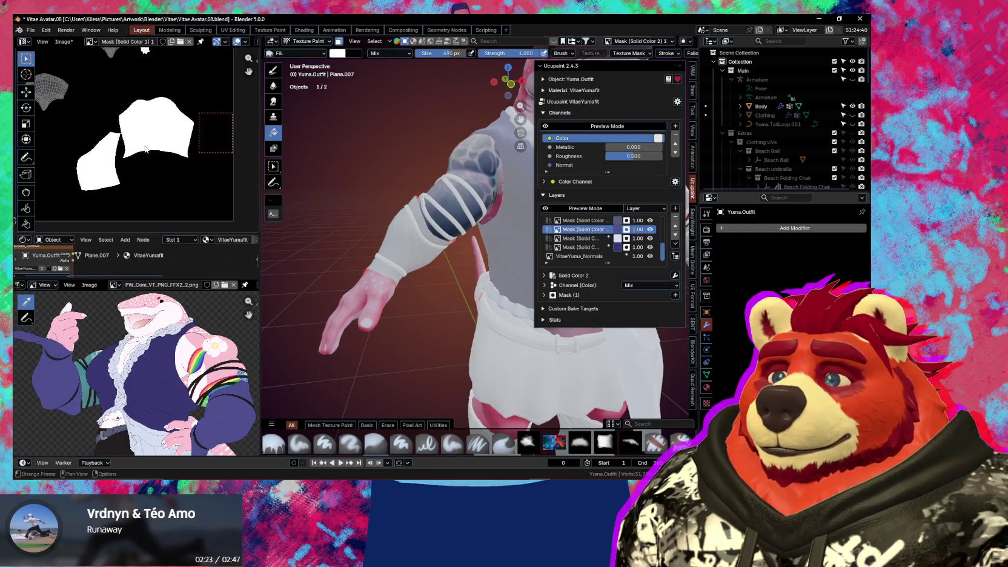
click(579, 240)
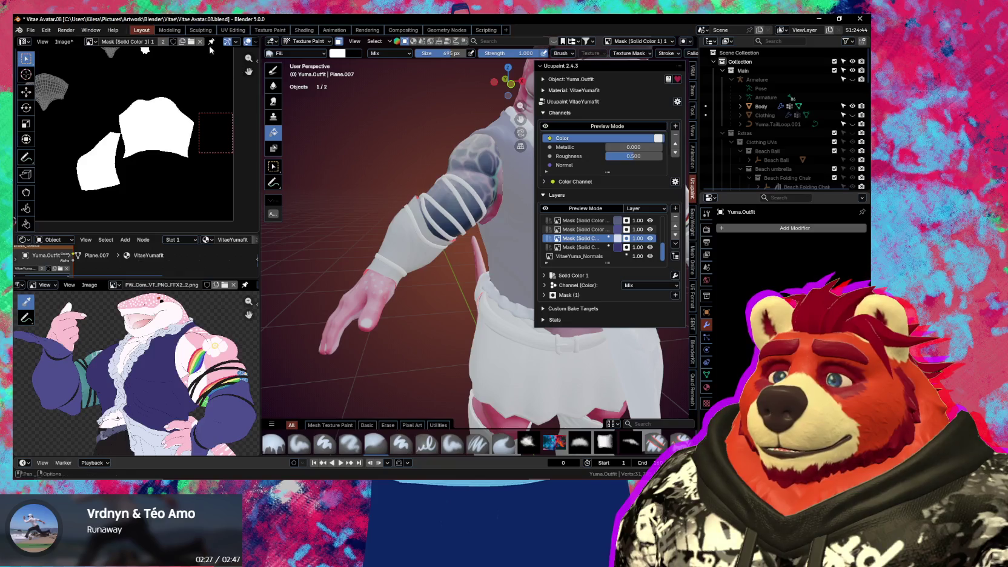
click(579, 230)
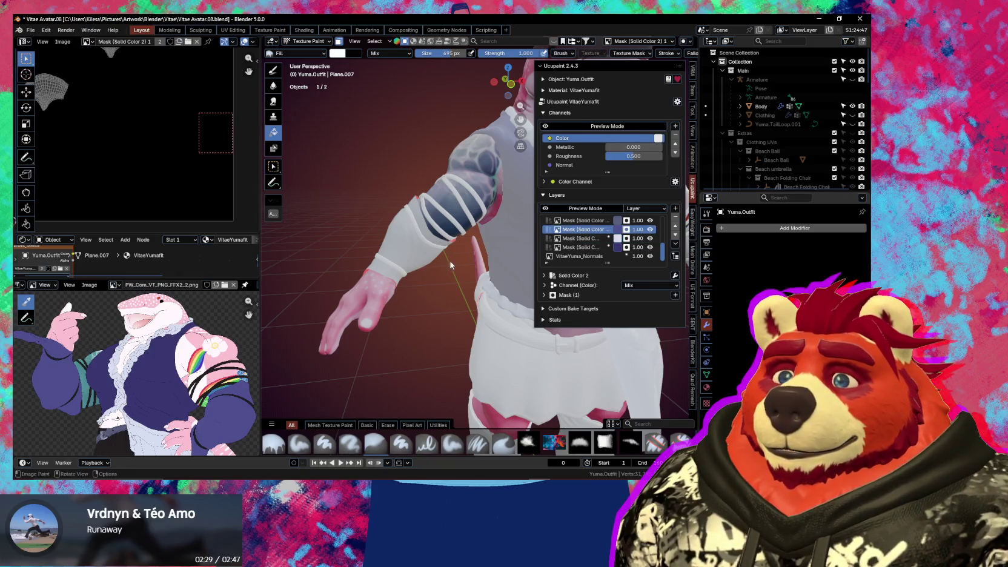
Fill the forearm sleeve and the vest with navy blue
click(415, 251)
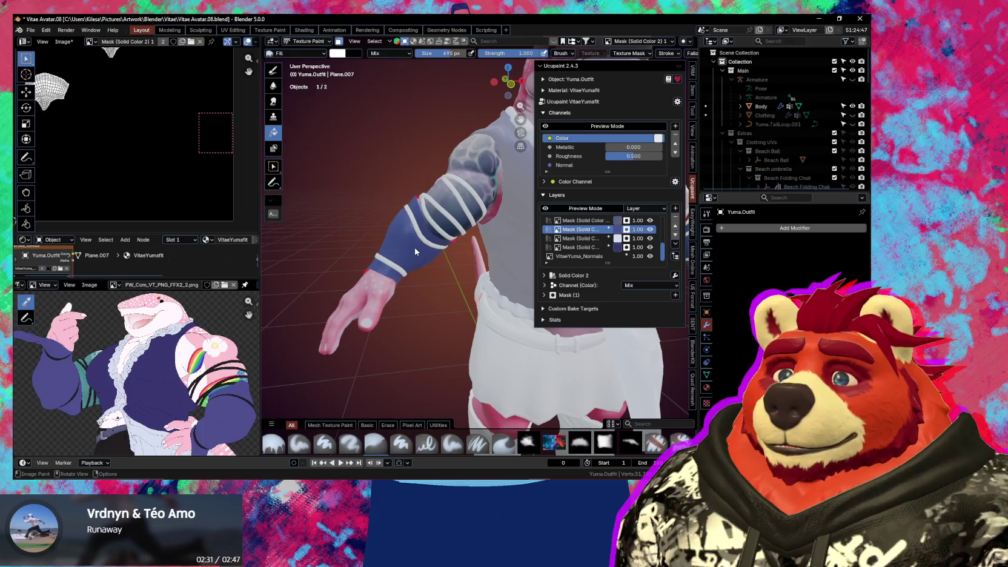
middle_drag(428, 265, 391, 249)
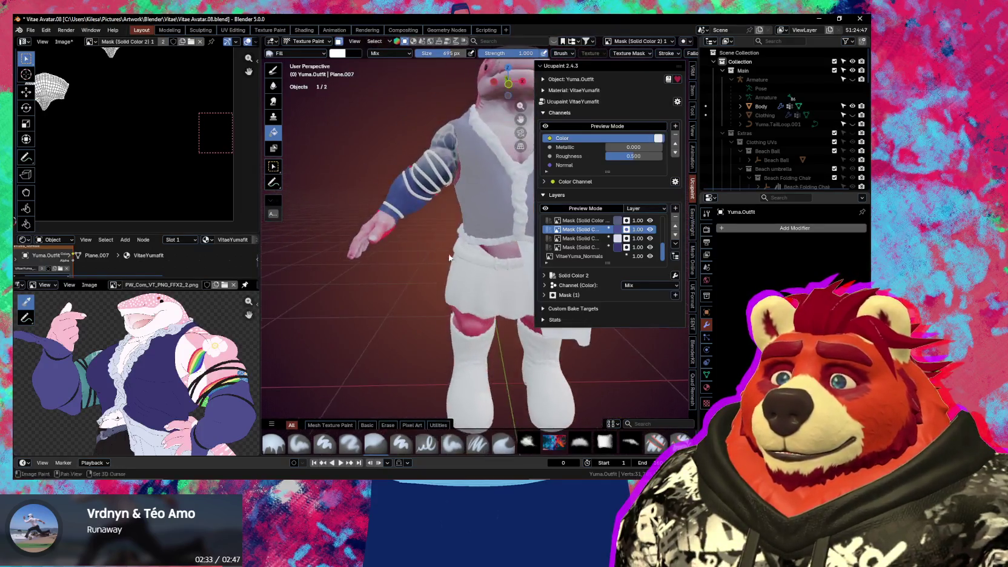
mouse_move(463, 256)
middle_down()
mouse_move(447, 286)
mouse_move(451, 268)
mouse_move(438, 269)
mouse_move(496, 252)
middle_up()
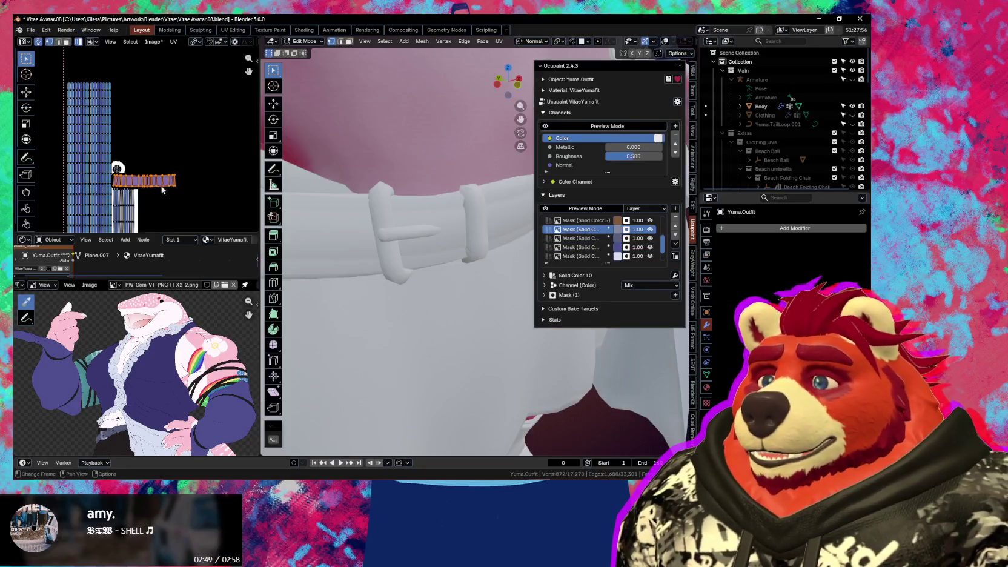
Shift a UV strip up-right, then move an island and the long horizontal strip rightward
scroll(161, 178, up, 1)
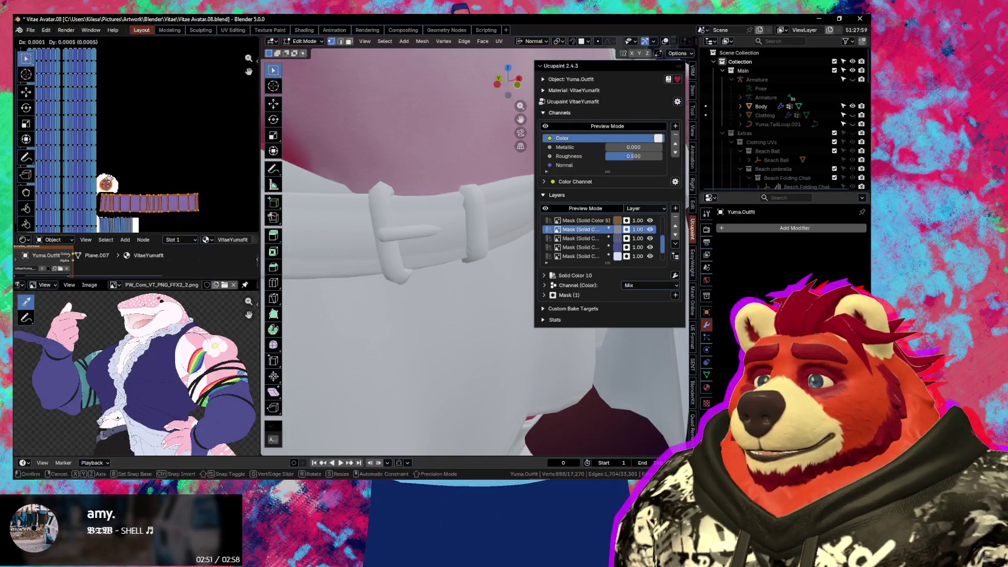
drag(105, 185, 120, 166)
click(116, 166)
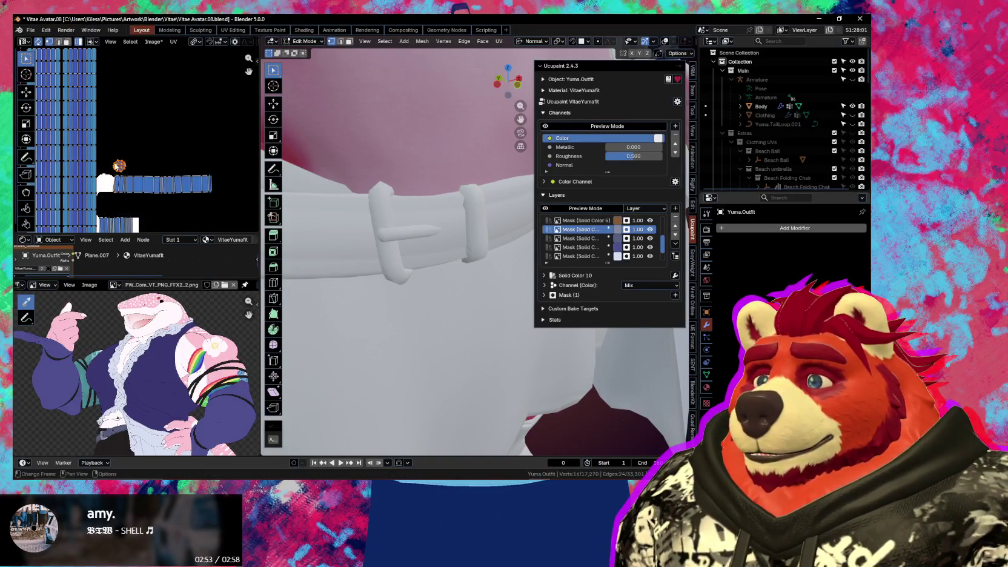
scroll(157, 109, down, 3)
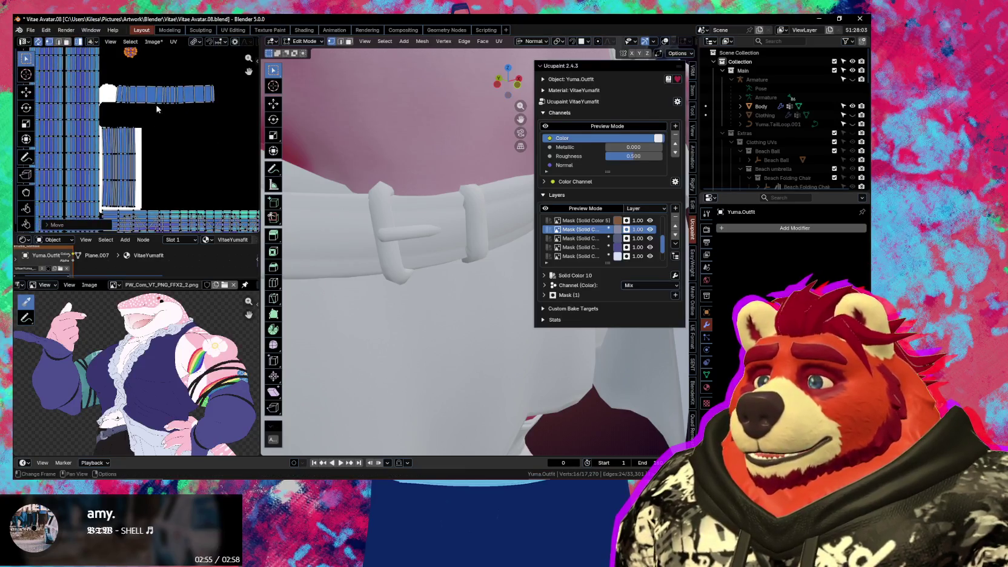
drag(131, 155, 182, 160)
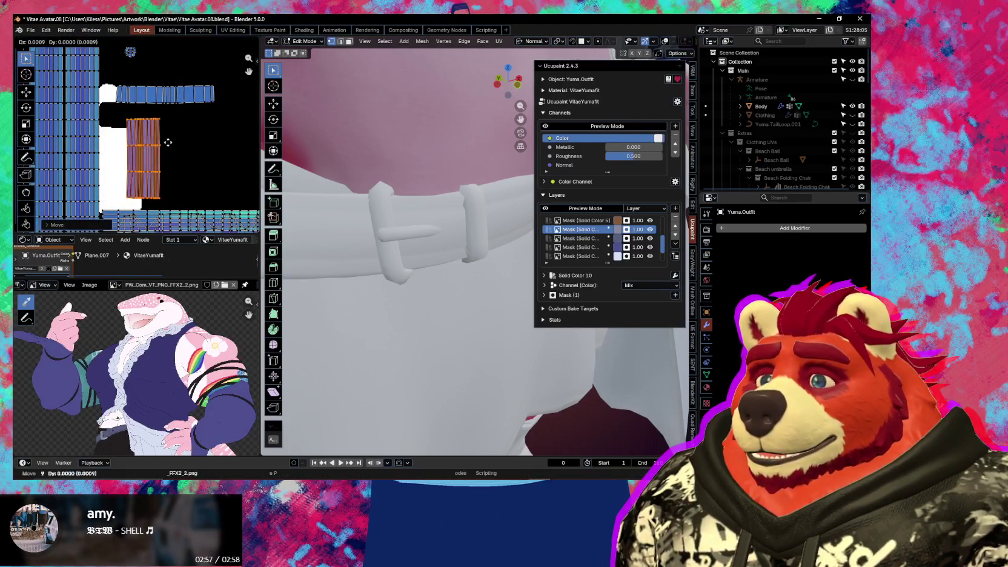
scroll(183, 160, down, 1)
middle_drag(183, 160, 128, 138)
click(173, 179)
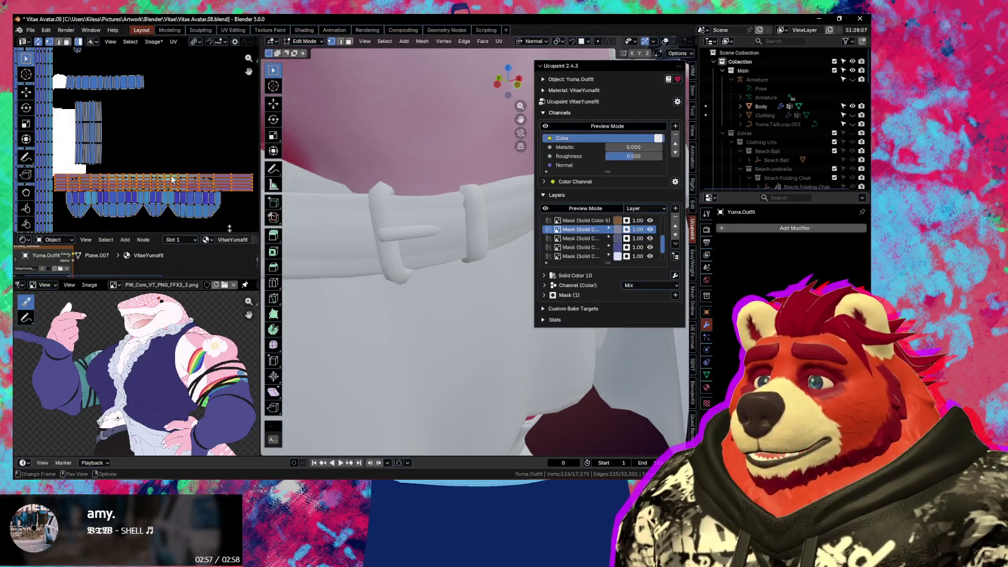
key(g)
click(174, 176)
Reposition the orange UV strip and push another strip further right
scroll(172, 179, down, 3)
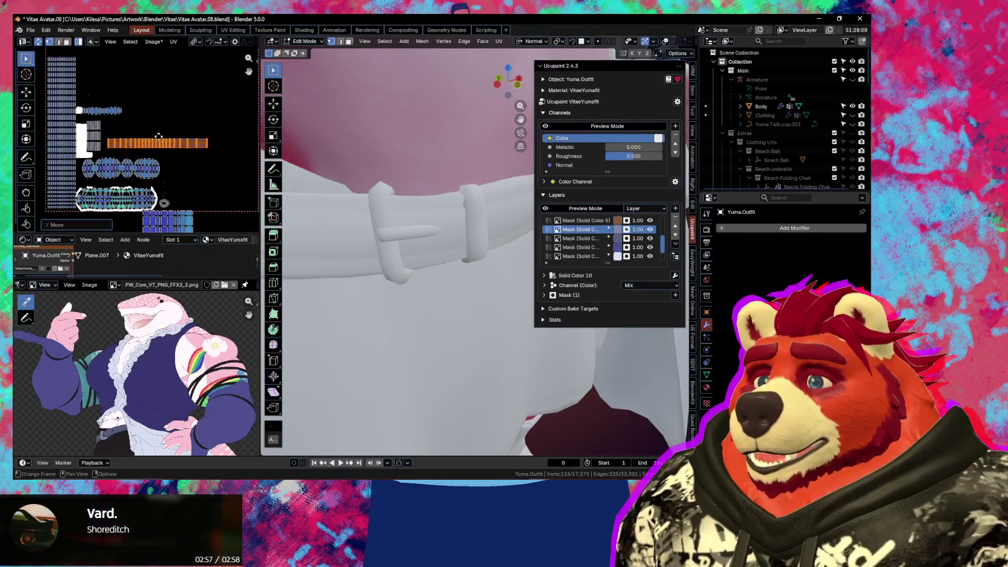
key(g)
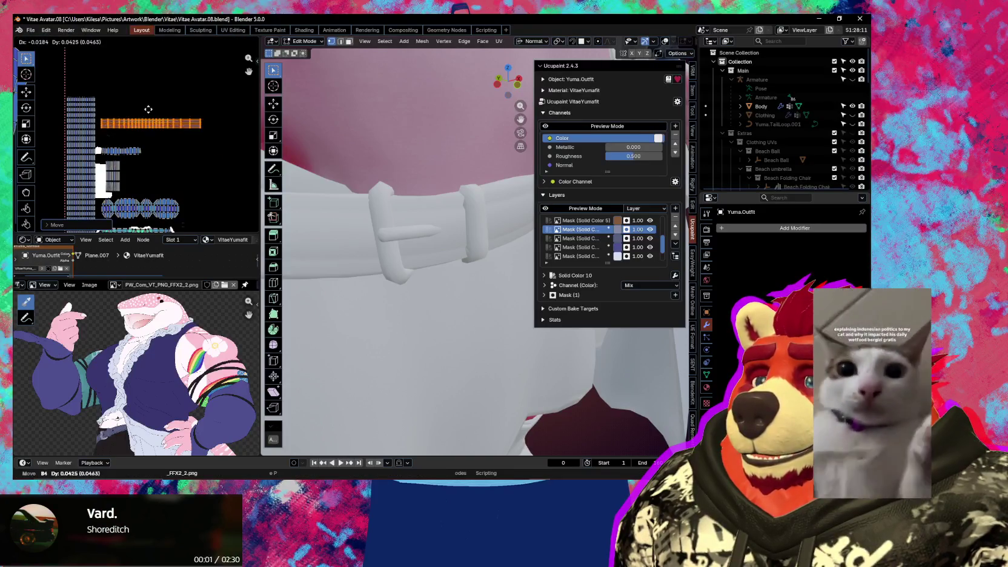
click(147, 107)
scroll(171, 134, down, 1)
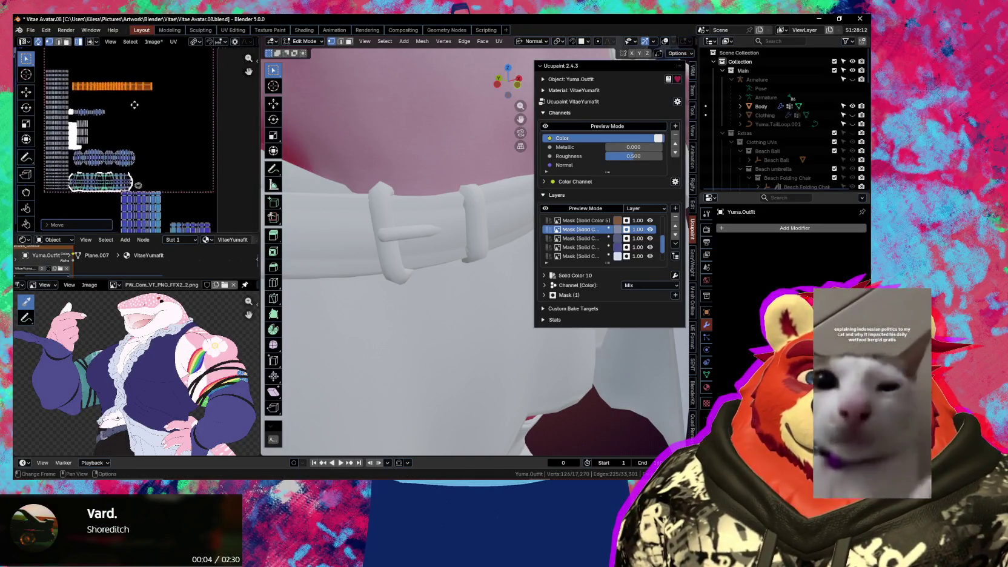
mouse_move(144, 157)
middle_down()
mouse_move(106, 146)
mouse_move(126, 153)
middle_up()
key(g)
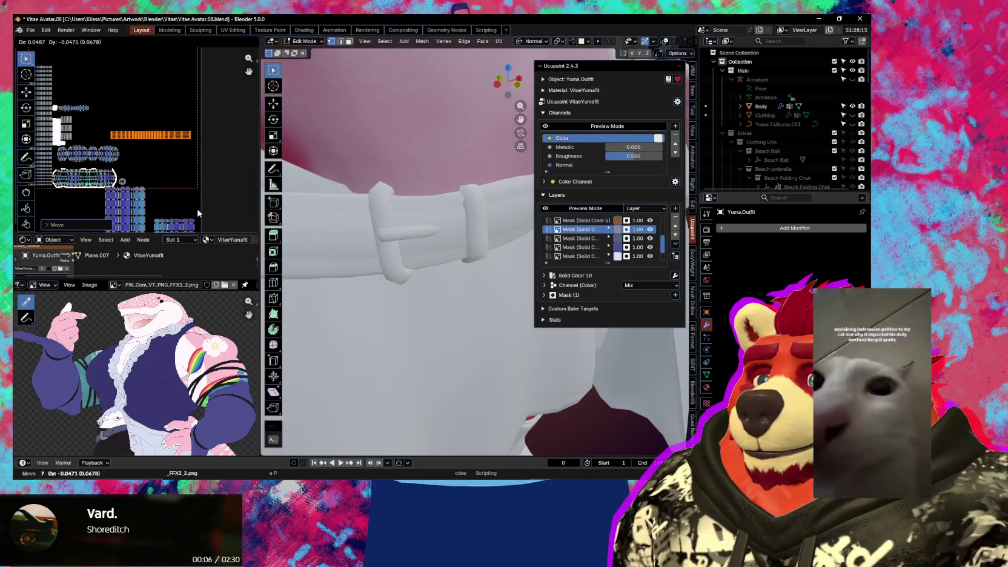
click(184, 171)
Move another UV strip up and to the left
scroll(185, 170, up, 1)
scroll(188, 176, down, 1)
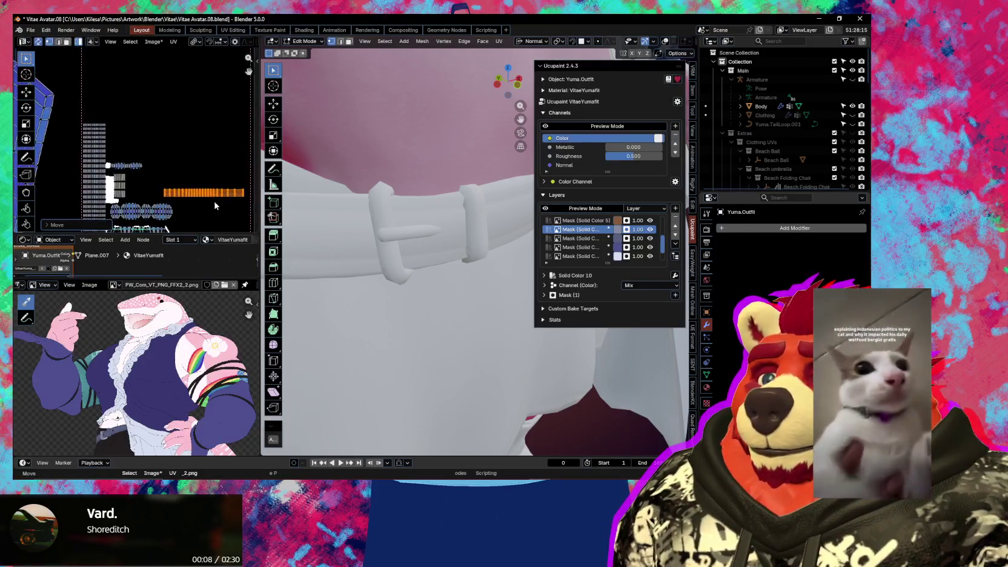
scroll(201, 186, down, 2)
scroll(137, 141, down, 1)
key(g)
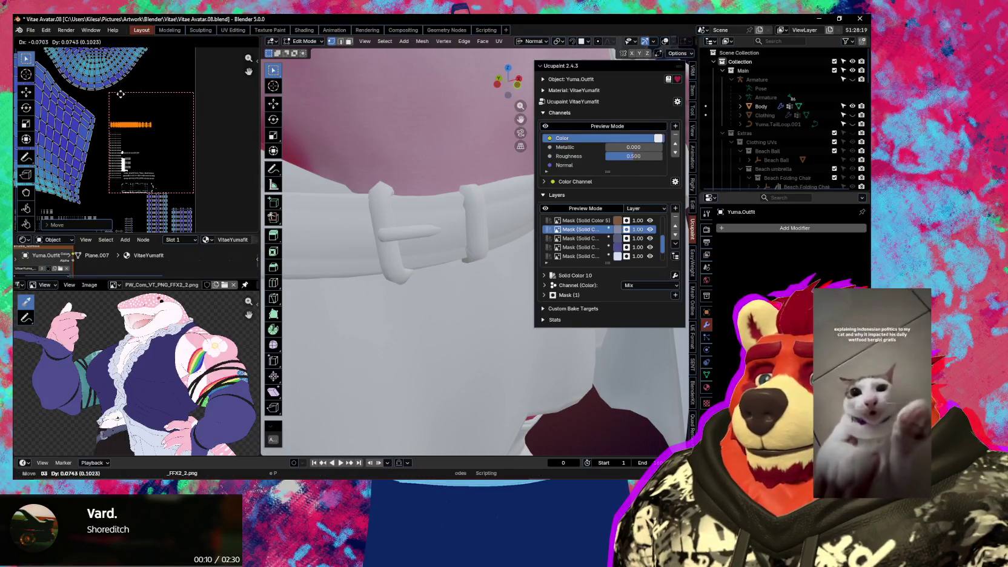
click(121, 94)
Move the small UV piece beside the bottom strip further right
scroll(140, 152, up, 2)
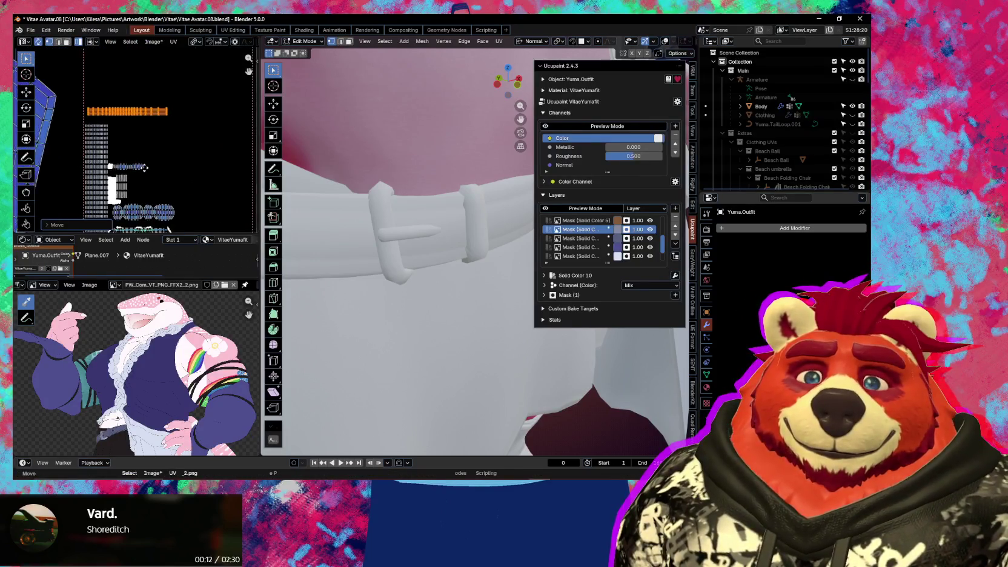
scroll(155, 186, up, 1)
scroll(154, 186, up, 1)
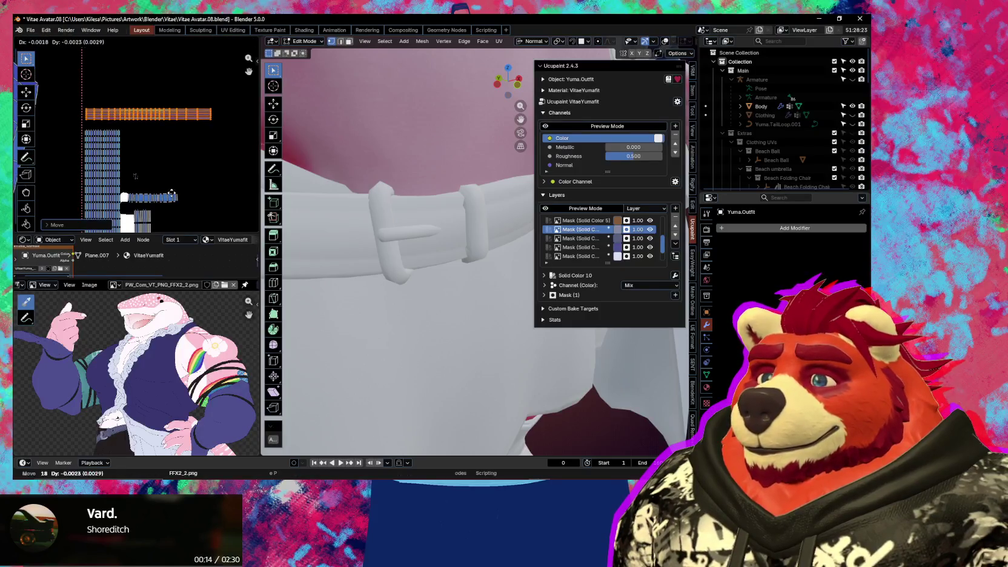
mouse_move(185, 168)
middle_down()
mouse_move(188, 113)
mouse_move(172, 87)
middle_up()
click(172, 165)
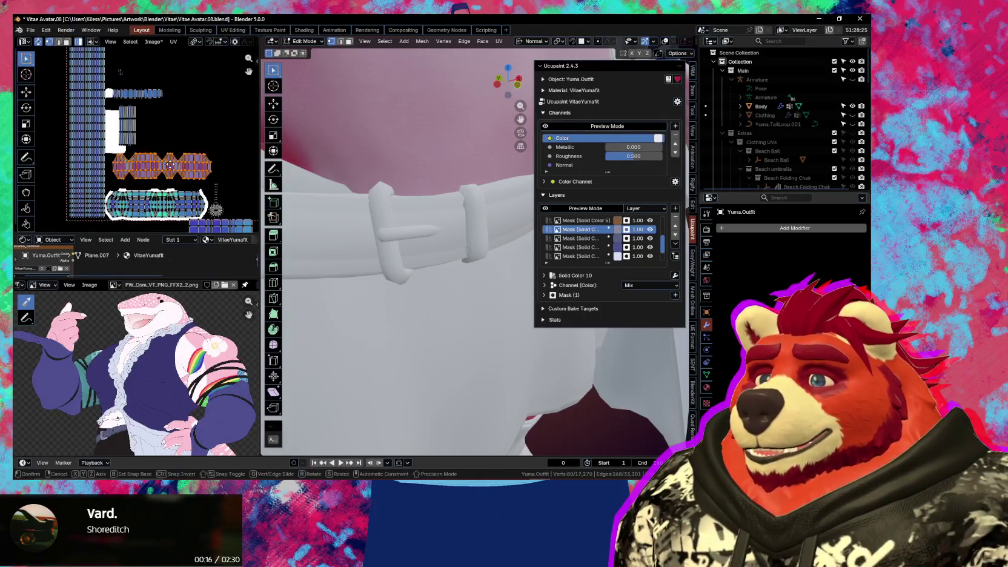
key(g)
click(174, 164)
click(166, 203)
middle_drag(166, 204, 132, 205)
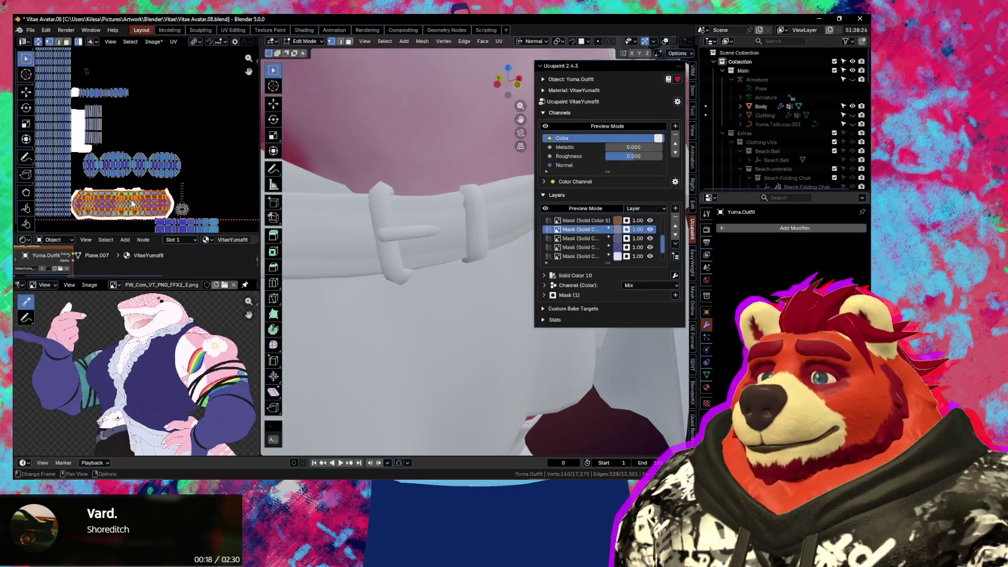
drag(205, 185, 176, 214)
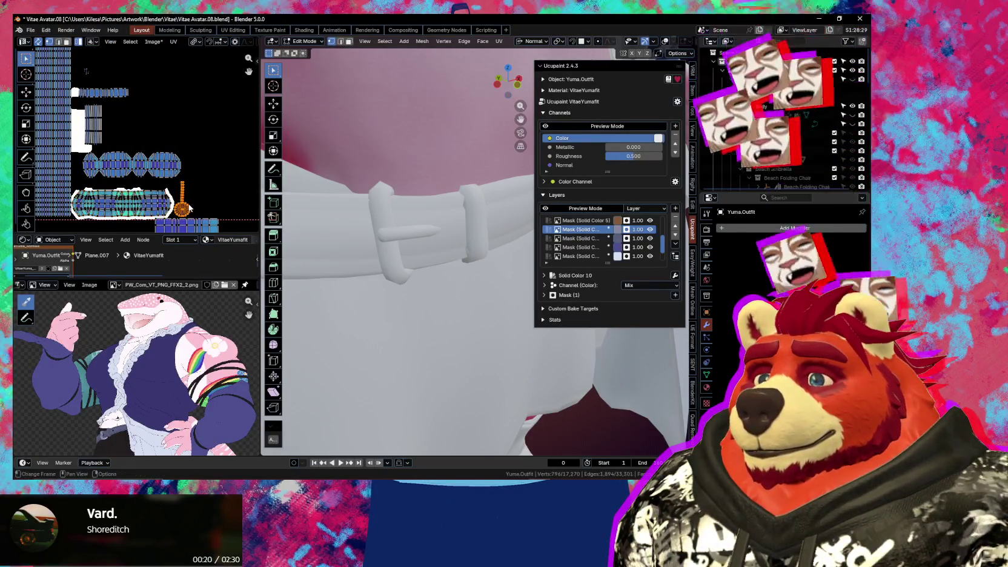
key(g)
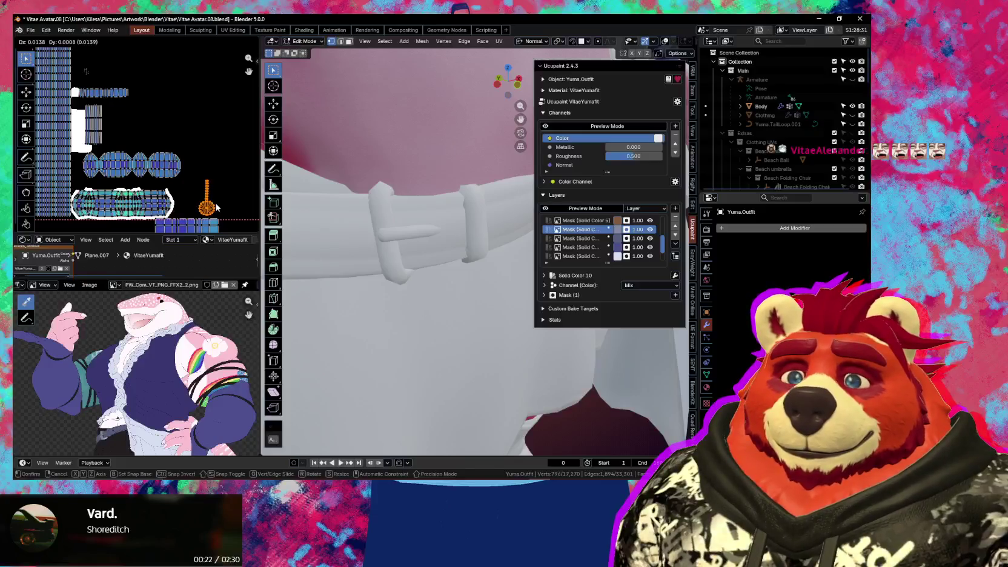
click(219, 204)
Move a box-selected group of islands, then slide the tall vertical strip along X
click(141, 207)
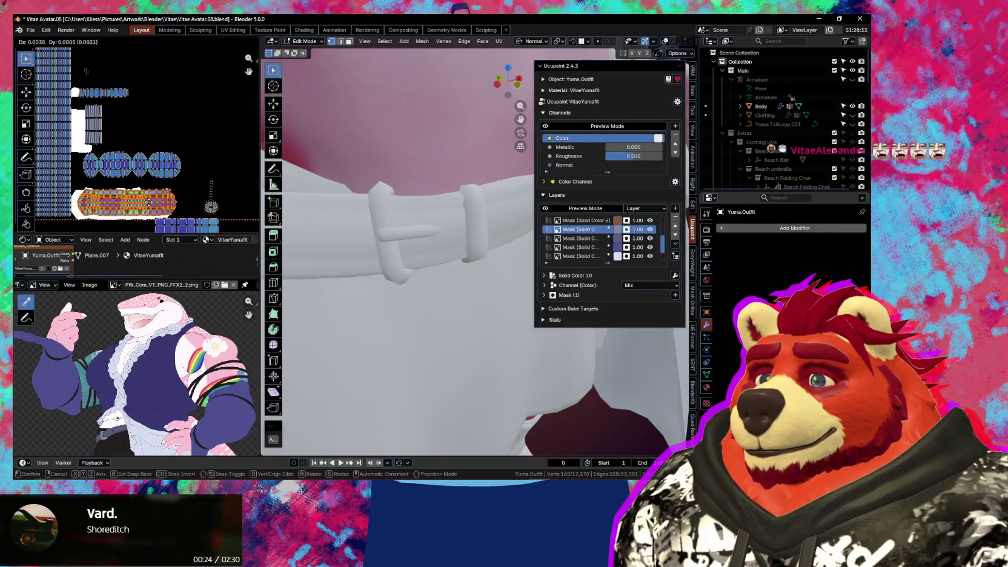
middle_drag(113, 144, 132, 172)
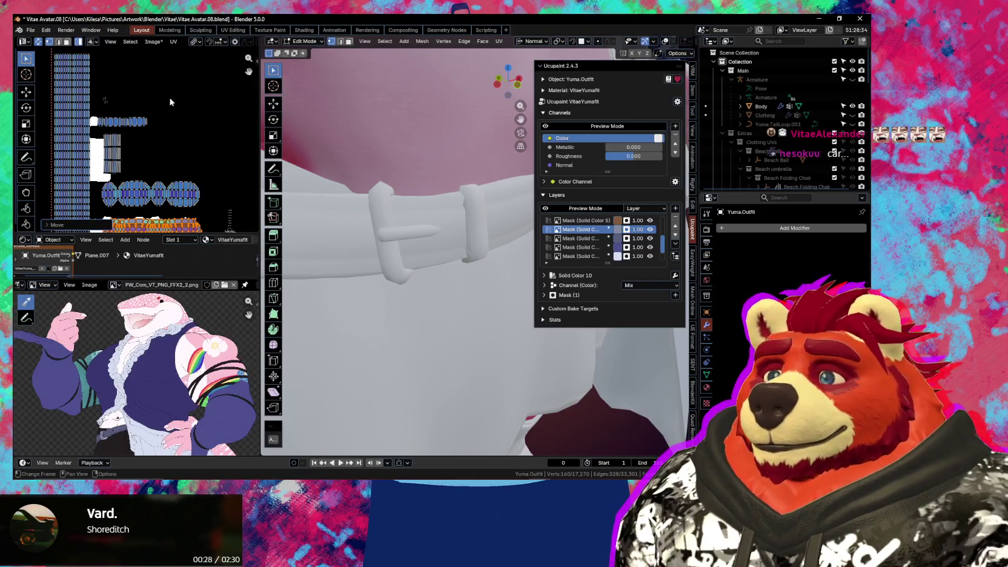
drag(173, 94, 104, 165)
key(g)
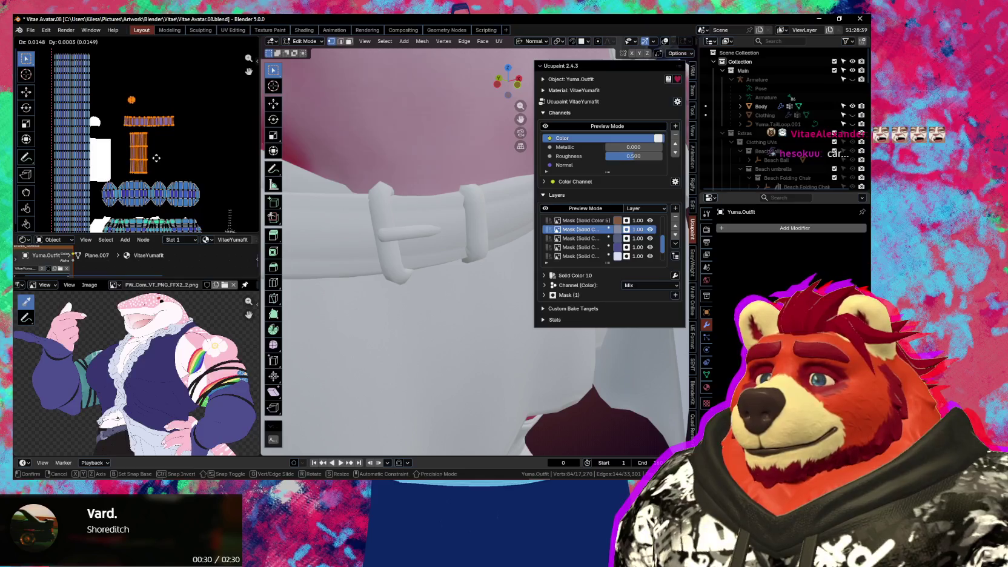
click(157, 160)
click(88, 155)
key(g)
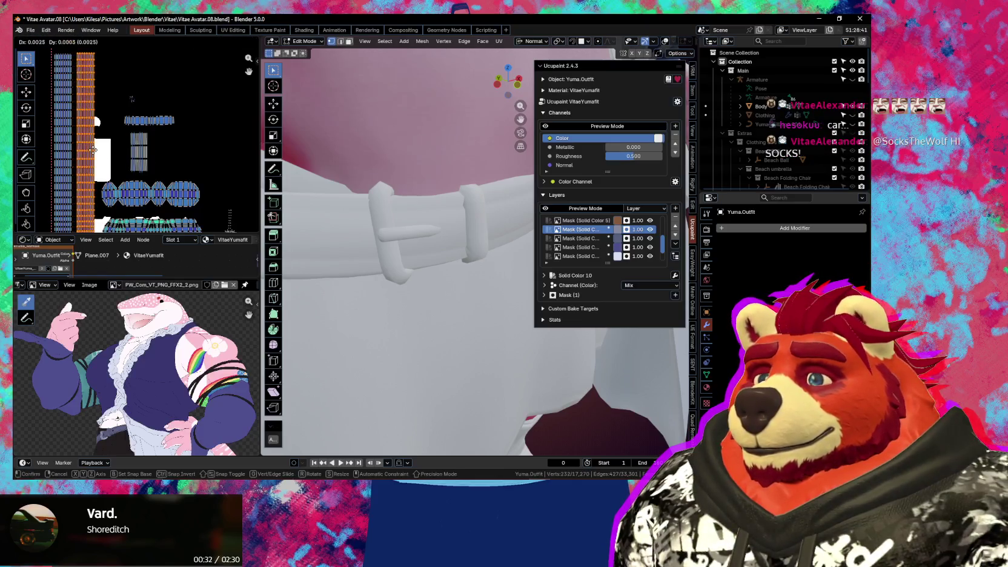
key(x)
click(94, 150)
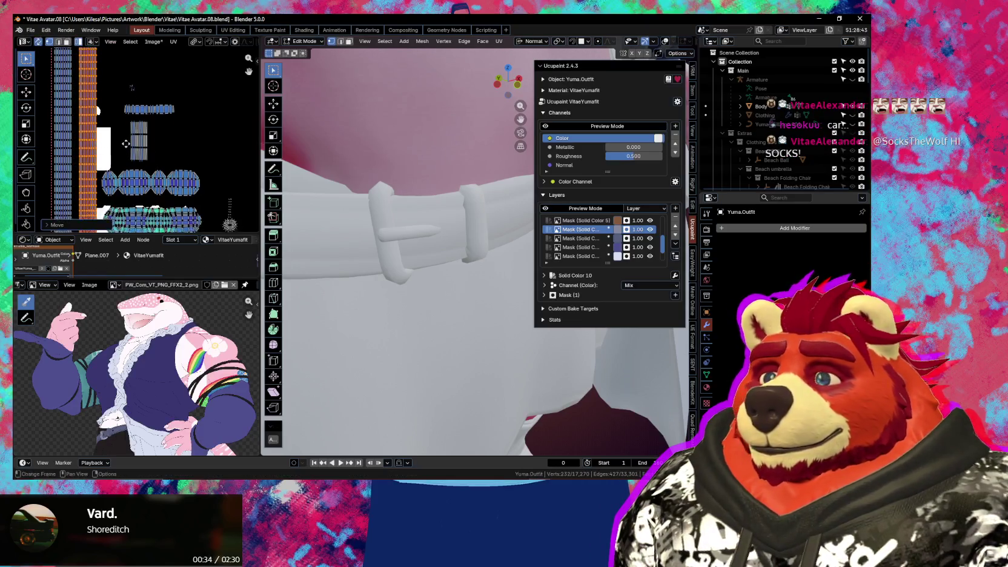
Nudge the teal island row slightly right and lift a lower row slightly higher
middle_drag(145, 189, 129, 143)
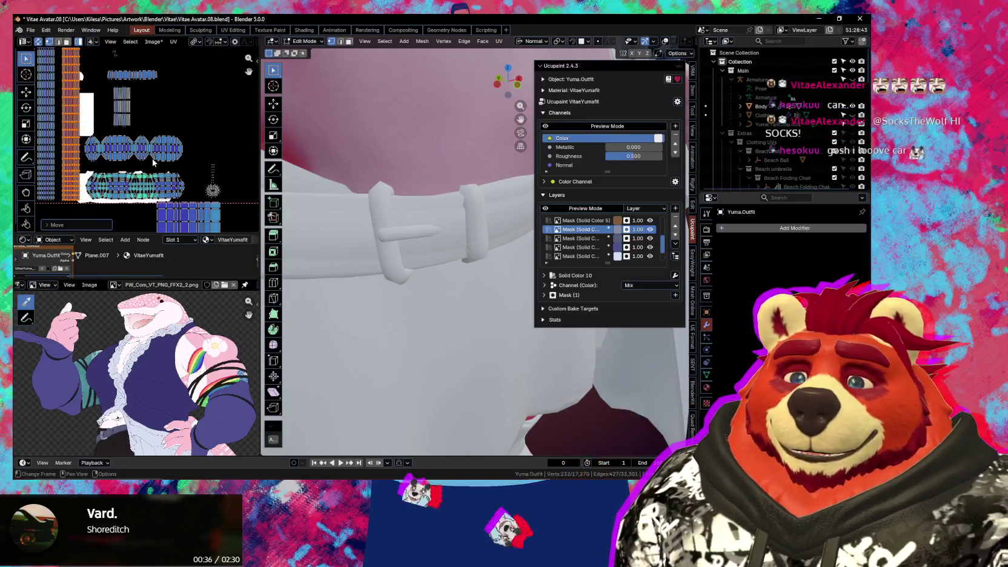
click(135, 156)
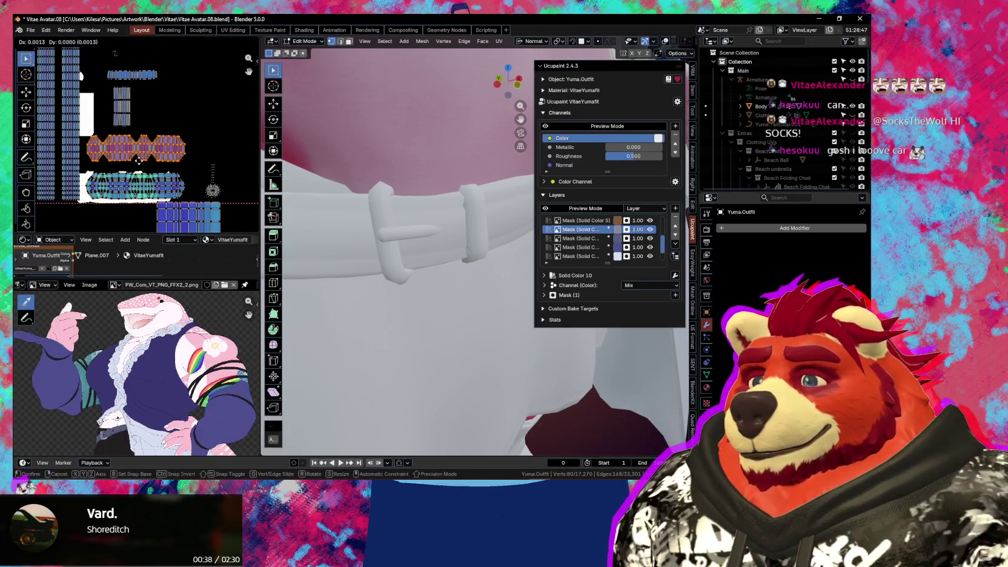
key(g)
click(144, 180)
click(144, 181)
key(g)
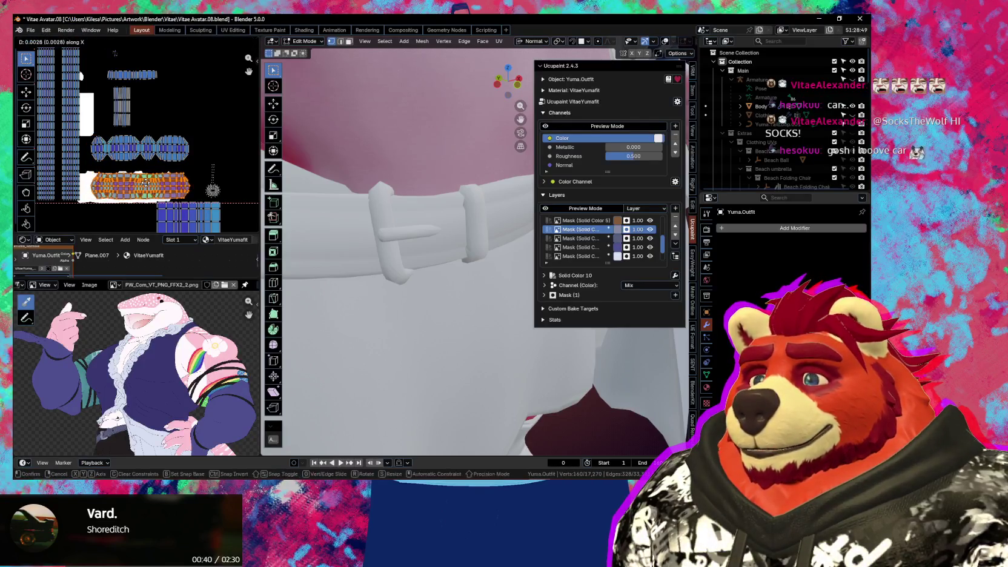
click(149, 181)
scroll(149, 180, down, 2)
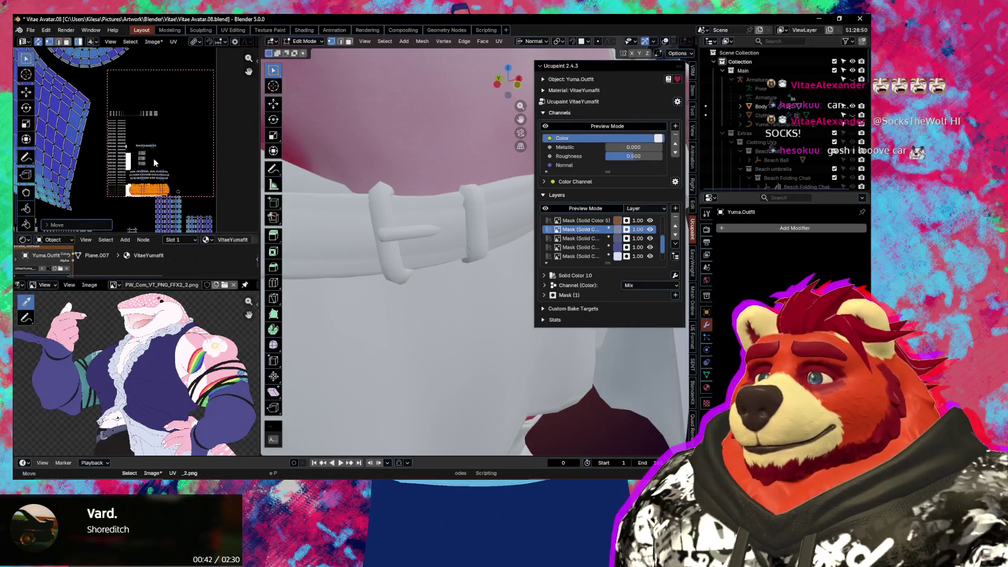
middle_drag(131, 65, 143, 136)
click(142, 126)
key(g)
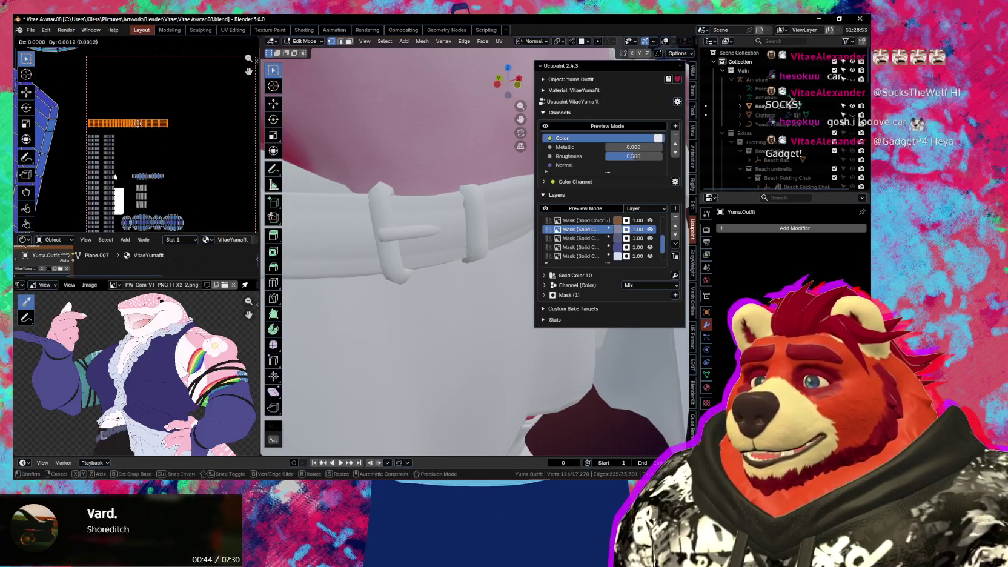
click(143, 140)
Raise another island row slightly and move the small round island up and left
middle_drag(142, 143, 133, 91)
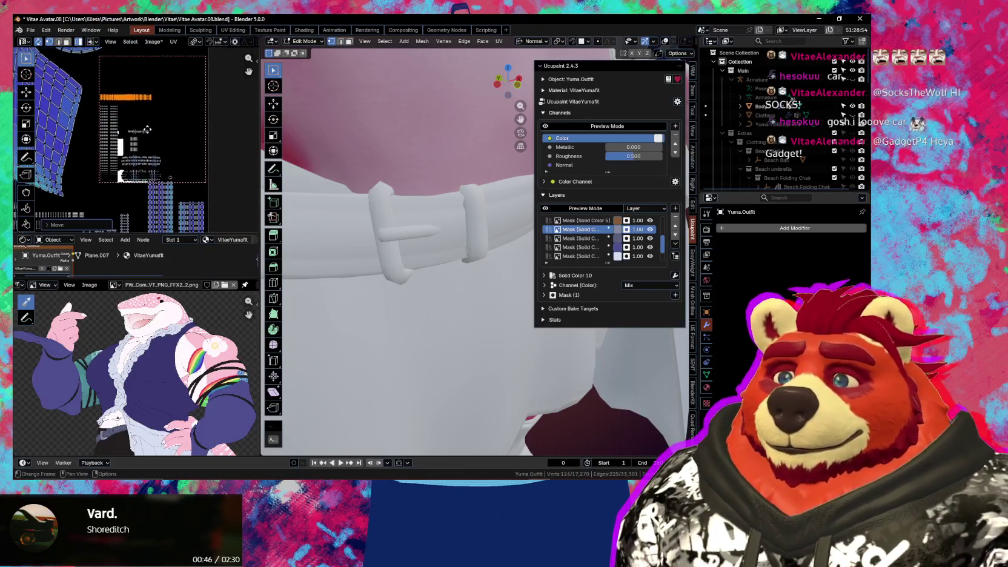
scroll(167, 183, up, 3)
scroll(177, 154, up, 1)
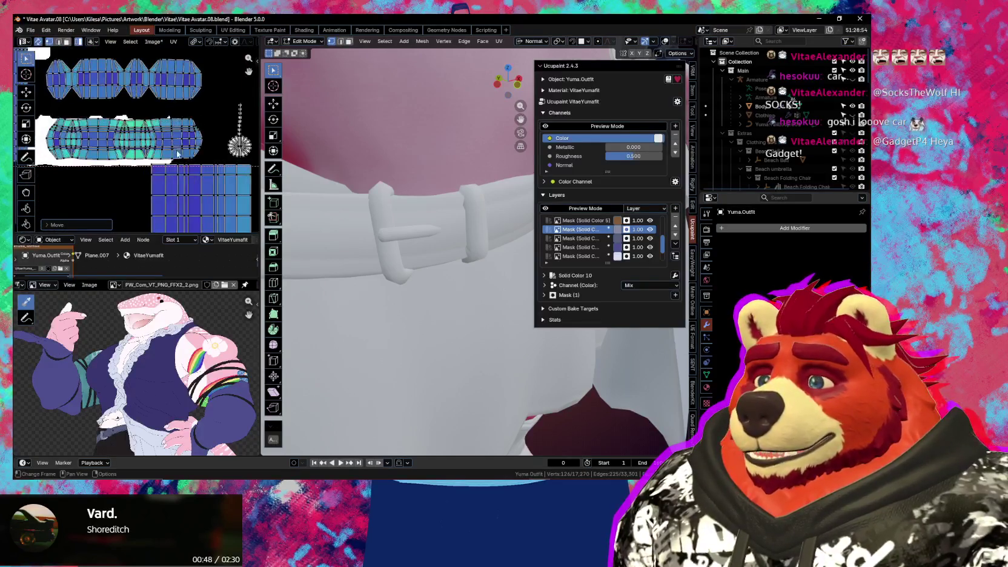
click(180, 150)
key(g)
click(179, 145)
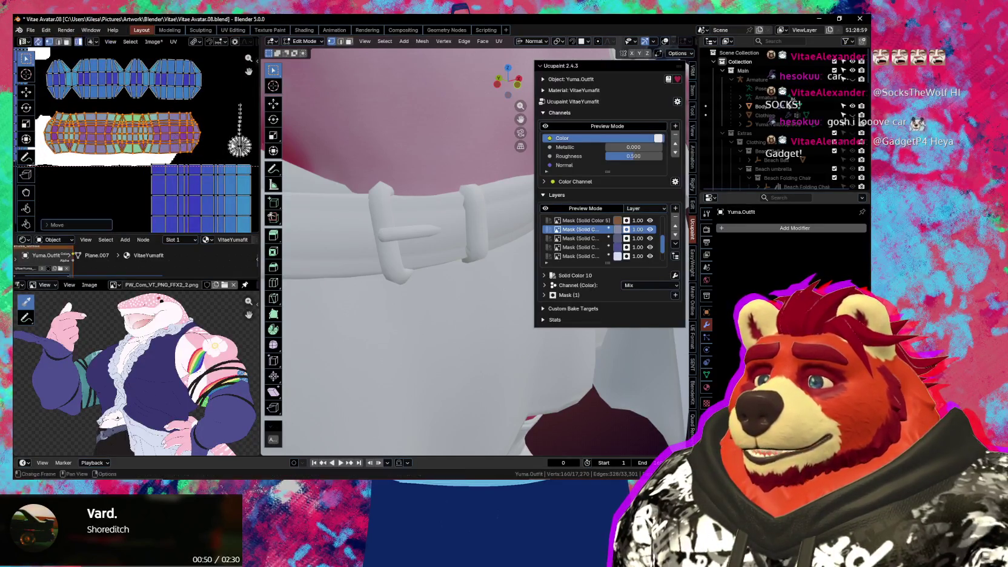
click(229, 155)
key(g)
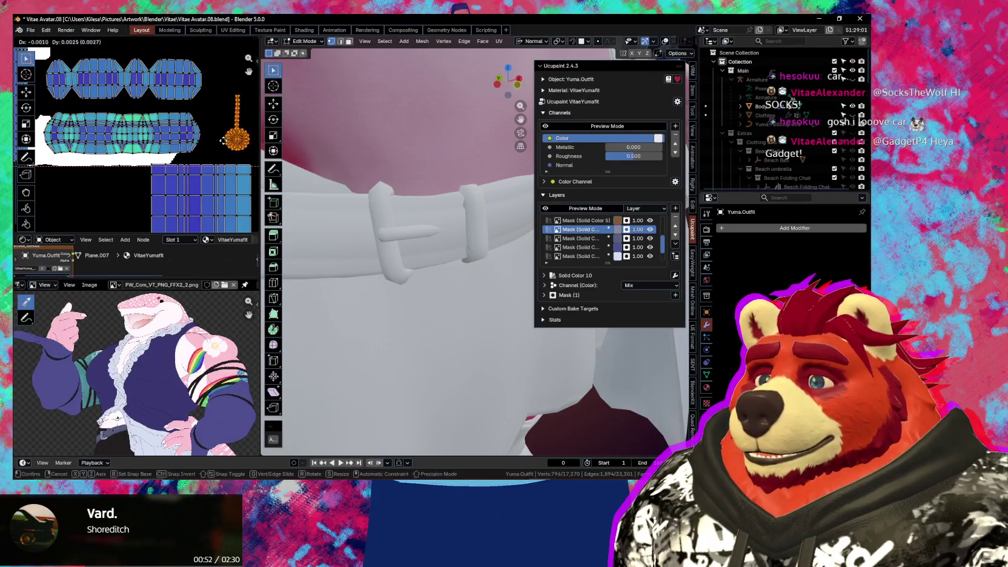
click(222, 143)
scroll(206, 155, down, 3)
scroll(182, 169, down, 2)
scroll(160, 185, down, 1)
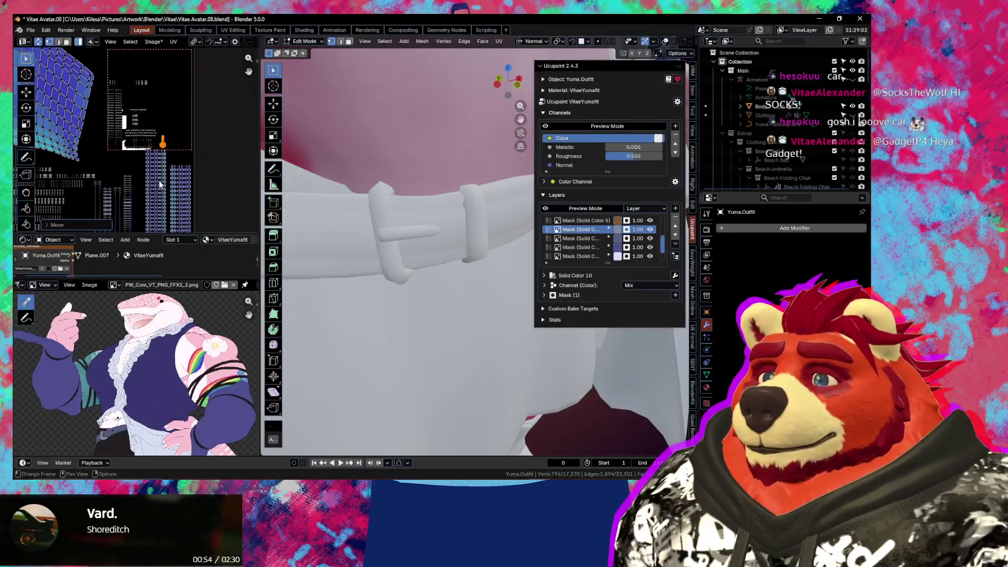
scroll(147, 199, up, 2)
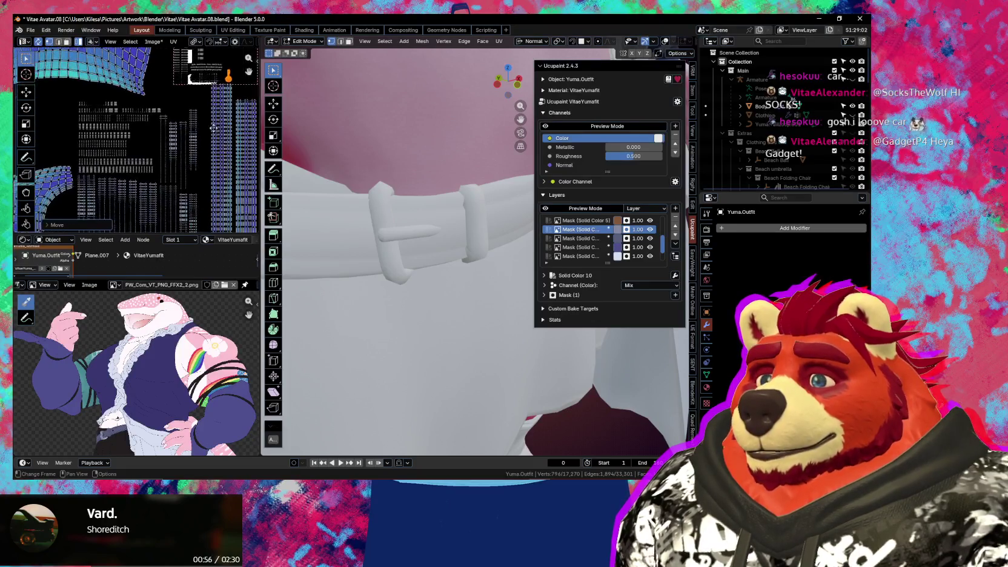
scroll(179, 177, up, 2)
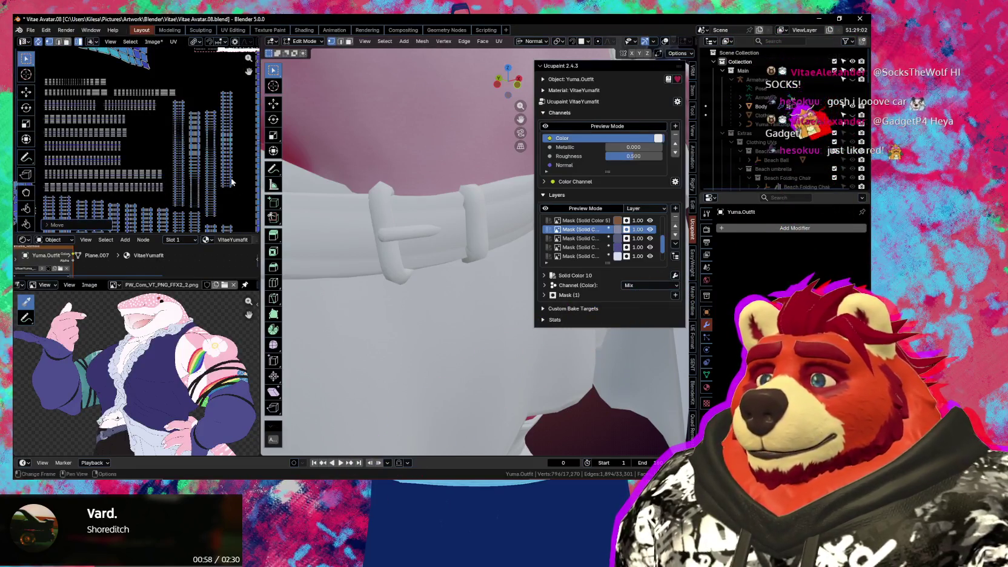
key(ctrl+Tab)
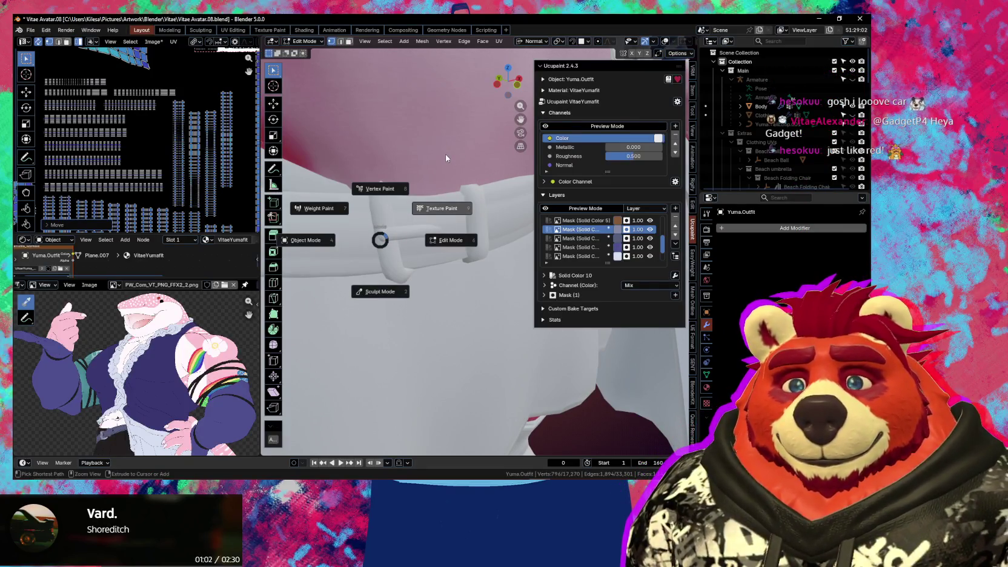
Select the whole belt and its right loop as linked geometry while texture painting
click(446, 156)
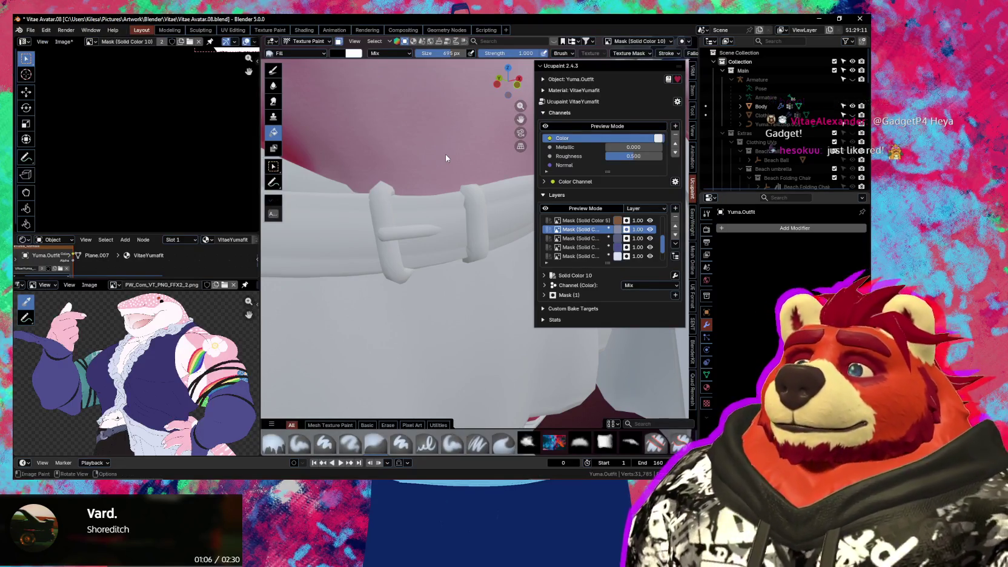
mouse_move(442, 210)
middle_down()
mouse_move(446, 227)
mouse_move(441, 210)
middle_up()
key(Tab)
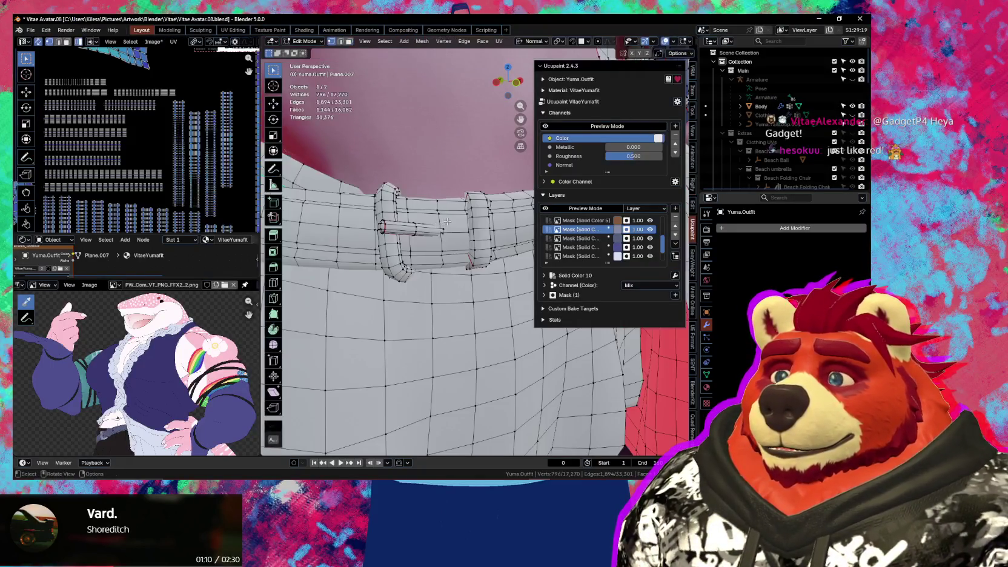
key(l)
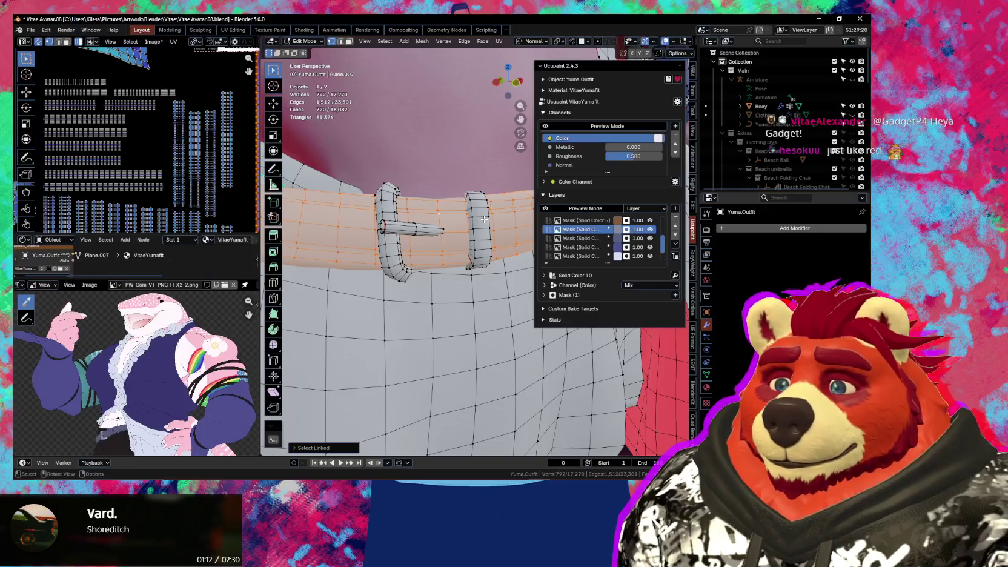
key(l)
key(Tab)
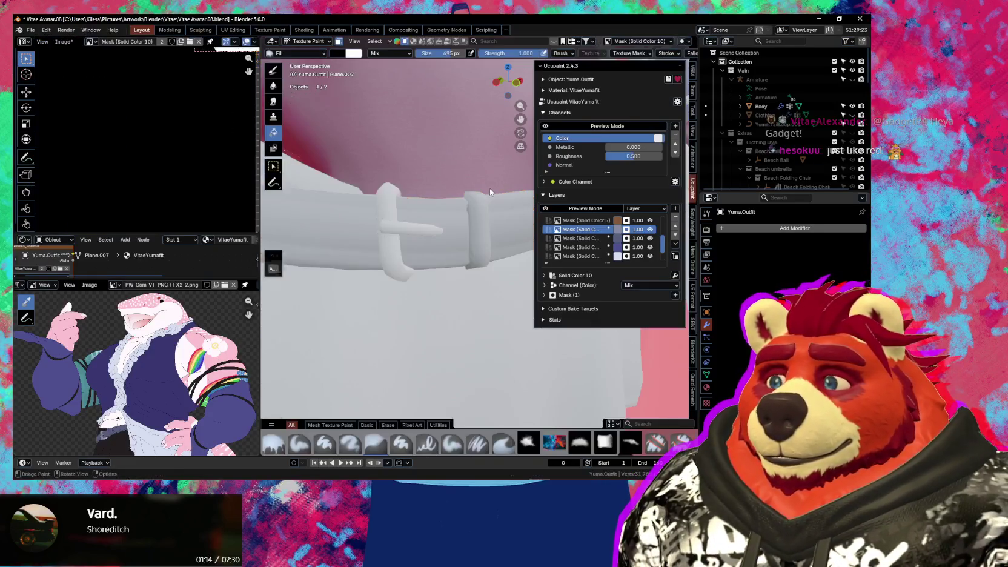
Swap the brush colours and make the Solid Color 3 mask layer active
key(x)
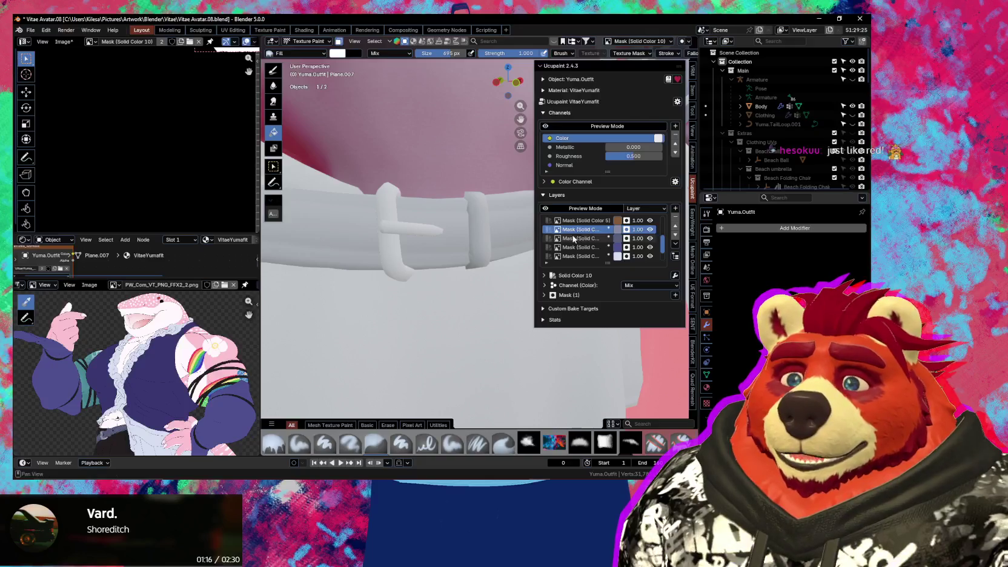
click(585, 238)
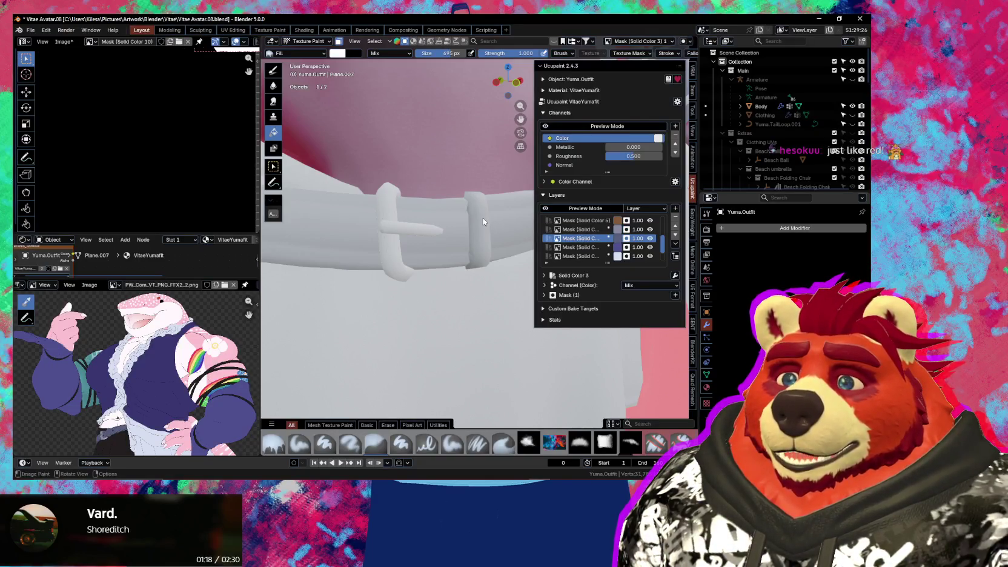
middle_drag(474, 226, 476, 235)
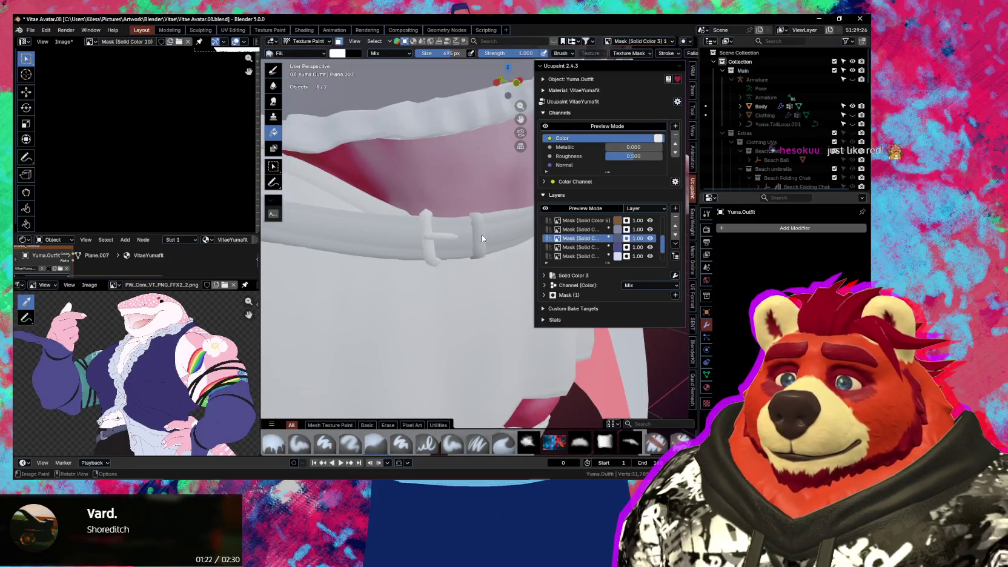
scroll(409, 241, down, 5)
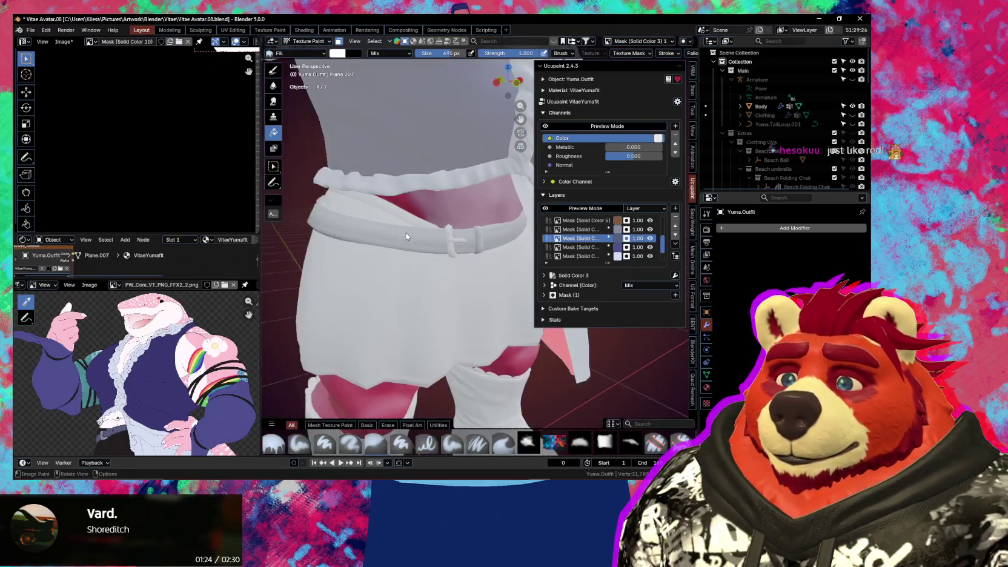
middle_drag(400, 236, 433, 278)
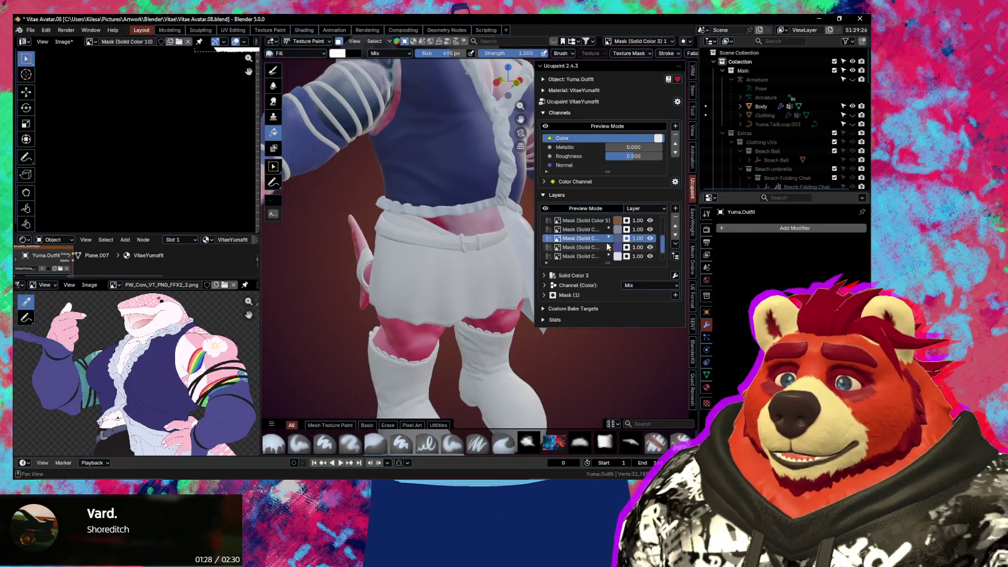
middle_drag(449, 230, 445, 230)
scroll(453, 224, up, 3)
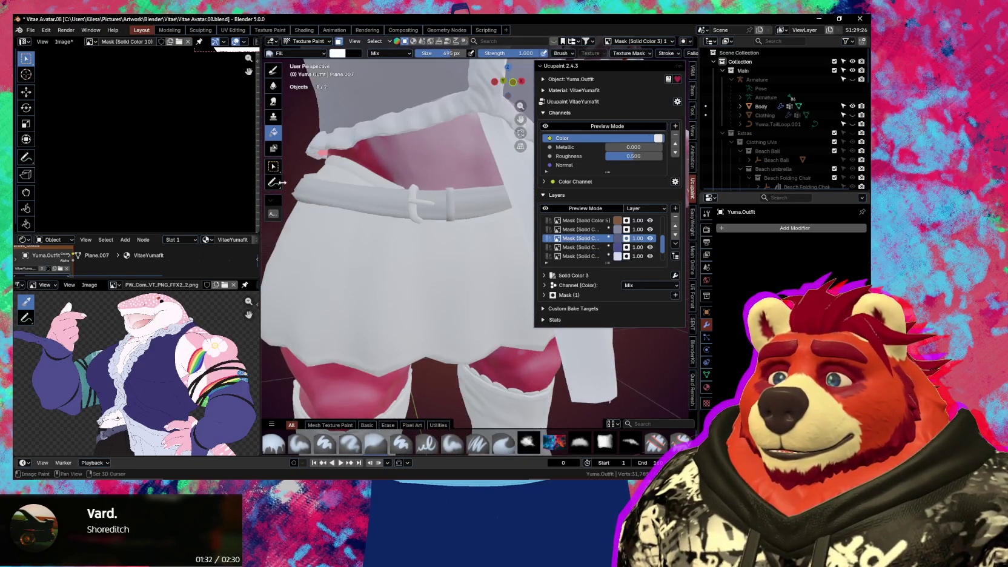
scroll(199, 206, down, 2)
scroll(199, 209, down, 2)
scroll(194, 158, up, 6)
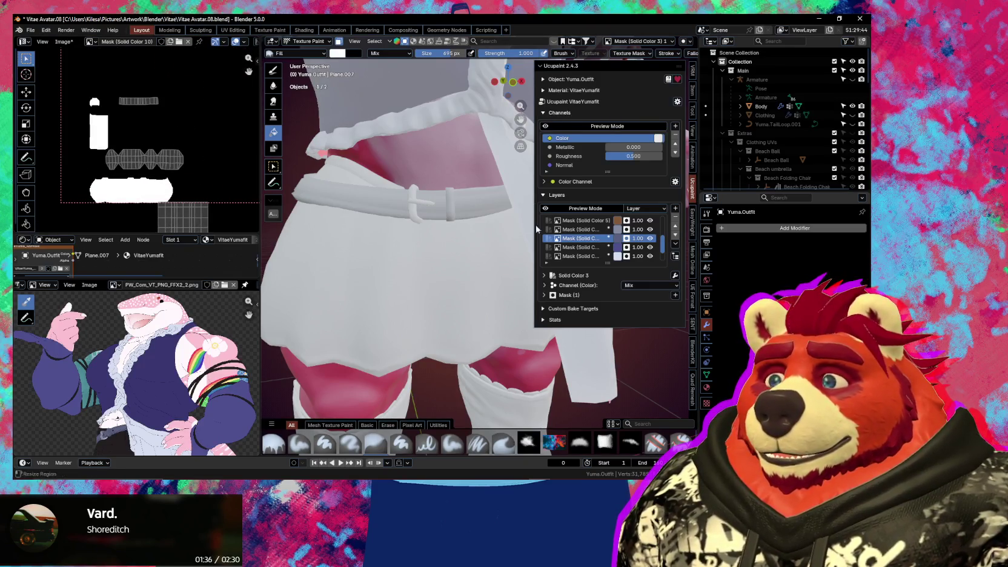
Show the Solid Color 3 mask image, then activate Solid Color 8 and Solid Color 10
click(578, 238)
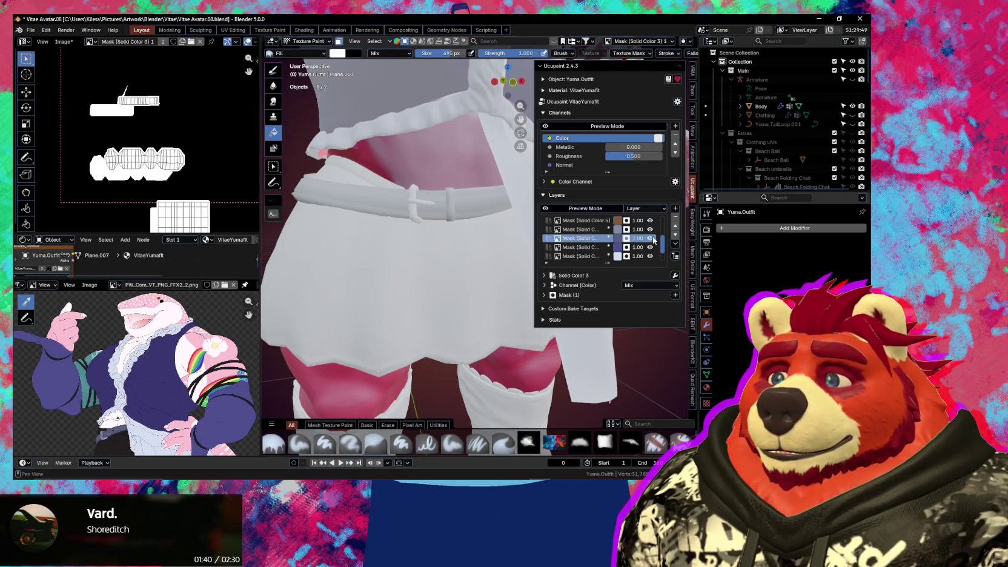
scroll(568, 242, up, 5)
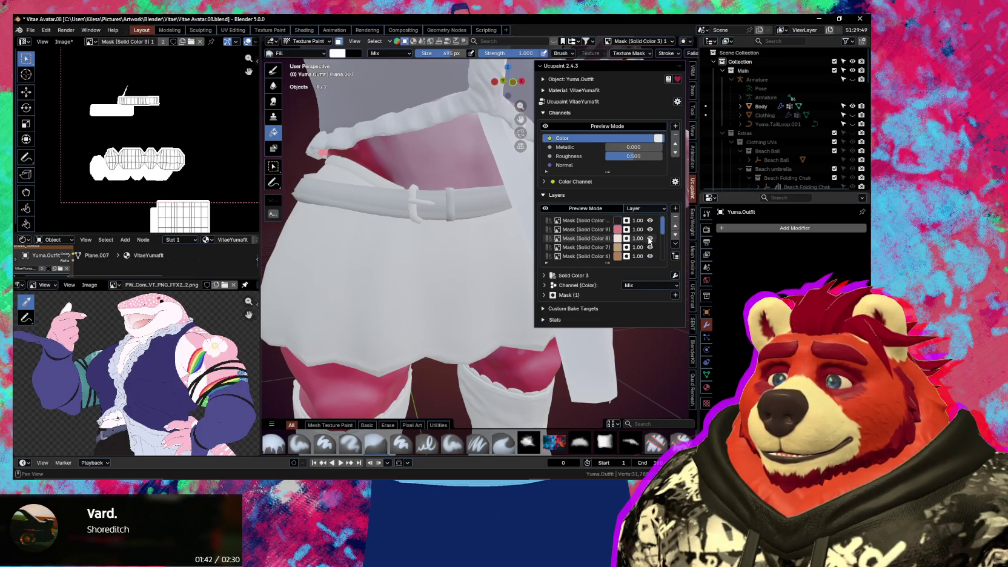
click(590, 240)
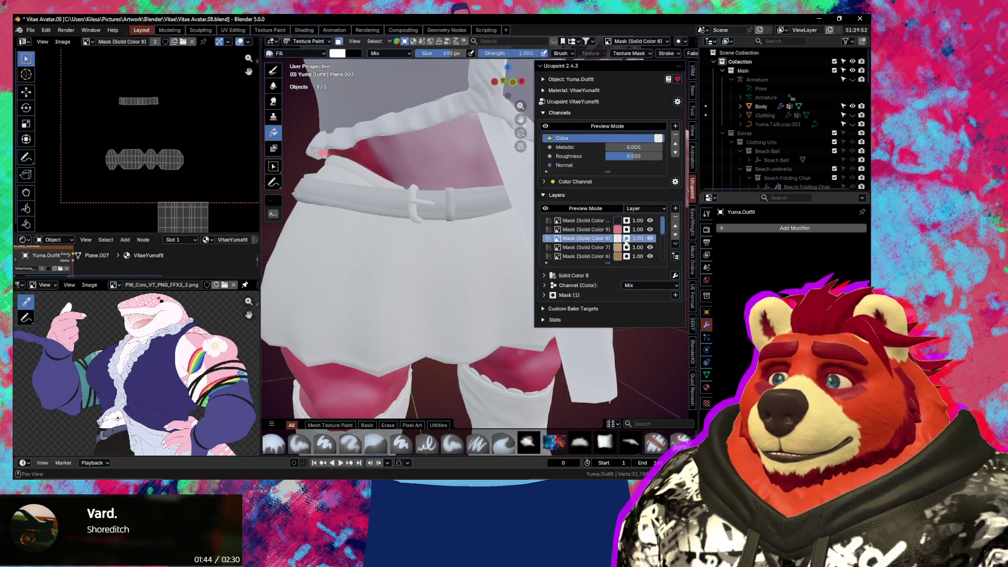
scroll(582, 247, down, 4)
click(593, 241)
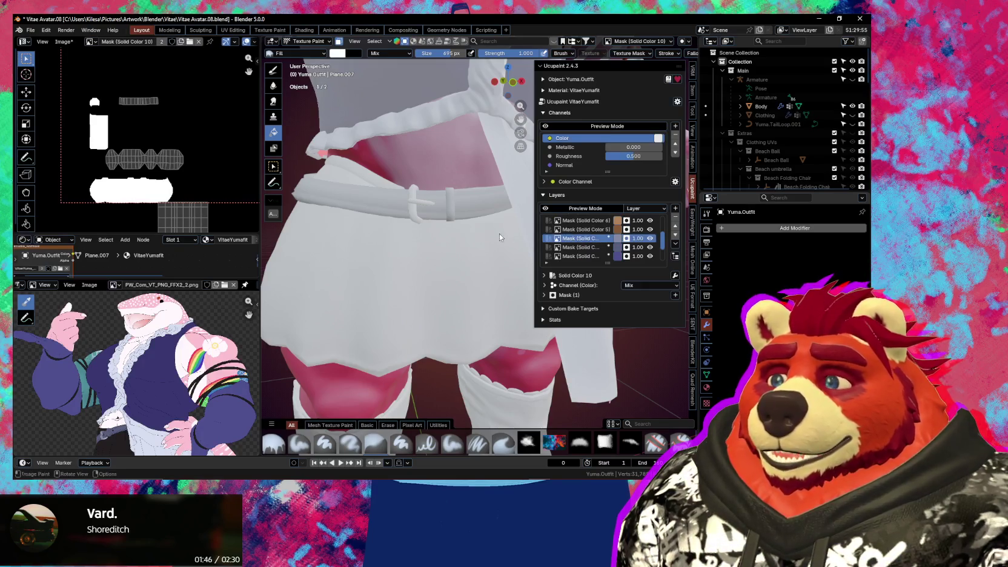
scroll(447, 231, down, 2)
scroll(447, 231, down, 2)
scroll(443, 237, down, 2)
scroll(445, 242, down, 2)
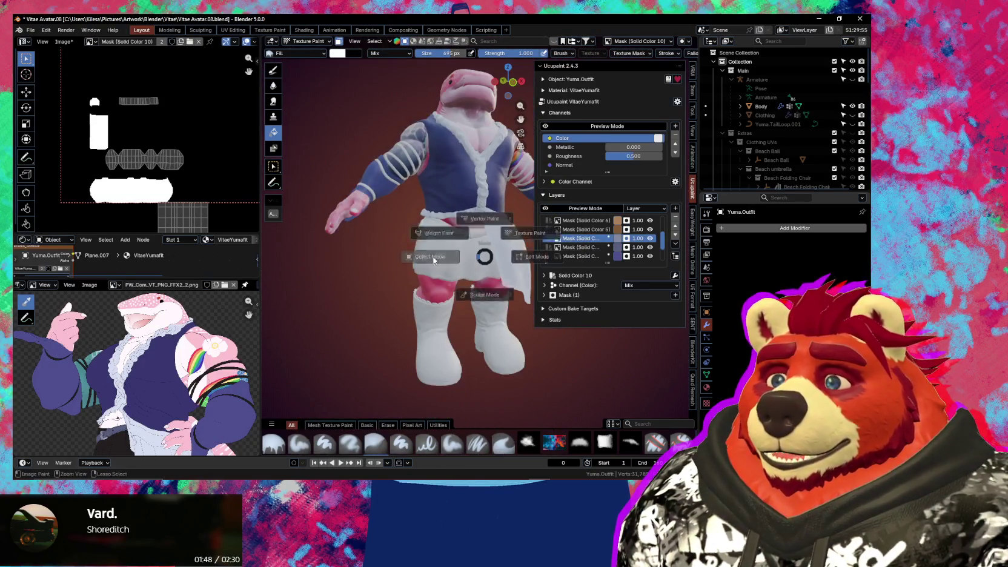
Select the whole outfit mesh and make the VitaeYumafit material slot active
key(Tab)
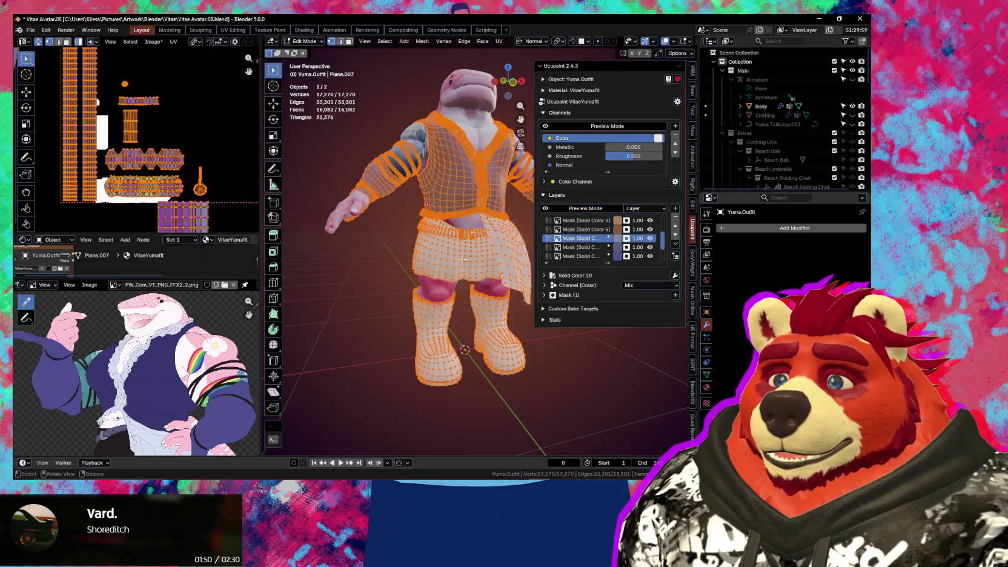
key(a)
click(707, 389)
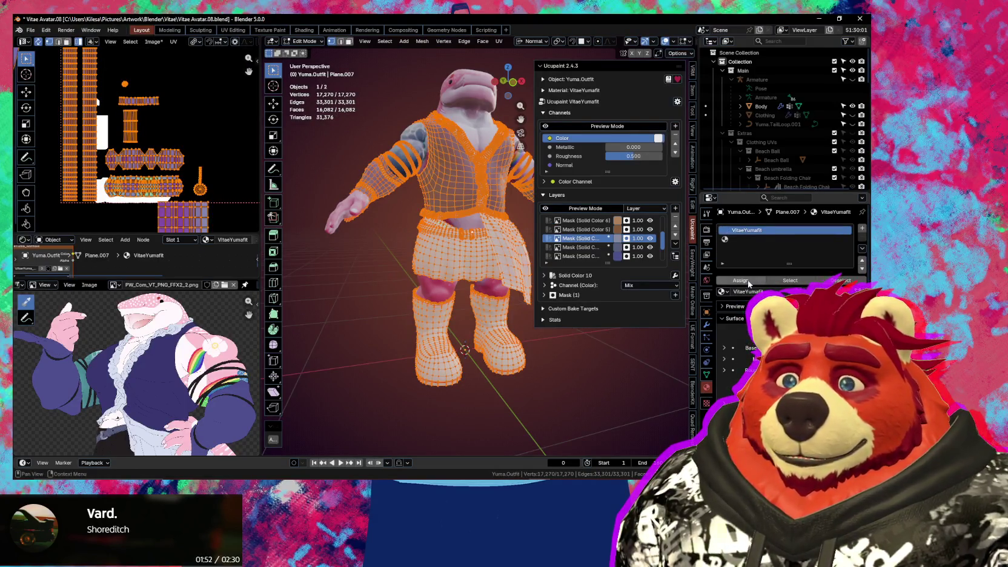
click(786, 240)
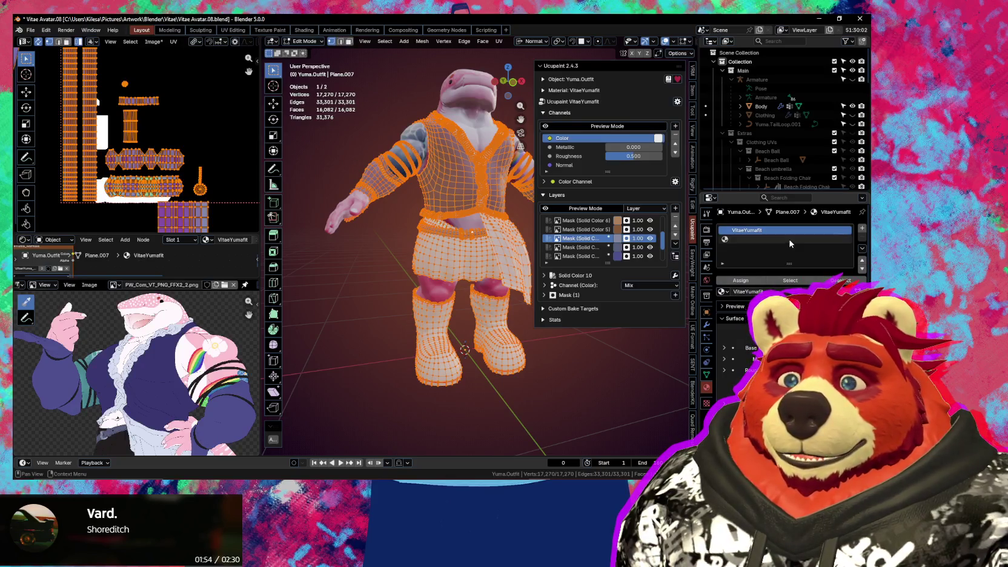
key(ctrl+Tab)
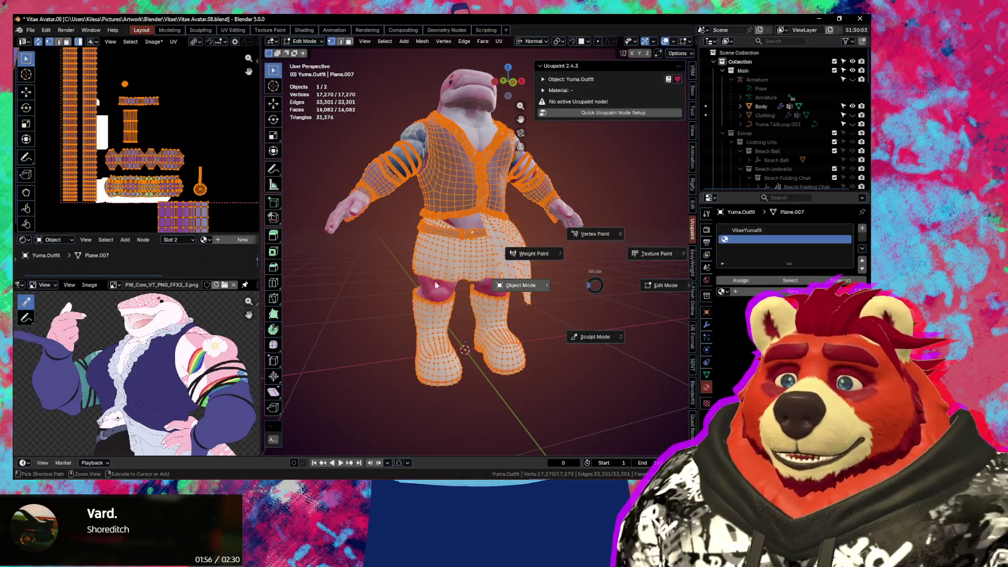
click(522, 286)
click(725, 232)
scroll(418, 242, up, 4)
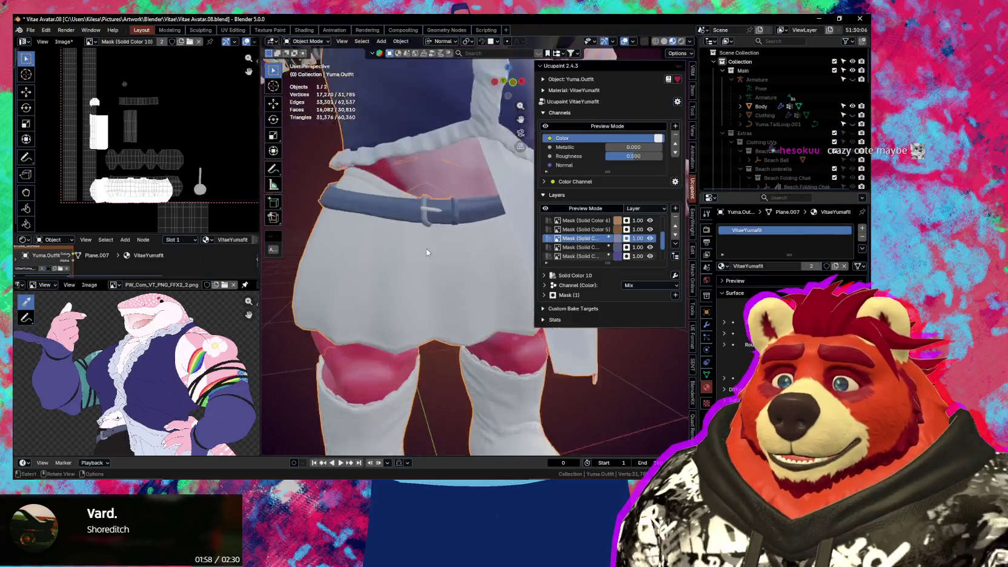
scroll(415, 217, up, 4)
scroll(456, 284, up, 2)
scroll(408, 268, up, 2)
Select only the buckle pin and loop as linked geometry, then resume texture painting
key(Tab)
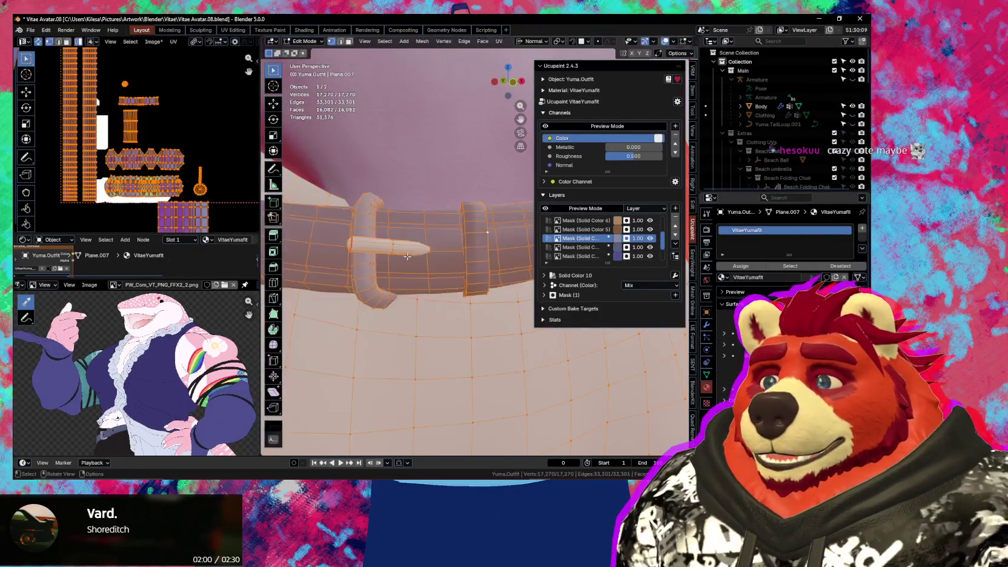
key(alt+a)
key(l)
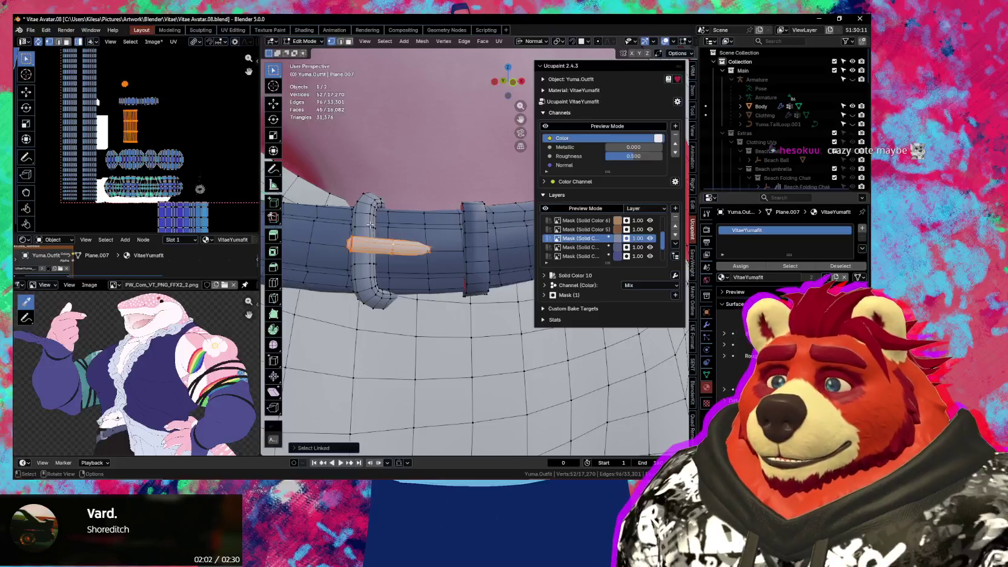
key(l)
scroll(586, 258, down, 1)
scroll(586, 258, down, 1)
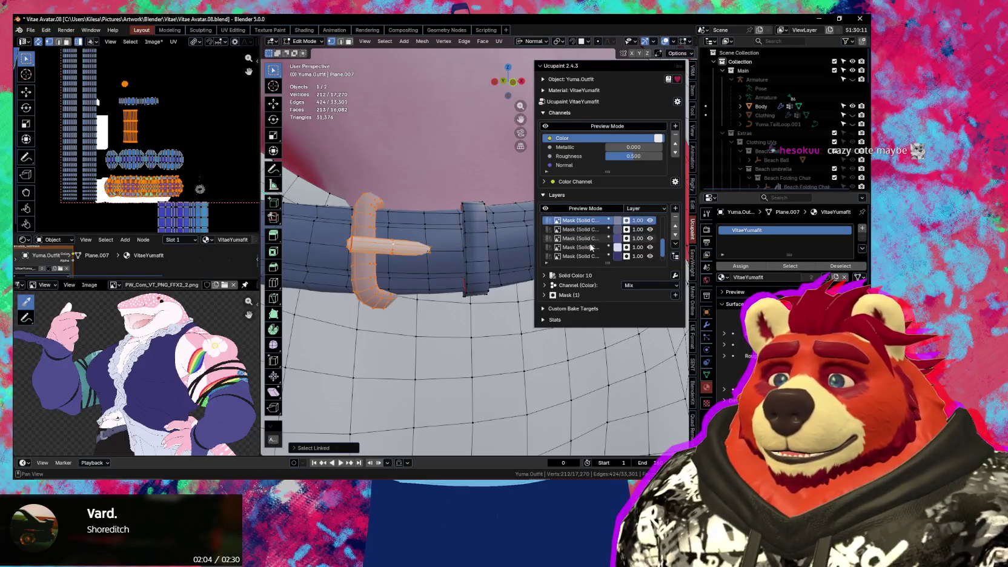
key(ctrl+Tab)
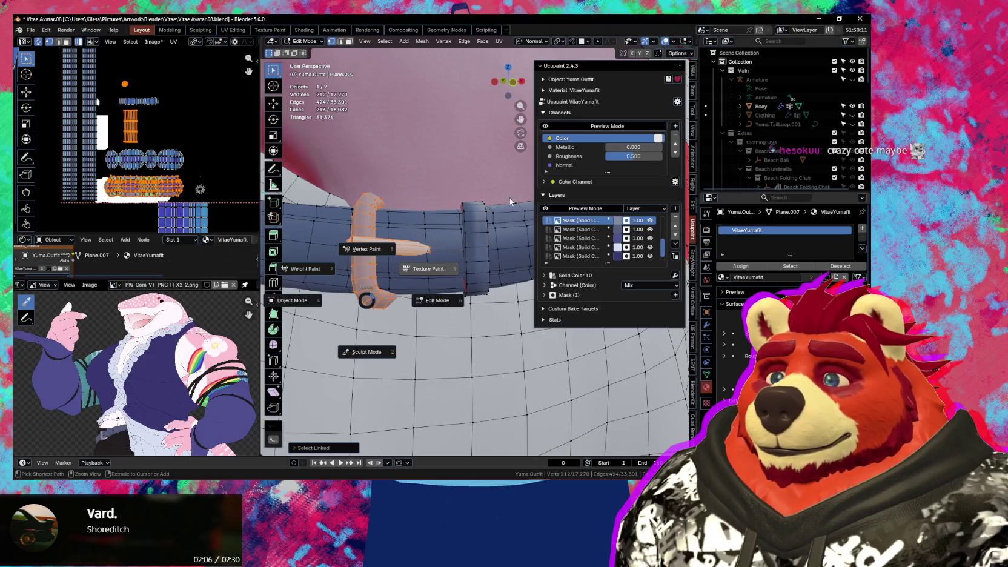
click(496, 220)
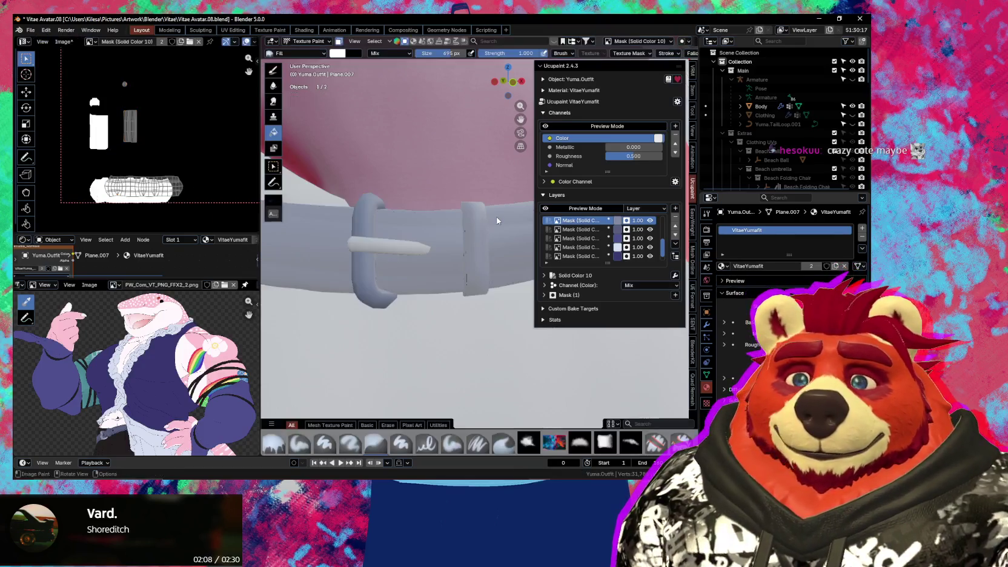
Fill the buckle pin and belt grey-blue and set the layer's Metallic to Custom Value 1.000
click(370, 252)
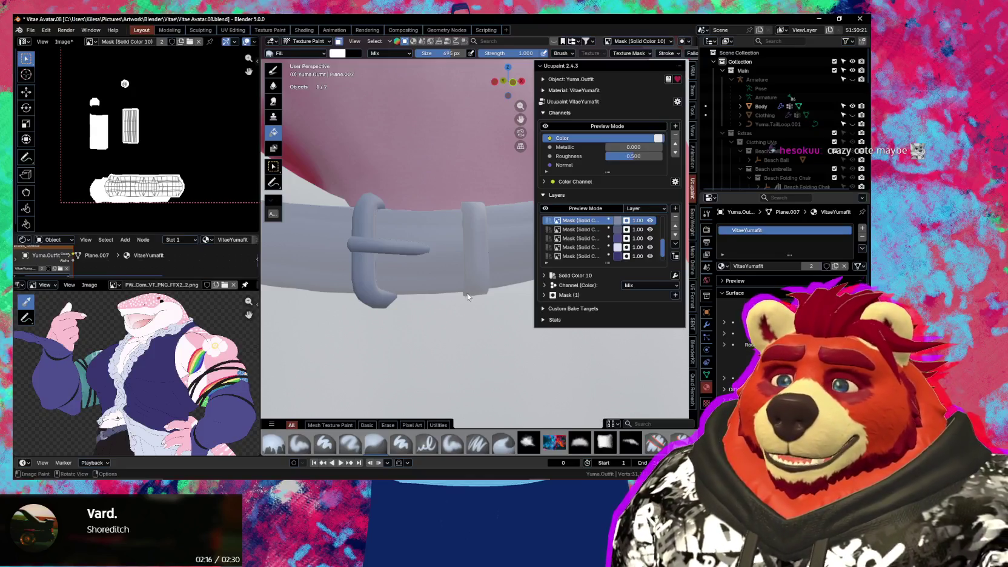
shift+click(473, 230)
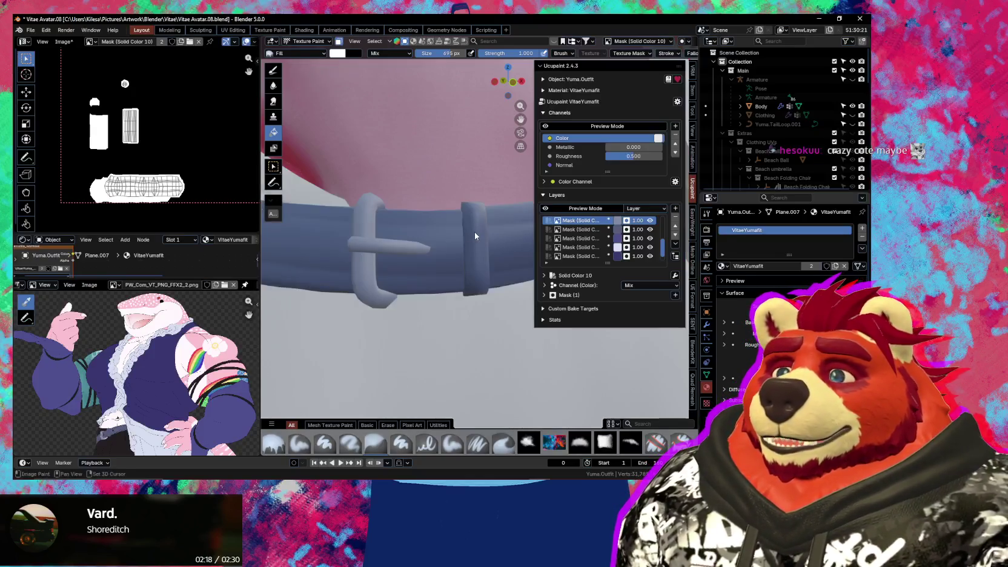
click(545, 285)
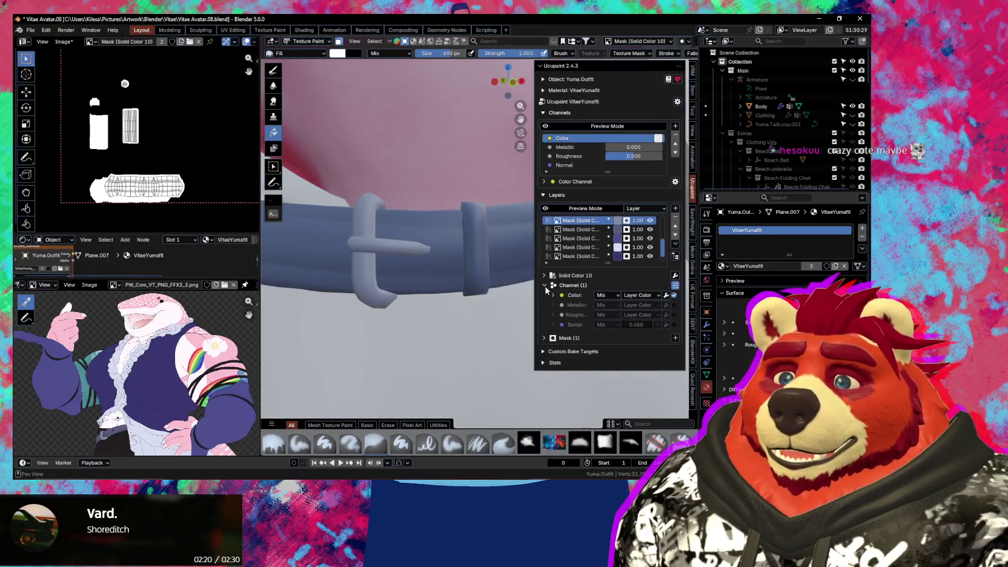
click(674, 305)
click(640, 306)
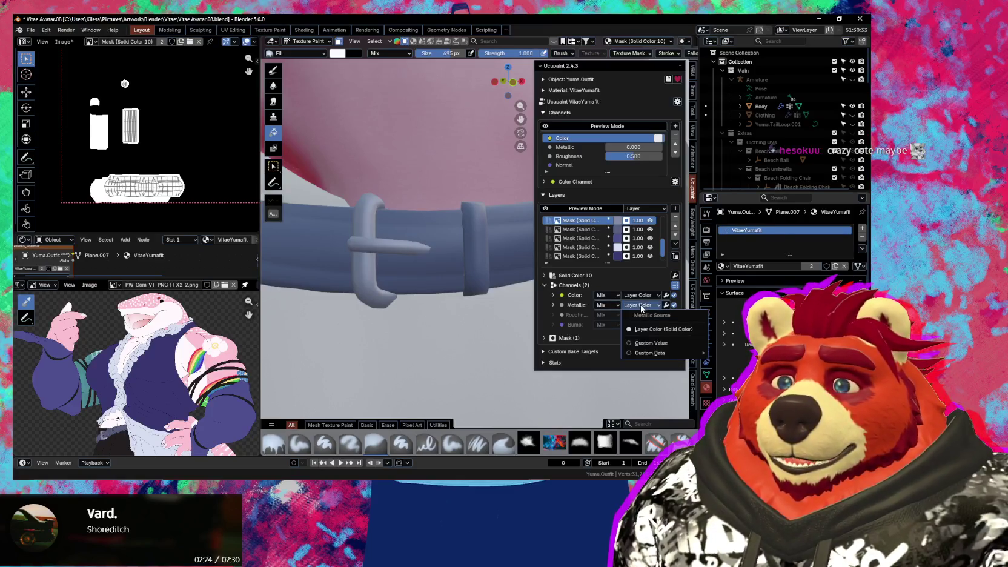
click(651, 343)
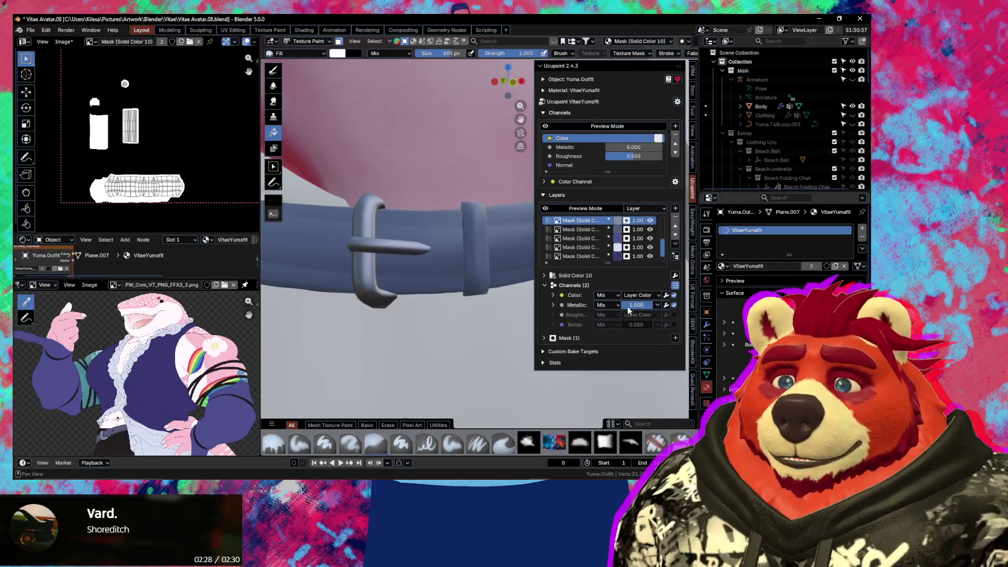
scroll(371, 283, down, 3)
scroll(413, 297, down, 5)
scroll(440, 303, down, 4)
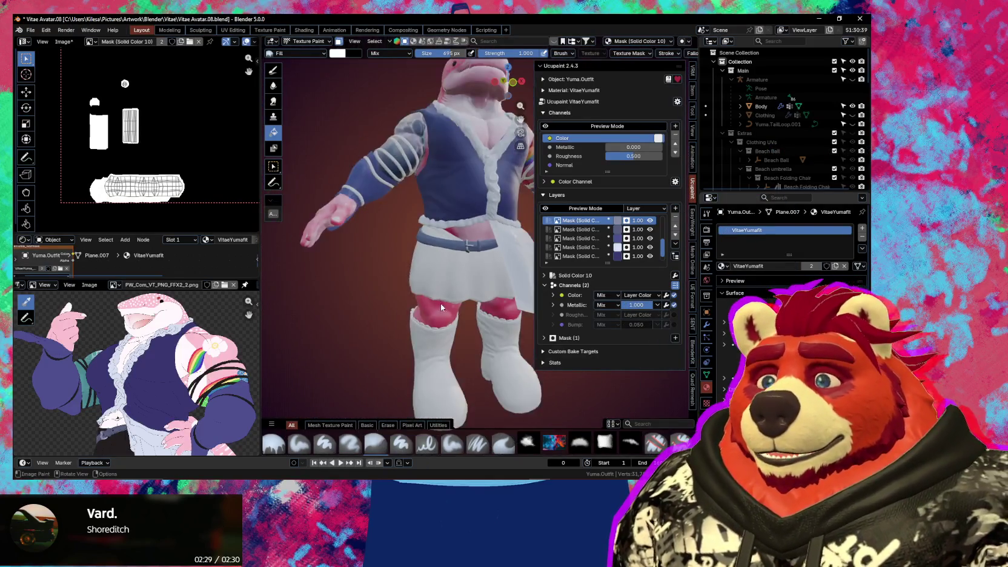
Set the outfit material's Roughness channel to 0.800
scroll(448, 305, up, 3)
scroll(458, 304, up, 2)
scroll(460, 304, down, 1)
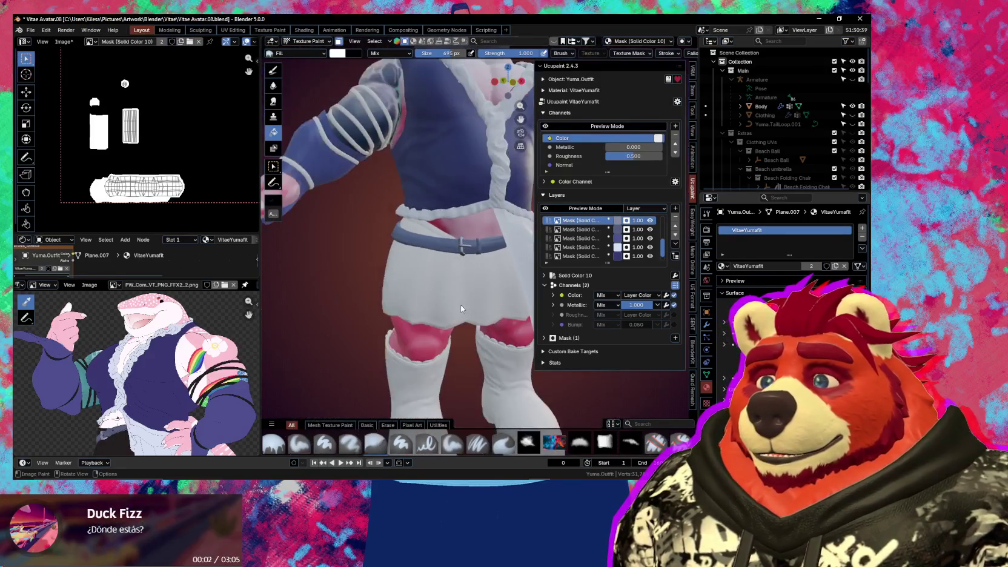
mouse_move(461, 305)
middle_down()
mouse_move(487, 303)
mouse_move(448, 311)
mouse_move(449, 328)
middle_up()
scroll(484, 304, down, 1)
scroll(388, 282, up, 3)
mouse_move(389, 282)
middle_down()
mouse_move(466, 327)
mouse_move(479, 321)
middle_up()
click(646, 156)
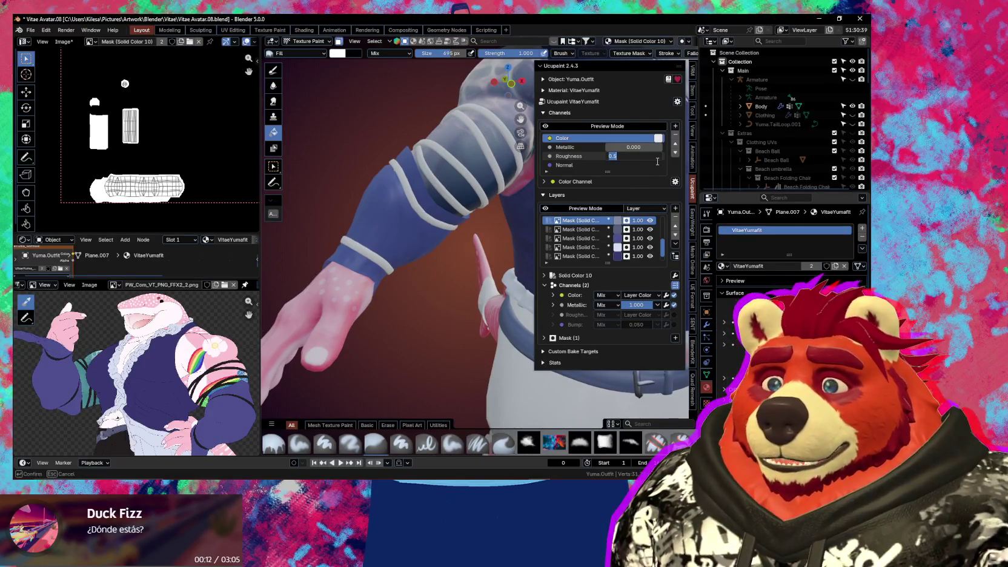
text(0)
key(Return)
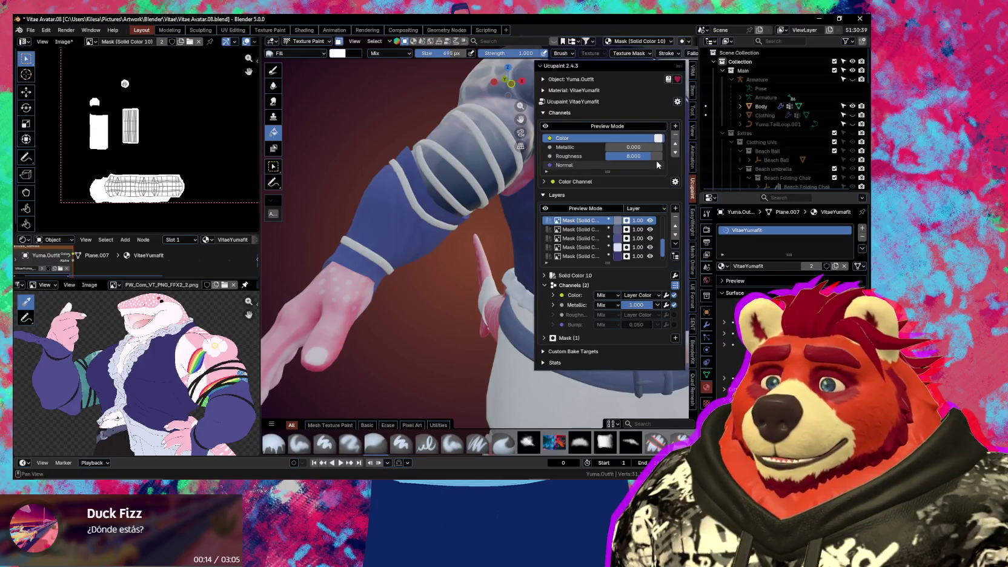
click(653, 156)
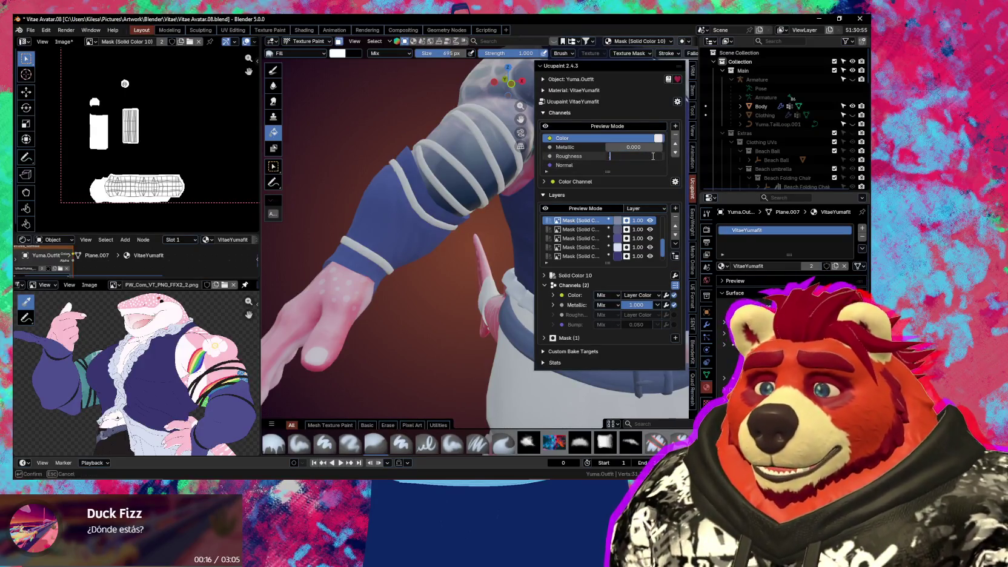
text(.8)
key(Return)
Orbit to a front view of the outfit and hide the Ucupaint sidebar
middle_drag(408, 263, 454, 305)
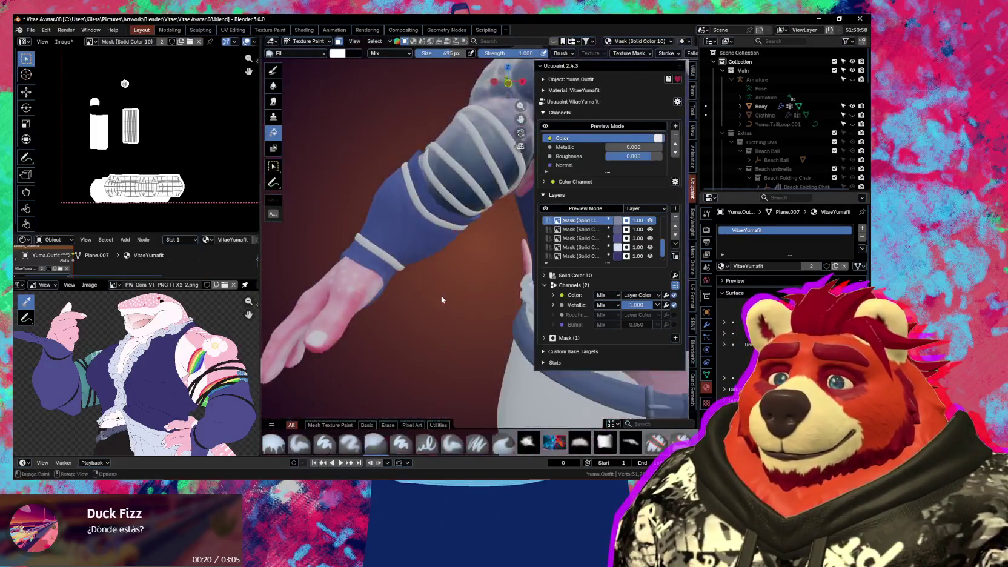
mouse_move(453, 305)
middle_down()
mouse_move(352, 265)
mouse_move(484, 259)
mouse_move(457, 258)
middle_up()
scroll(352, 264, up, 5)
key(n)
scroll(469, 259, up, 2)
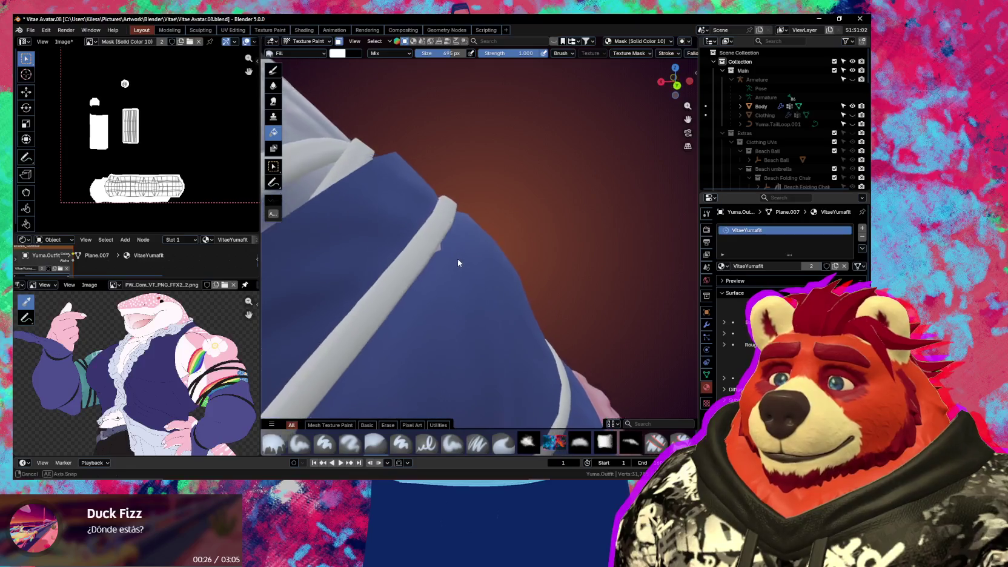
Switch the outfit to Sculpt Mode and set the brush size to 261 px
key(ctrl+Tab)
click(445, 259)
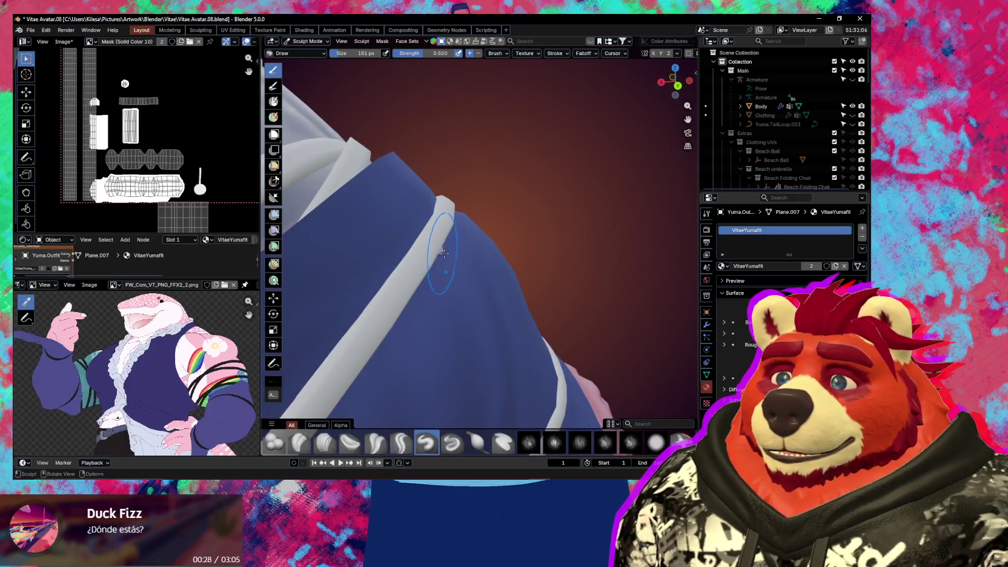
middle_drag(455, 256, 439, 248)
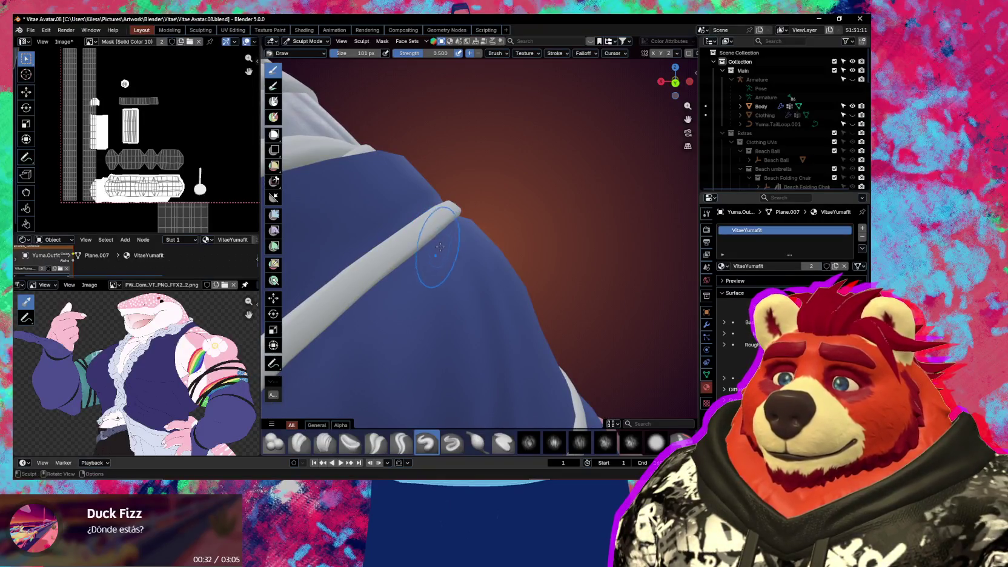
middle_drag(439, 246, 529, 256)
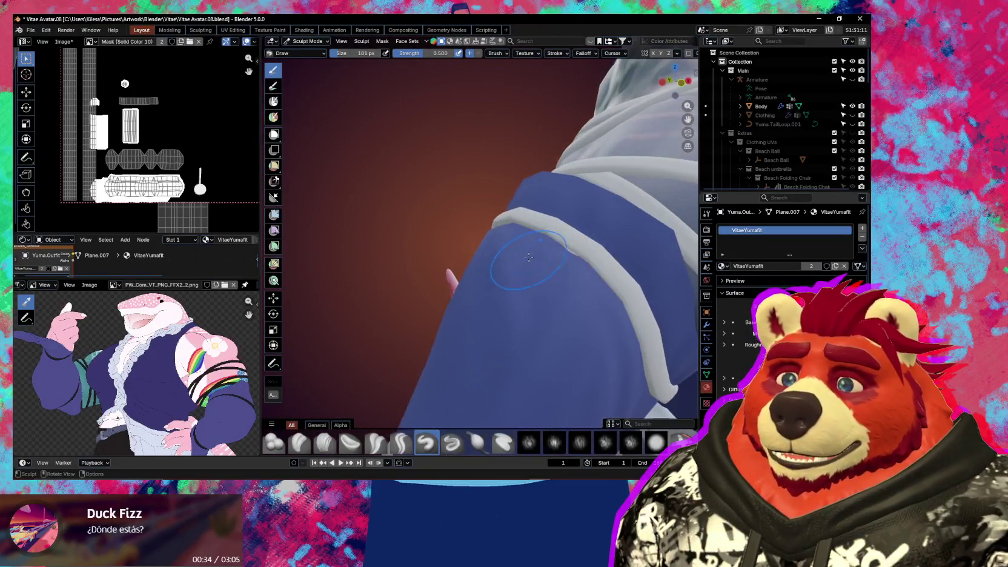
key(f)
click(571, 256)
mouse_move(572, 252)
middle_down()
mouse_move(442, 228)
mouse_move(428, 181)
mouse_move(486, 242)
mouse_move(447, 285)
mouse_move(424, 263)
middle_up()
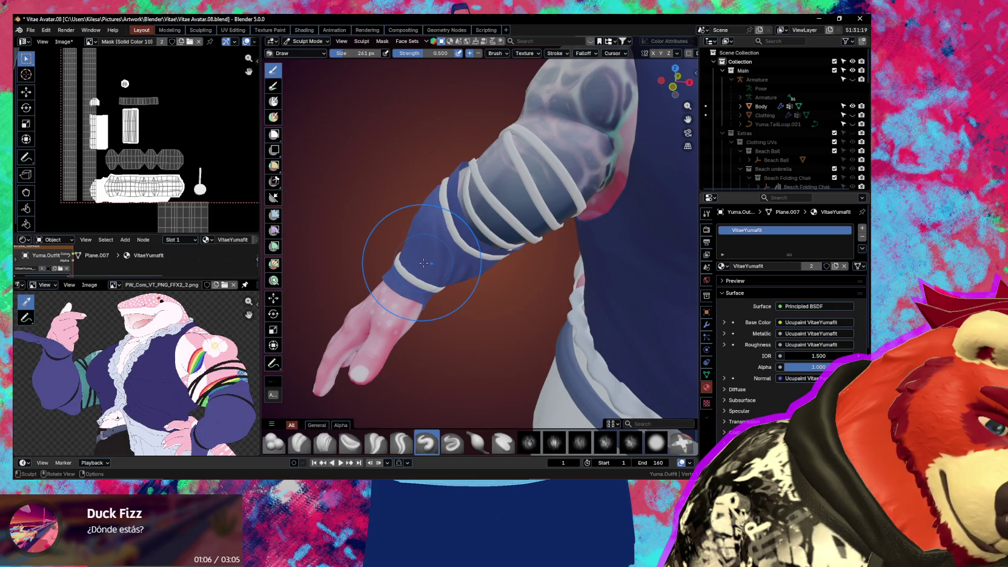
Look over the sleeve and torso, then return the outfit to Object Mode
scroll(423, 263, down, 3)
mouse_move(423, 263)
middle_down()
mouse_move(525, 263)
mouse_move(512, 275)
middle_up()
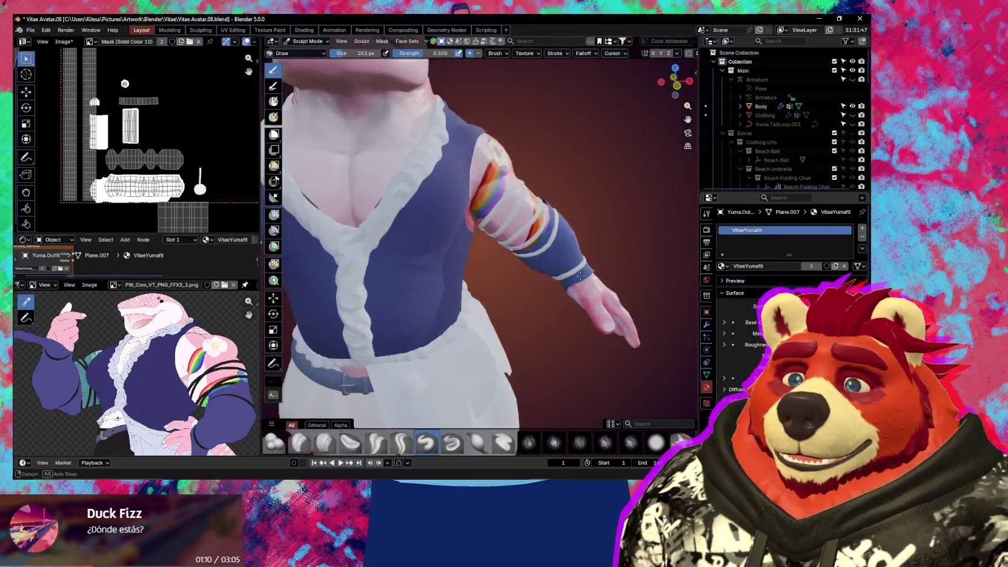
middle_drag(540, 274, 481, 265)
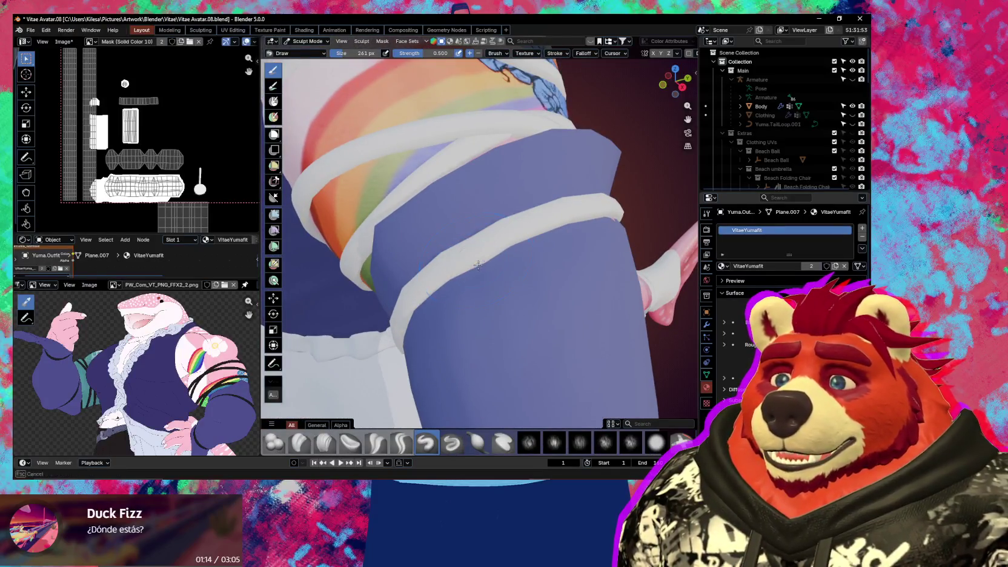
mouse_move(481, 265)
middle_down()
mouse_move(411, 232)
mouse_move(503, 314)
mouse_move(477, 293)
mouse_move(418, 337)
mouse_move(504, 292)
mouse_move(483, 371)
mouse_move(500, 271)
mouse_move(542, 300)
middle_up()
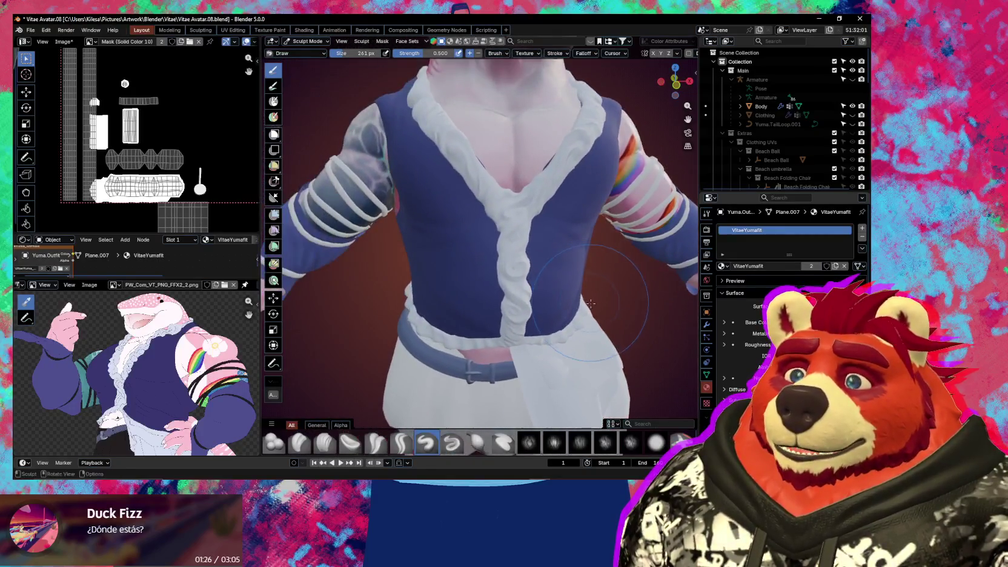
key(ctrl+Tab)
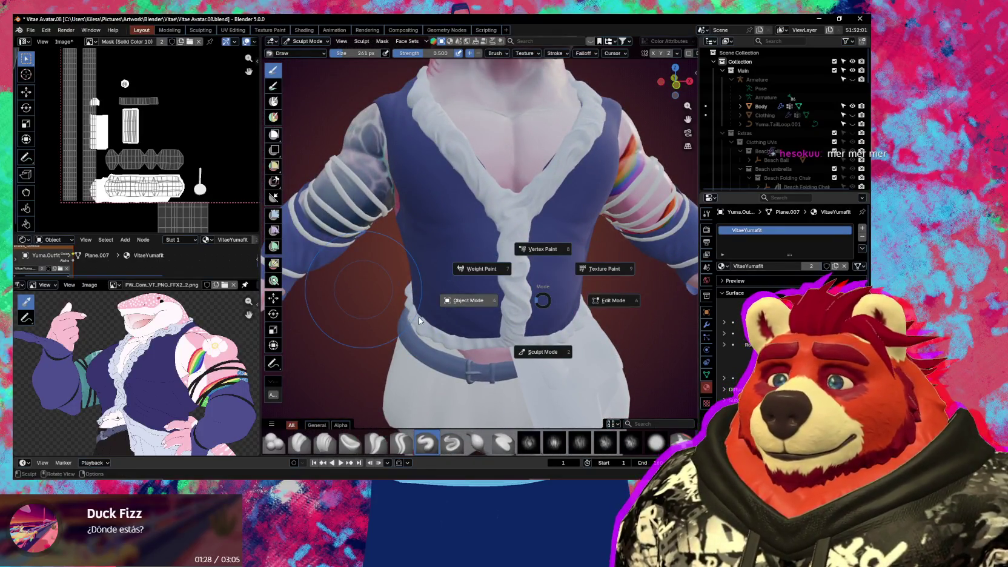
click(147, 289)
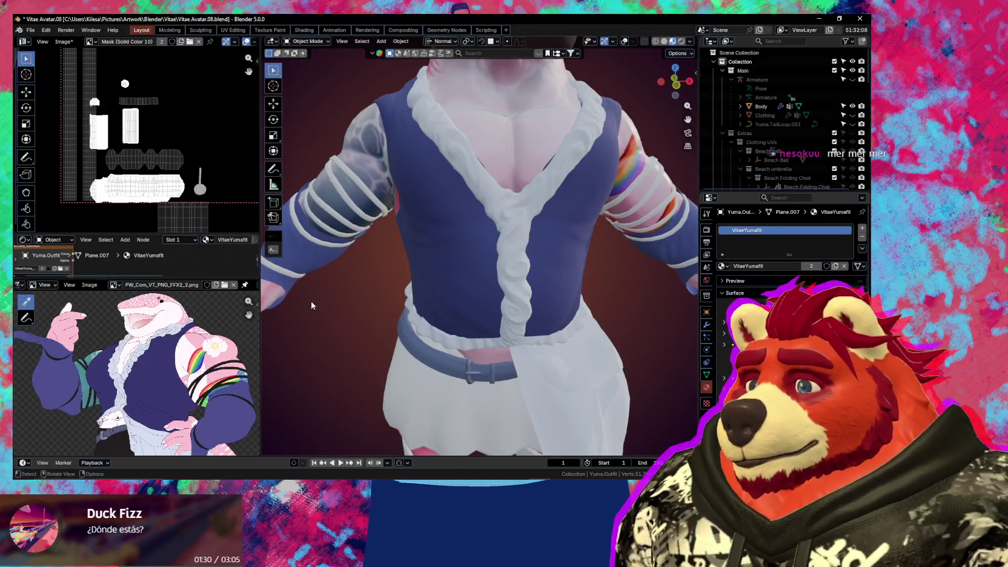
Enter Edit Mode on the outfit and clear the leftover sleeve selection
scroll(199, 360, down, 1)
scroll(200, 359, up, 1)
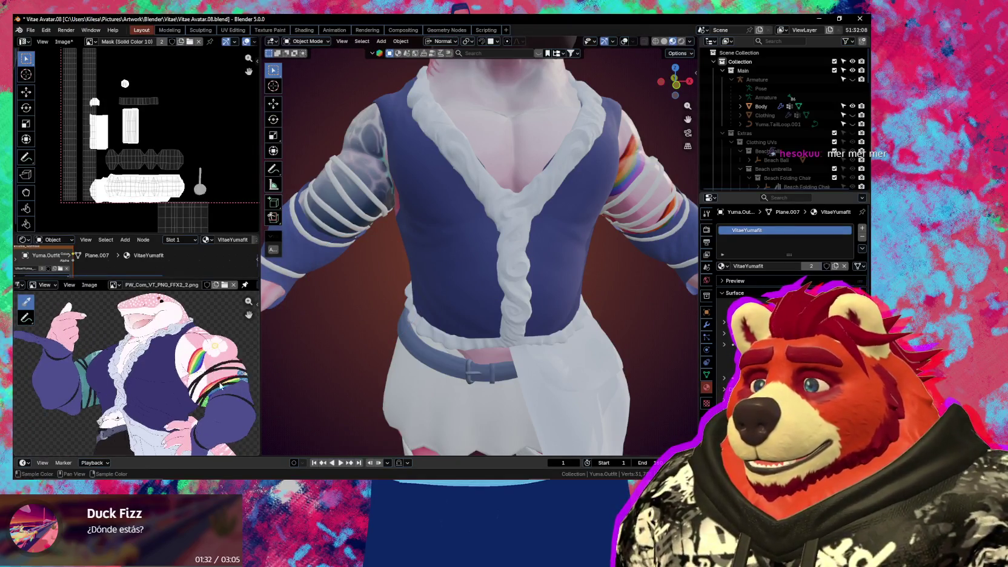
mouse_move(363, 351)
middle_down()
mouse_move(398, 353)
mouse_move(415, 248)
middle_up()
key(n)
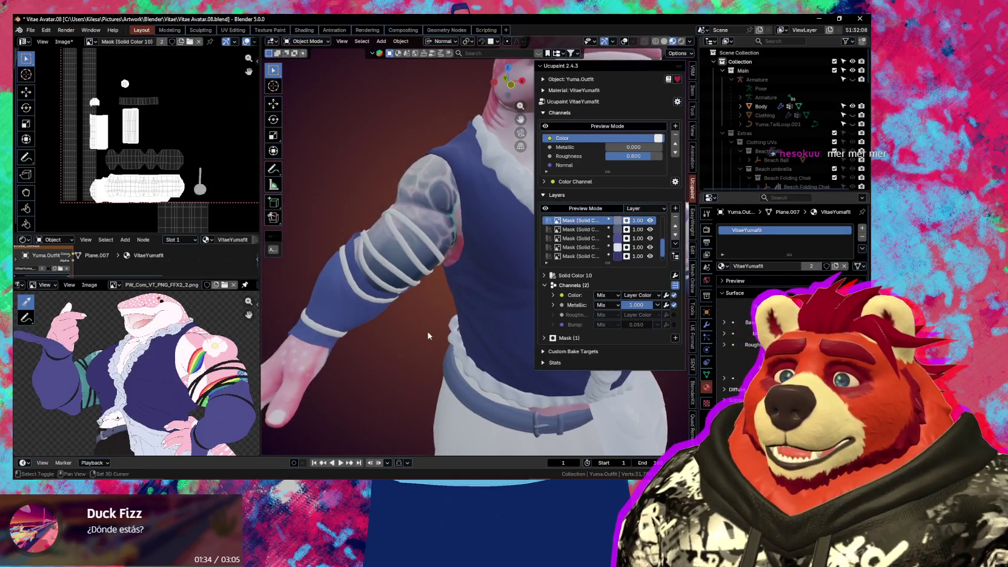
key(Tab)
scroll(415, 248, up, 2)
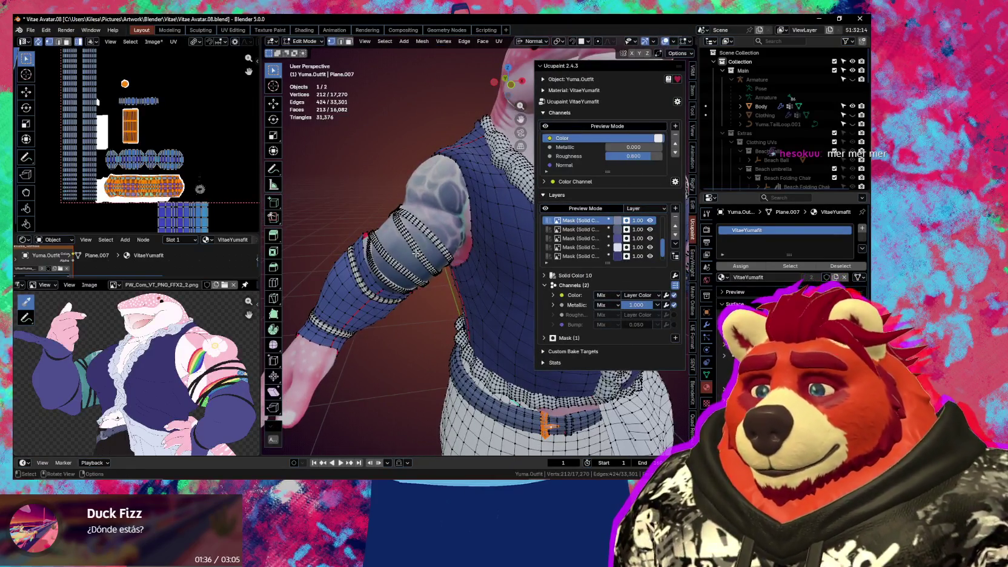
click(412, 264)
key(n)
scroll(385, 271, up, 3)
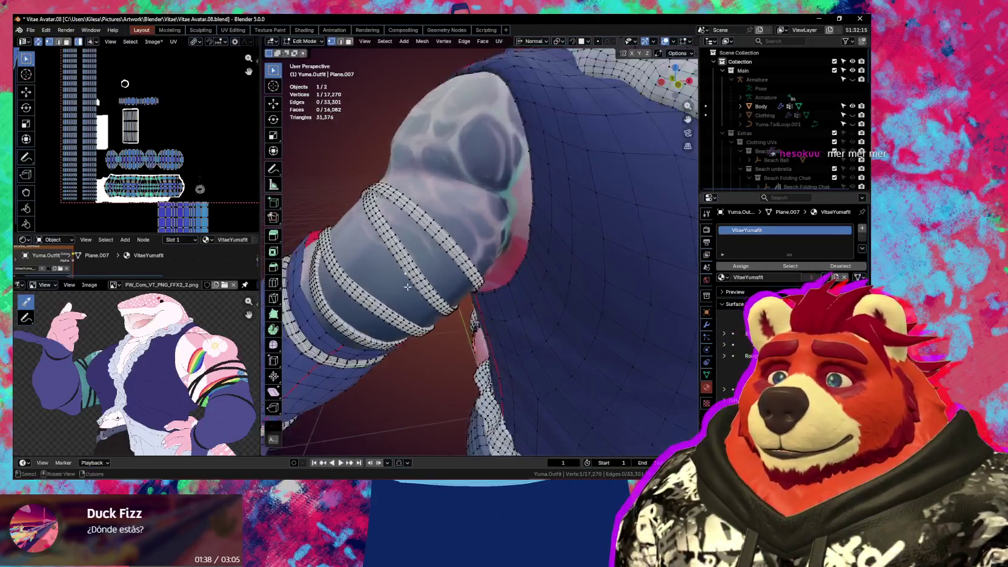
click(405, 270)
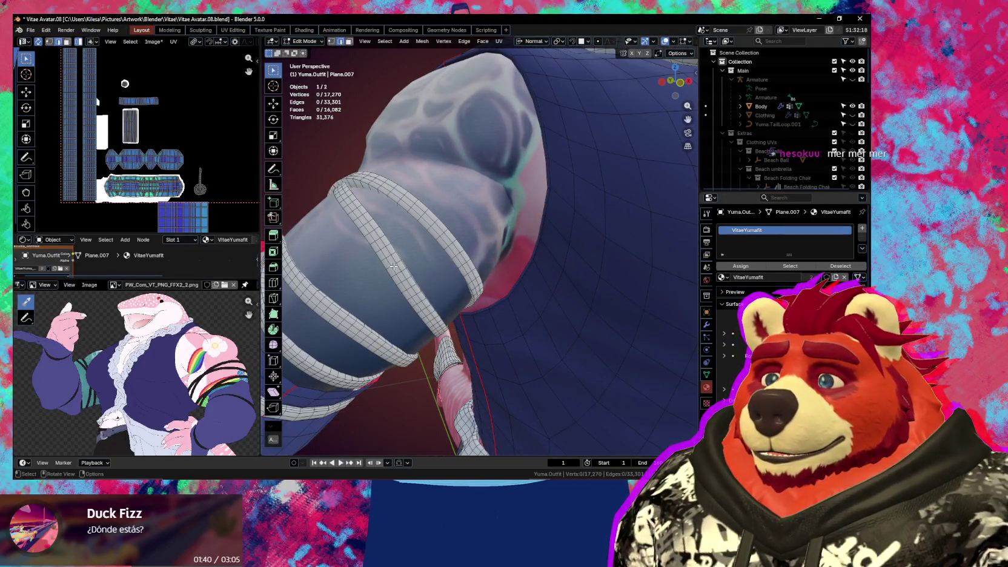
Select several edge loops along the diagonal sleeve bands
alt+click(392, 258)
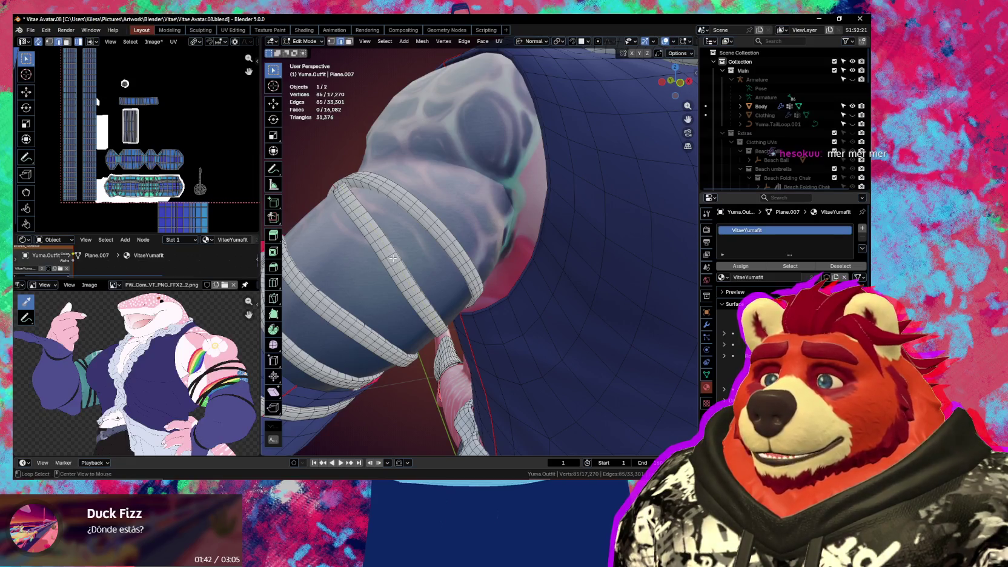
alt+shift+click(395, 258)
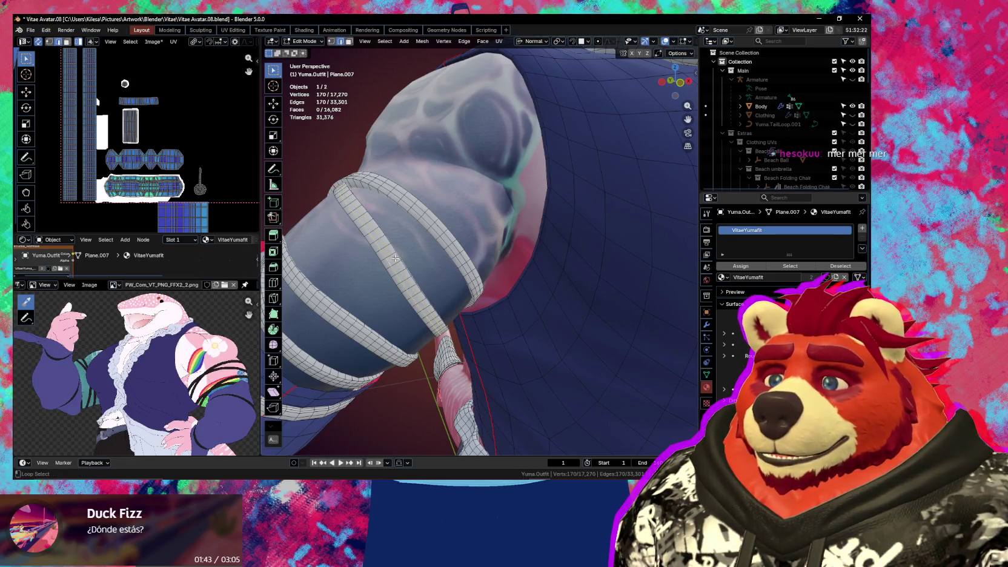
alt+click(424, 221)
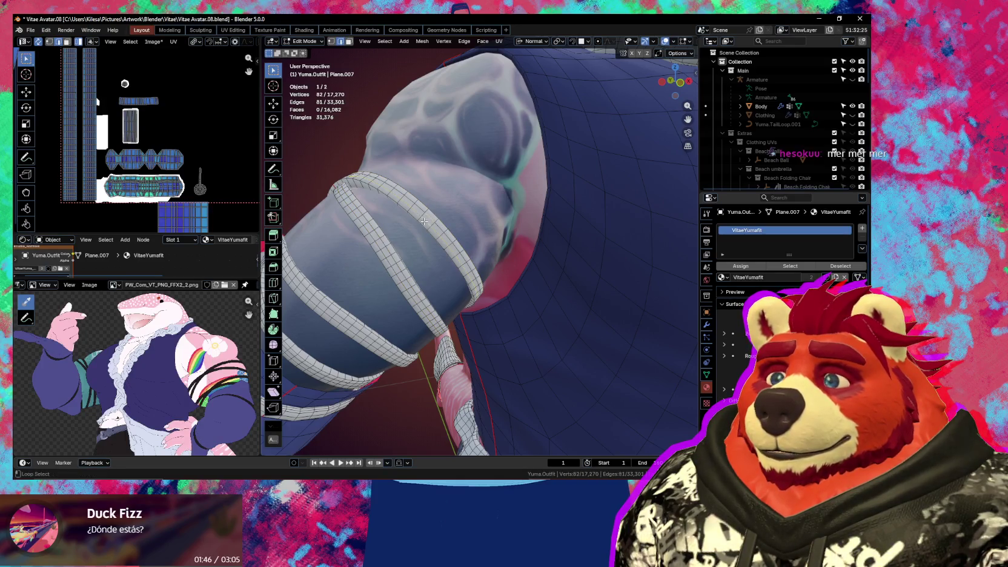
scroll(411, 247, up, 1)
scroll(399, 248, up, 1)
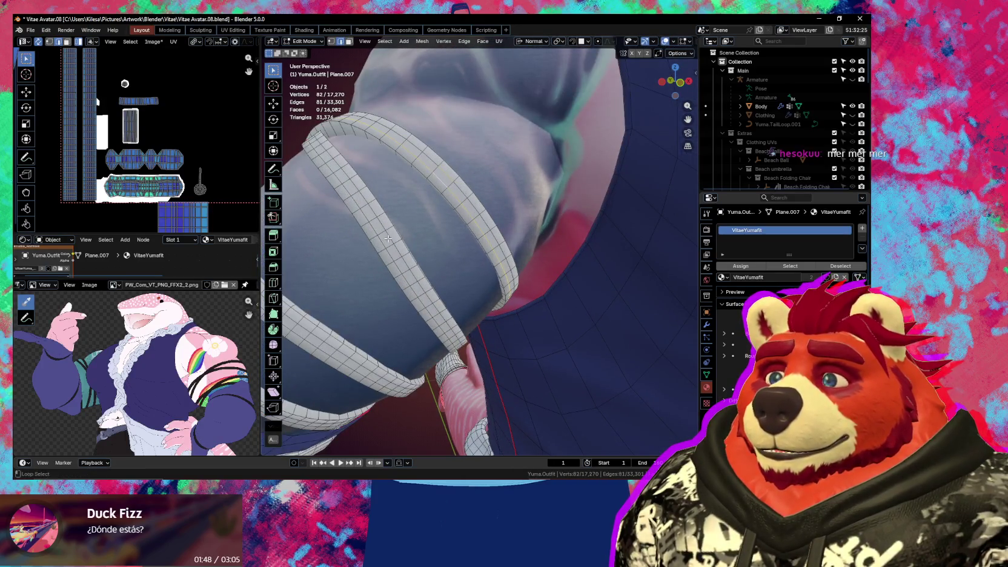
alt+shift+click(388, 239)
alt+shift+click(383, 243)
shift+middle_drag(383, 242, 453, 250)
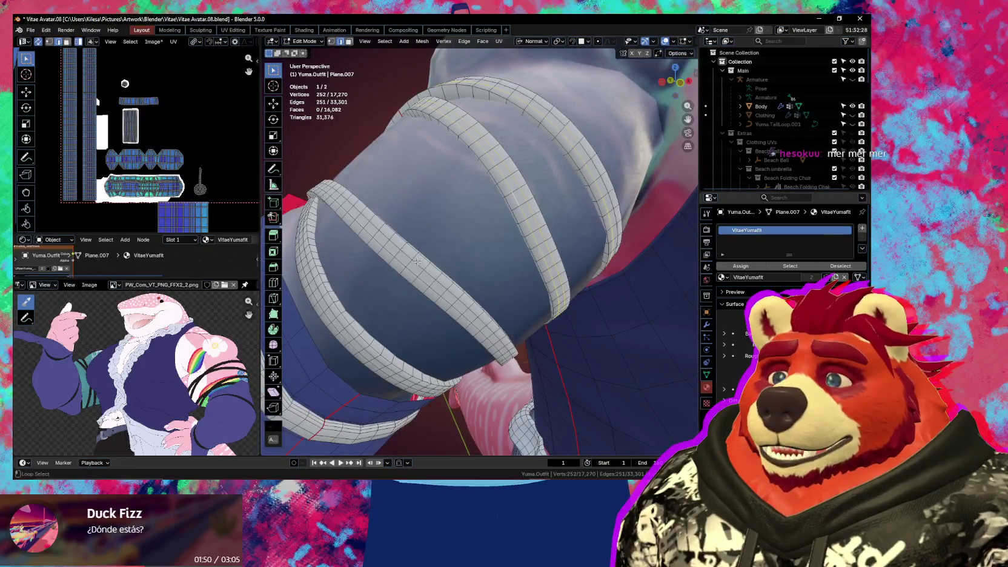
mouse_move(351, 309)
middle_down()
mouse_move(386, 294)
mouse_move(613, 344)
mouse_move(603, 306)
middle_up()
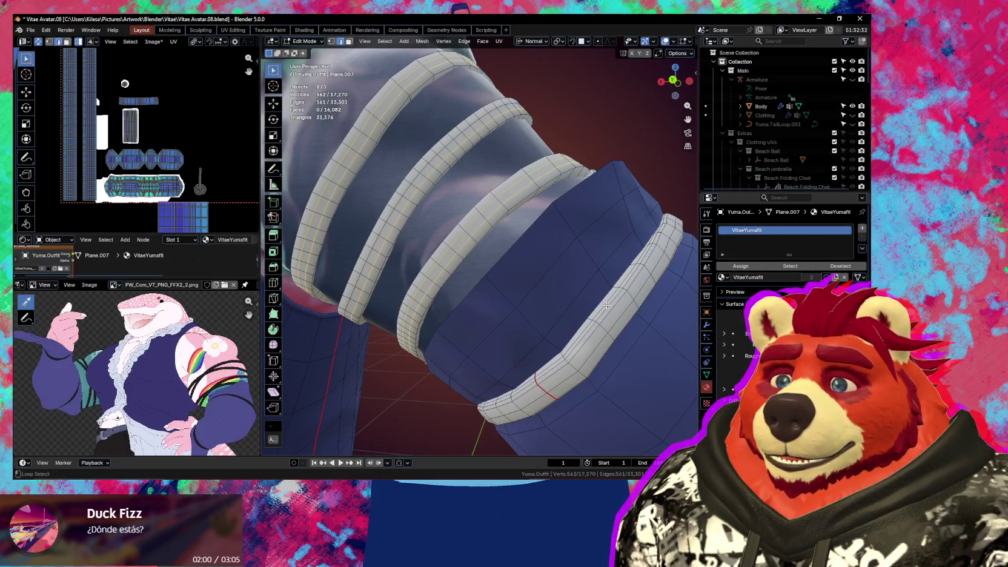
Add the red-seamed band loops from below and mirror the selection to the other arm
middle_drag(607, 308, 520, 268)
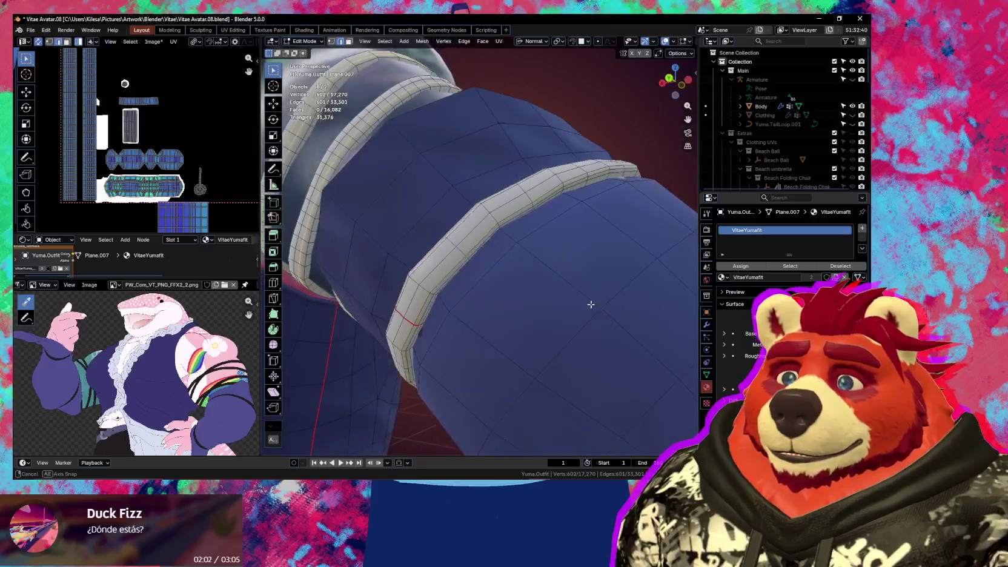
mouse_move(475, 242)
middle_down()
mouse_move(481, 189)
mouse_move(478, 265)
middle_up()
alt+shift+click(481, 189)
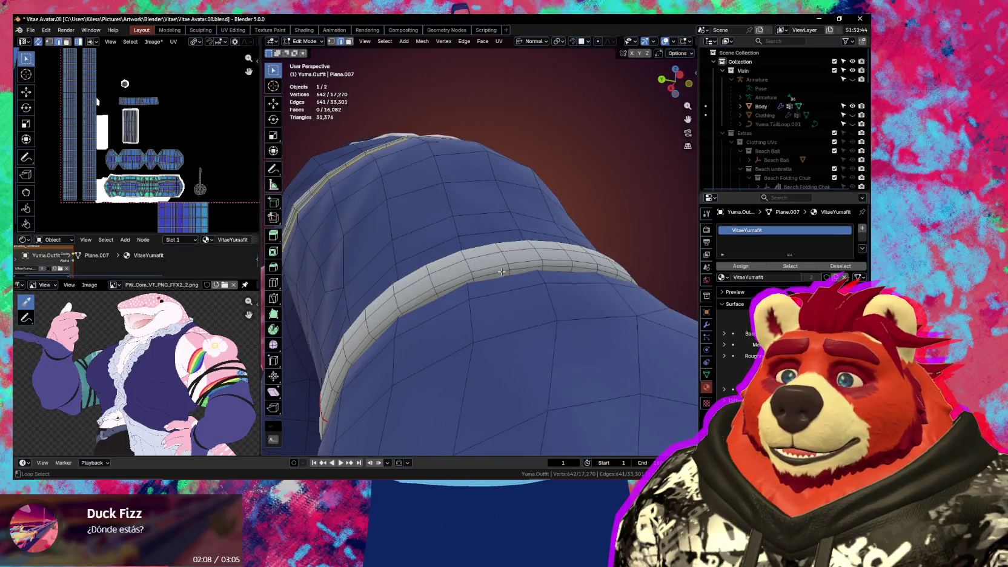
middle_drag(502, 272, 511, 340)
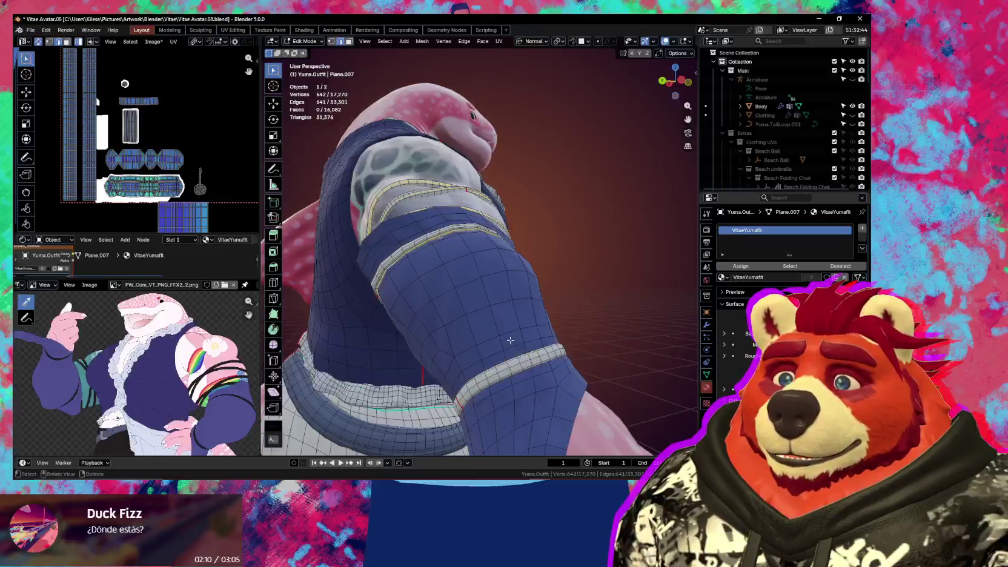
alt+shift+click(514, 365)
scroll(485, 315, up, 5)
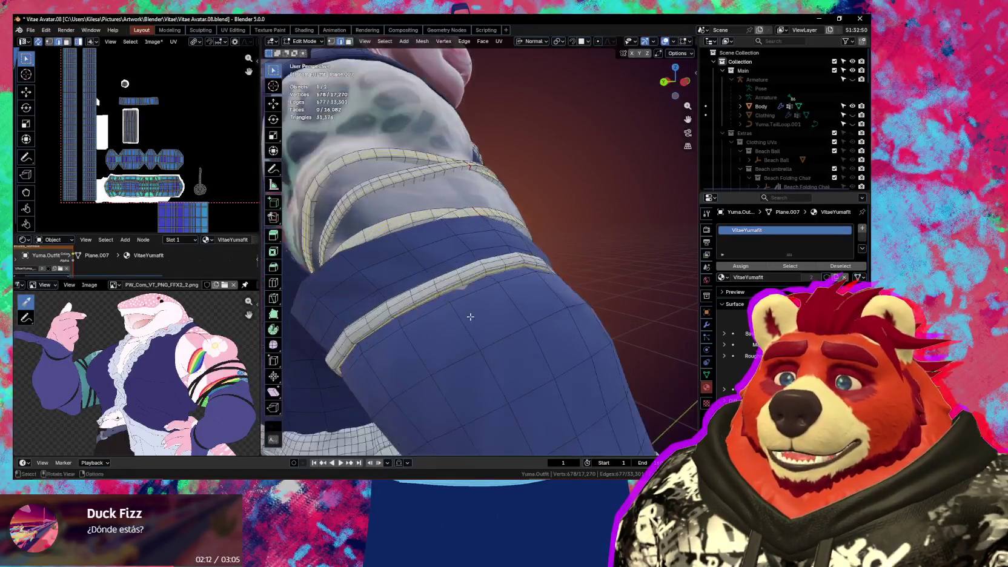
scroll(470, 296, down, 6)
mouse_move(448, 309)
middle_down()
mouse_move(432, 325)
mouse_move(496, 286)
middle_up()
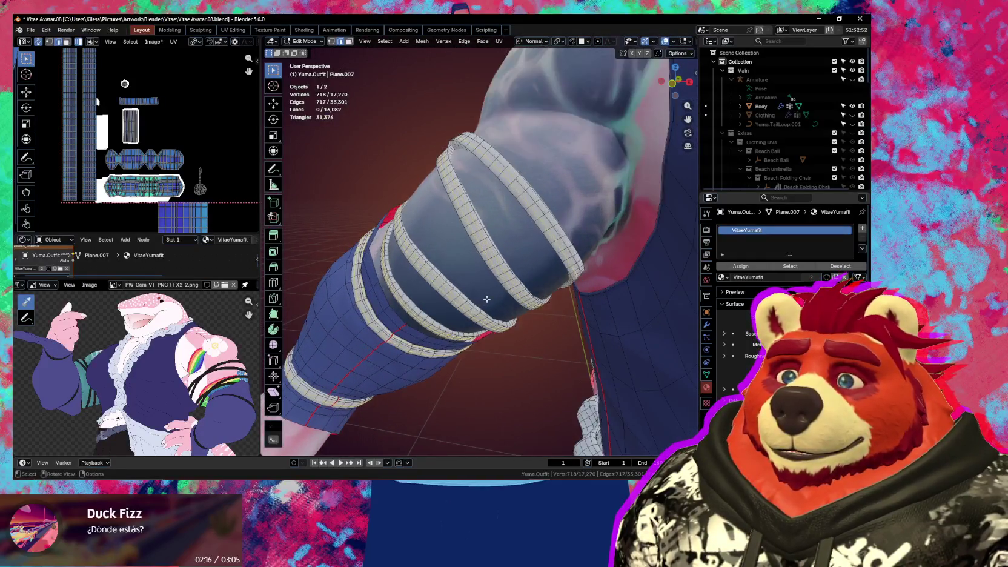
key(ctrl+shift+m)
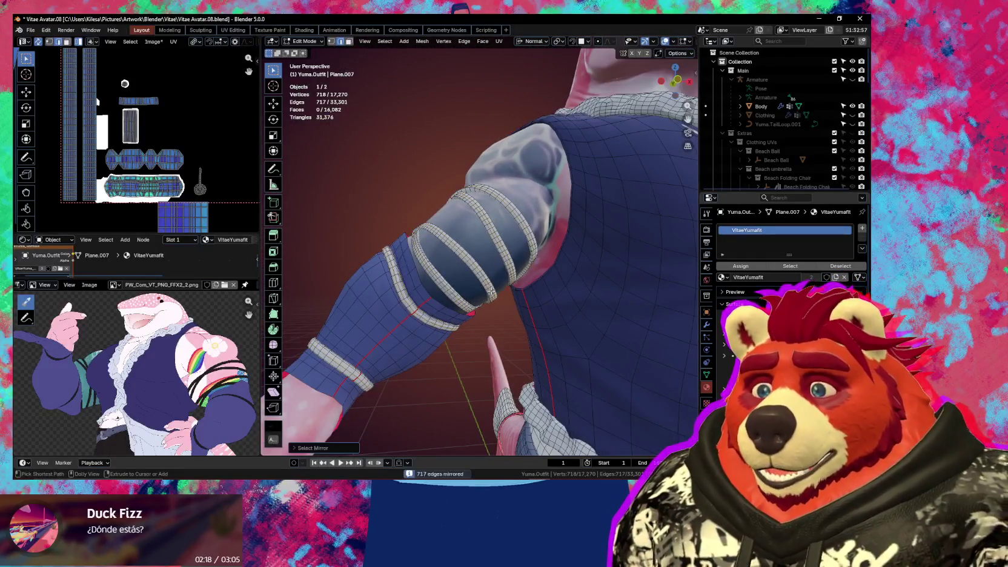
Enable Extend in Select Mirror and dissolve all selected band loops on both arms
click(325, 448)
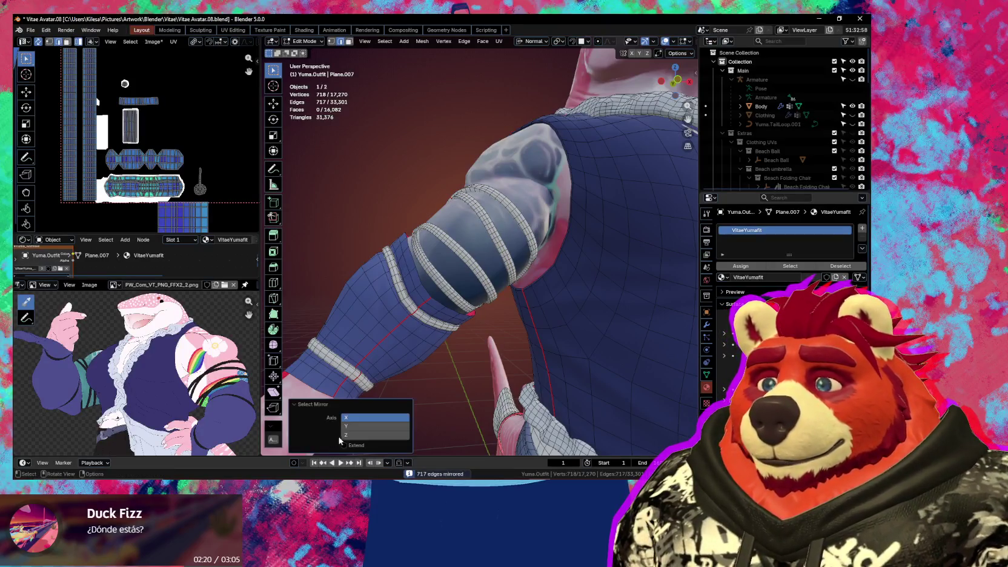
click(344, 446)
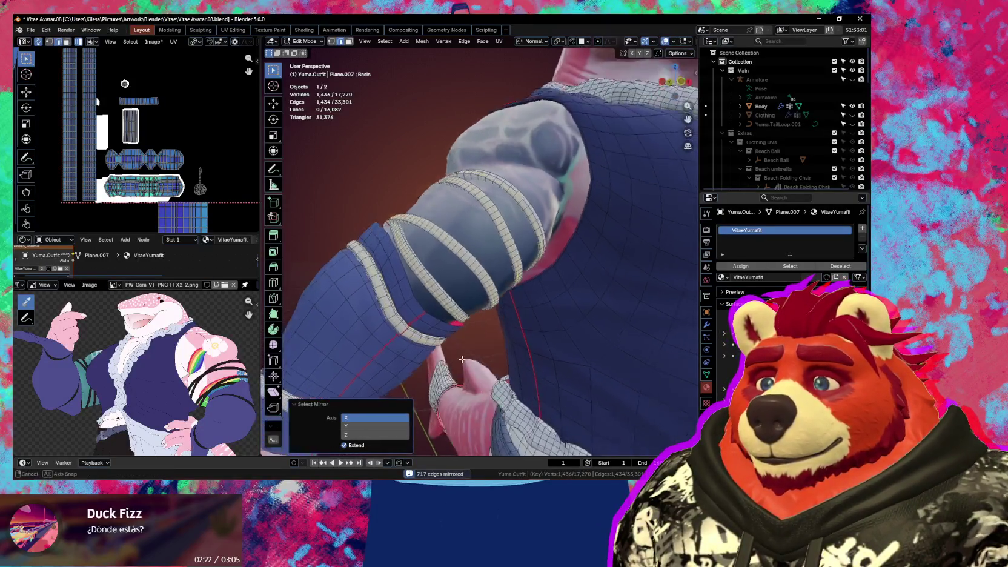
mouse_move(449, 394)
middle_down()
mouse_move(483, 374)
mouse_move(612, 364)
middle_up()
key(ctrl+x)
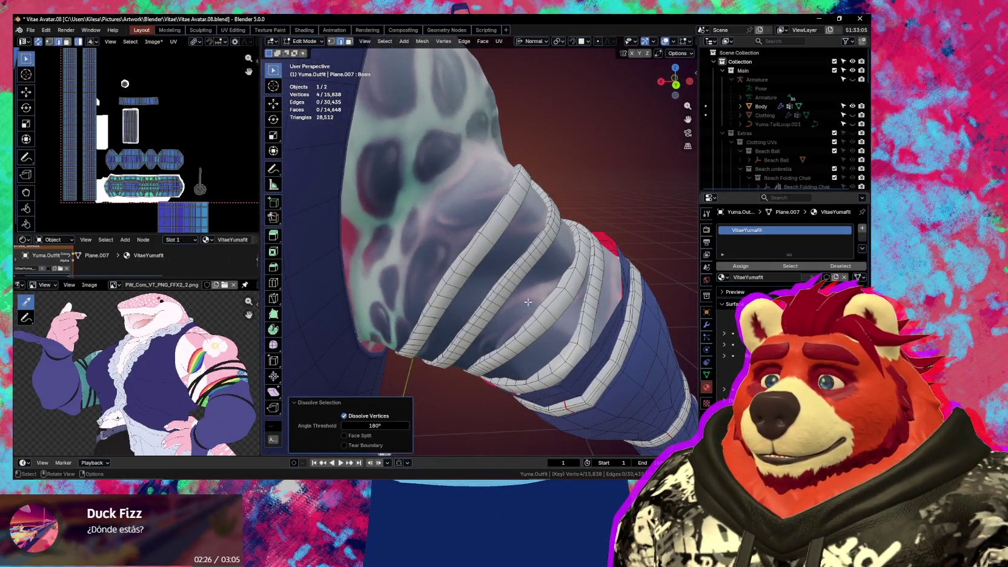
Dissolve two more stripe loops on the sleeve one at a time
middle_drag(529, 301, 529, 293)
alt+click(528, 293)
key(ctrl+x)
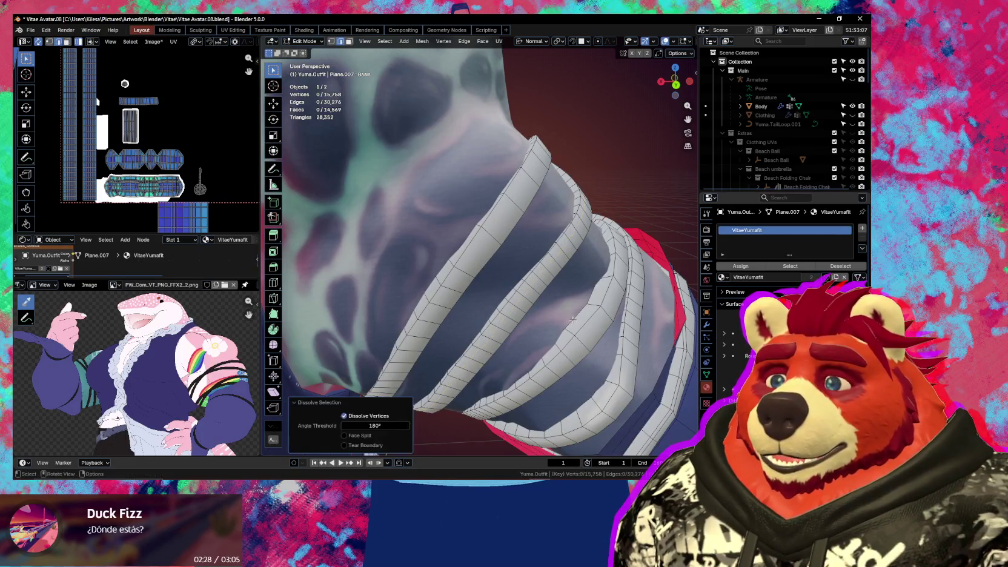
alt+click(572, 323)
key(ctrl+x)
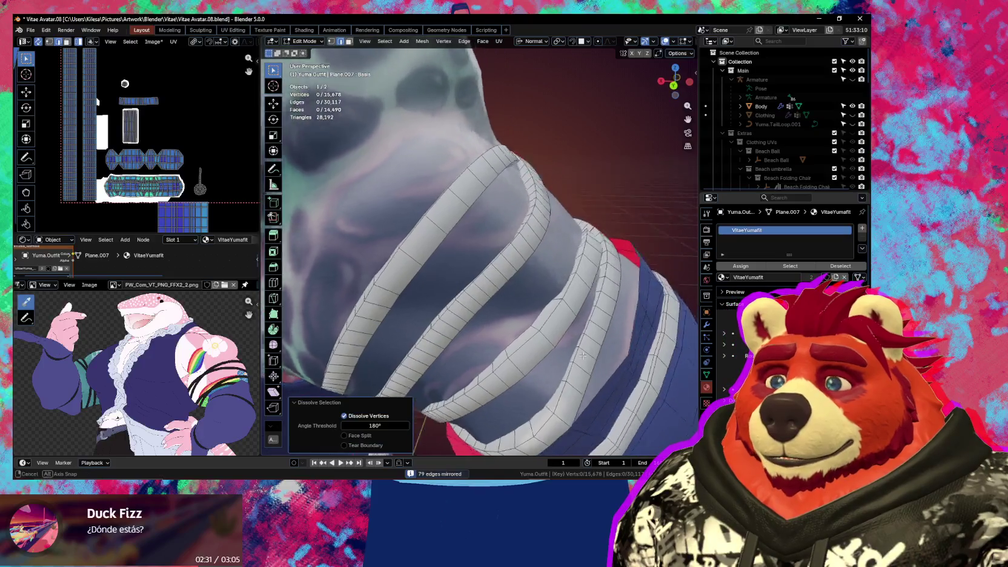
mouse_move(598, 347)
middle_down()
mouse_move(553, 325)
mouse_move(479, 344)
mouse_move(475, 269)
middle_up()
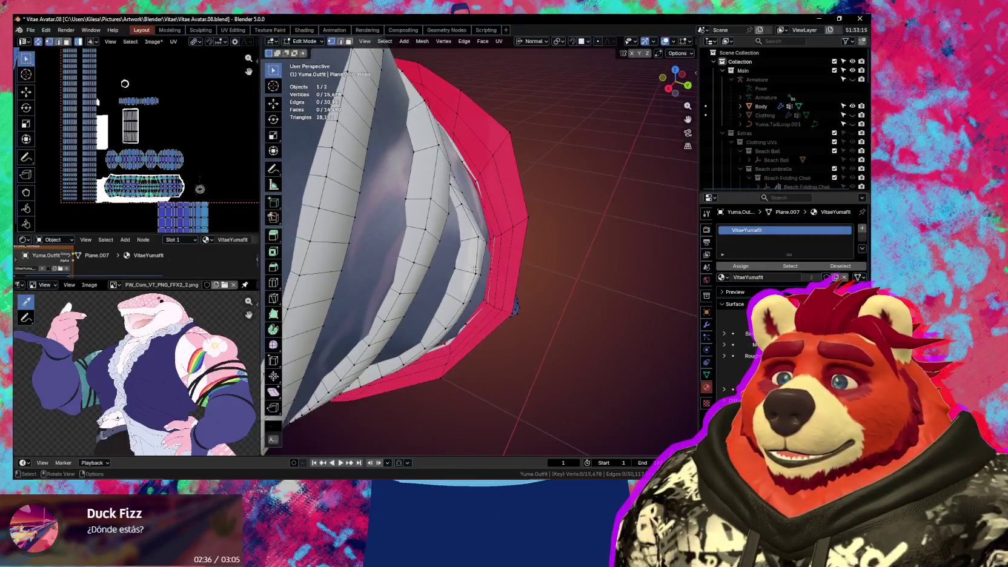
Slide an edge and two vertices along the sleeve rim to smooth its outline
shift+click(477, 239)
key(g)
key(g)
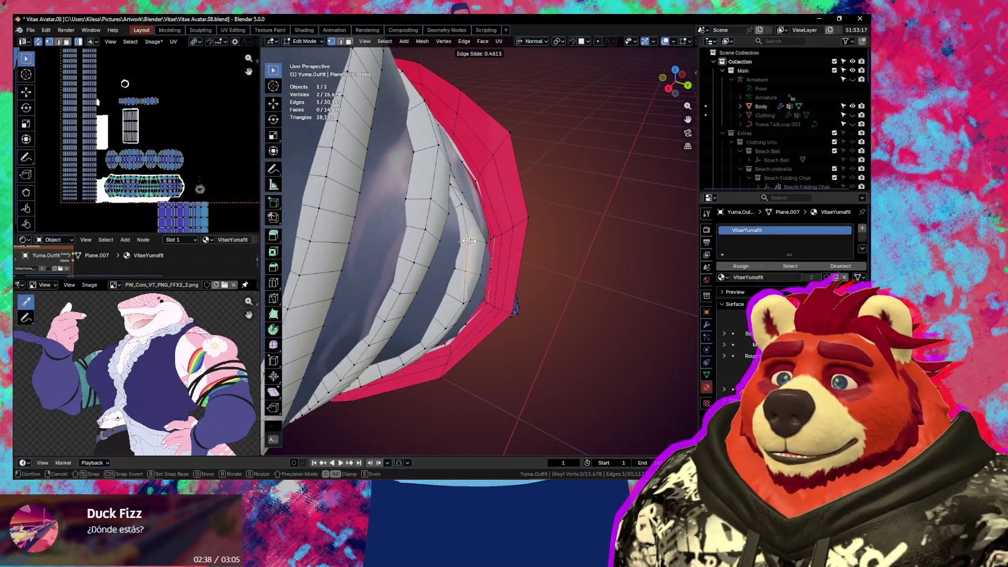
click(469, 241)
click(461, 300)
key(g)
key(g)
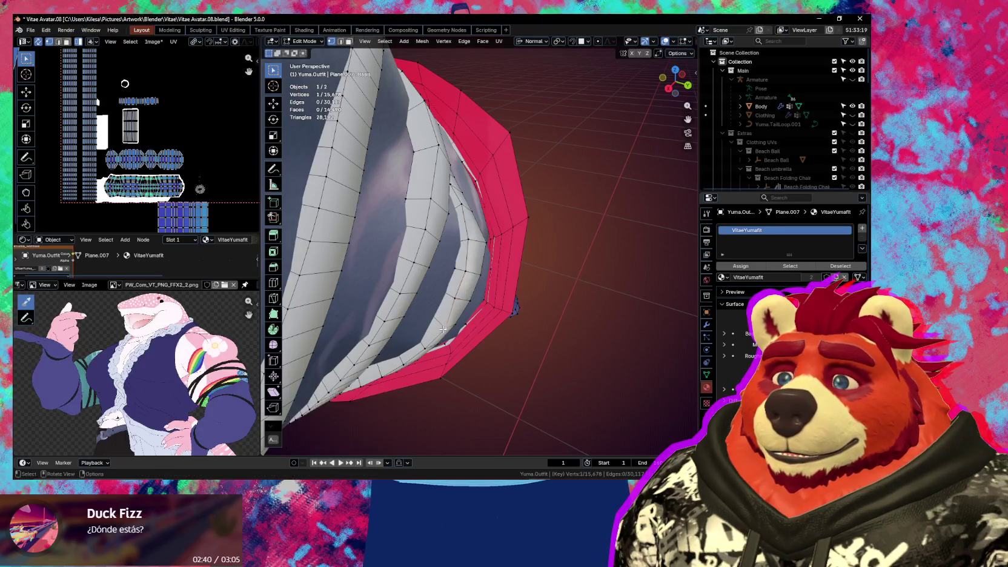
click(435, 326)
middle_drag(435, 326, 499, 242)
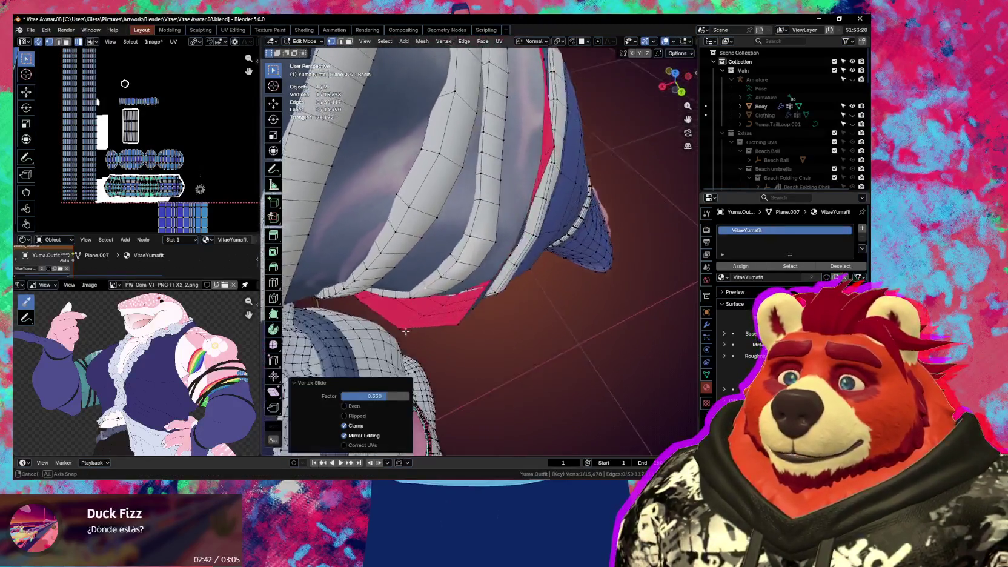
click(495, 245)
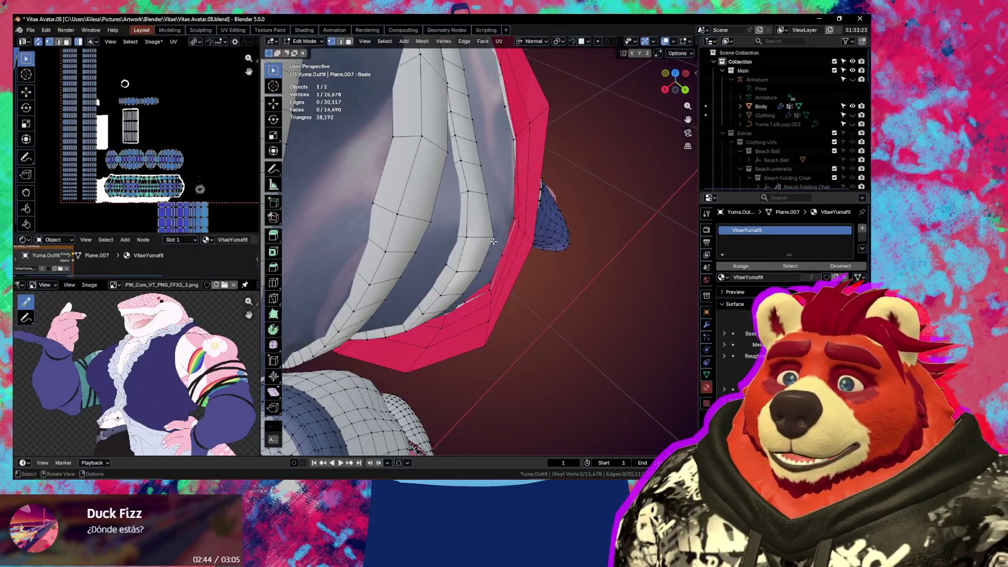
key(shift+v)
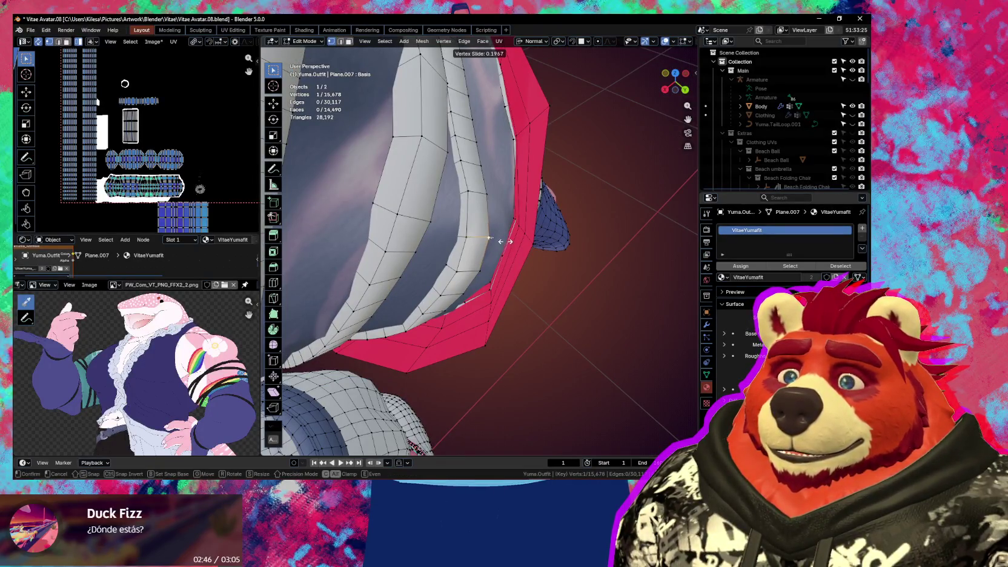
click(500, 242)
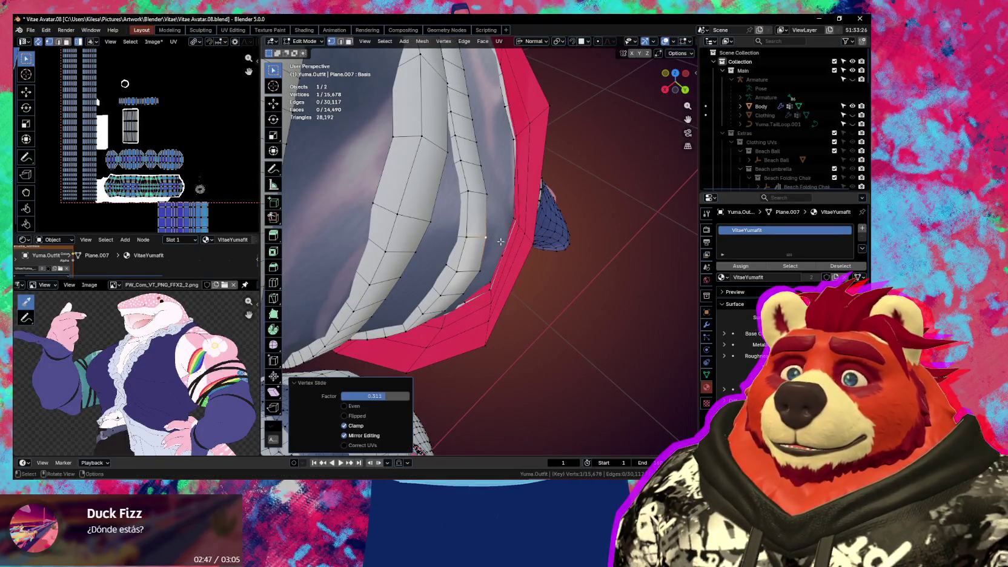
click(498, 274)
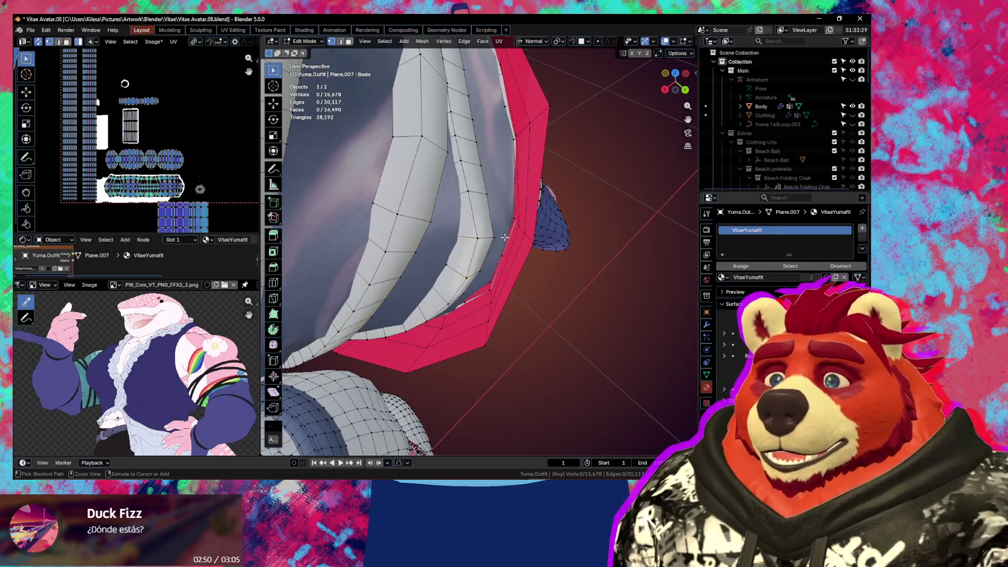
Deselect all, then slide an edge path and a vertex along the ruffle
click(656, 95)
middle_drag(587, 99, 503, 241)
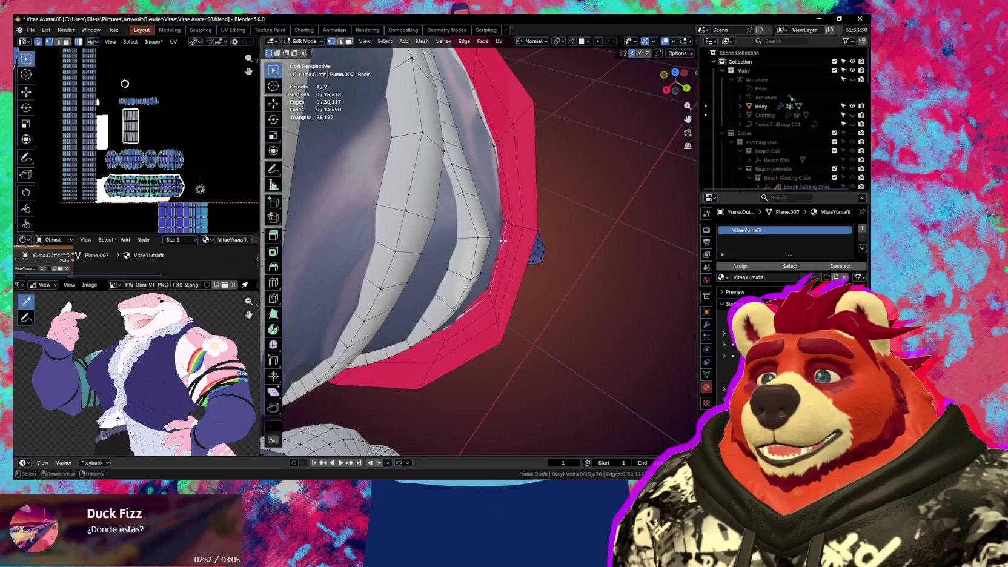
ctrl+click(435, 330)
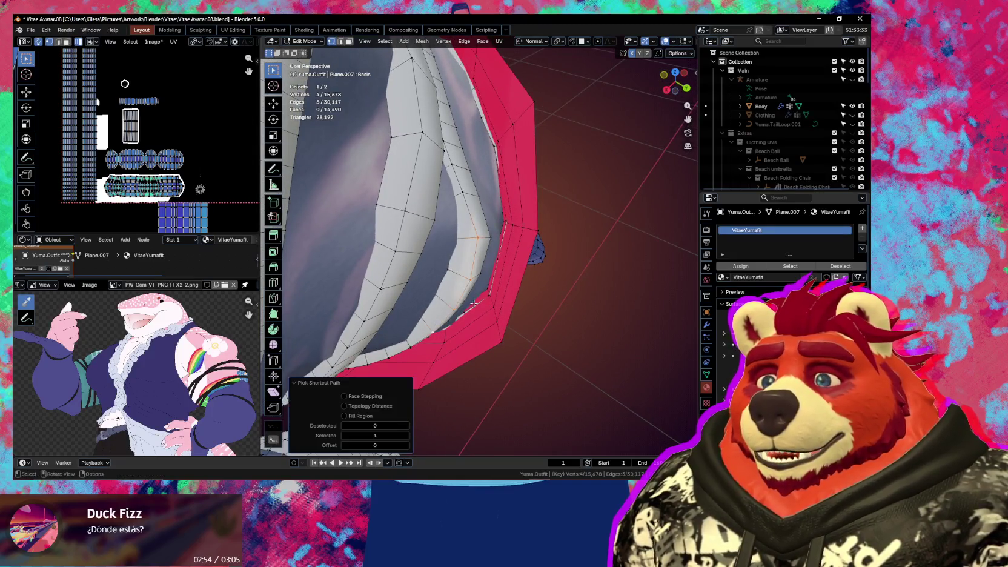
key(g)
key(g)
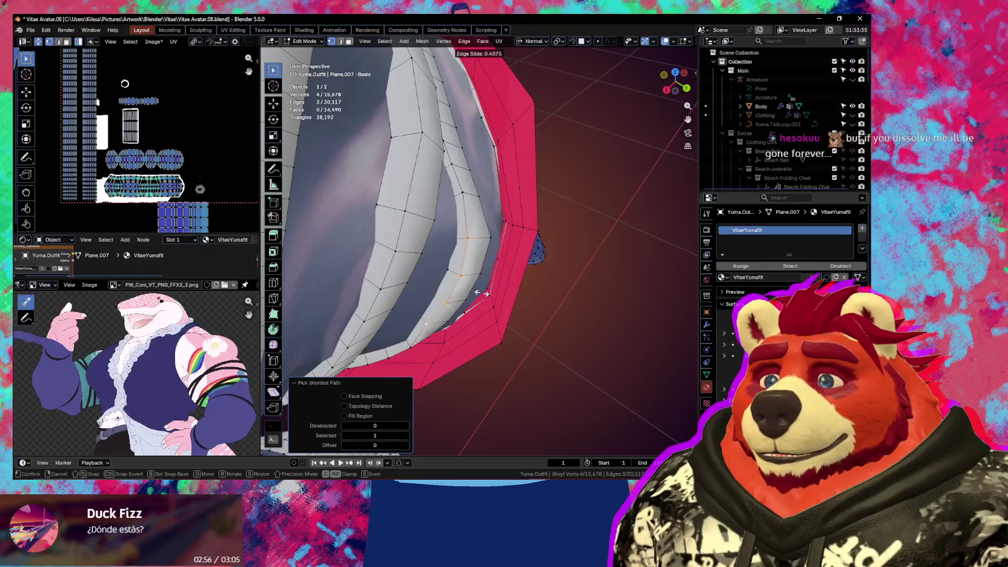
click(412, 317)
click(422, 325)
key(g)
key(g)
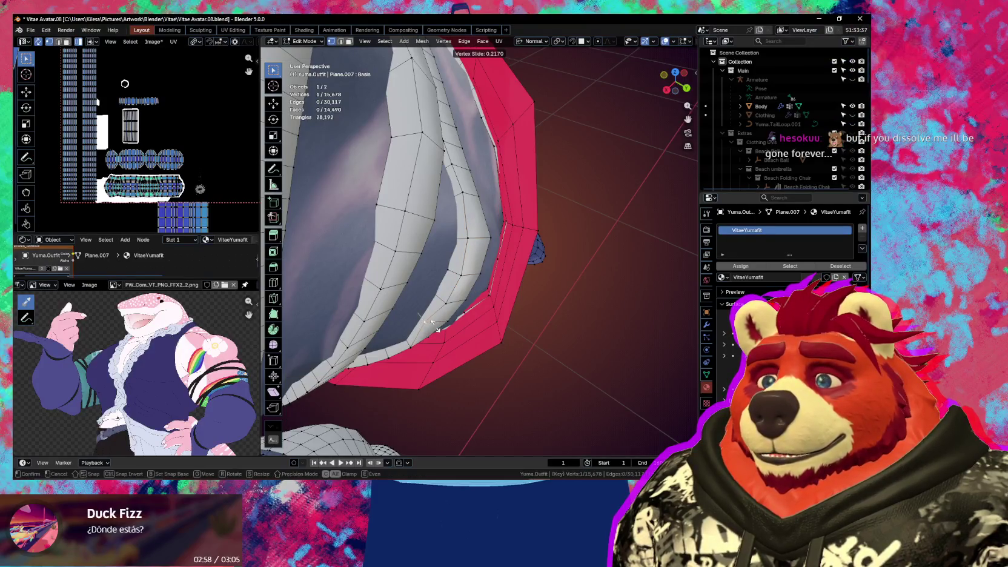
click(438, 330)
Slide one more vertex along its edge, then select a skirt-fold edge in edge mode
click(497, 244)
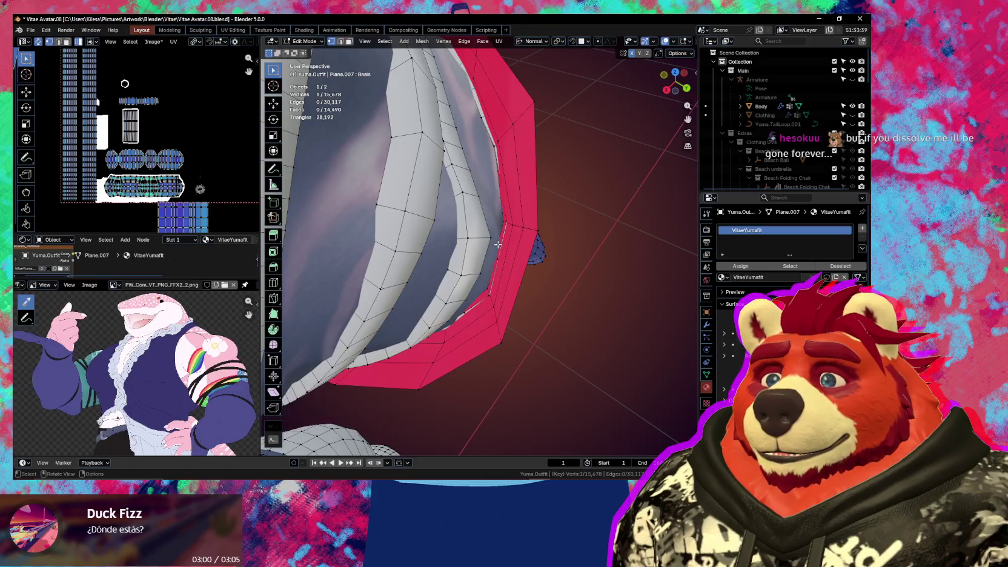
key(g)
key(g)
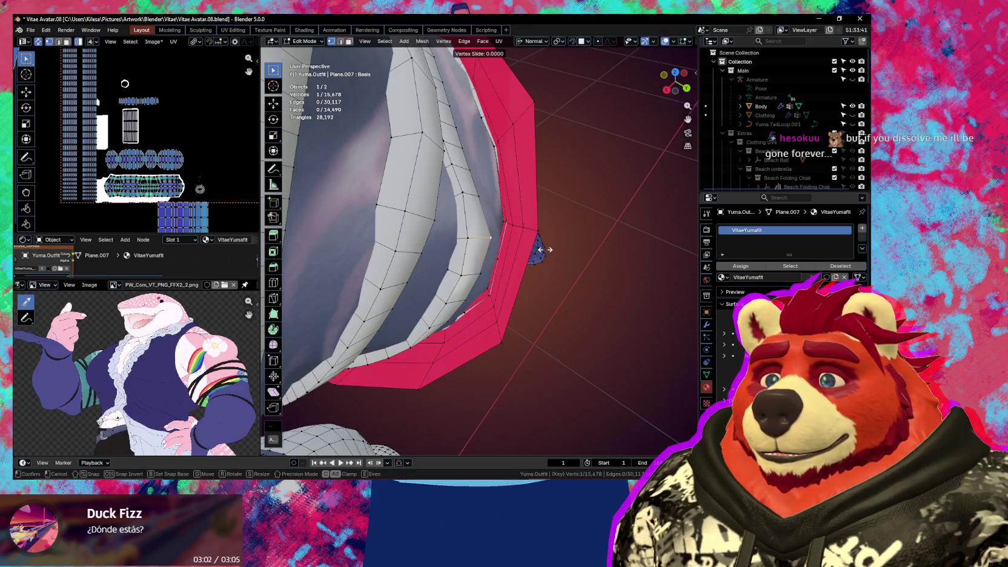
click(540, 249)
mouse_move(540, 249)
middle_down()
mouse_move(440, 294)
mouse_move(476, 237)
middle_up()
key(2)
click(475, 236)
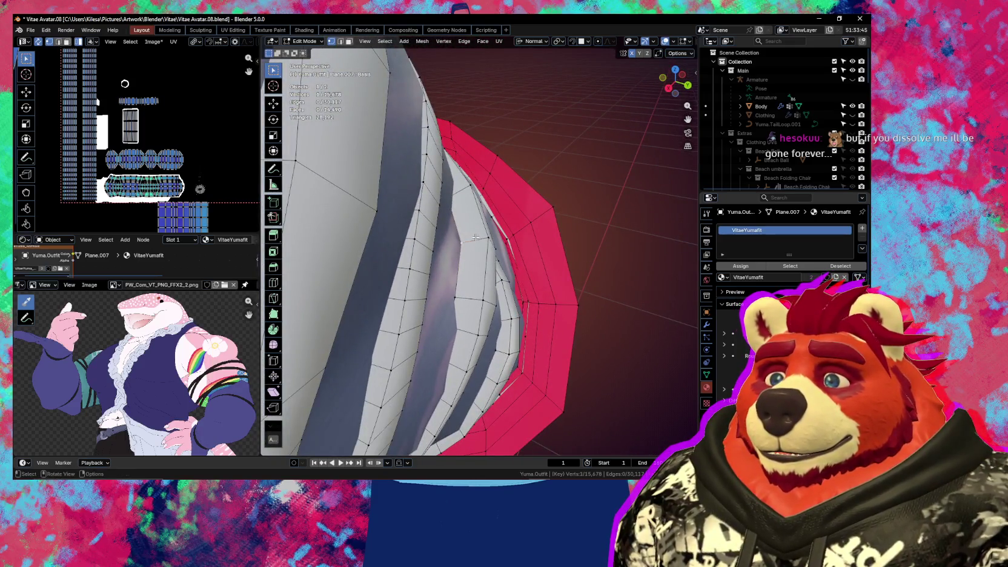
Move the selected edges and vertices of the band ring into new positions
key(g)
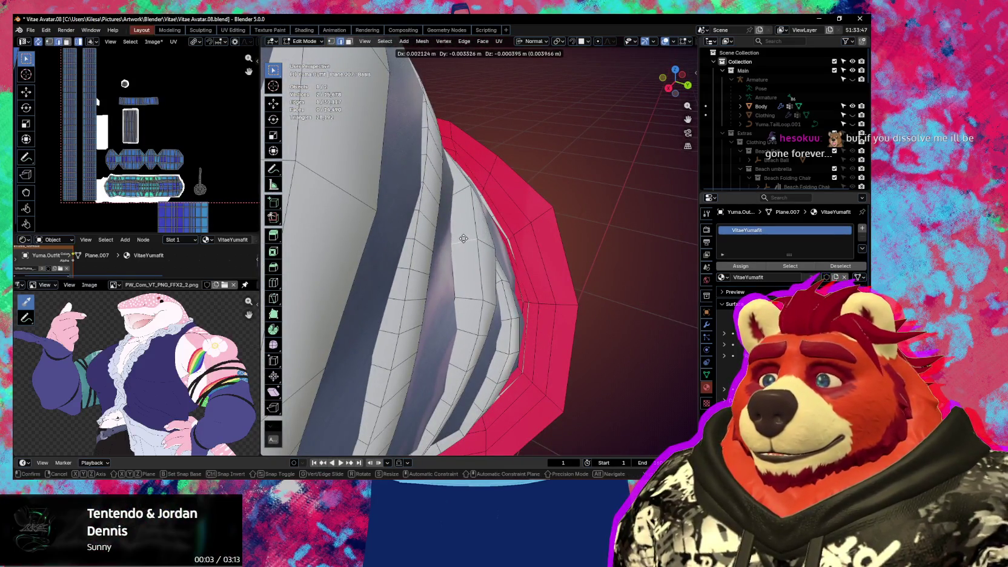
click(491, 240)
alt+click(478, 239)
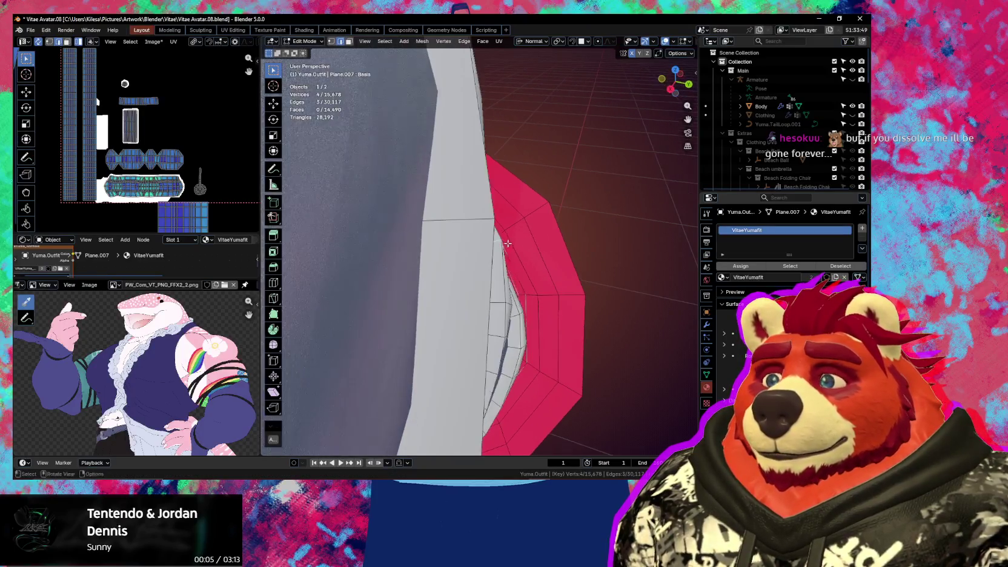
key(g)
click(476, 237)
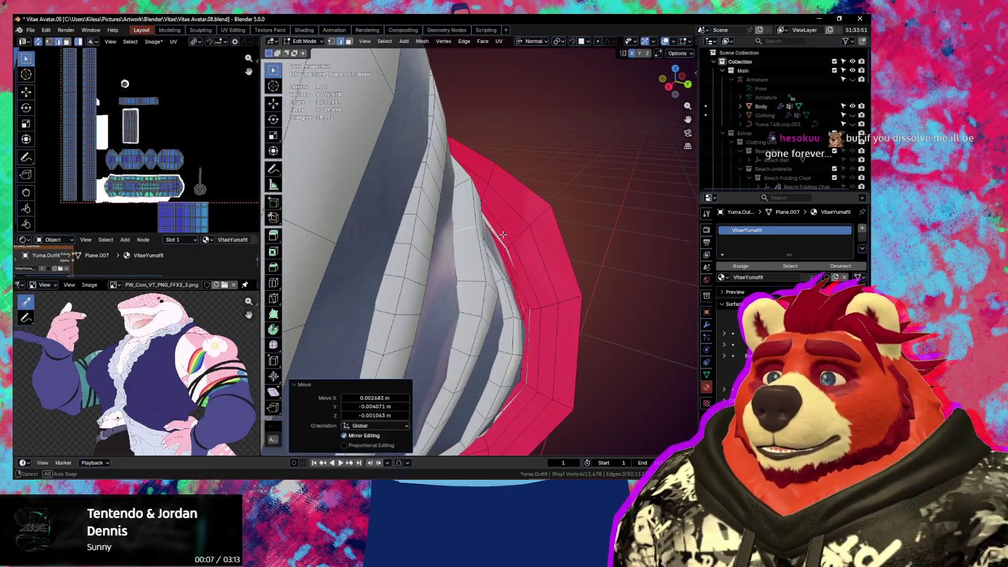
mouse_move(476, 236)
middle_down()
mouse_move(426, 202)
mouse_move(457, 218)
mouse_move(558, 183)
middle_up()
key(g)
click(456, 218)
key(g)
click(525, 199)
key(g)
click(530, 188)
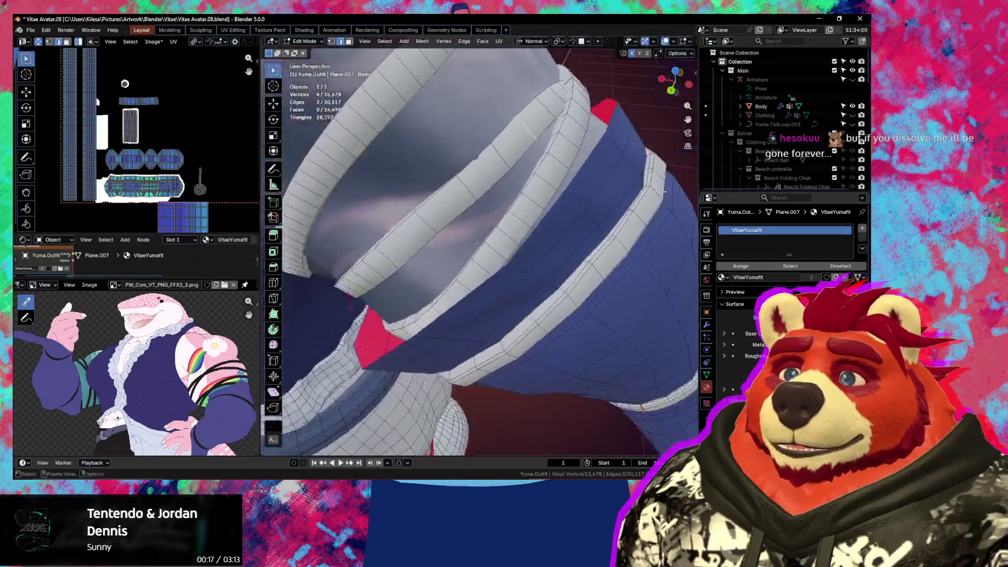
Select pairs of white band vertices and nudge them into place
click(451, 167)
mouse_move(450, 167)
middle_down()
mouse_move(476, 276)
mouse_move(411, 246)
middle_up()
key(g)
click(476, 229)
ctrl+click(466, 254)
key(g)
click(465, 274)
key(g)
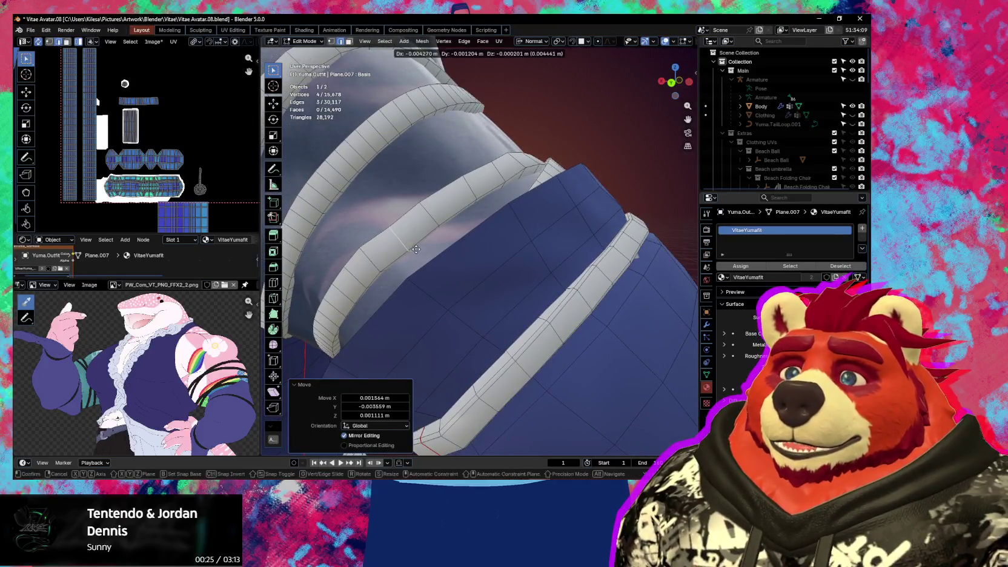
click(414, 248)
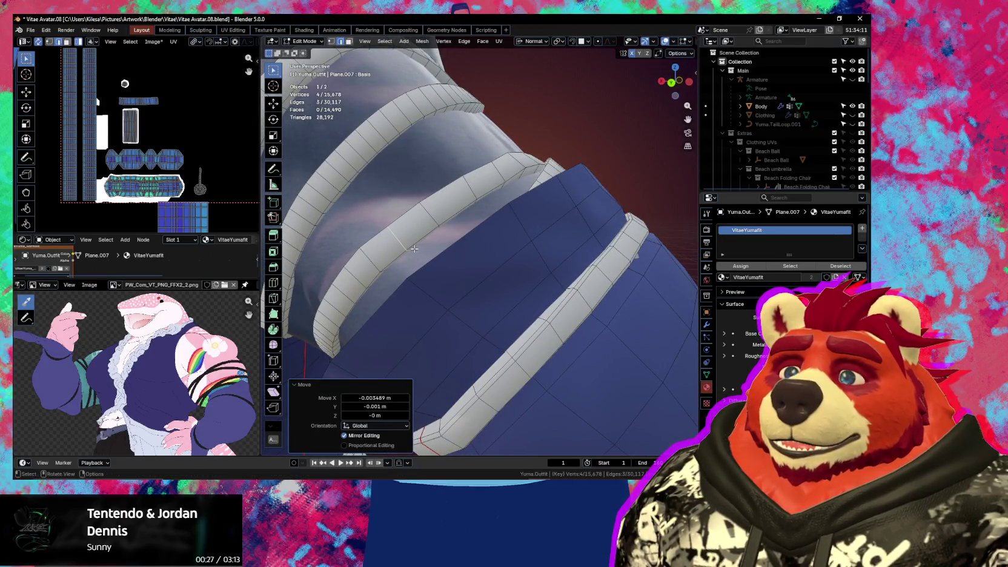
Undo the last tiny move and dissolve the selected surplus edge loop
mouse_move(415, 248)
middle_down()
mouse_move(461, 257)
mouse_move(436, 225)
middle_up()
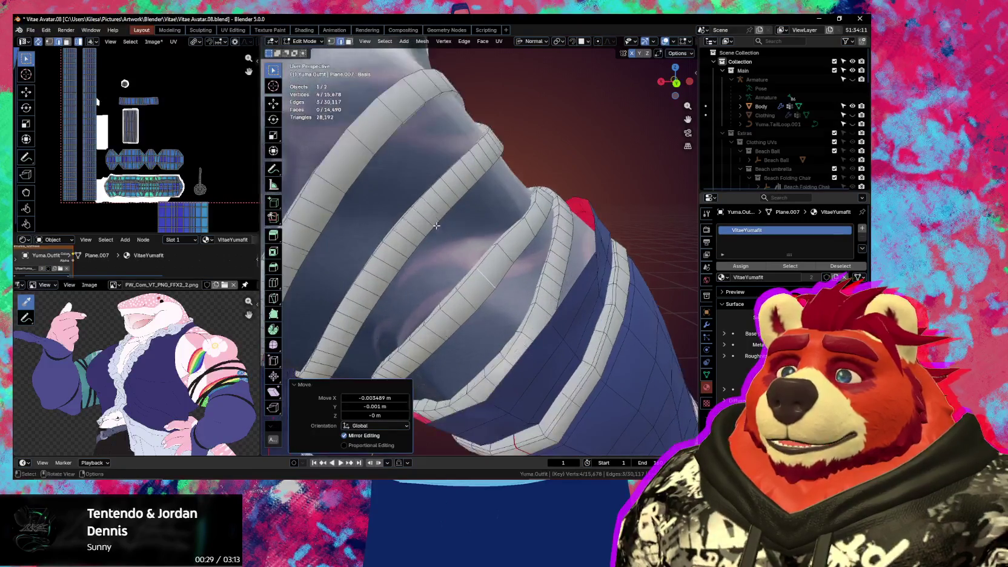
key(ctrl+z)
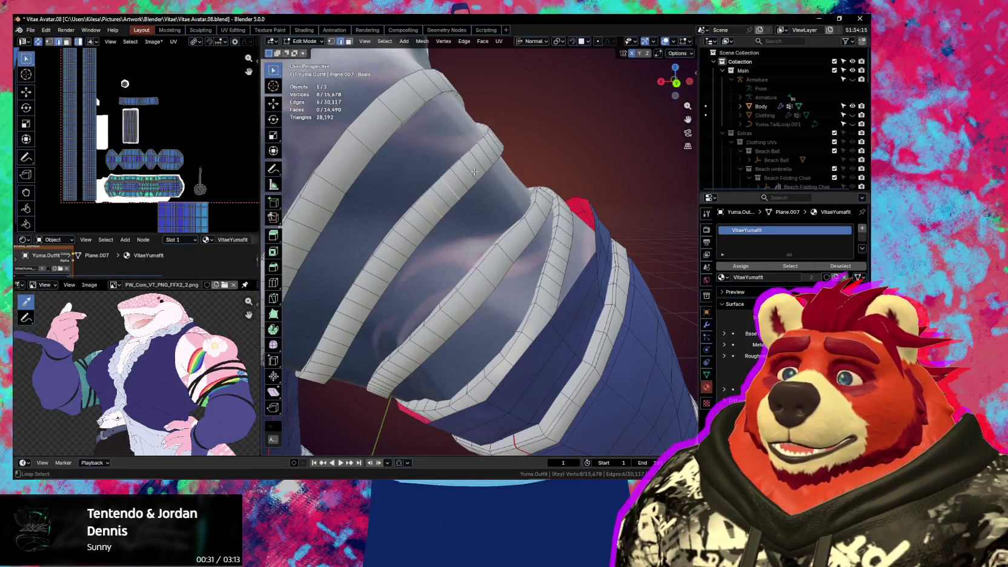
key(ctrl+x)
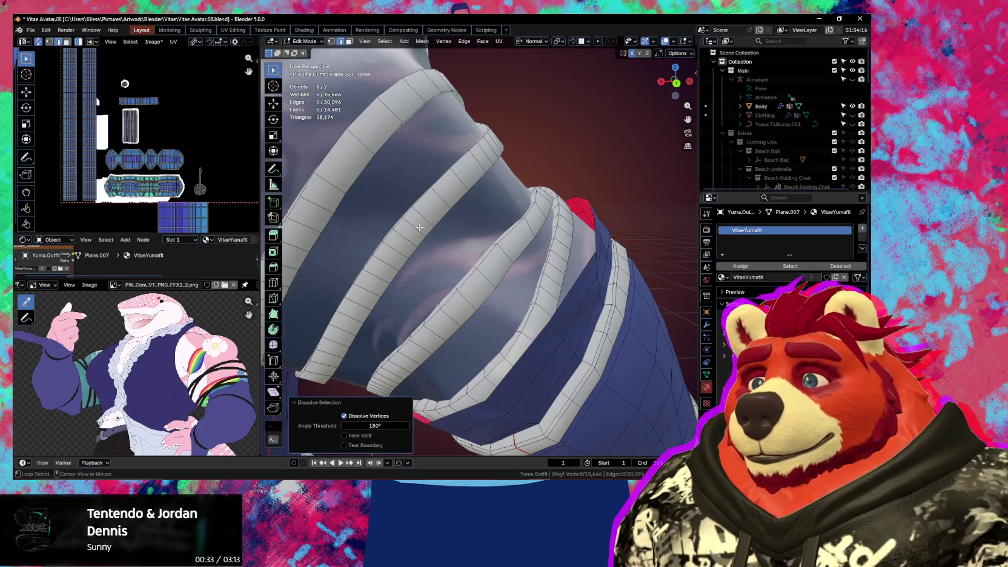
Select and dissolve two short cross loops on the sleeve bands
alt+click(393, 255)
key(ctrl+x)
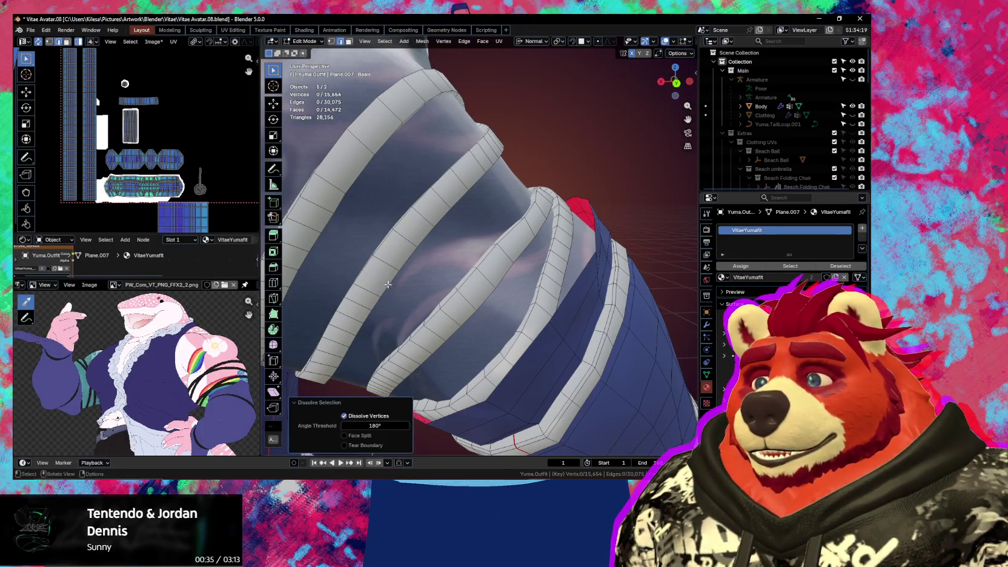
mouse_move(379, 274)
middle_down()
mouse_move(427, 259)
mouse_move(432, 280)
middle_up()
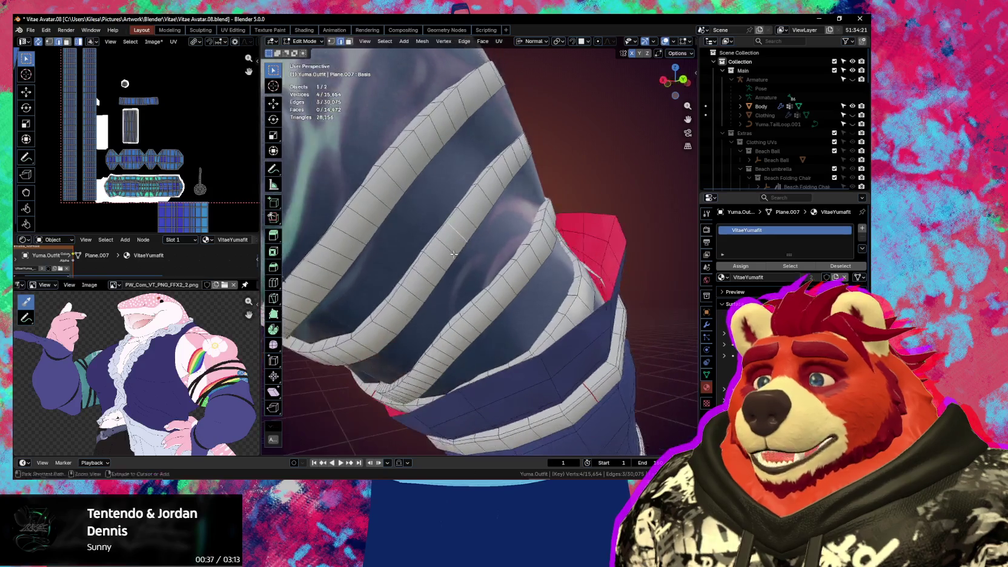
alt+click(432, 278)
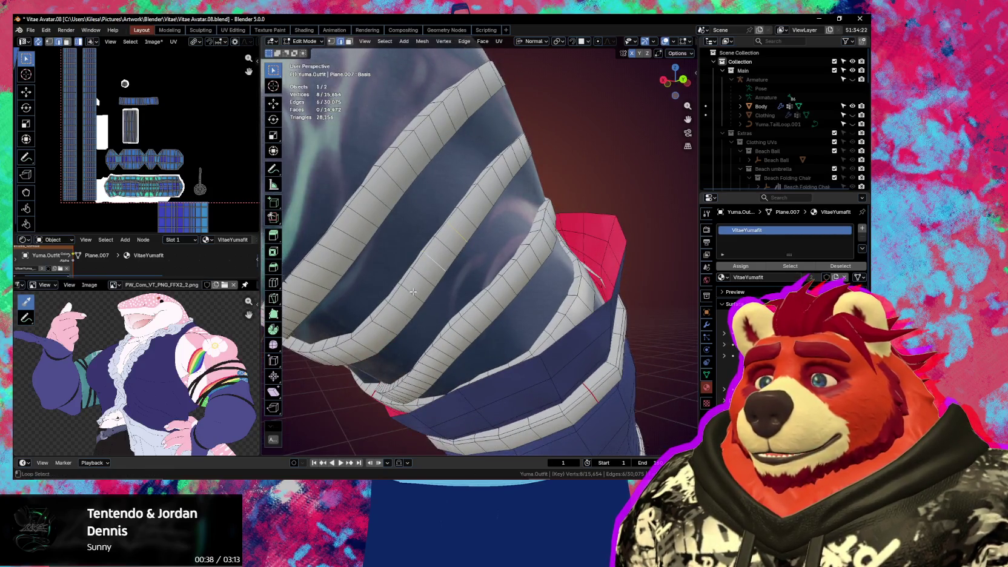
key(ctrl+x)
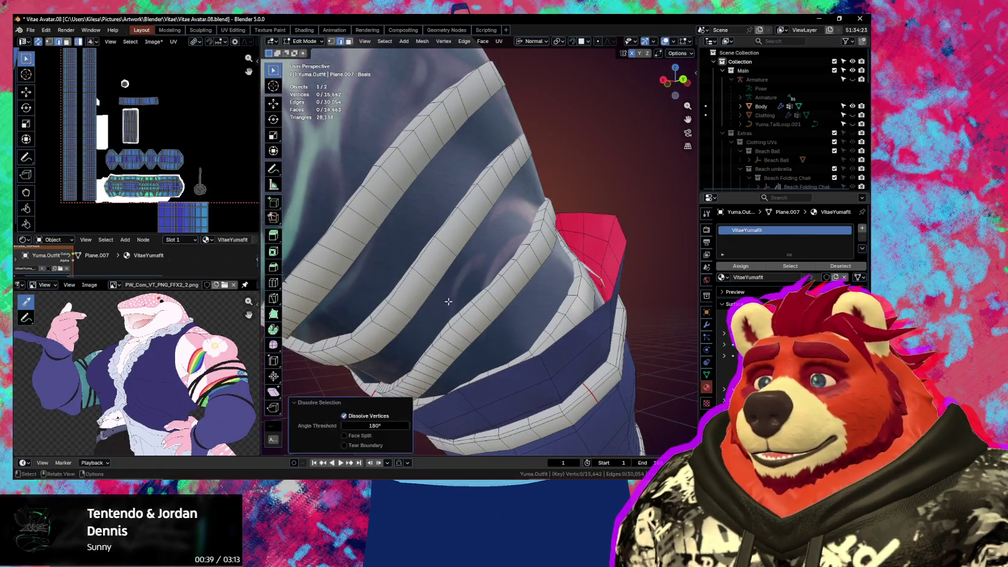
Build a selection of crosswise edge loops across the first sleeve bands
middle_drag(413, 292, 477, 226)
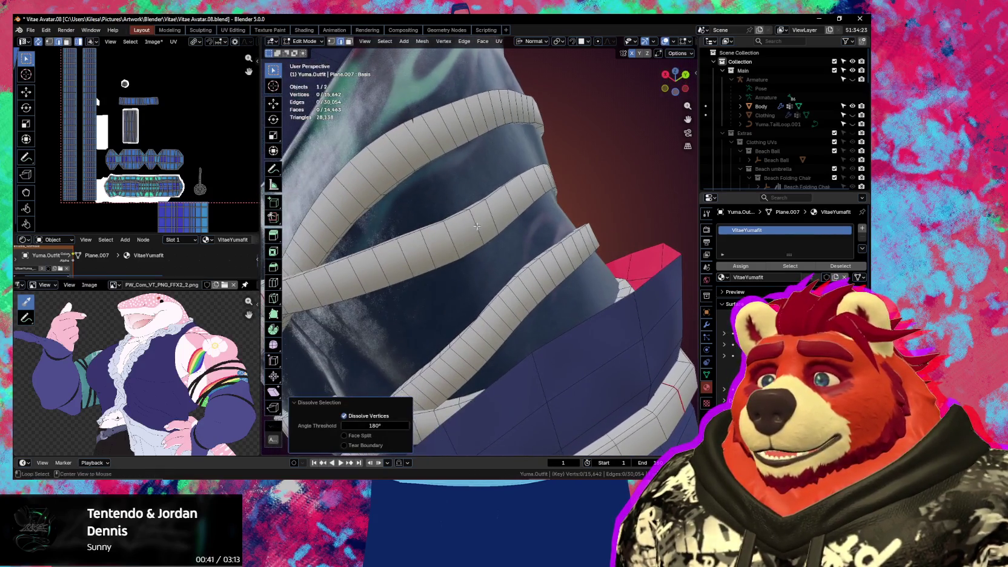
alt+click(476, 226)
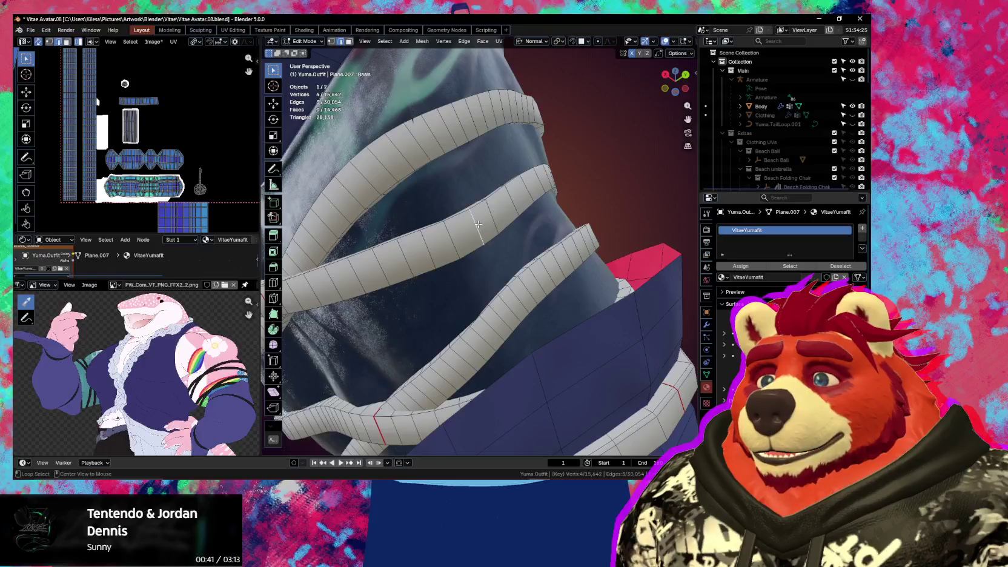
alt+shift+click(400, 266)
mouse_move(400, 266)
middle_down()
mouse_move(456, 261)
mouse_move(514, 289)
middle_up()
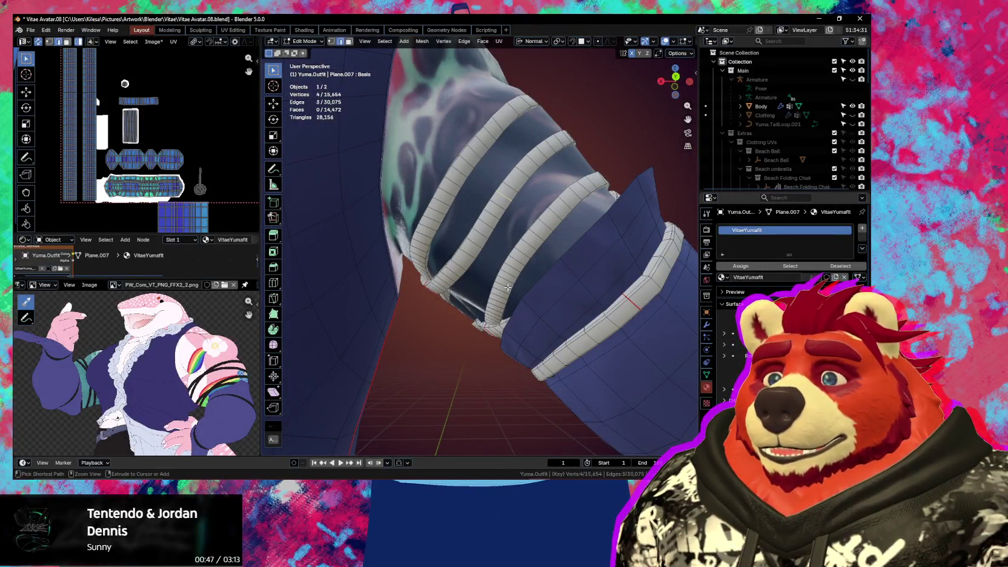
alt+click(506, 287)
middle_drag(506, 286, 510, 289)
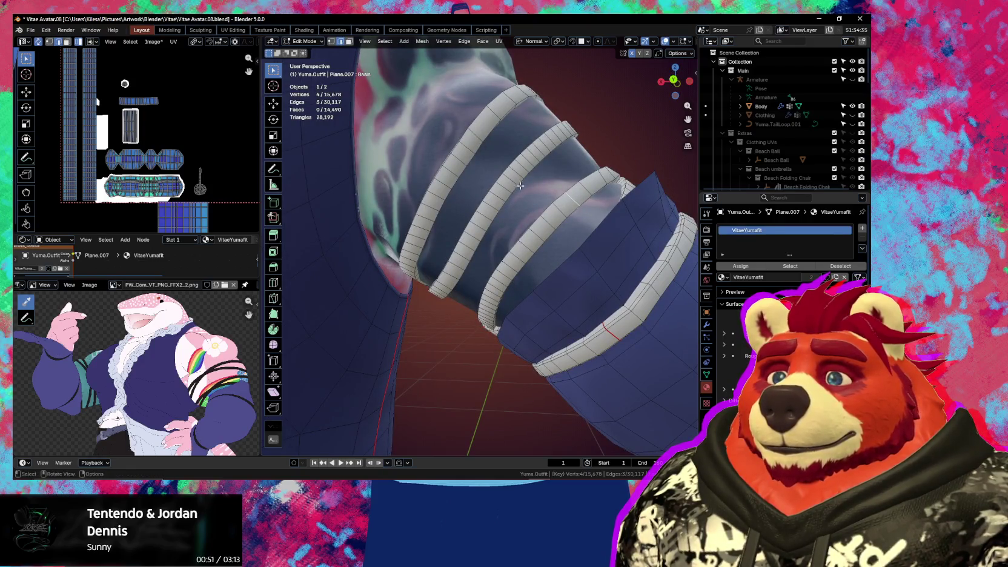
middle_drag(520, 186, 519, 178)
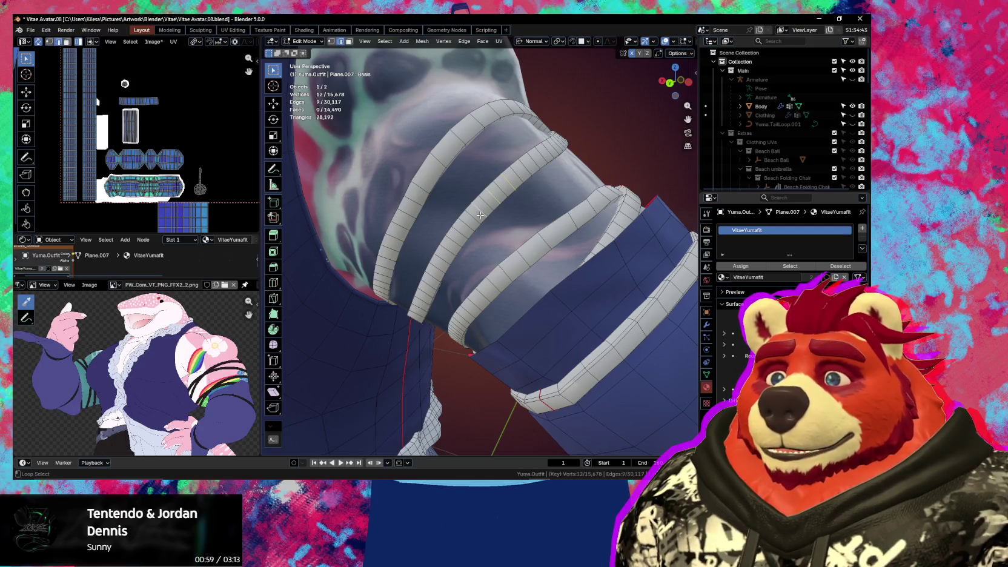
middle_drag(480, 215, 482, 210)
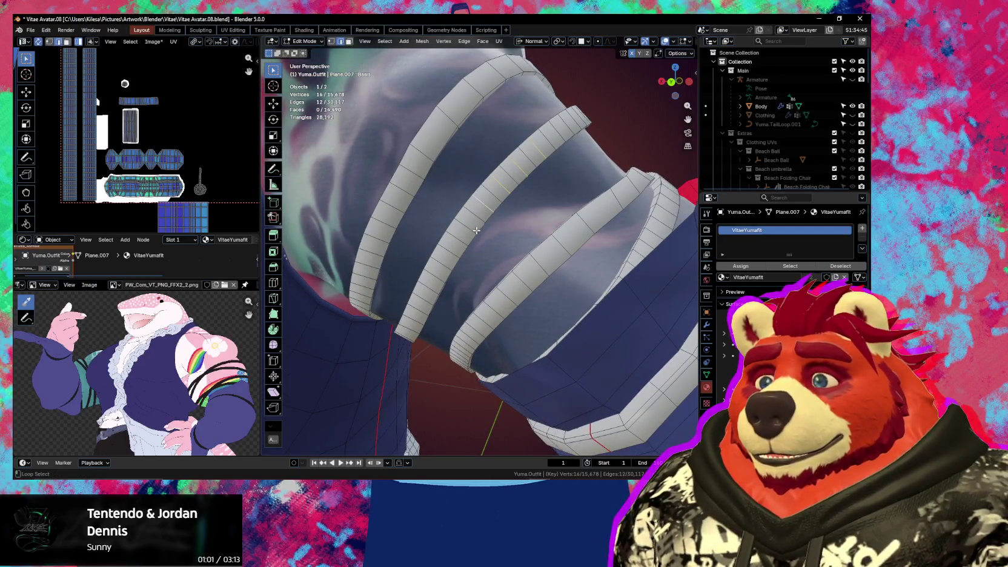
alt+shift+click(450, 251)
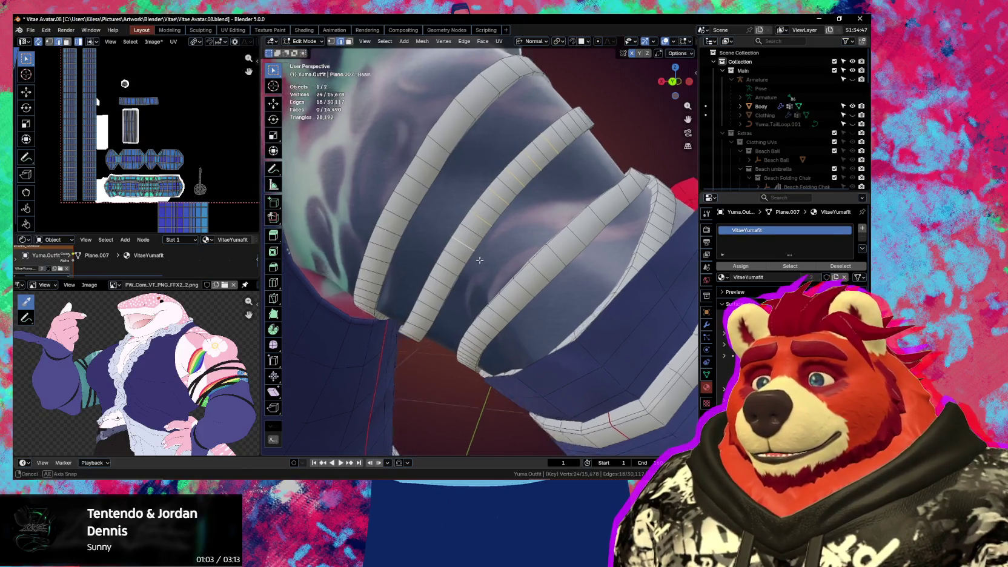
mouse_move(450, 251)
middle_down()
mouse_move(490, 245)
mouse_move(477, 257)
mouse_move(481, 244)
middle_up()
alt+shift+click(460, 265)
alt+shift+click(450, 282)
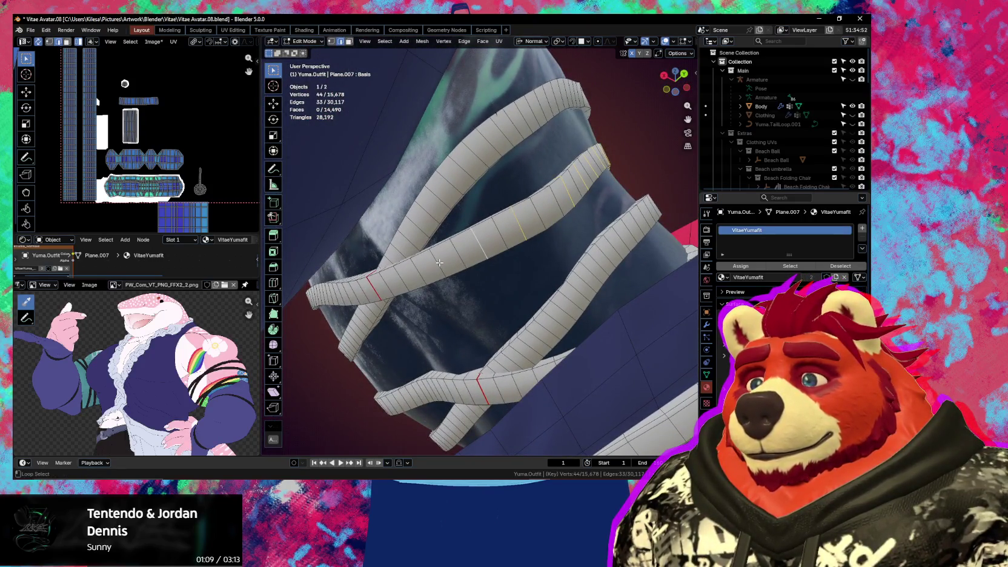
middle_drag(405, 283, 477, 192)
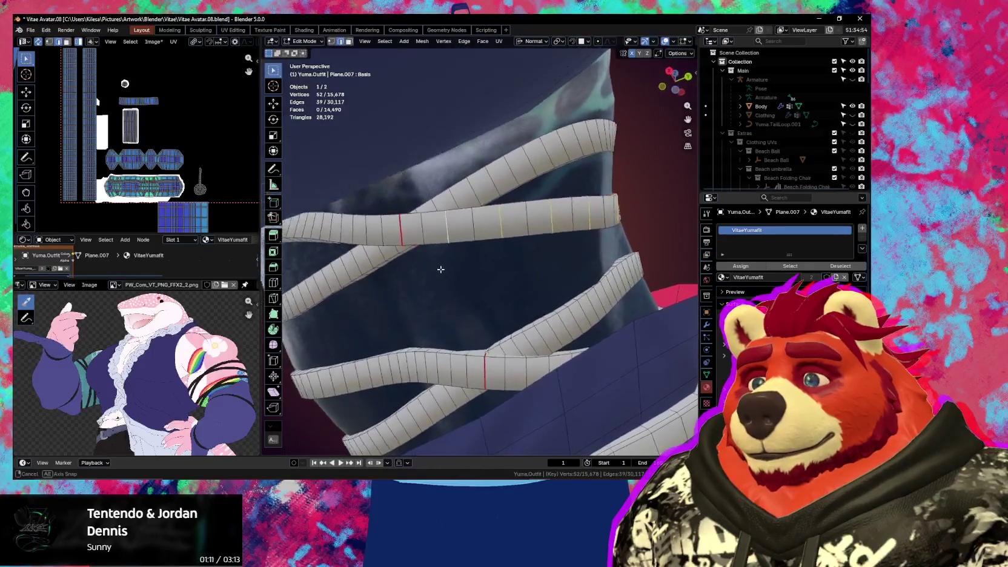
middle_drag(541, 161, 513, 173)
alt+shift+click(520, 176)
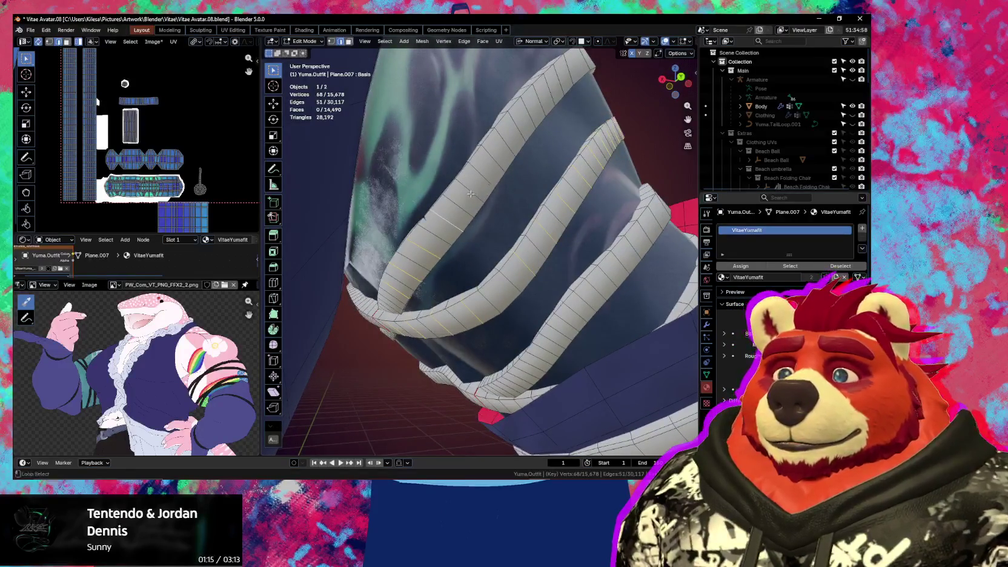
Add the remaining arm-band cross loops to the selection
middle_drag(520, 134, 438, 123)
alt+shift+click(484, 131)
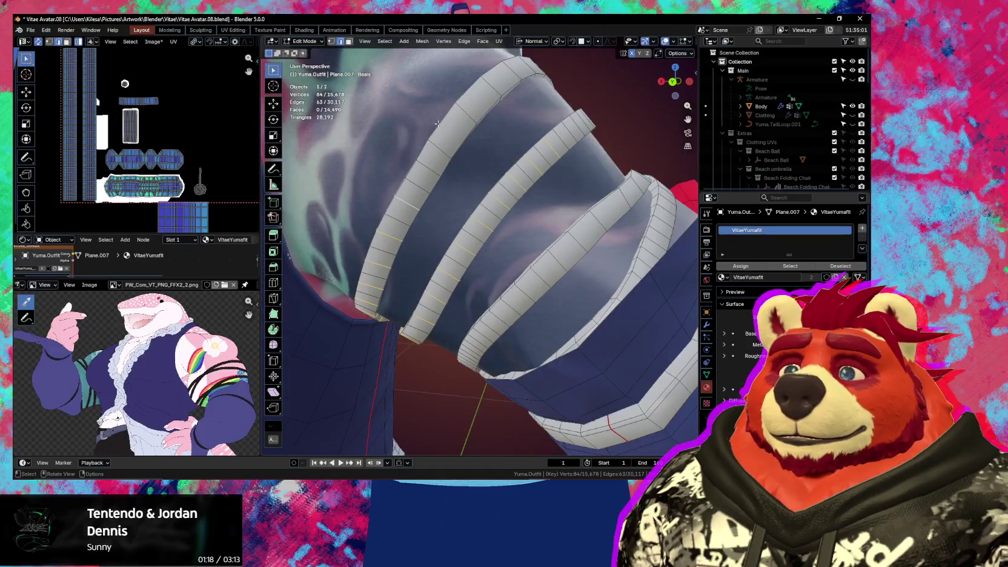
alt+shift+click(428, 165)
middle_drag(429, 165, 451, 187)
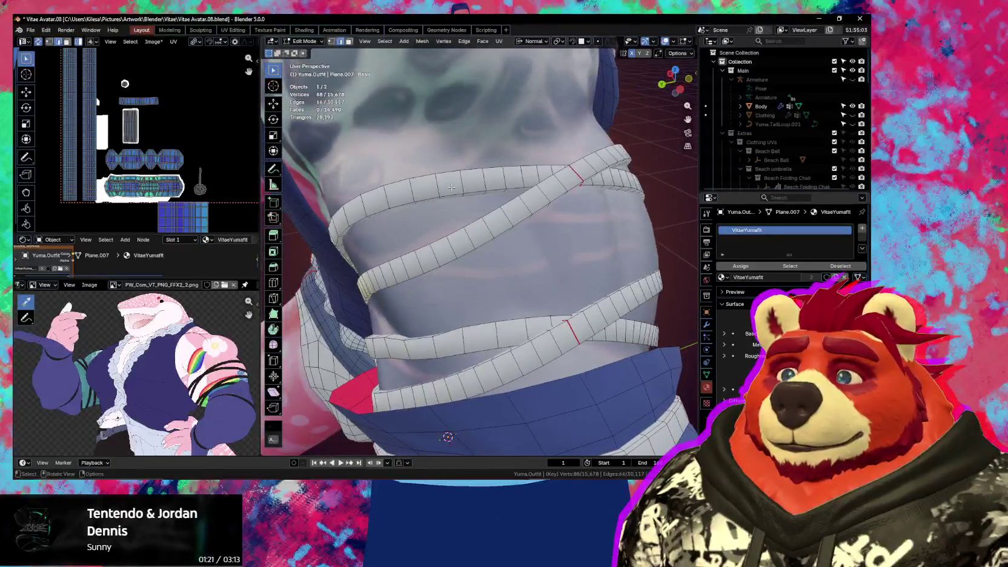
alt+shift+click(524, 173)
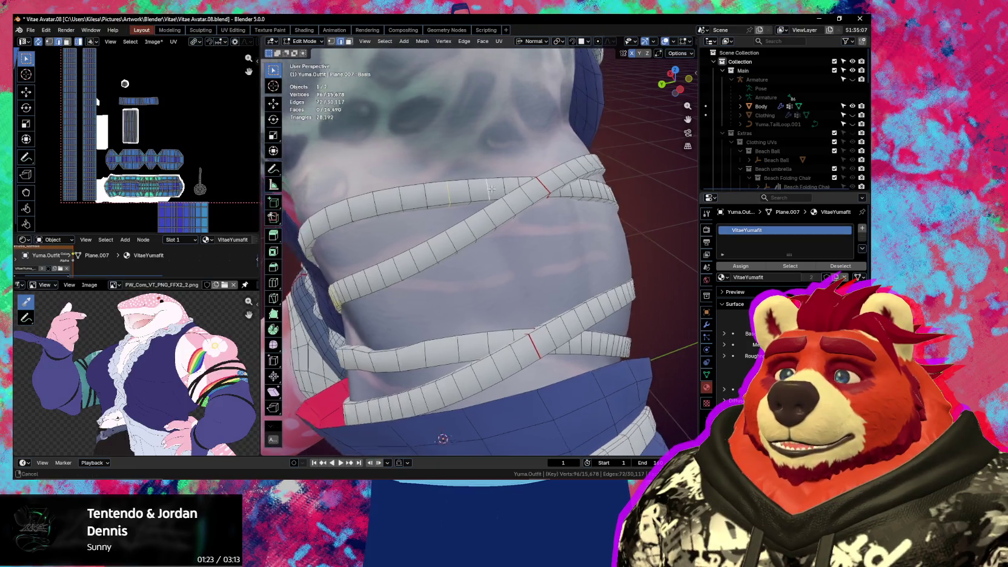
mouse_move(523, 173)
middle_down()
mouse_move(464, 207)
mouse_move(479, 196)
middle_up()
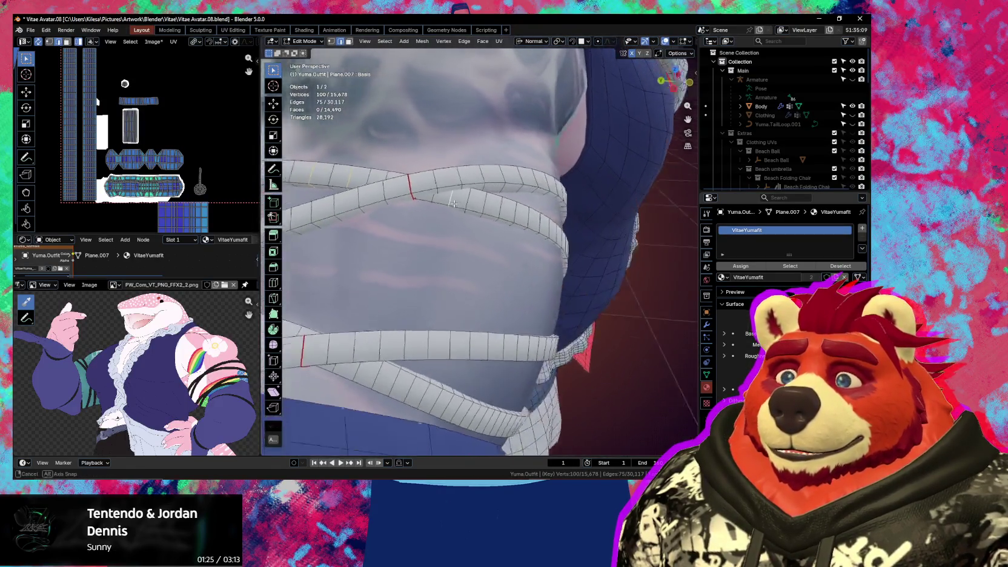
mouse_move(520, 218)
middle_down()
mouse_move(523, 227)
mouse_move(494, 215)
mouse_move(496, 226)
middle_up()
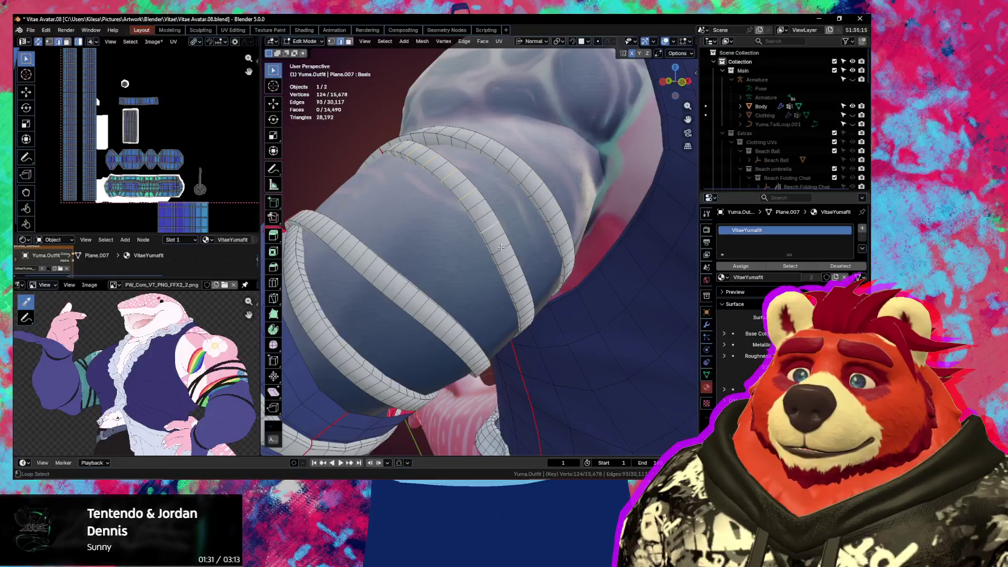
middle_drag(521, 288, 492, 237)
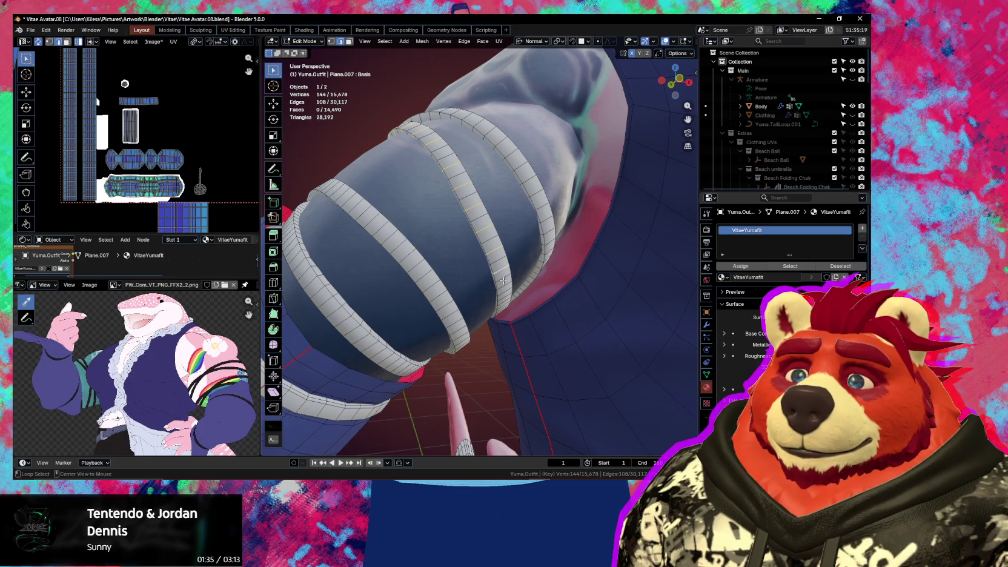
mouse_move(504, 284)
middle_down()
mouse_move(476, 242)
mouse_move(432, 235)
mouse_move(420, 197)
mouse_move(437, 270)
mouse_move(460, 268)
middle_up()
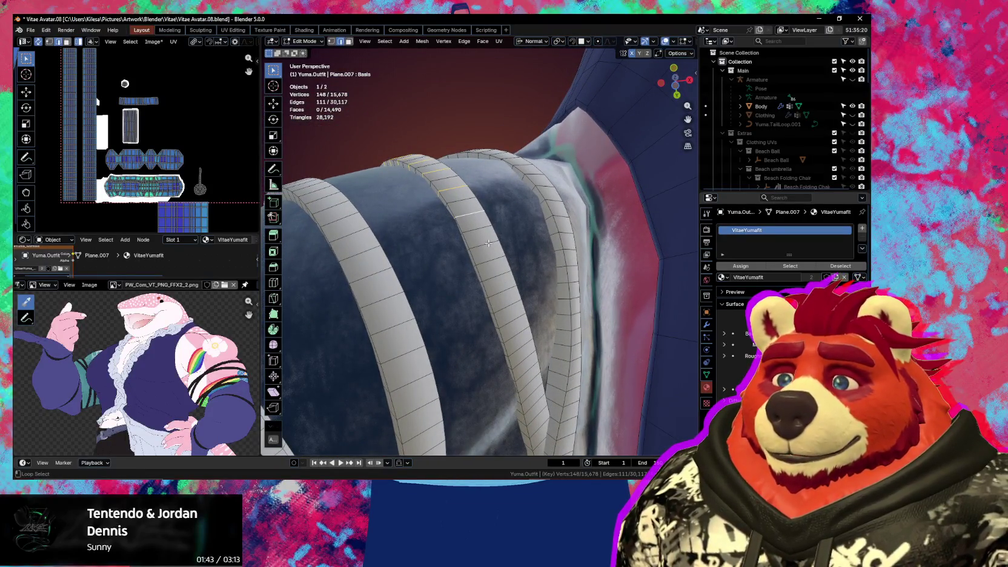
alt+shift+click(496, 260)
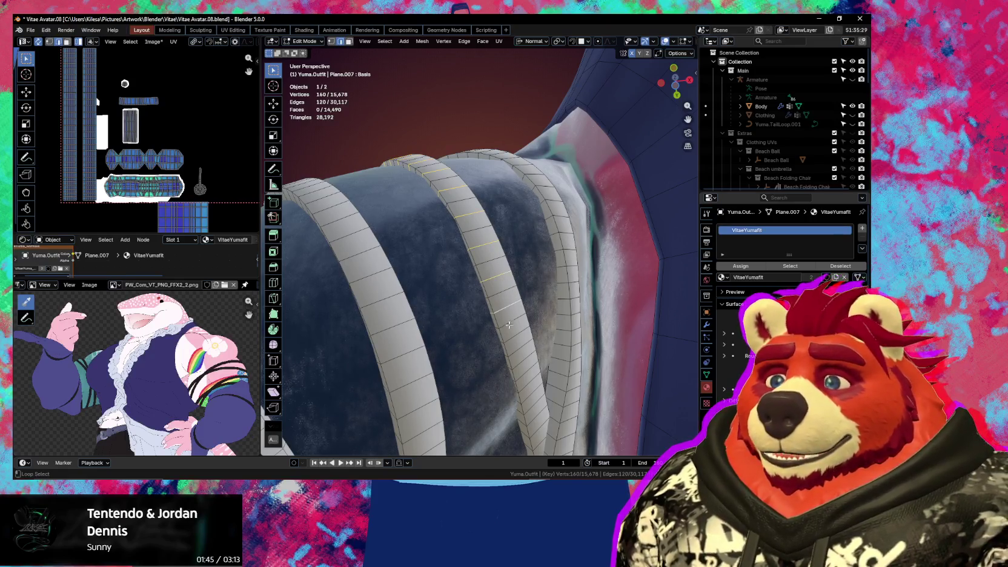
mouse_move(518, 301)
middle_down()
mouse_move(522, 347)
mouse_move(490, 293)
middle_up()
alt+shift+click(524, 352)
alt+shift+click(490, 293)
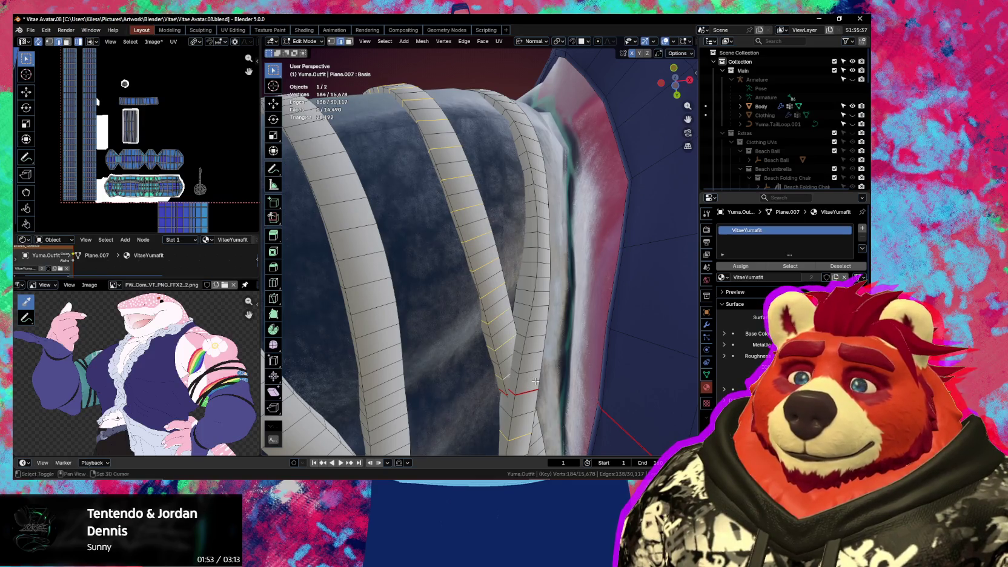
middle_drag(536, 381, 500, 282)
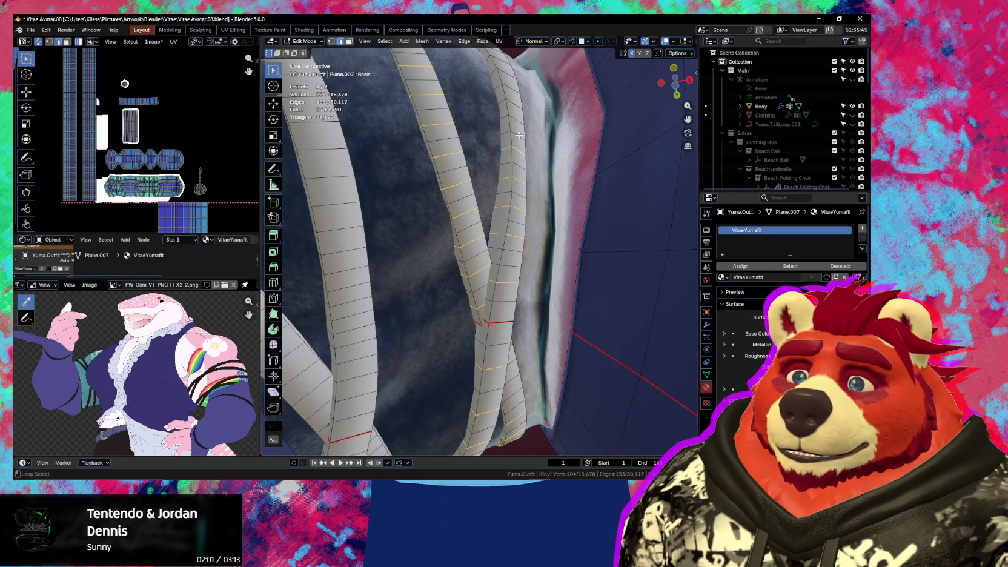
mouse_move(518, 117)
middle_down()
mouse_move(481, 318)
mouse_move(466, 267)
middle_up()
shift+click(481, 318)
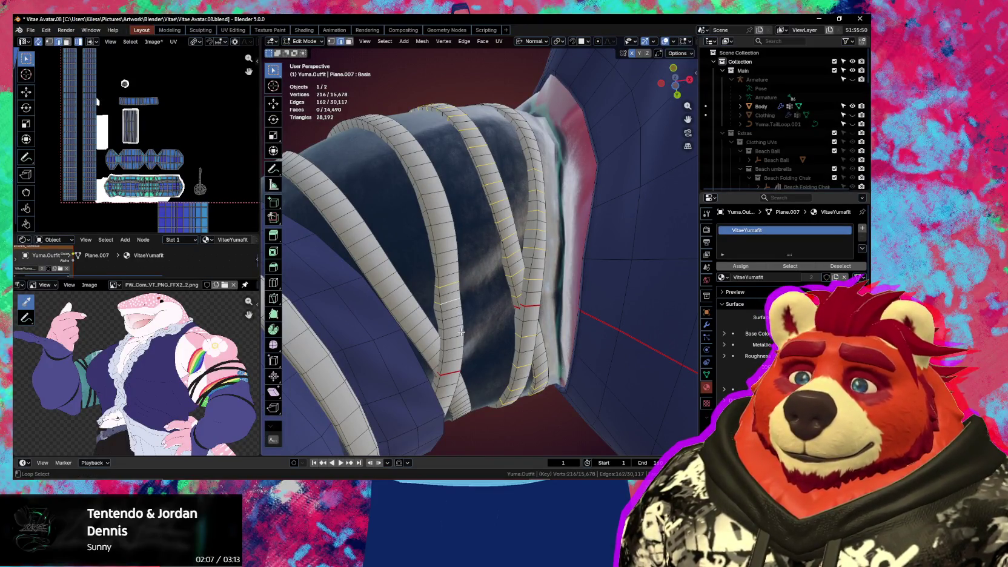
middle_drag(467, 331, 411, 309)
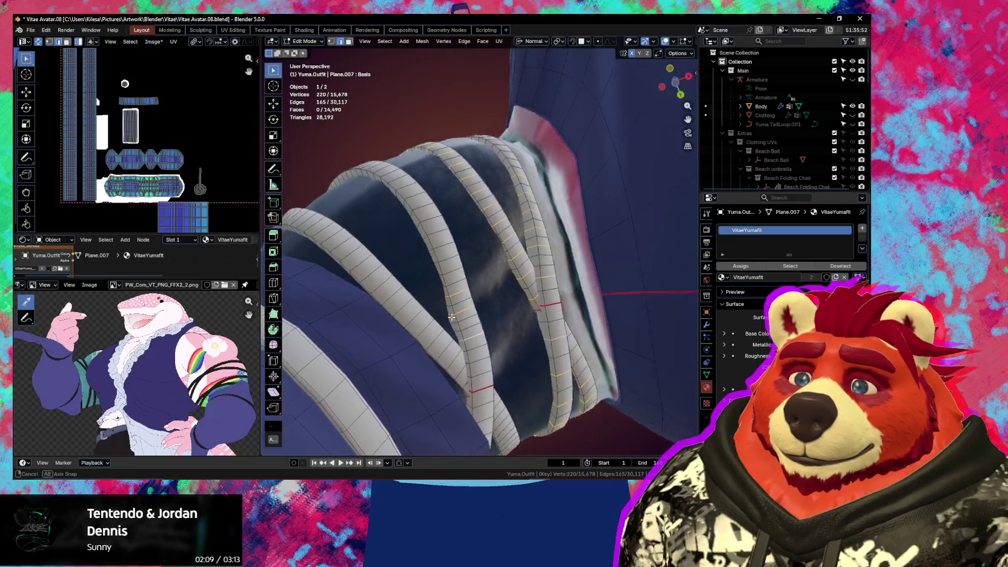
middle_drag(546, 298, 588, 282)
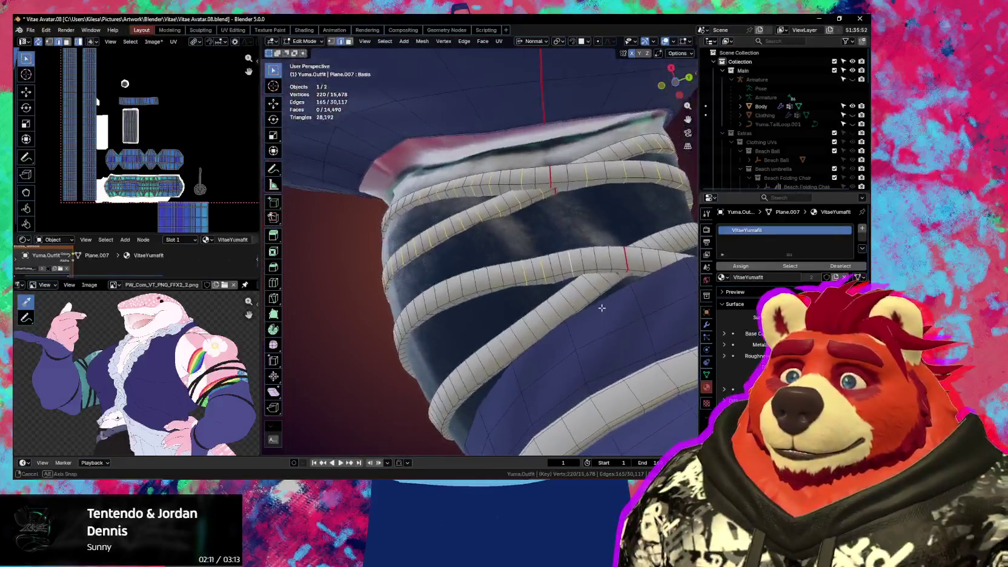
Mirror the band-loop selection to the other sleeve and dissolve it, leaving 15,238 vertices
key(ctrl+shift+m)
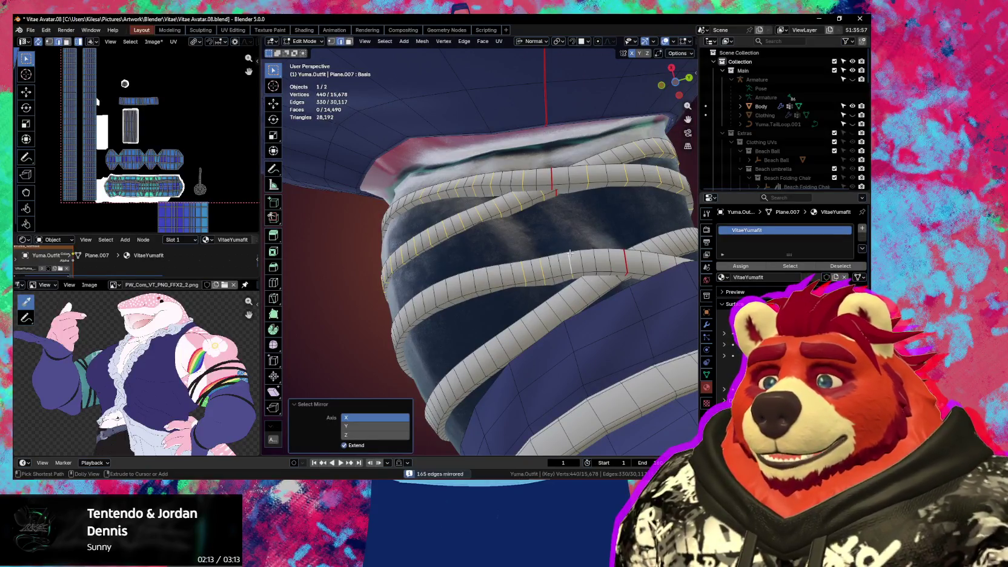
key(ctrl+x)
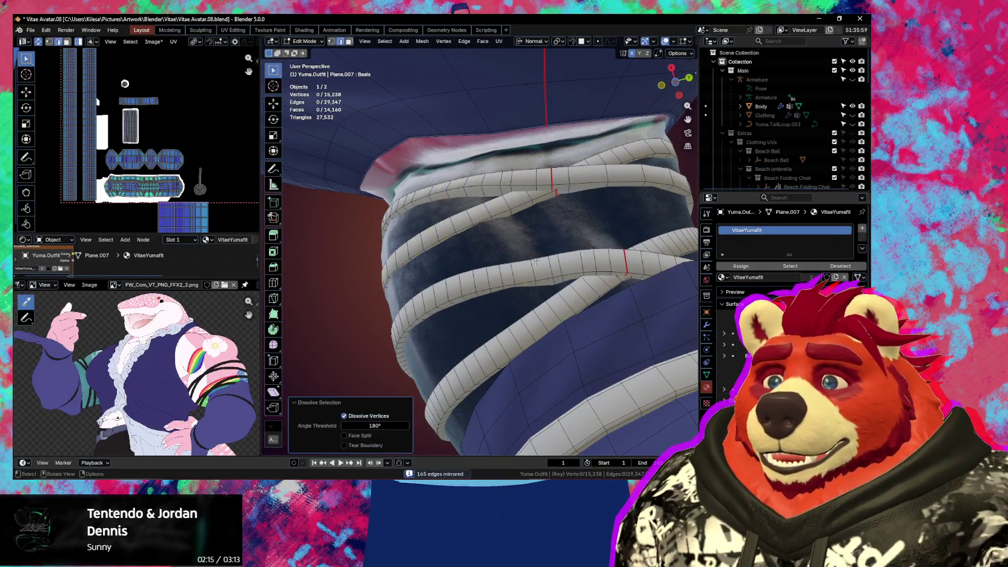
mouse_move(536, 262)
middle_down()
mouse_move(429, 372)
mouse_move(464, 267)
mouse_move(424, 276)
mouse_move(489, 206)
middle_up()
Select the vest's connected lace trim to inspect it, then clear the selection
key(l)
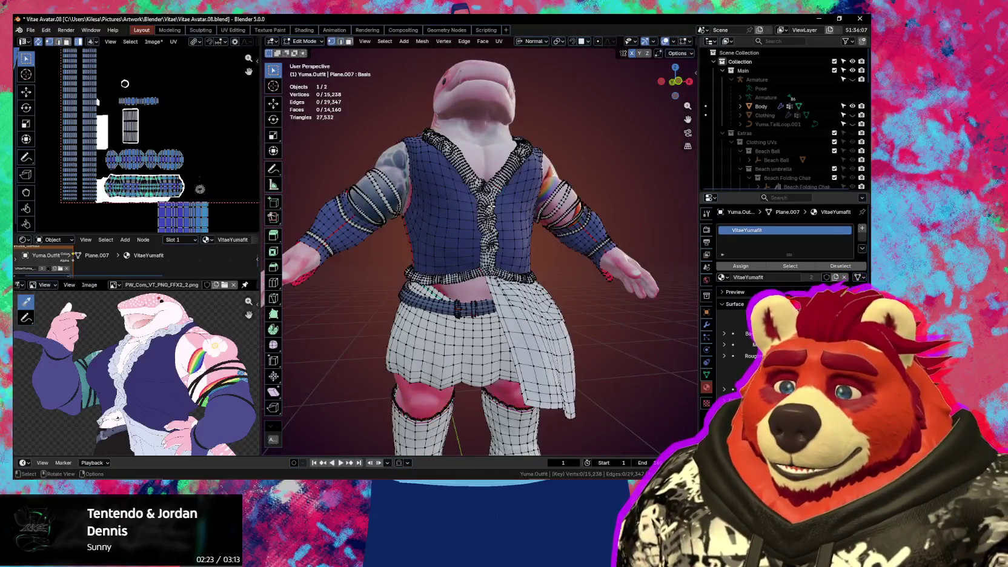
scroll(489, 206, up, 2)
scroll(502, 271, up, 4)
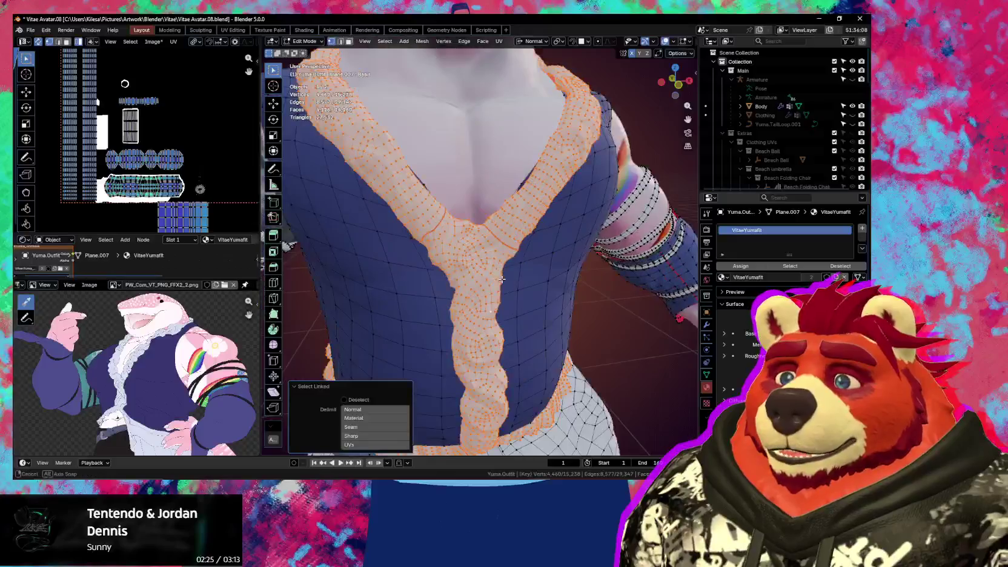
scroll(502, 271, down, 2)
scroll(505, 283, down, 2)
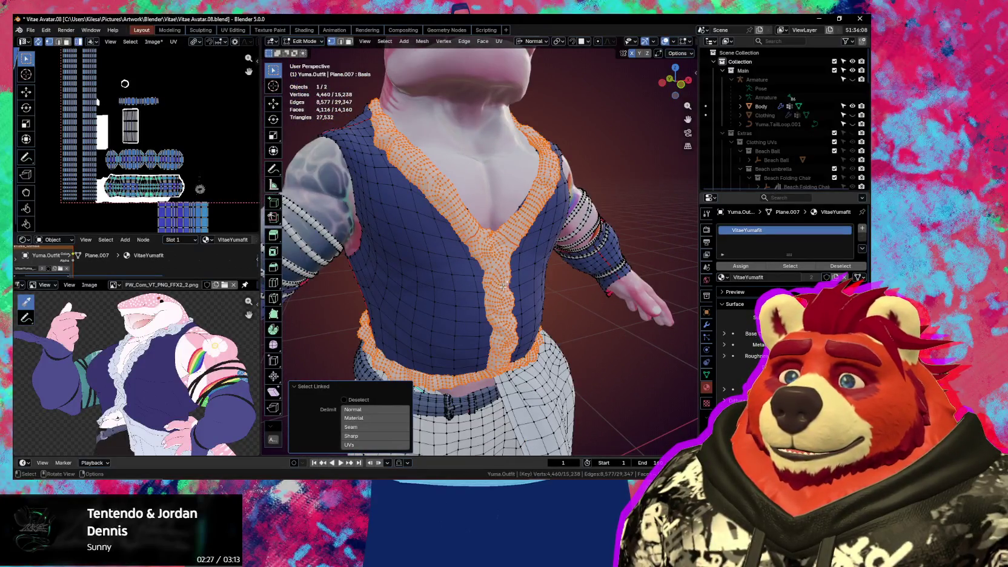
key(shift+l)
key(l)
mouse_move(503, 287)
middle_down()
mouse_move(595, 307)
mouse_move(573, 288)
mouse_move(635, 146)
middle_up()
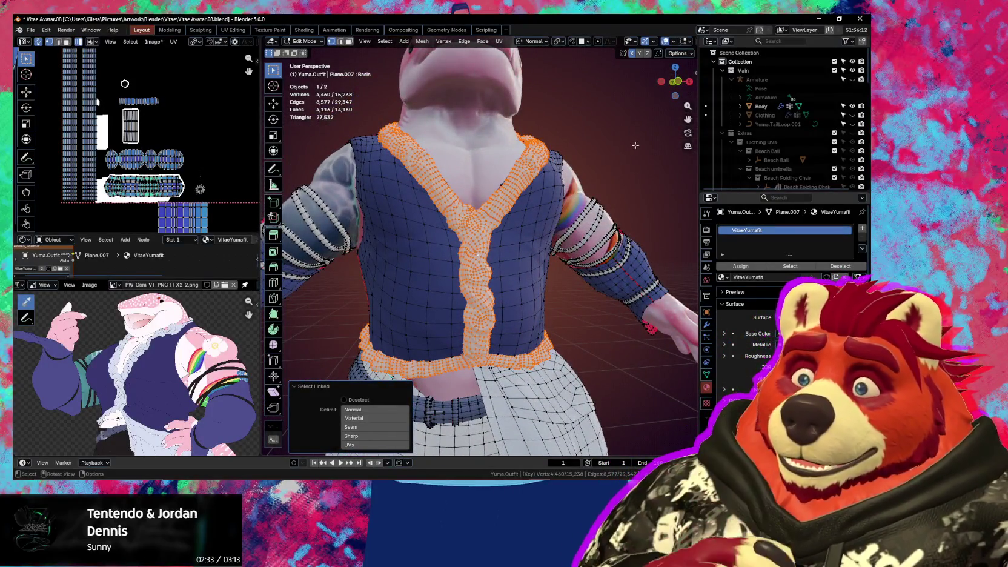
key(shift+l)
key(l)
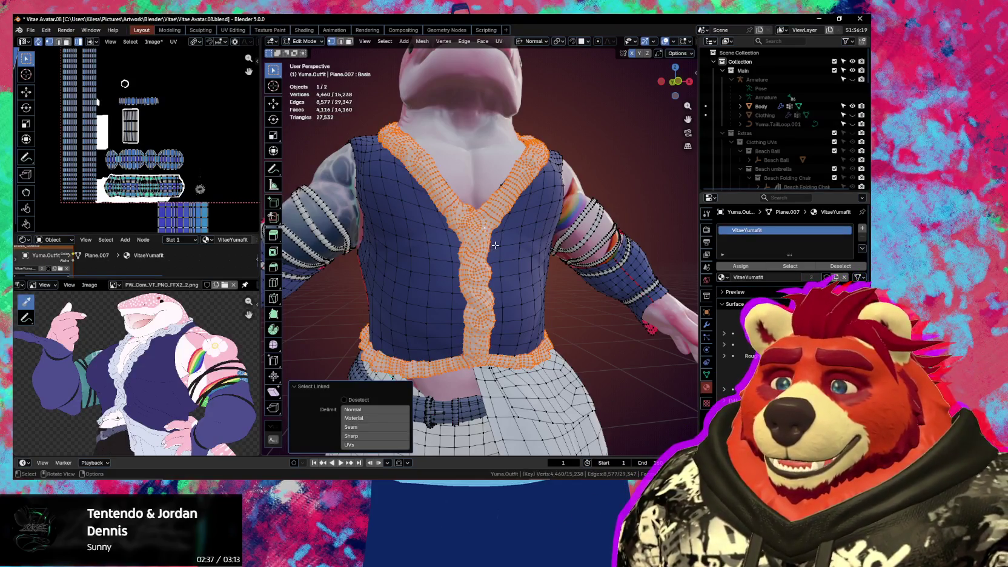
middle_drag(496, 245, 515, 255)
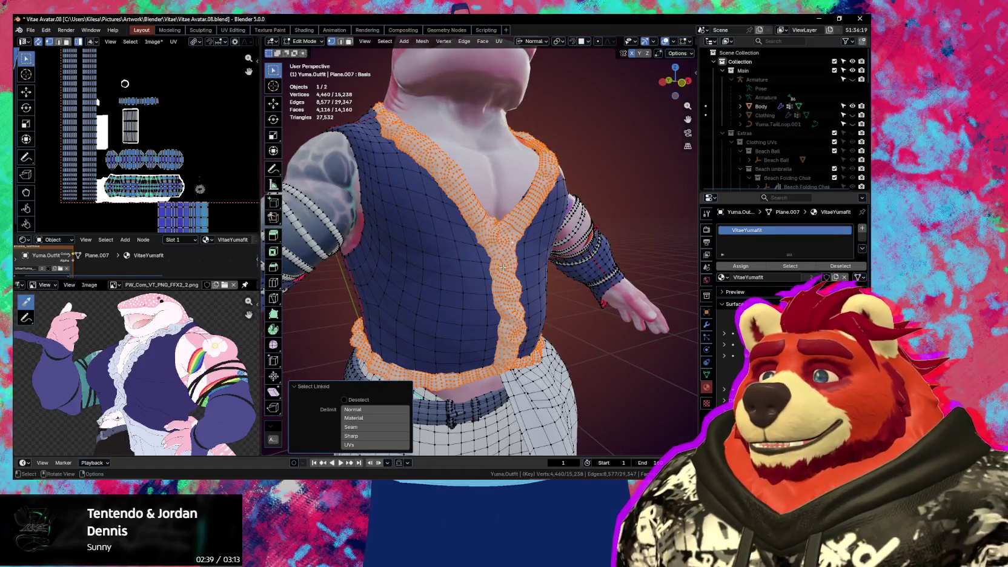
scroll(402, 241, down, 3)
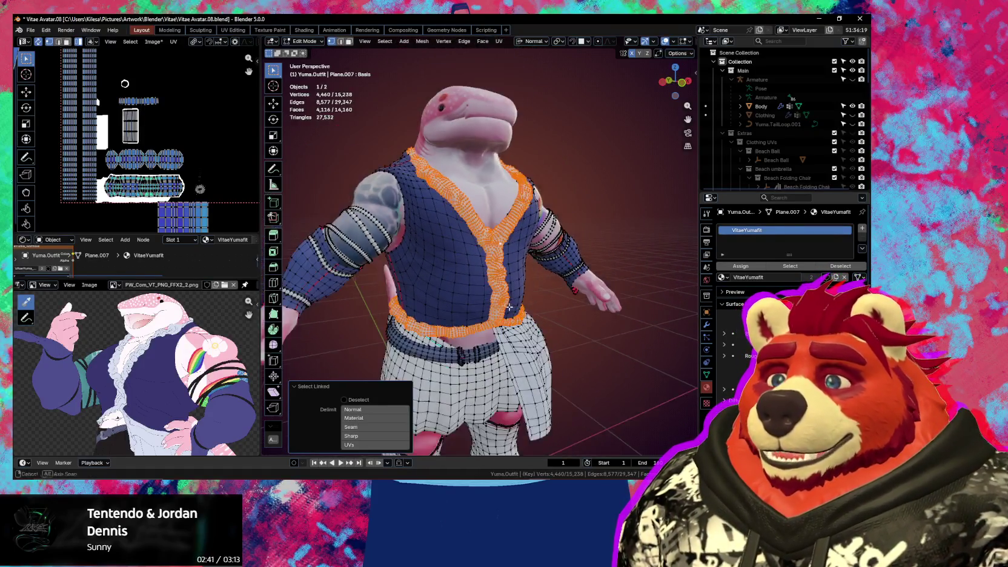
middle_drag(402, 242, 536, 289)
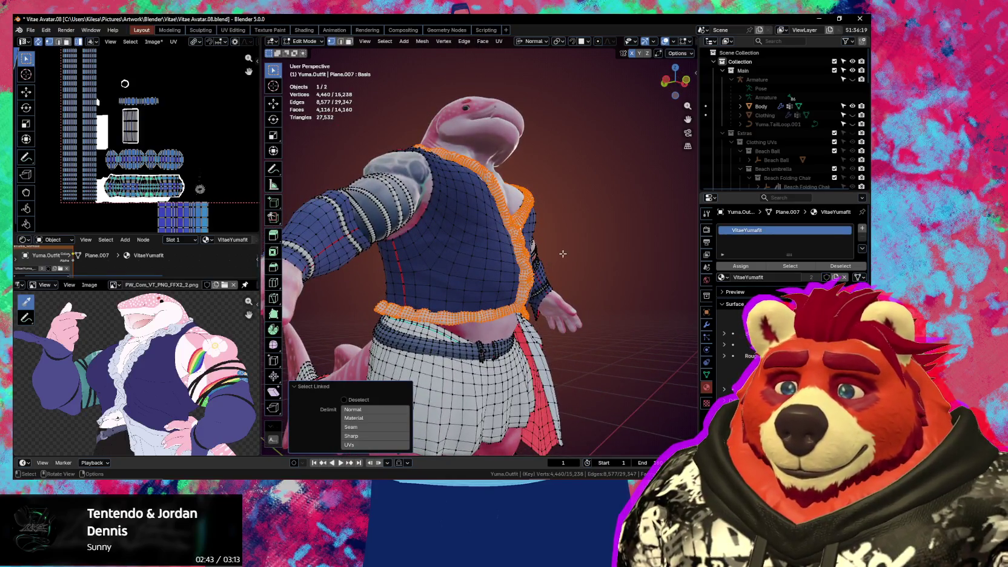
click(593, 212)
key(ctrl+z)
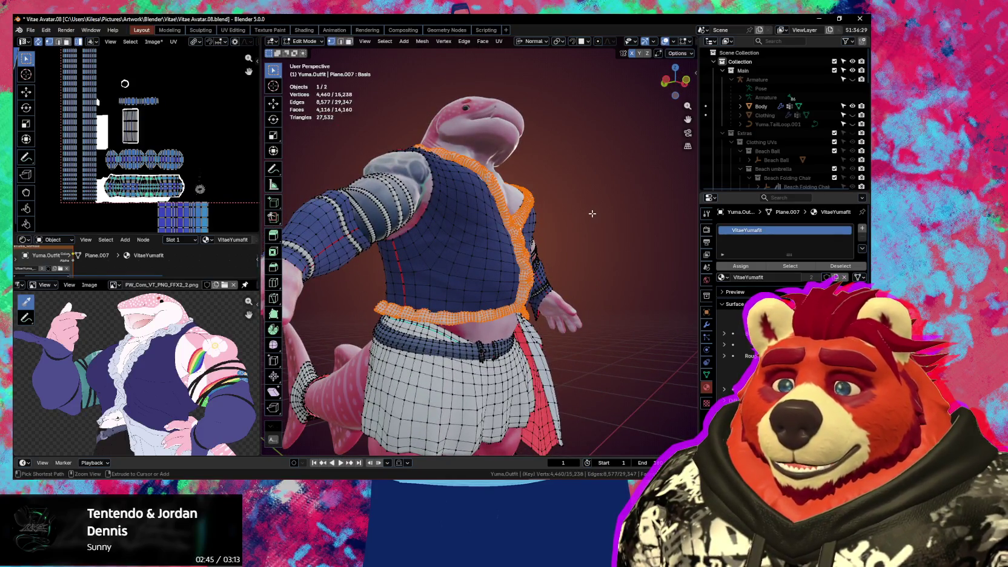
click(581, 222)
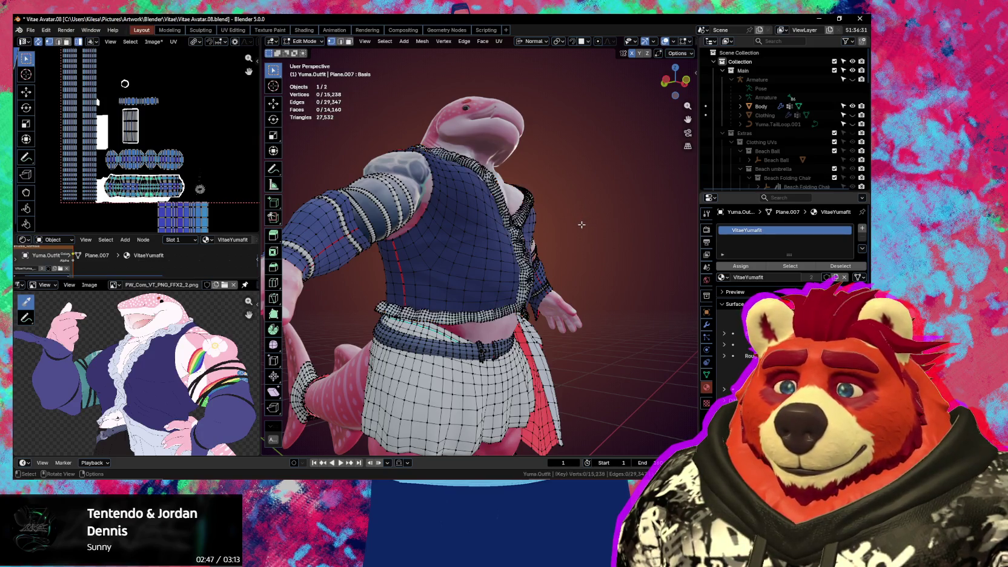
middle_drag(585, 244, 547, 287)
Switch the outfit to Object Mode, then return to Edit Mode at the shoulder
key(ctrl+Tab)
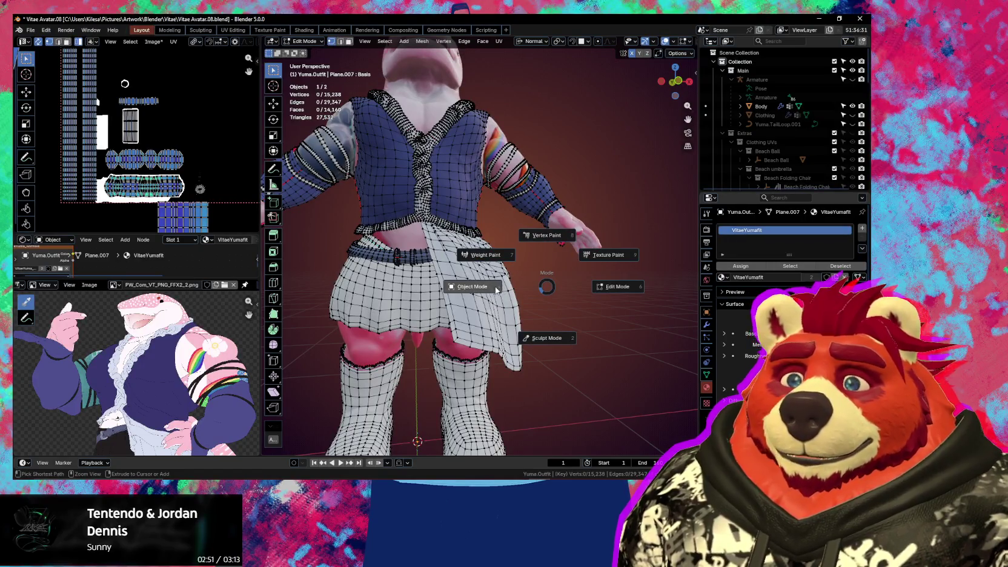
click(482, 288)
middle_drag(445, 286, 418, 266)
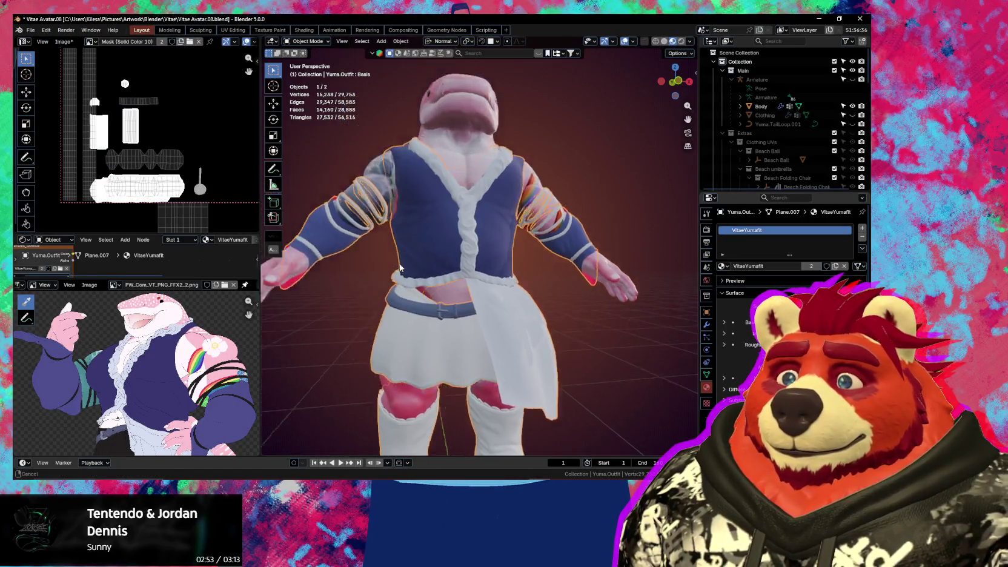
scroll(409, 256, up, 3)
key(Tab)
Select the linked armband rings on the upper arm
key(l)
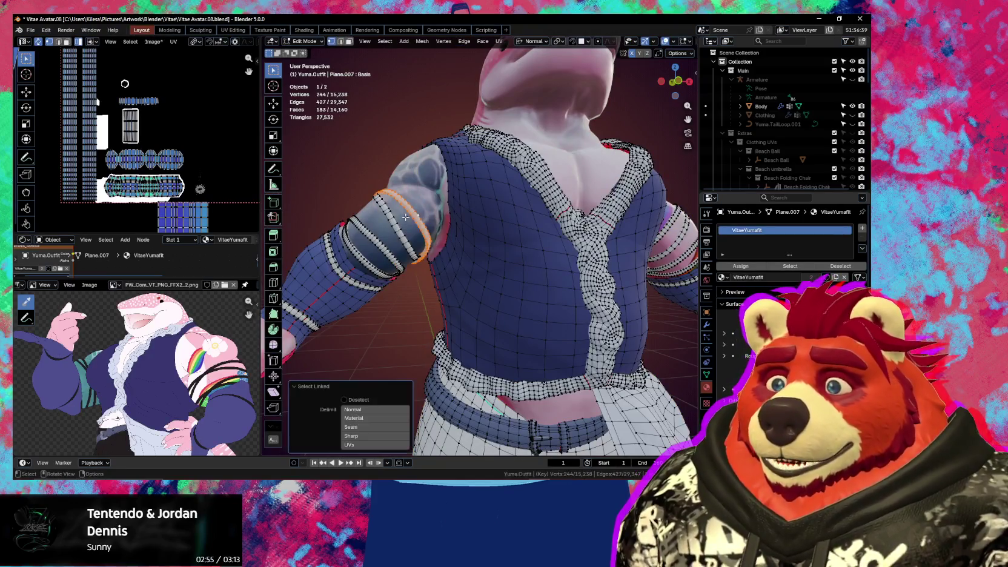
key(l)
key(l)
mouse_move(388, 260)
middle_down()
mouse_move(396, 277)
mouse_move(470, 279)
mouse_move(464, 253)
middle_up()
scroll(424, 277, up, 3)
Start a new selection of crosswise loops across the armband rings
alt+click(464, 253)
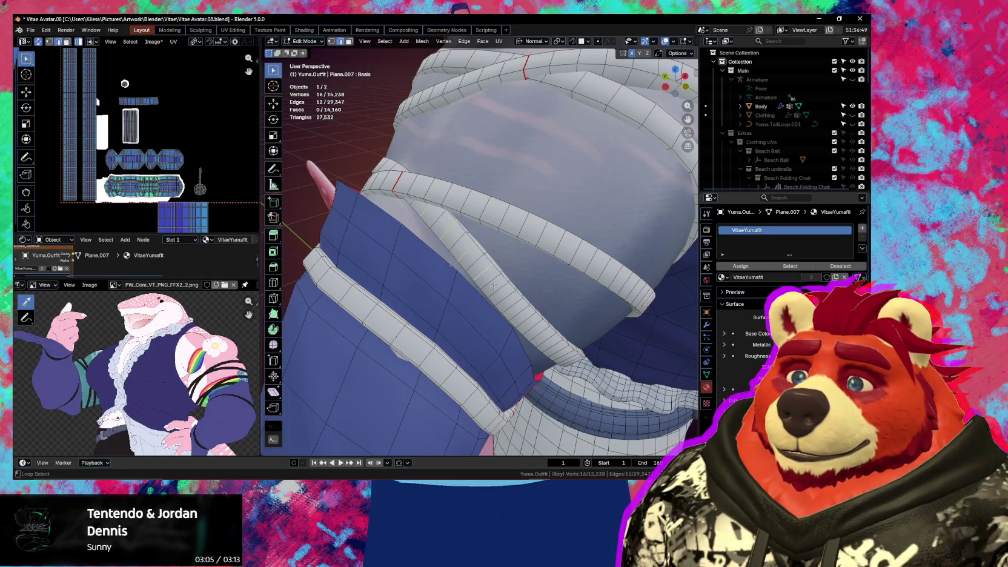
mouse_move(510, 304)
middle_down()
mouse_move(506, 312)
mouse_move(462, 243)
middle_up()
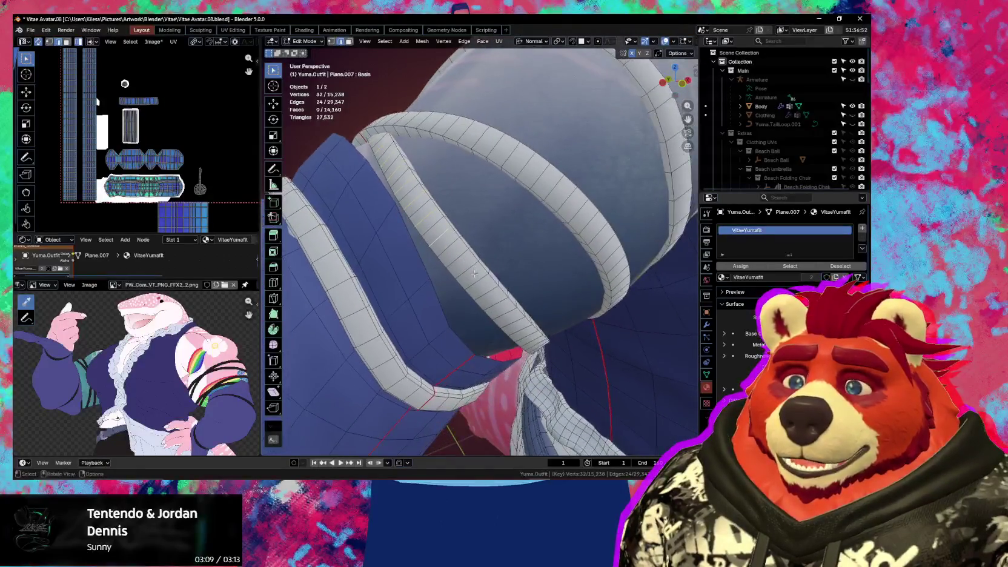
alt+shift+click(463, 243)
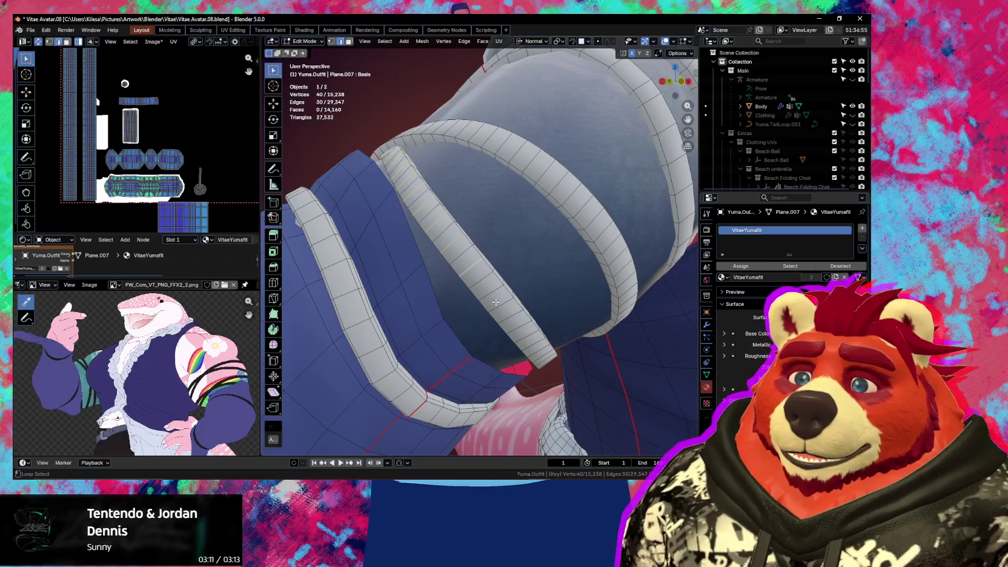
mouse_move(502, 305)
middle_down()
mouse_move(425, 220)
mouse_move(446, 237)
middle_up()
alt+shift+click(440, 241)
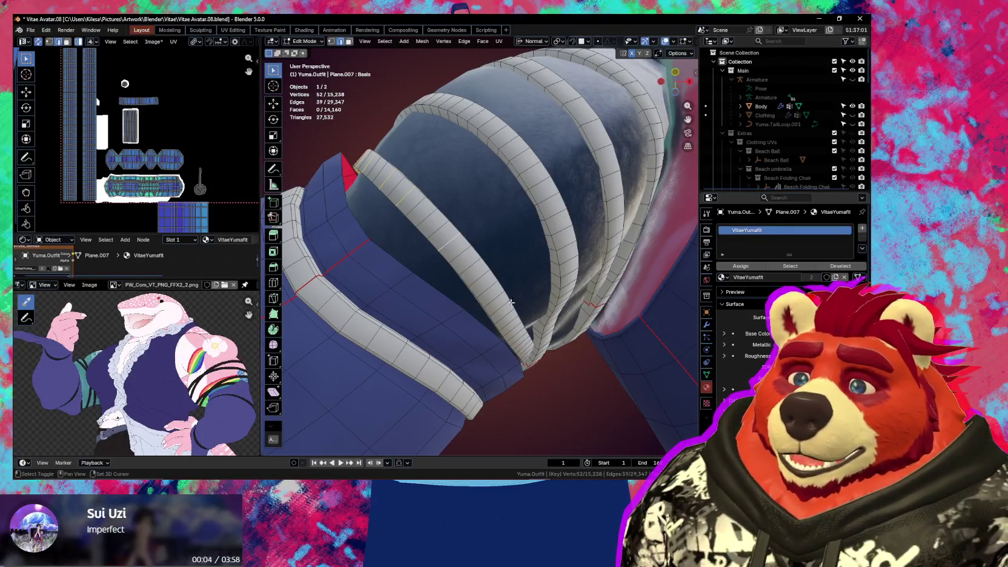
mouse_move(451, 247)
middle_down()
mouse_move(476, 277)
mouse_move(470, 267)
mouse_move(450, 291)
middle_up()
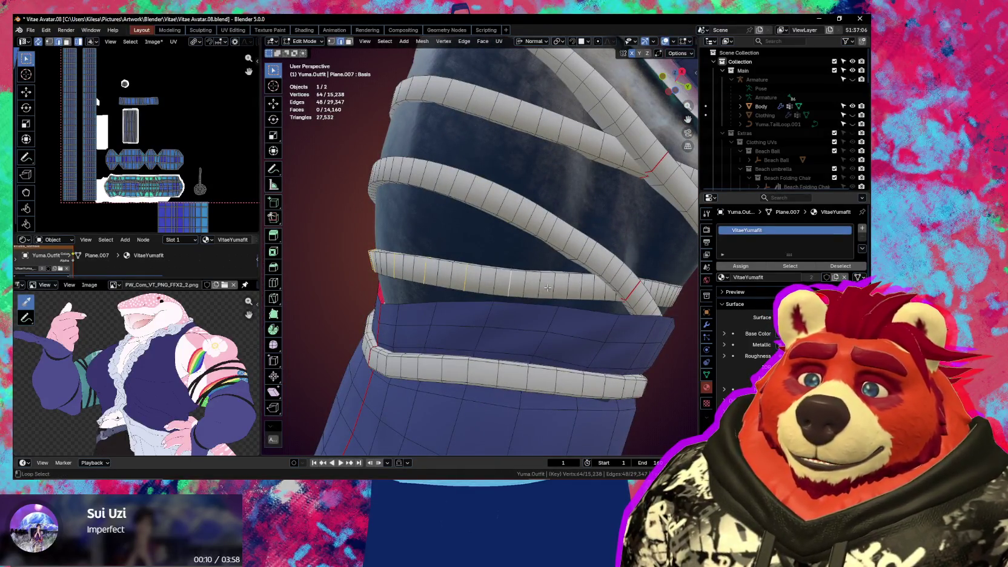
alt+shift+click(548, 288)
shift+middle_drag(573, 289, 529, 259)
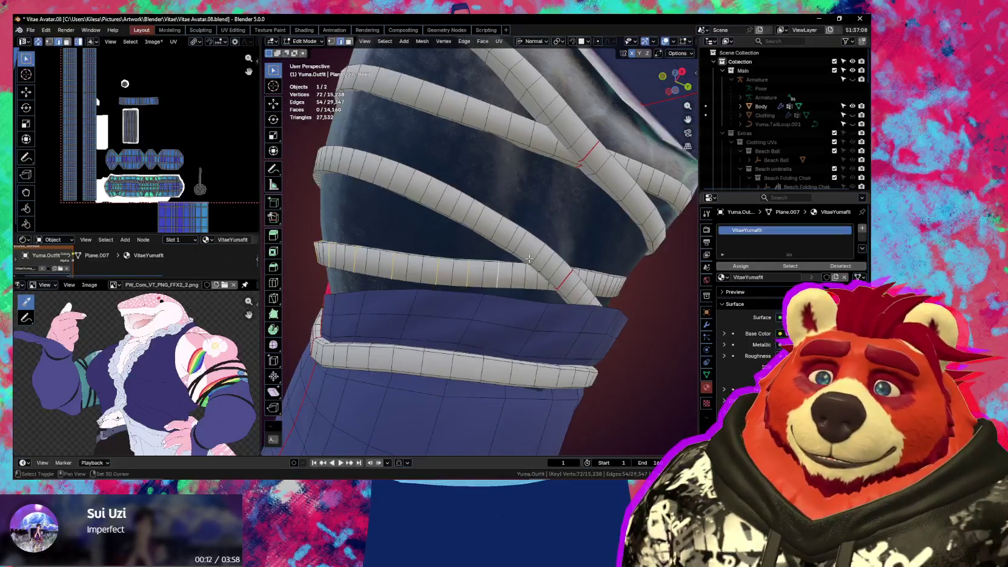
alt+shift+click(423, 191)
mouse_move(423, 191)
middle_down()
mouse_move(486, 170)
mouse_move(472, 143)
middle_up()
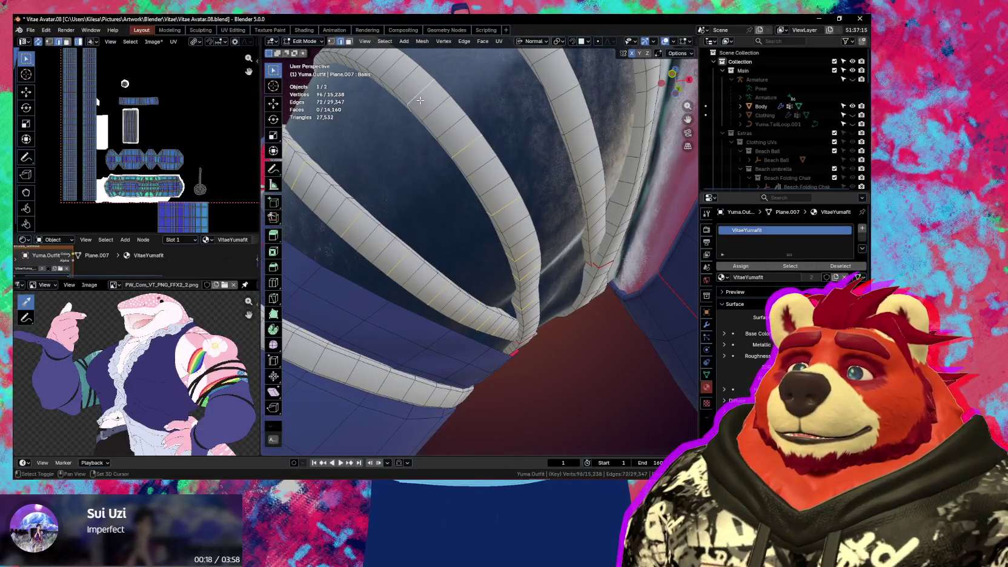
middle_drag(420, 100, 479, 170)
middle_drag(437, 130, 506, 147)
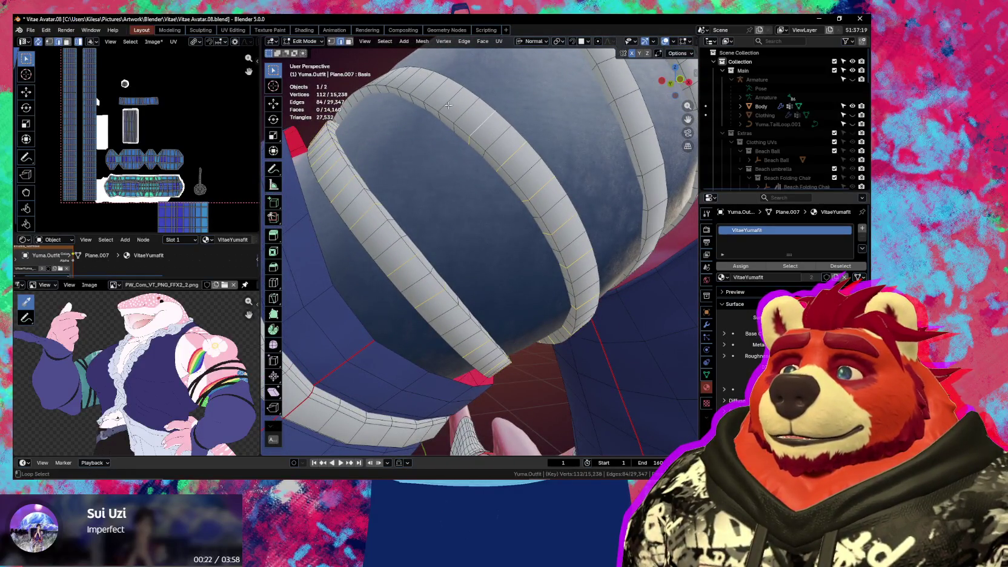
Add the remaining sleeve-band loops and mirror the selection to the other arm
alt+shift+click(421, 87)
middle_drag(421, 87, 508, 212)
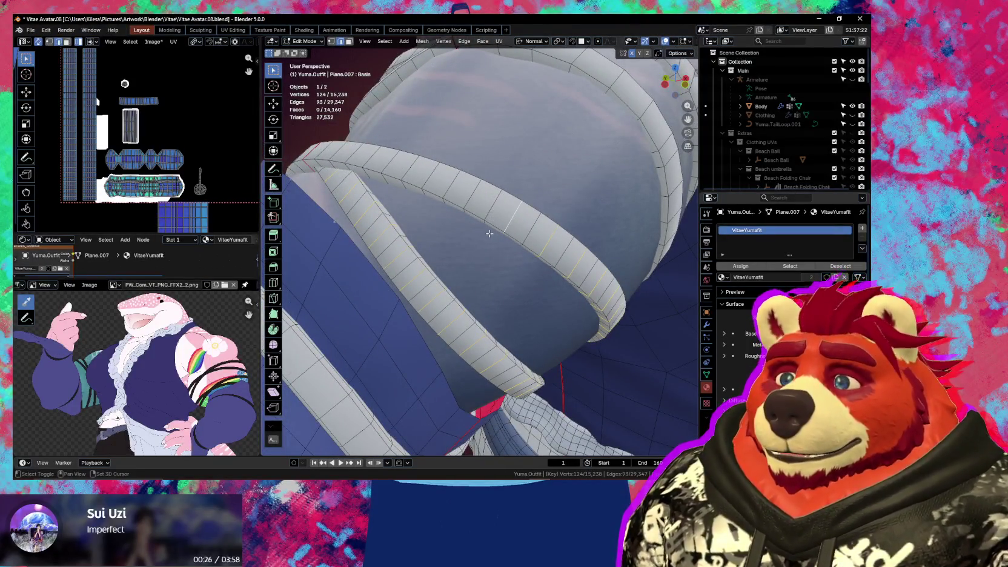
alt+shift+click(514, 217)
mouse_move(515, 217)
middle_down()
mouse_move(477, 181)
mouse_move(554, 206)
mouse_move(570, 225)
mouse_move(498, 207)
middle_up()
alt+shift+click(498, 208)
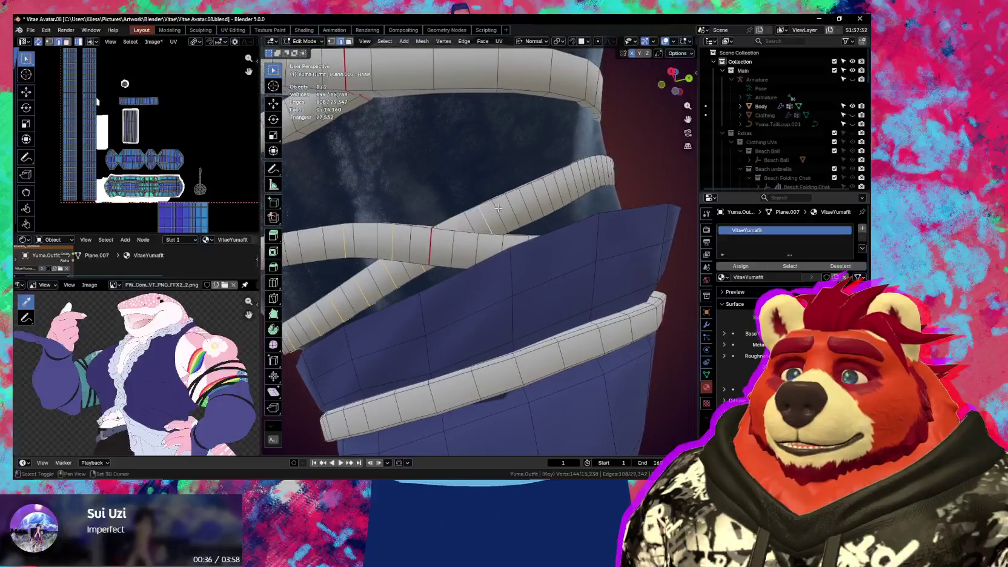
alt+shift+click(556, 194)
mouse_move(557, 194)
middle_down()
mouse_move(540, 207)
mouse_move(551, 155)
mouse_move(502, 191)
middle_up()
alt+shift+click(550, 138)
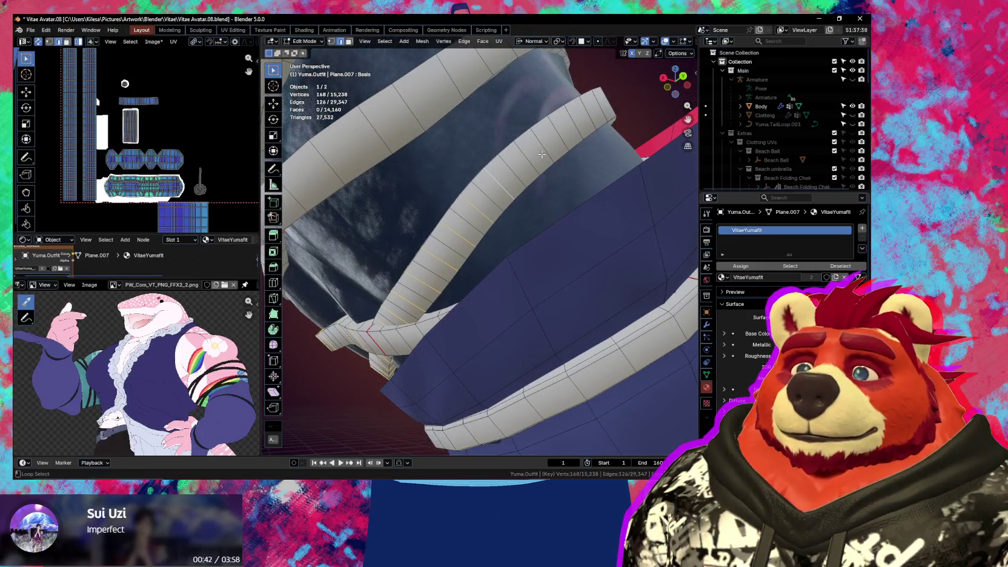
mouse_move(580, 147)
middle_down()
mouse_move(487, 223)
mouse_move(556, 181)
mouse_move(418, 321)
mouse_move(410, 306)
middle_up()
key(ctrl+shift+m)
Dissolve the mirrored sleeve-band loops, bringing the mesh to 14,886 vertices and 28,731 edges
key(ctrl+x)
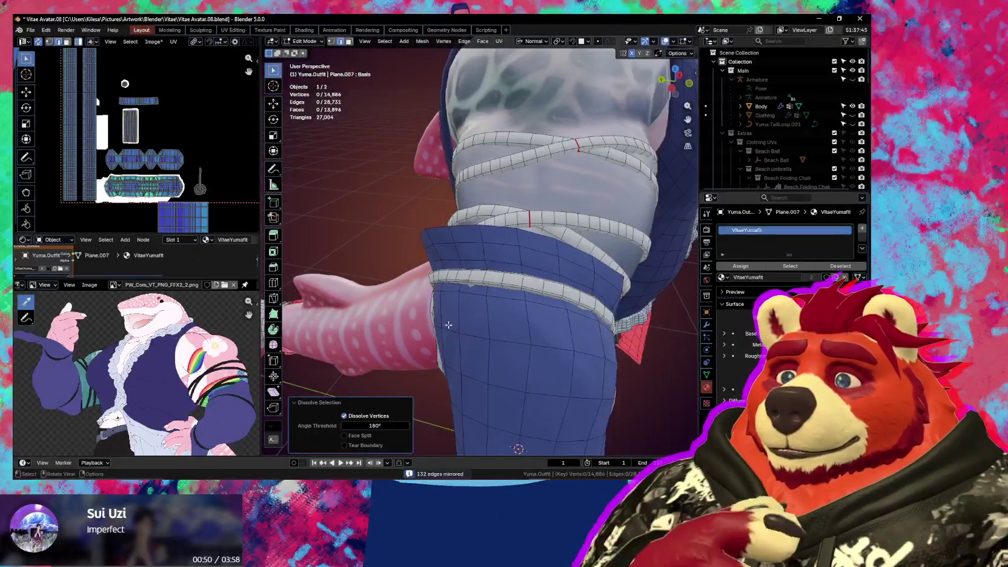
mouse_move(461, 273)
middle_down()
mouse_move(462, 282)
mouse_move(472, 259)
mouse_move(384, 218)
mouse_move(405, 220)
mouse_move(412, 208)
mouse_move(400, 309)
mouse_move(484, 333)
mouse_move(490, 234)
middle_up()
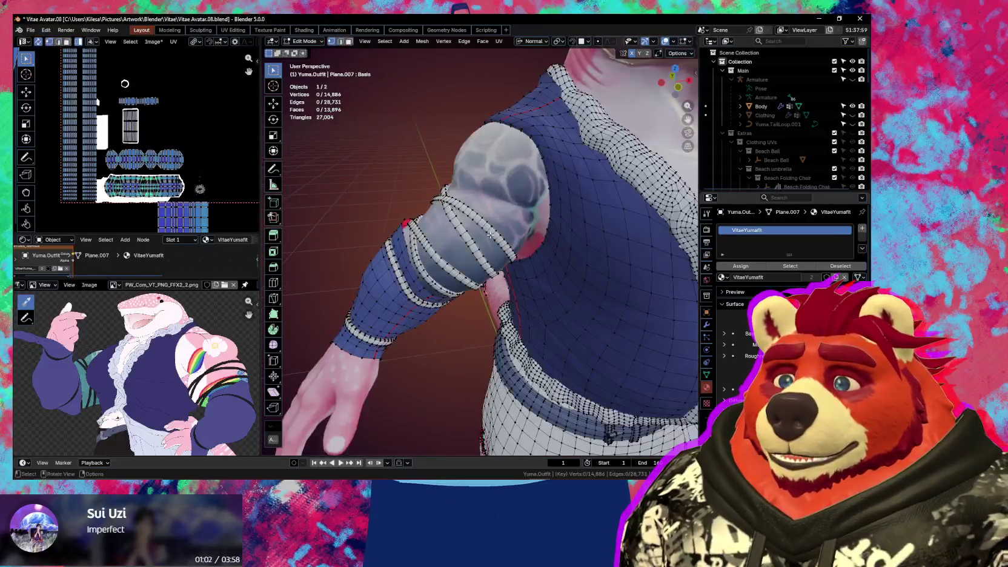
Select three linked arm bands and mirror the selection to the other arm
key(l)
key(l)
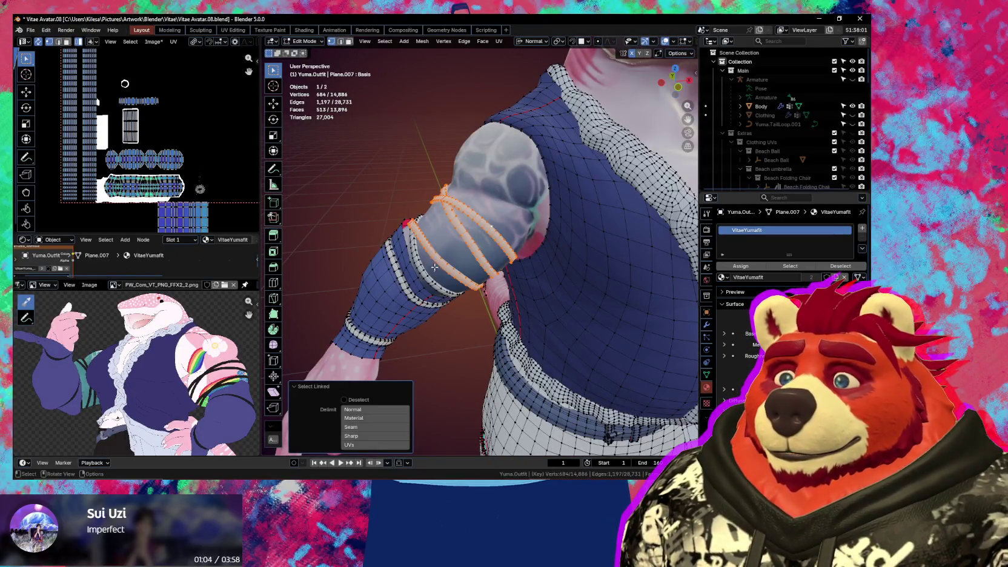
key(l)
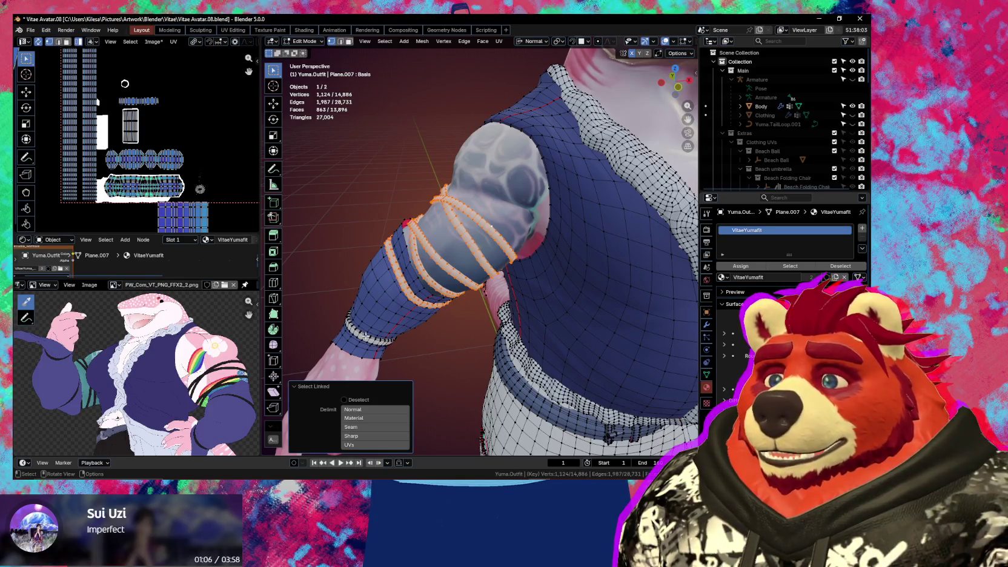
key(l)
key(ctrl+shift+m)
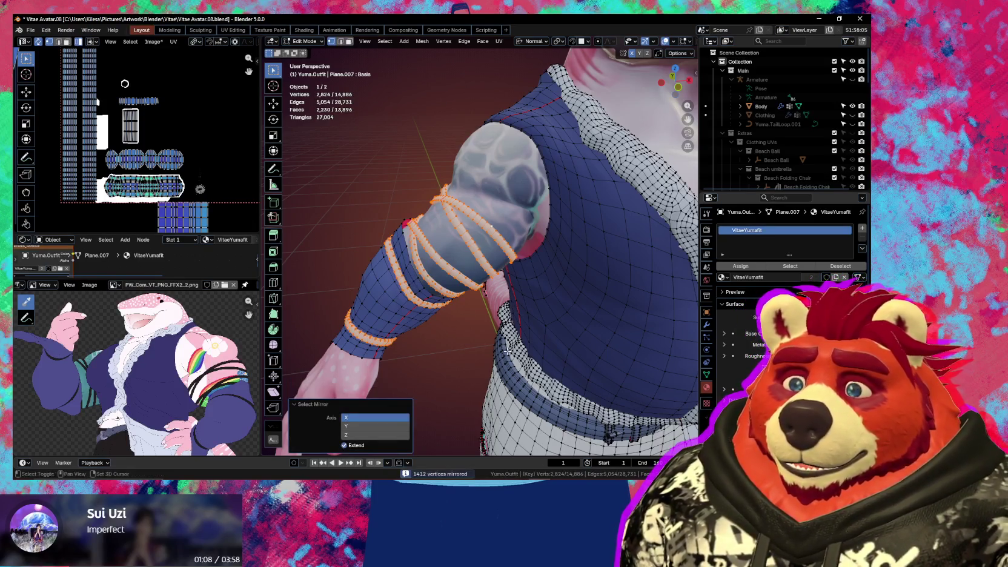
scroll(507, 350, down, 5)
mouse_move(507, 350)
middle_down()
mouse_move(435, 291)
mouse_move(541, 248)
mouse_move(431, 257)
mouse_move(443, 303)
mouse_move(530, 224)
middle_up()
scroll(541, 247, up, 4)
scroll(541, 248, down, 3)
Frame the tail cuff, select the whole ribbon bow, and switch to Texture Paint
key(n)
key(n)
key(KP_Decimal)
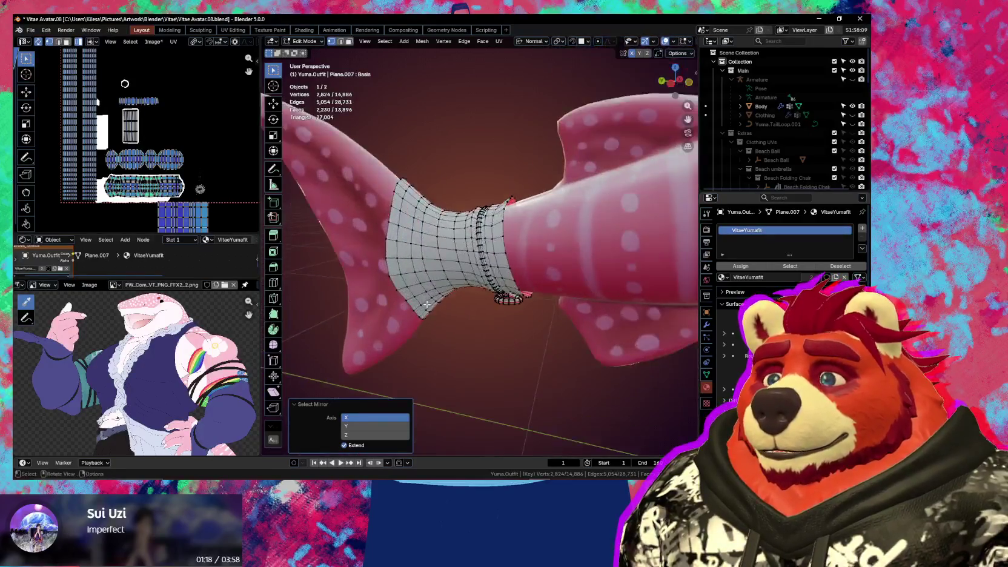
middle_drag(486, 275, 520, 349)
key(l)
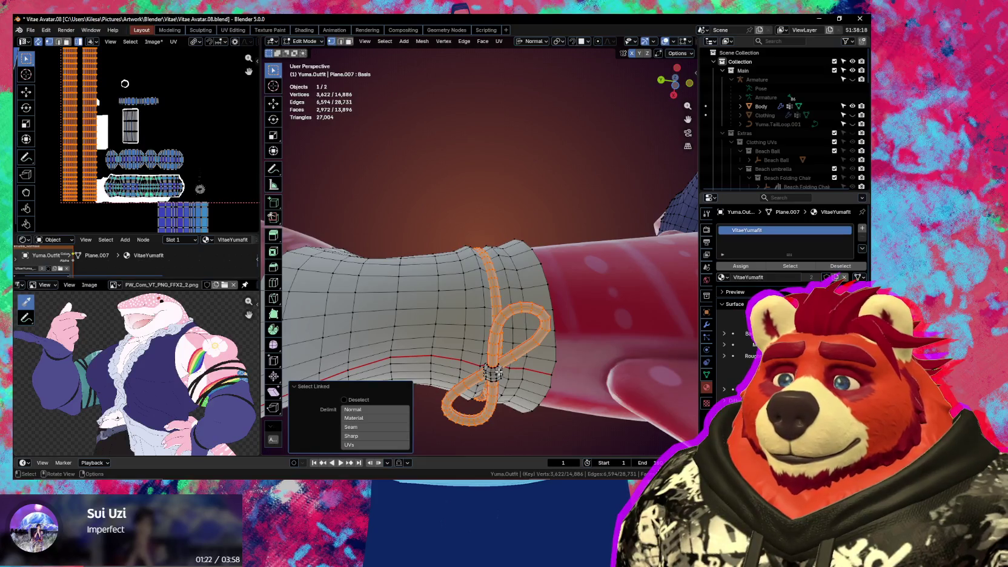
middle_drag(495, 375, 456, 338)
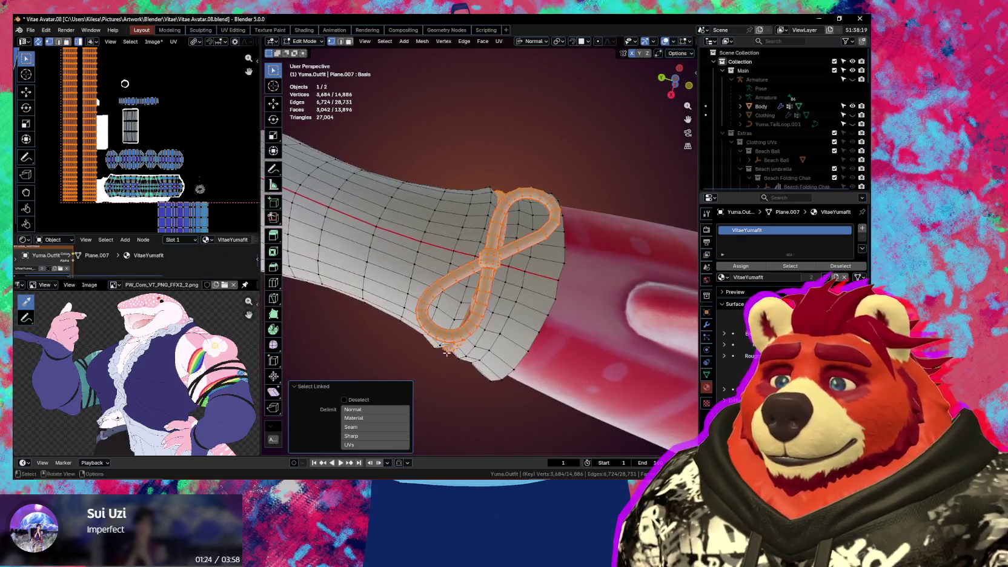
key(ctrl+Tab)
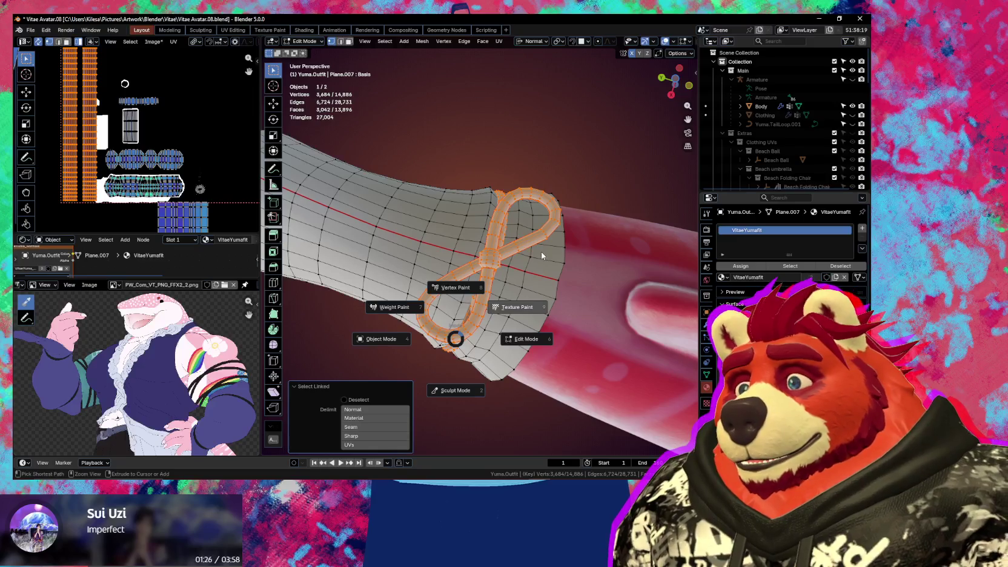
click(540, 254)
Make the top Ucupaint mask layer active and fill the tail bow's cord black
key(n)
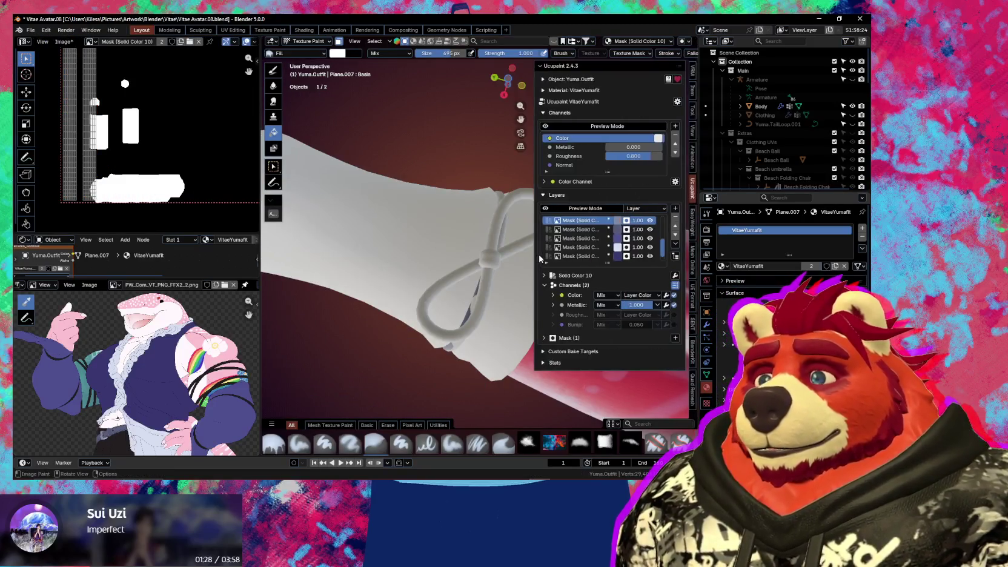
click(583, 220)
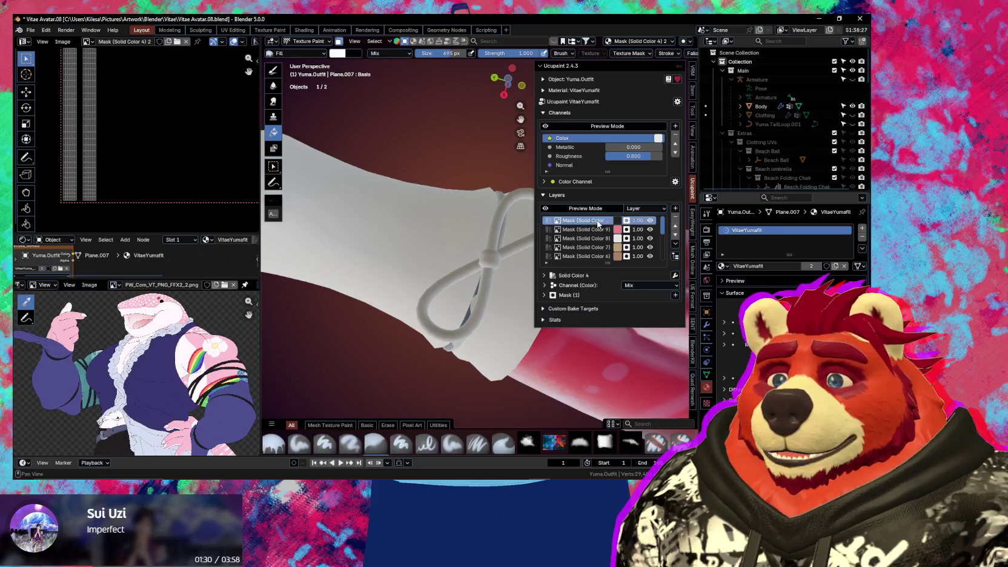
click(490, 264)
mouse_move(490, 268)
middle_down()
mouse_move(478, 312)
mouse_move(463, 322)
middle_up()
key(n)
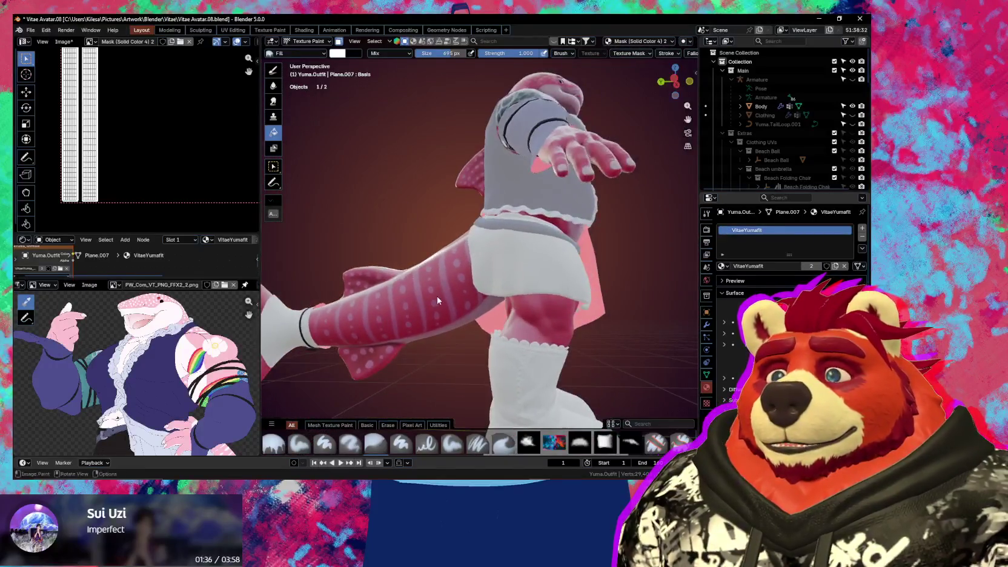
mouse_move(433, 330)
middle_down()
mouse_move(458, 313)
mouse_move(474, 317)
mouse_move(271, 313)
mouse_move(549, 308)
mouse_move(444, 277)
middle_up()
scroll(444, 277, up, 3)
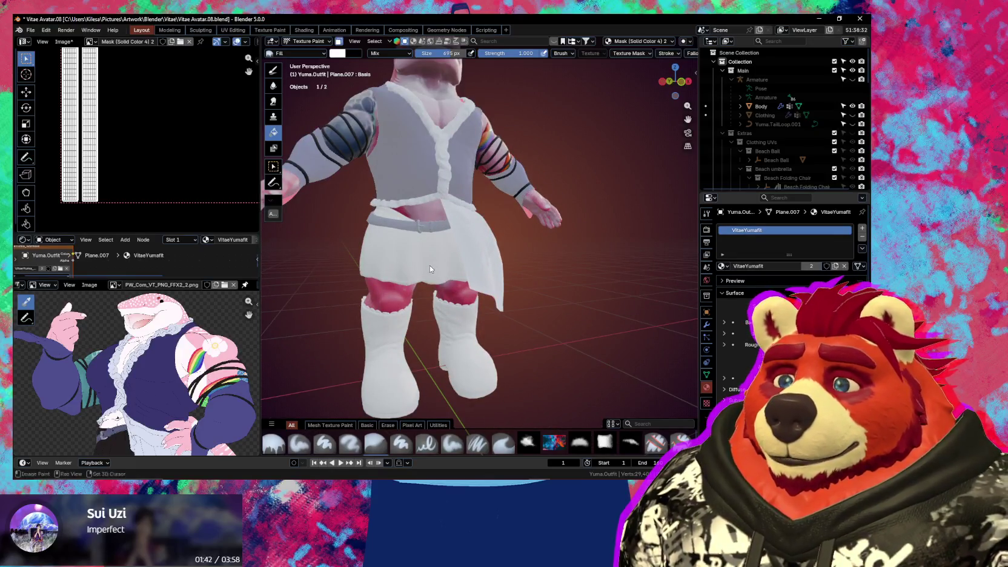
click(428, 265)
Select the whole skirt piece in Edit Mode and fill it black
key(Tab)
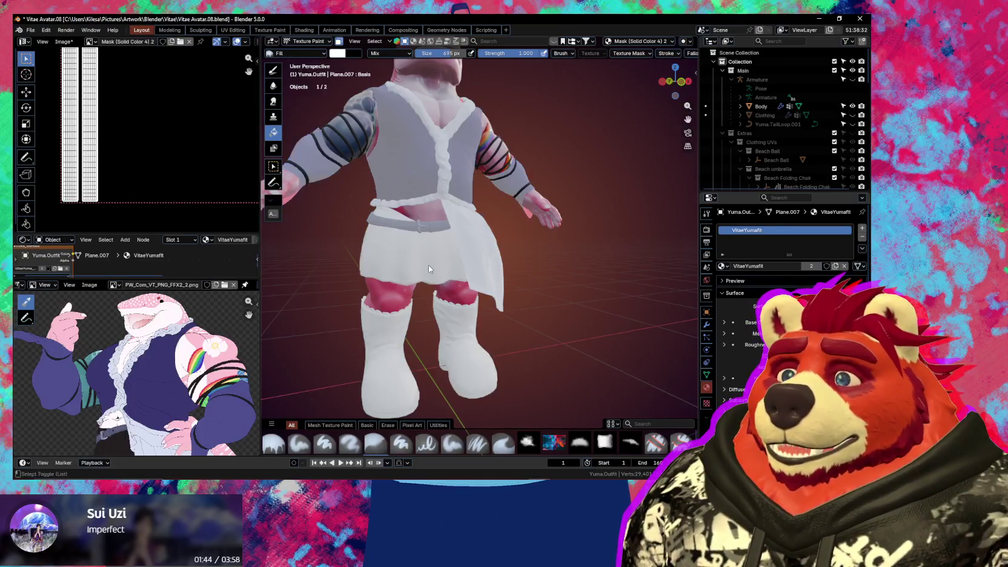
key(l)
key(Tab)
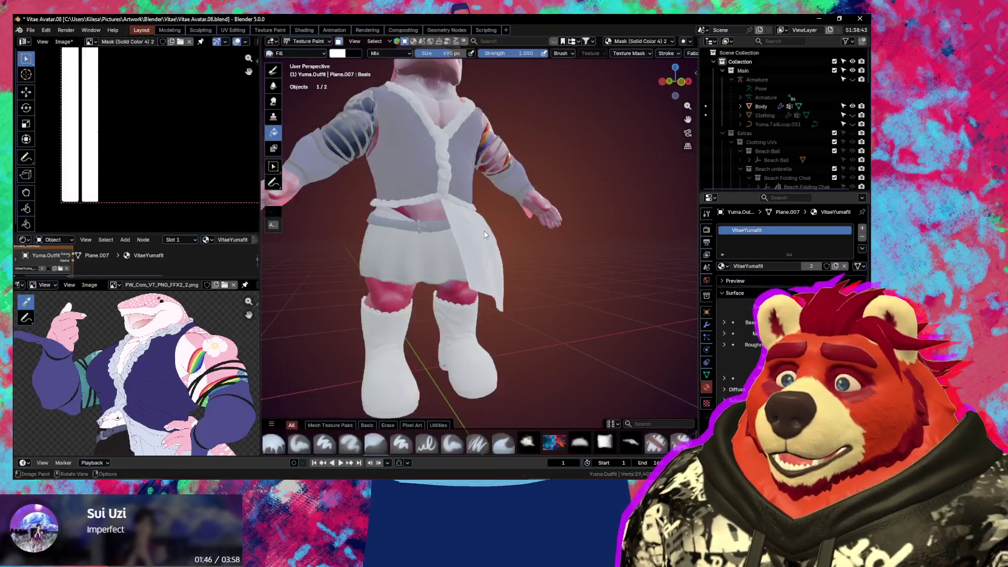
key(n)
click(433, 251)
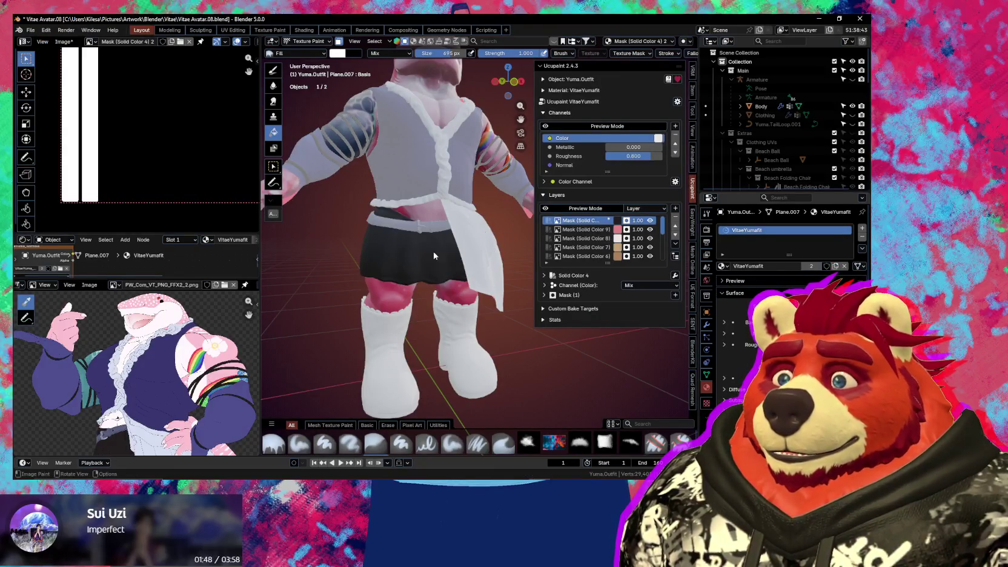
key(n)
mouse_move(435, 271)
middle_down()
mouse_move(628, 338)
mouse_move(405, 312)
mouse_move(587, 321)
mouse_move(431, 323)
mouse_move(534, 241)
middle_up()
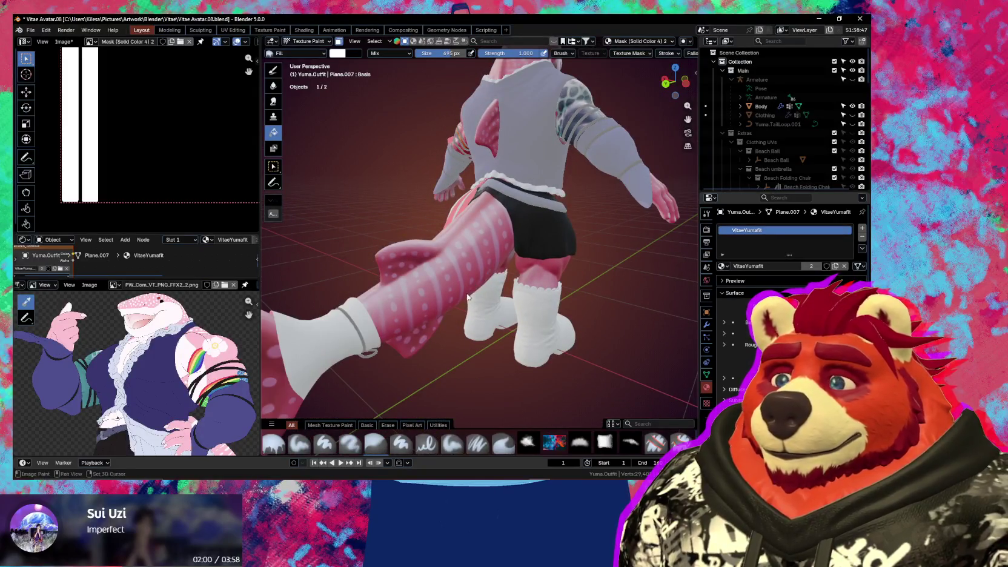
Make the Solid Color 8 mask active, select the linked tail band, and fill it on the mask
middle_drag(468, 297, 545, 255)
key(n)
click(572, 238)
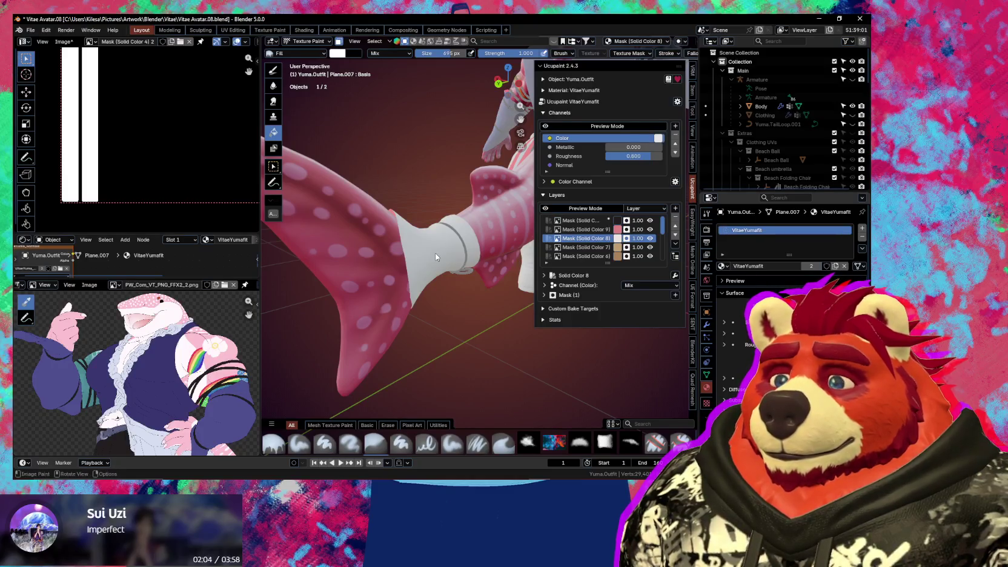
middle_drag(455, 255, 429, 253)
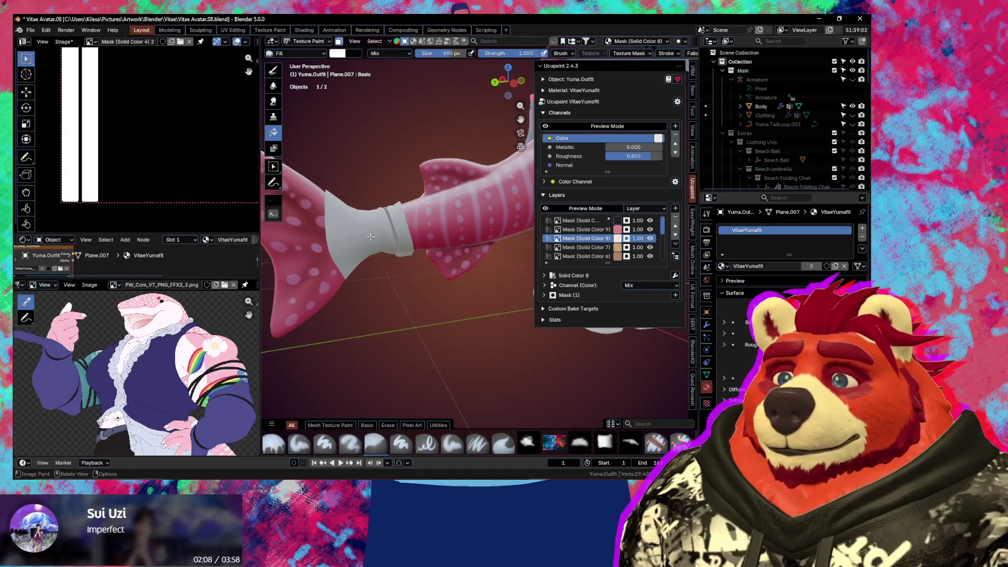
key(Tab)
key(ctrl+l)
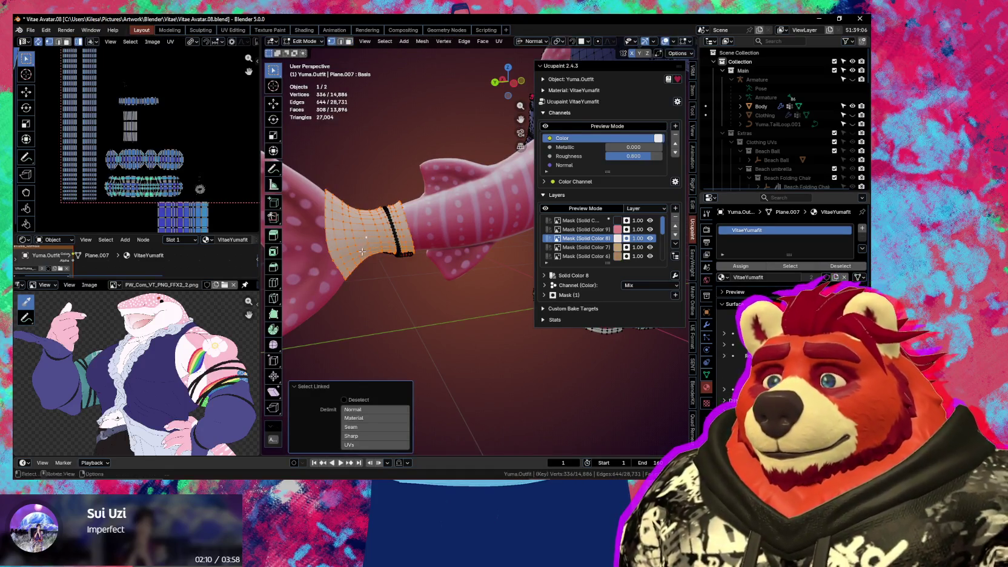
key(ctrl+Tab)
click(427, 221)
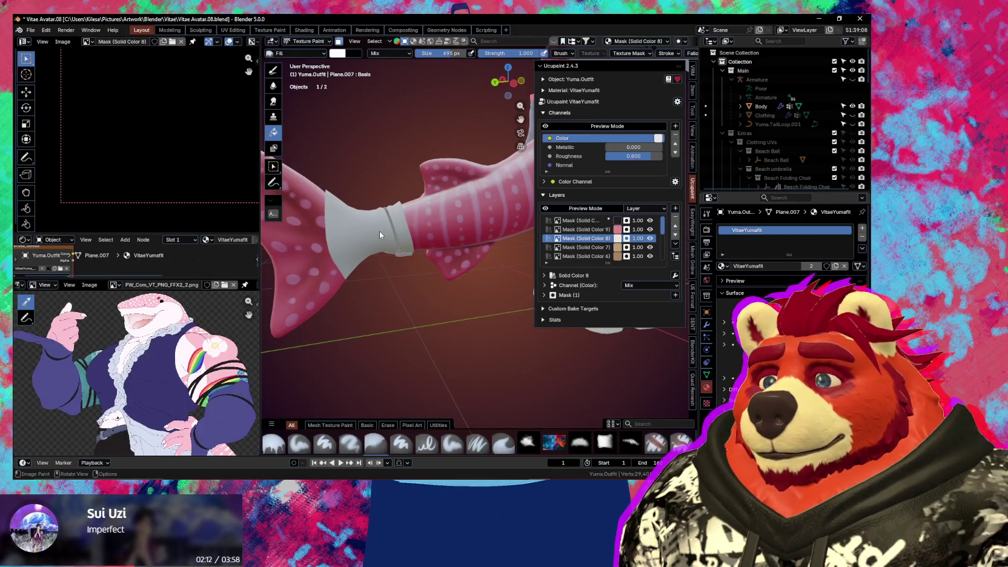
click(380, 231)
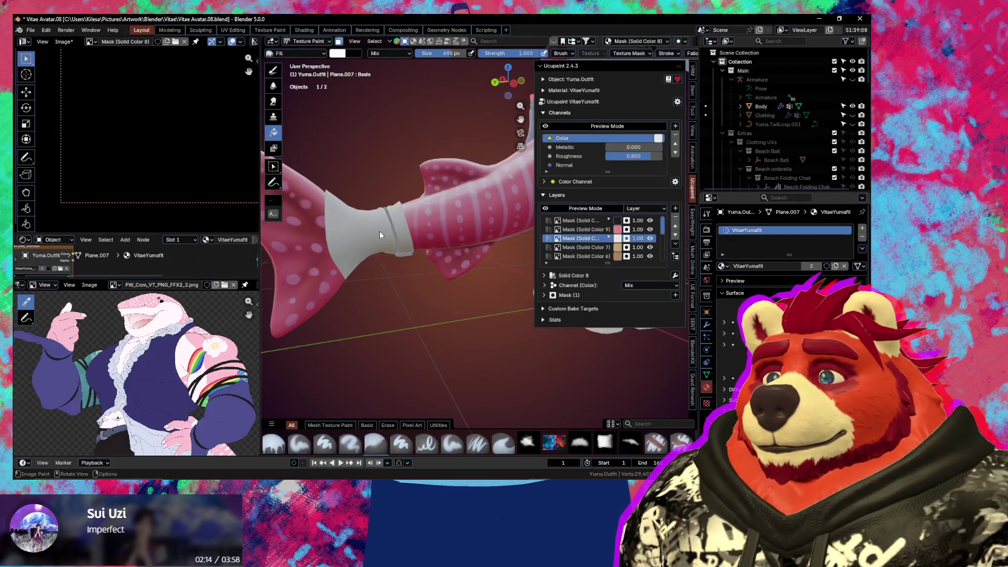
Check the mask by toggling its visibility, fill the outfit mask with paint, and save Vitae Avatar.08.blend
middle_drag(380, 231, 434, 230)
scroll(433, 231, up, 2)
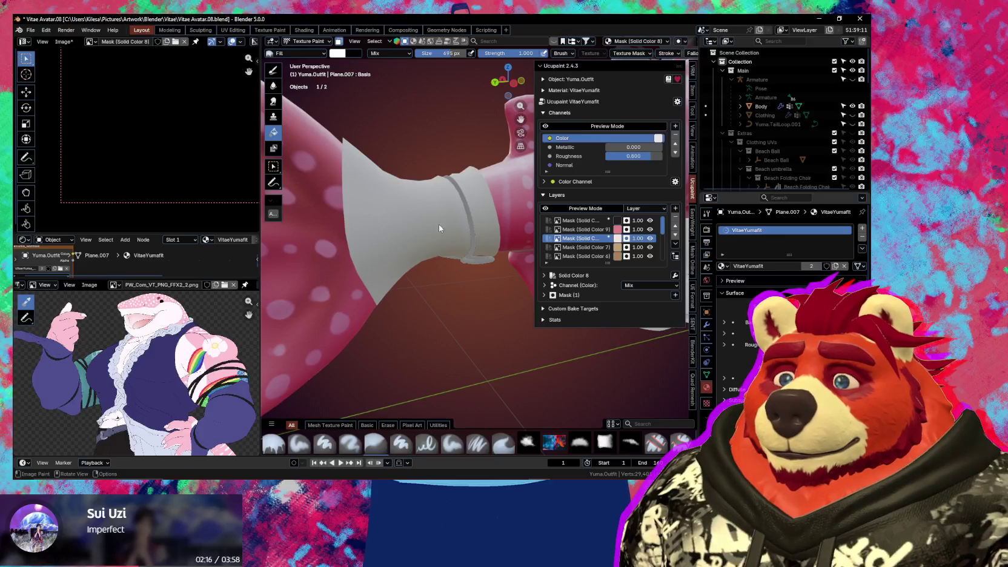
click(650, 239)
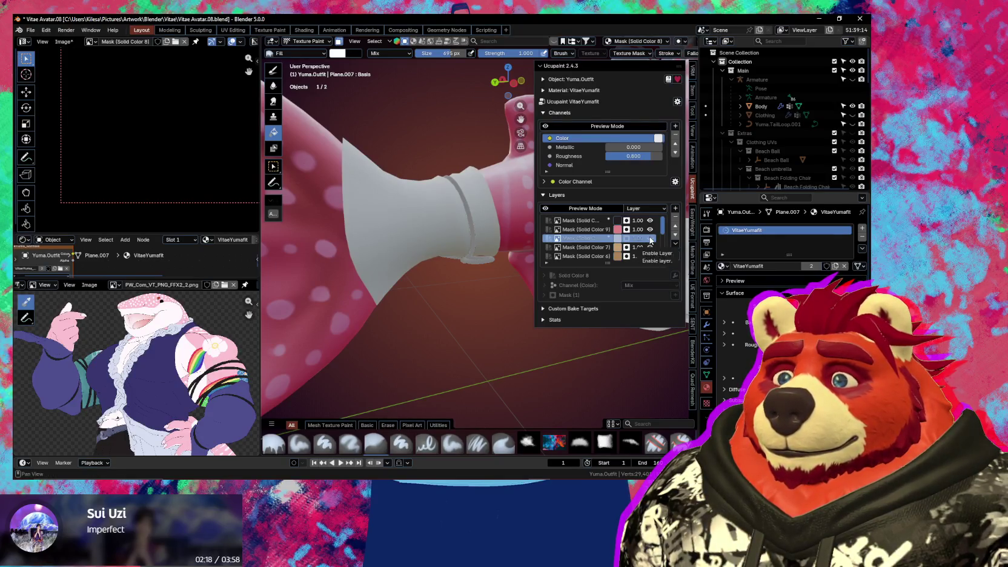
click(650, 239)
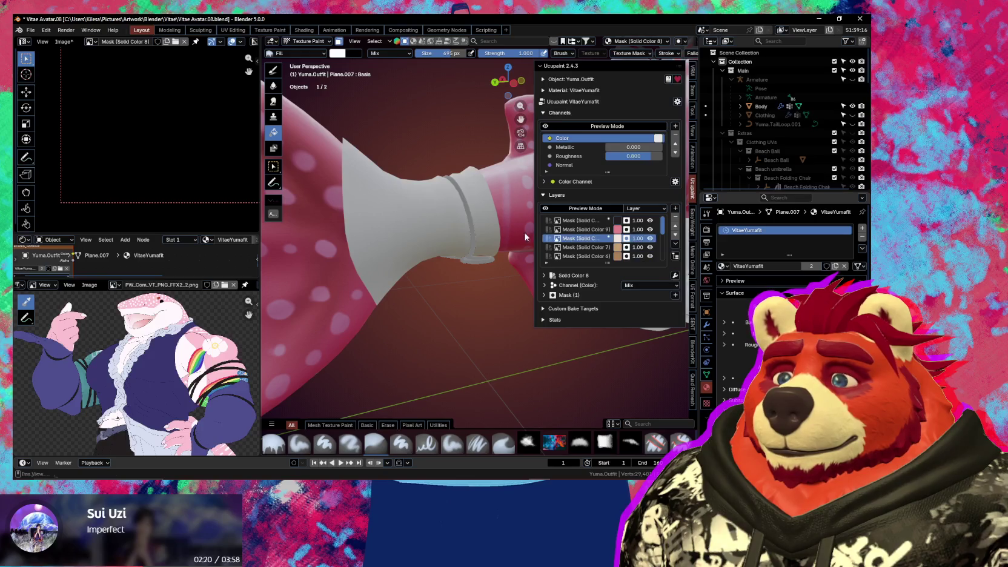
scroll(194, 201, down, 3)
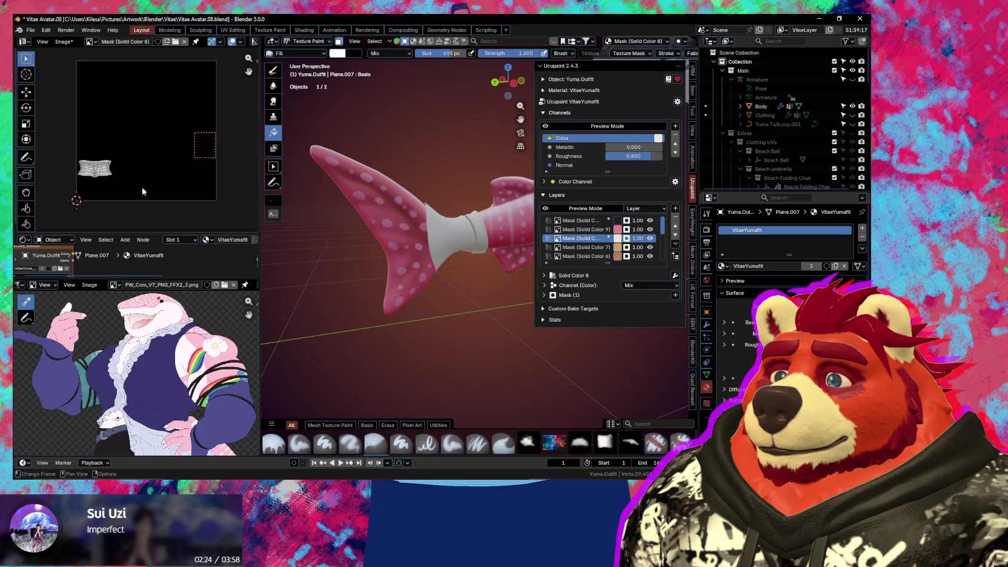
key(KP_Decimal)
middle_drag(191, 151, 181, 155)
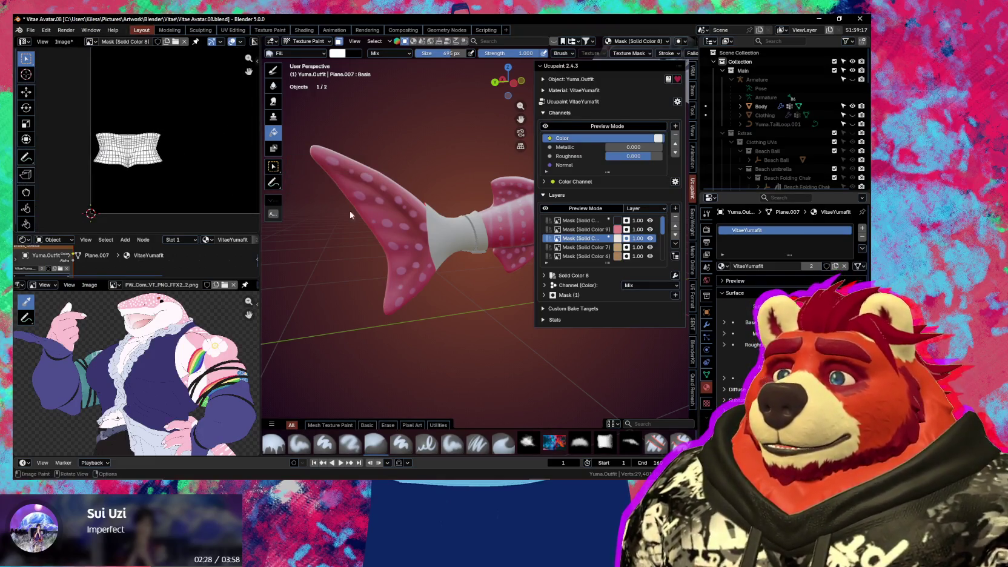
middle_drag(350, 214, 377, 241)
scroll(127, 165, up, 3)
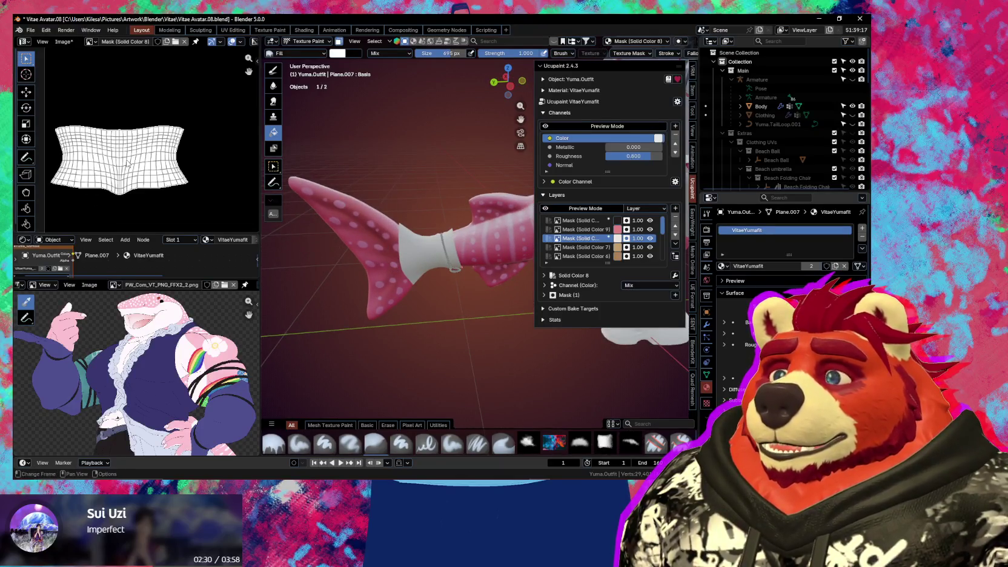
scroll(125, 174, up, 1)
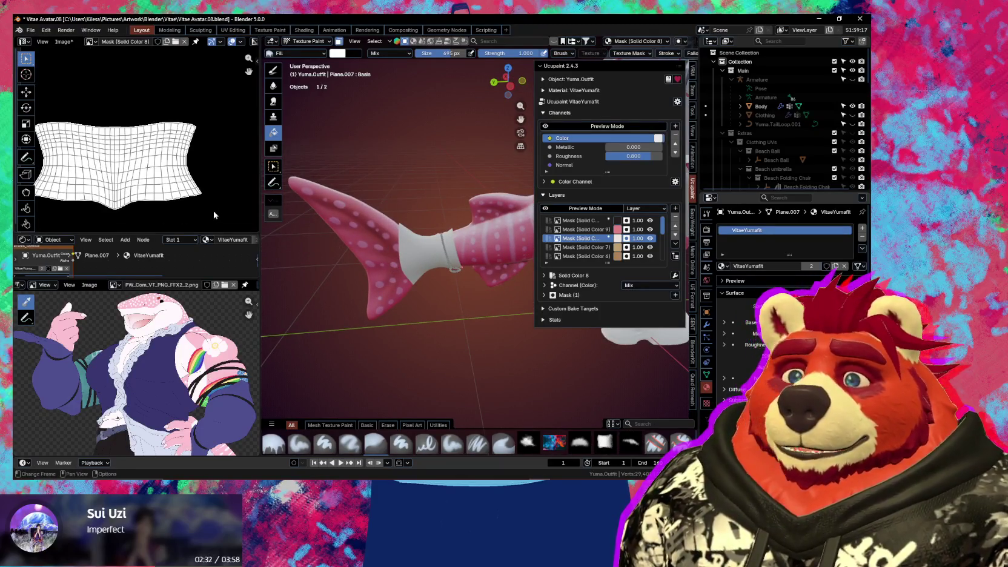
ctrl+click(426, 250)
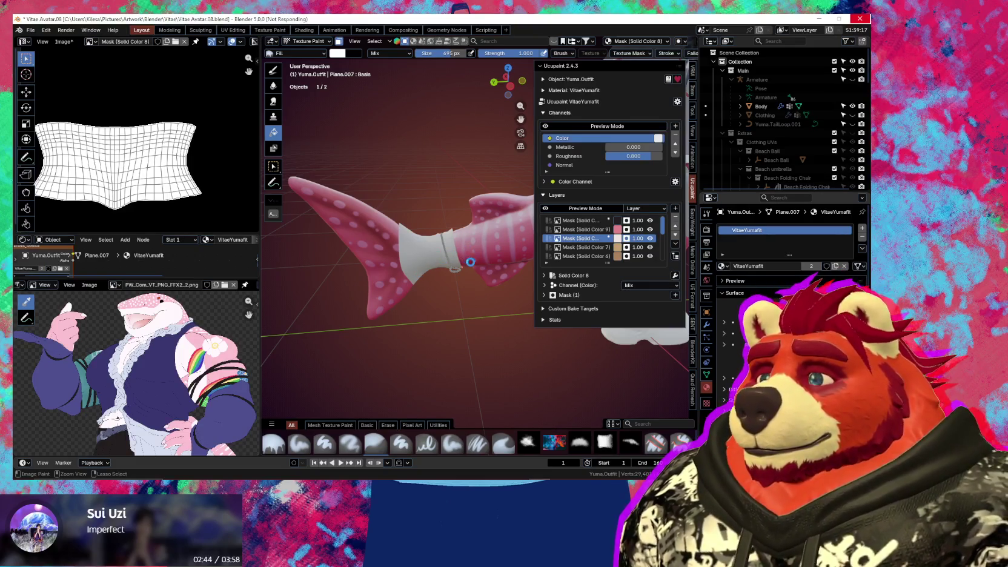
key(ctrl+s)
mouse_move(494, 254)
middle_down()
mouse_move(436, 273)
mouse_move(399, 259)
mouse_move(447, 267)
middle_up()
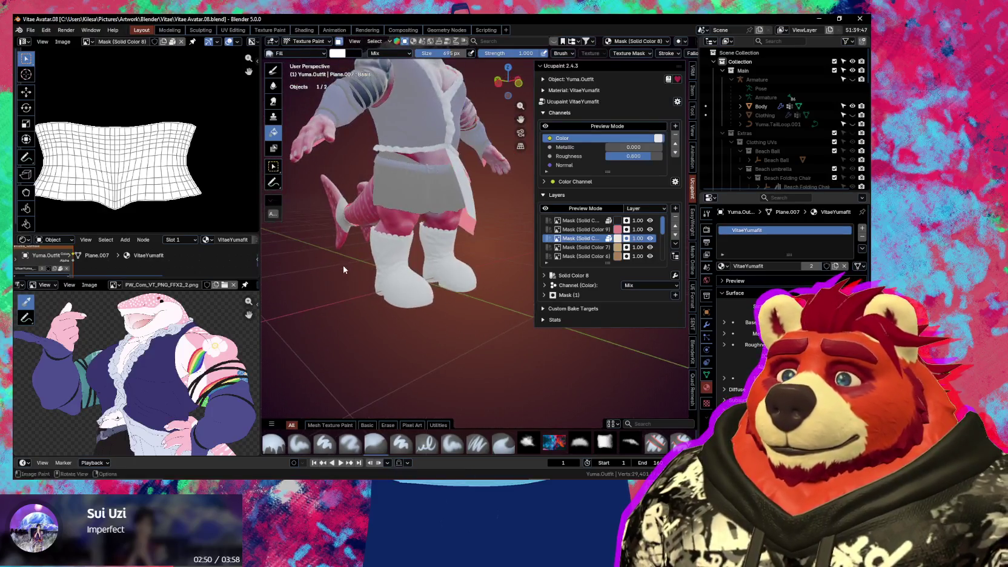
Move Solid Color 7 down and Solid Color 5 to the top of the mask layers, then select Solid Color 7
scroll(448, 274, up, 2)
scroll(594, 244, down, 2)
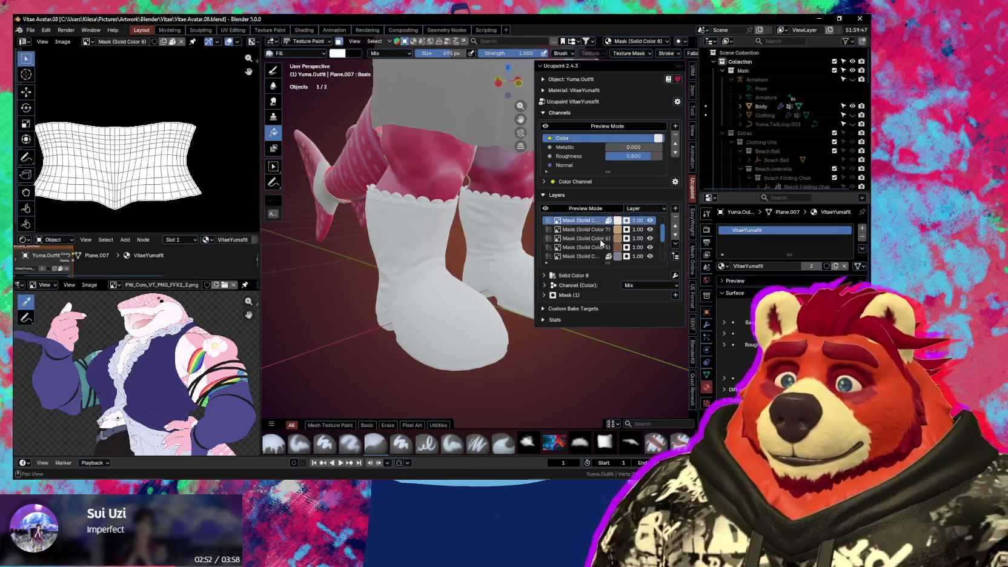
scroll(594, 244, down, 1)
scroll(197, 363, up, 3)
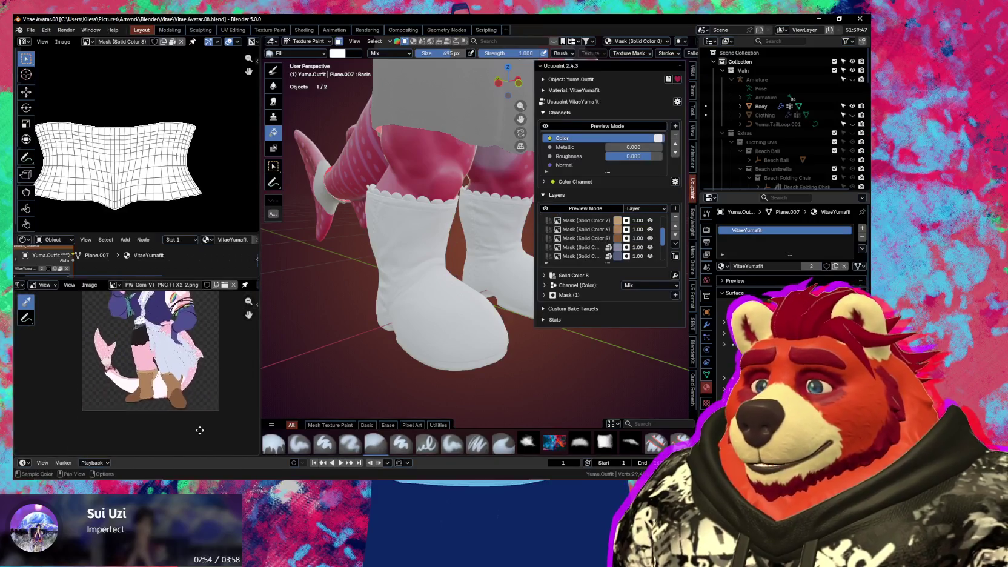
mouse_move(197, 424)
middle_down()
mouse_move(197, 363)
mouse_move(164, 405)
middle_up()
scroll(176, 400, up, 2)
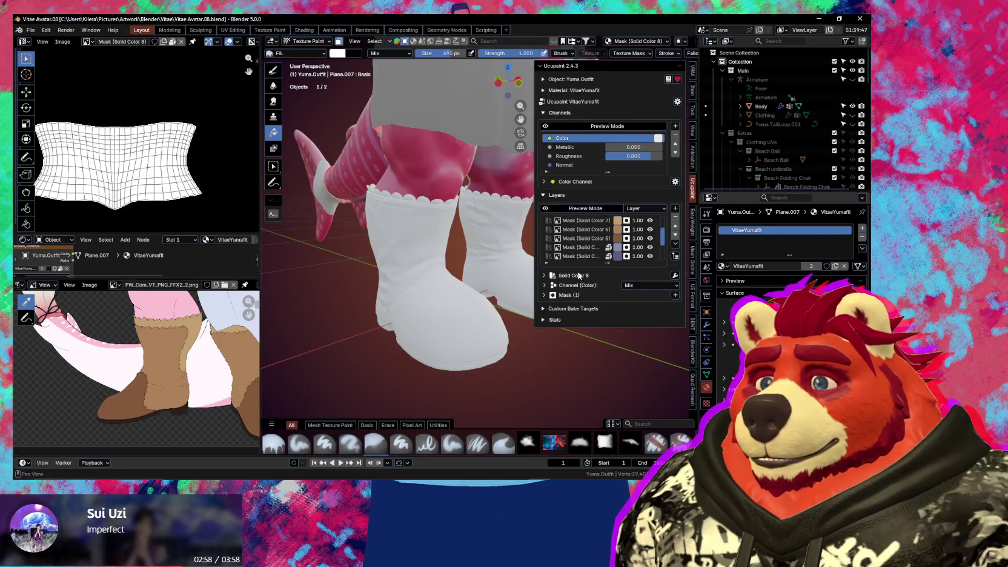
scroll(581, 261, up, 1)
click(595, 247)
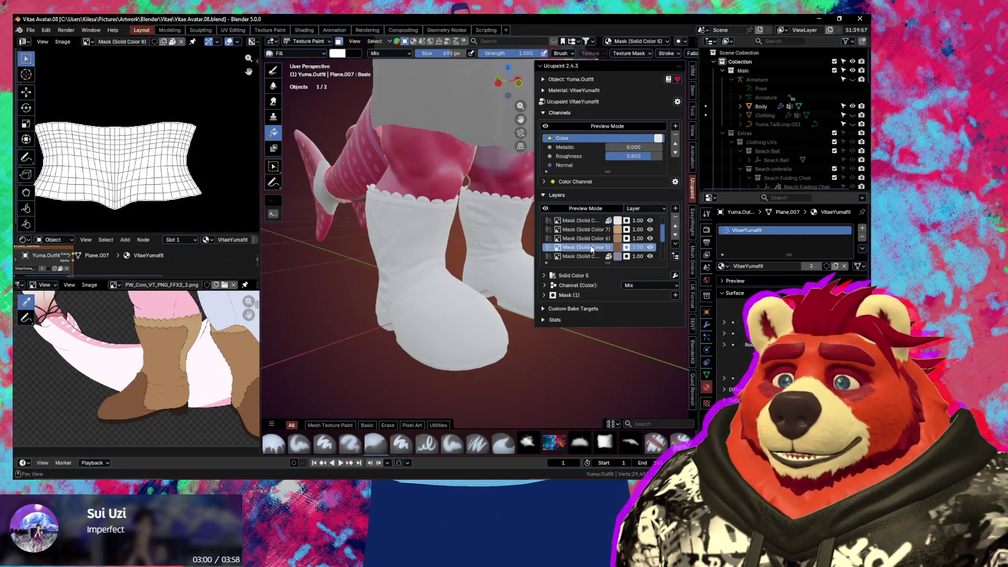
click(605, 230)
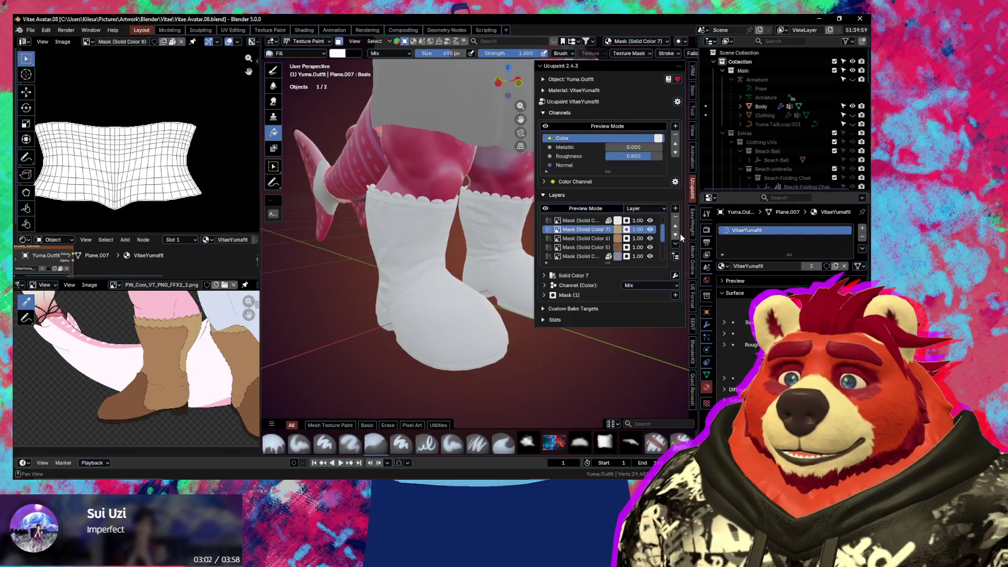
click(676, 235)
click(676, 235)
click(590, 238)
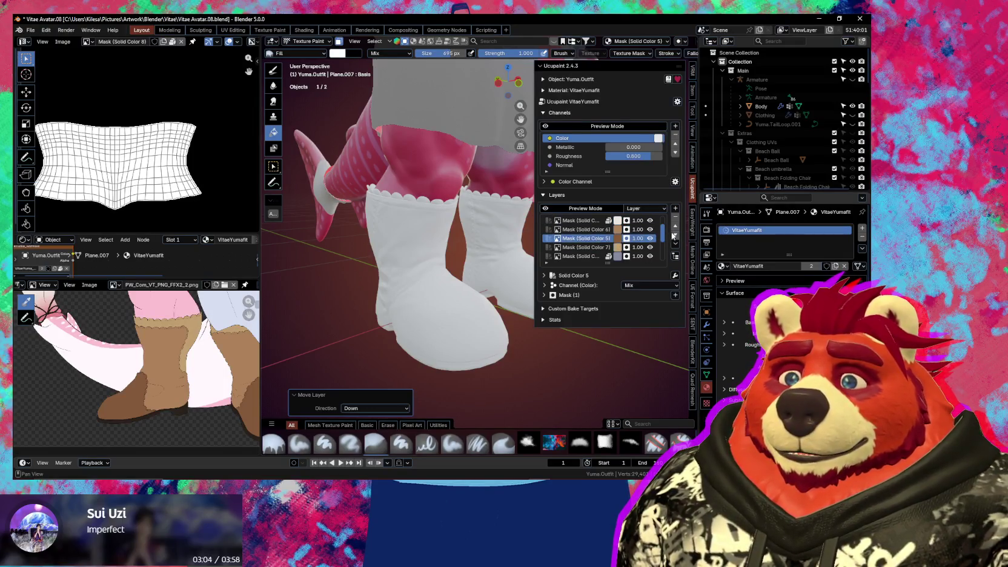
click(676, 226)
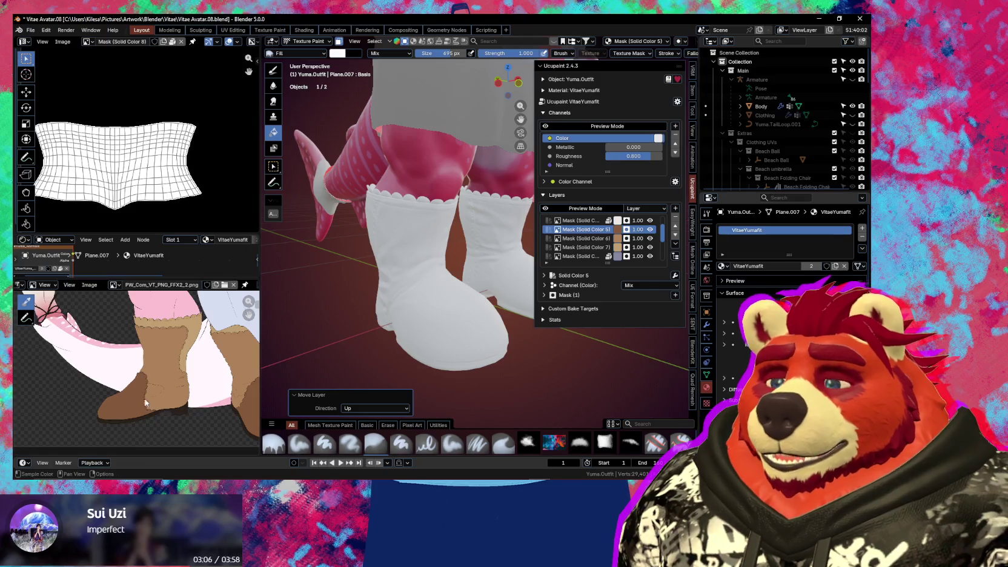
scroll(591, 245, down, 1)
click(593, 239)
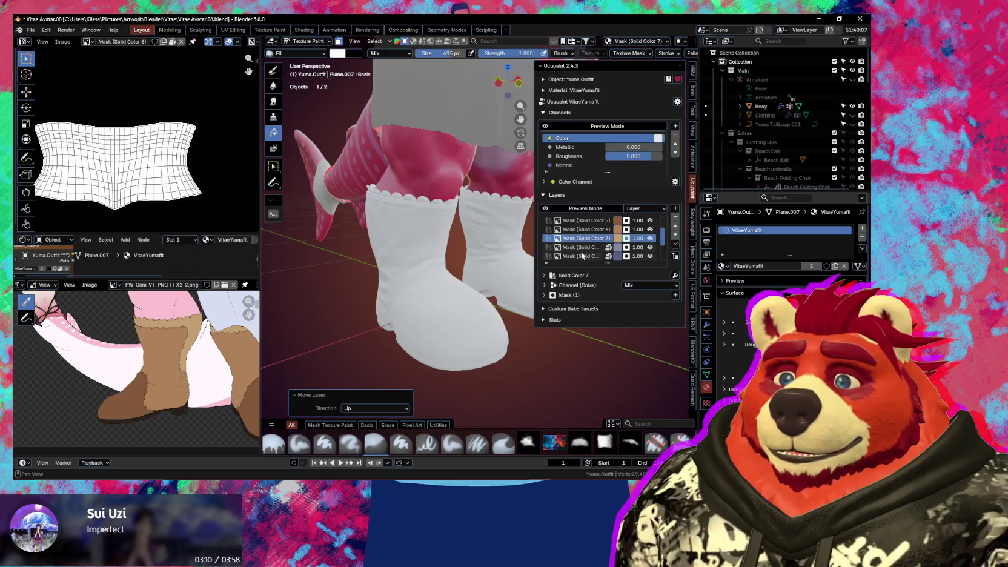
Select the linked geometry of both left and right boots in Edit Mode, then return to Texture Paint
middle_drag(404, 278, 442, 293)
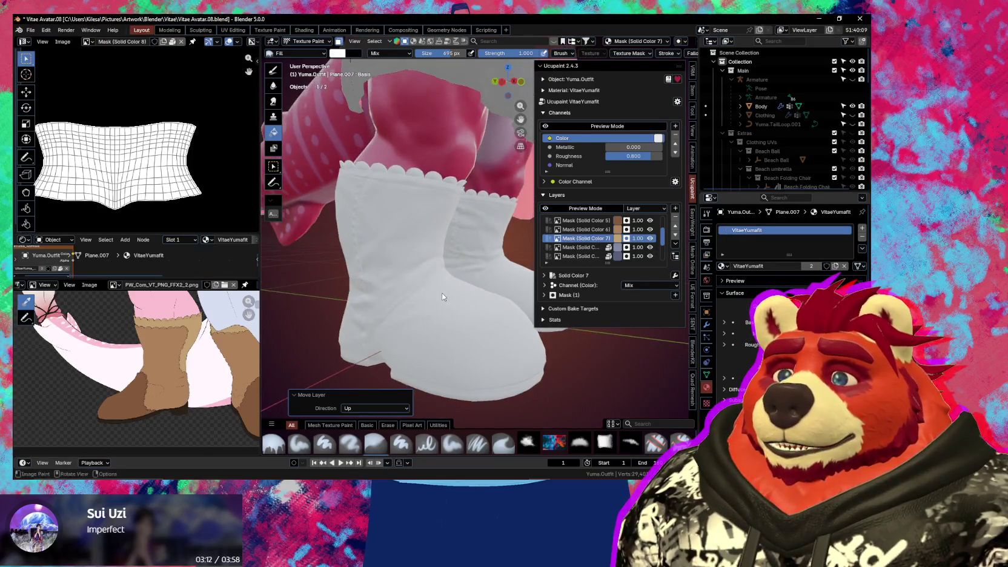
key(Tab)
key(ctrl+l)
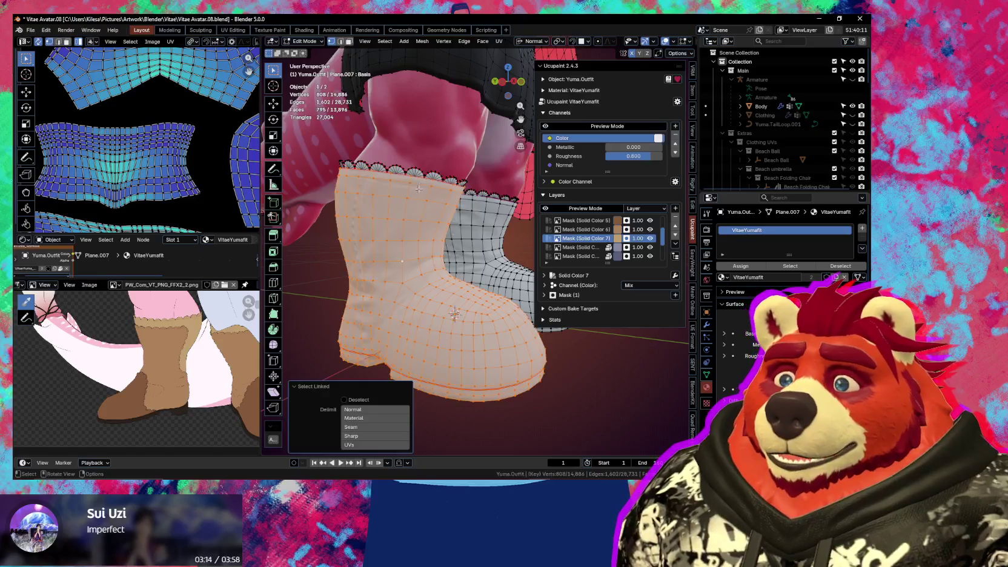
mouse_move(406, 254)
middle_down()
mouse_move(380, 218)
mouse_move(424, 206)
middle_up()
scroll(425, 206, up, 2)
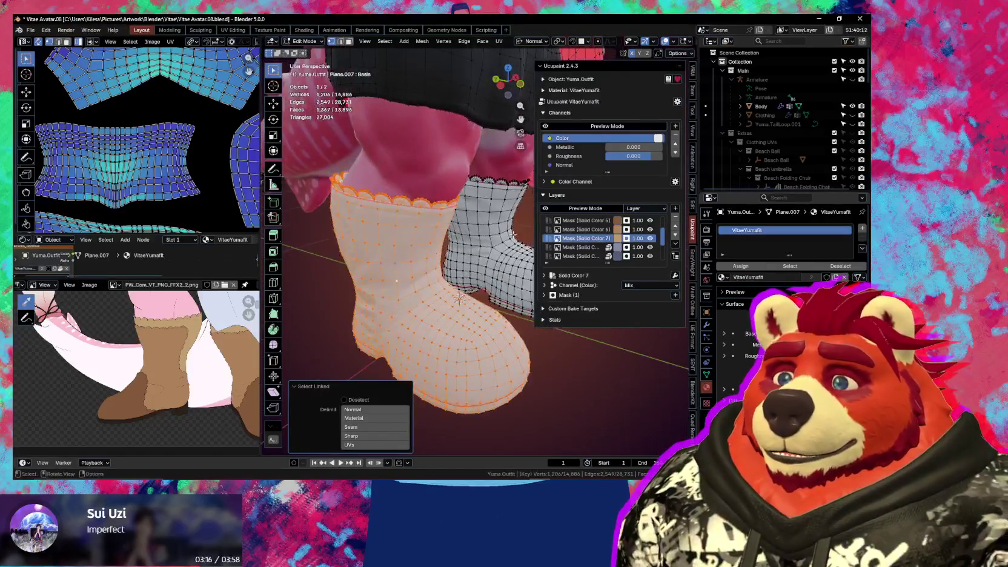
key(l)
scroll(501, 178, down, 2)
middle_drag(501, 179, 579, 468)
click(407, 391)
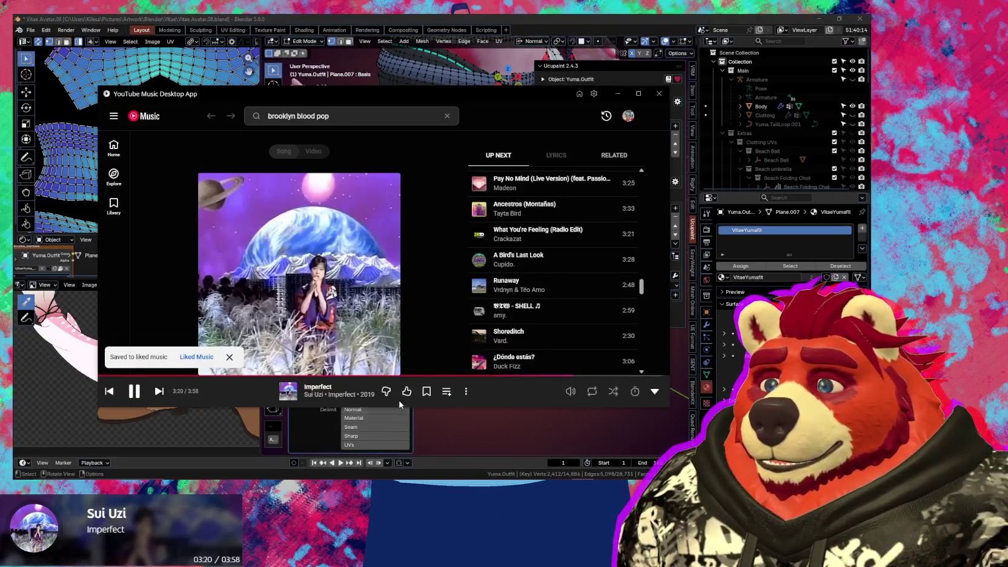
click(509, 442)
middle_drag(487, 393, 483, 370)
scroll(483, 369, up, 2)
key(ctrl+Tab)
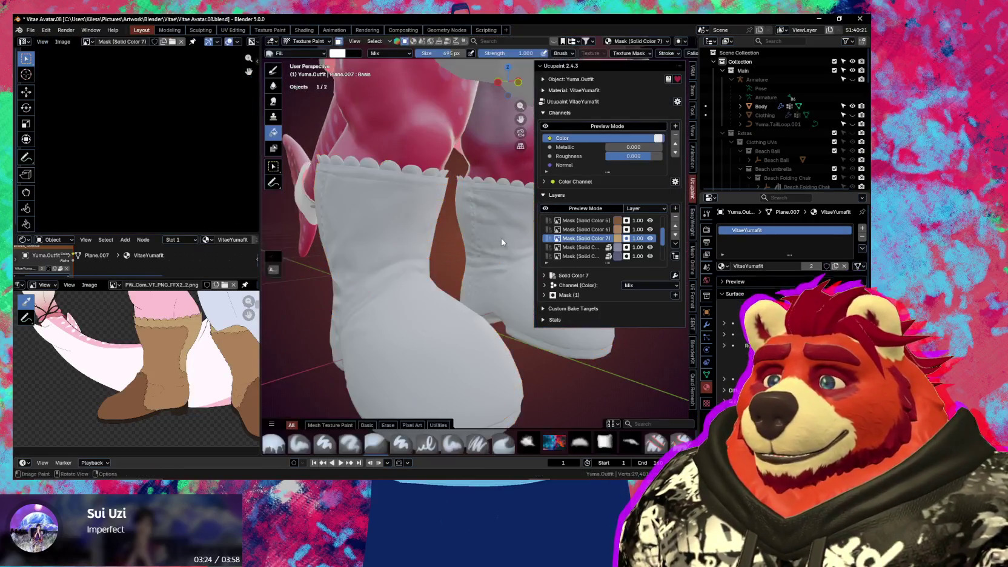
Fill both boots with beige paint and hide the sidebar for a clearer view
scroll(393, 268, up, 2)
scroll(393, 269, up, 1)
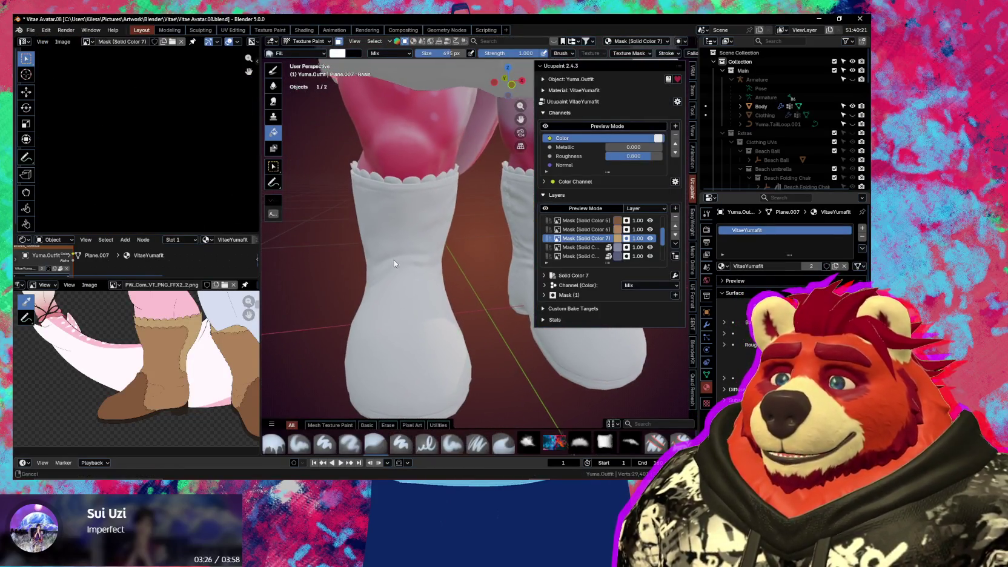
click(394, 260)
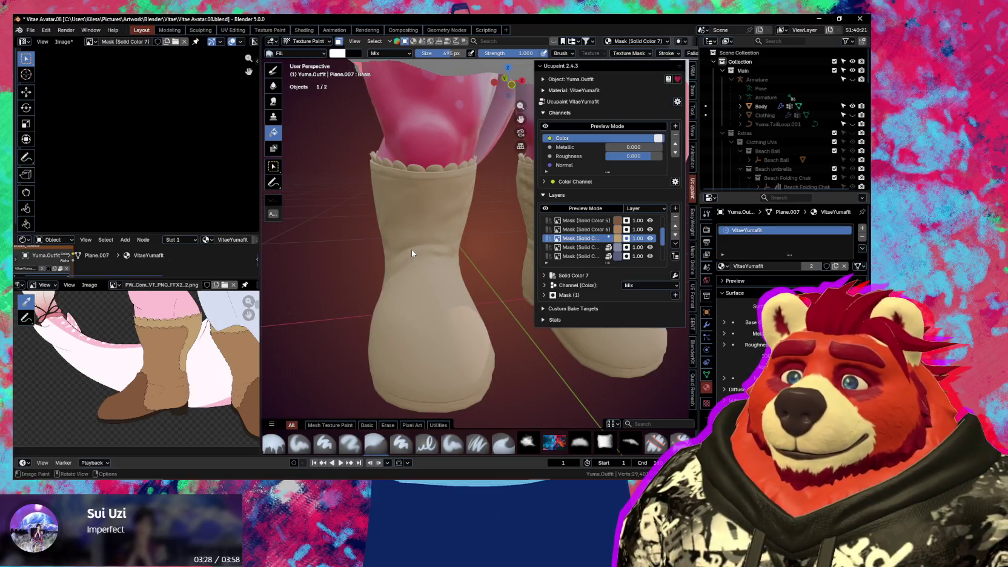
mouse_move(412, 249)
middle_down()
mouse_move(430, 278)
mouse_move(527, 286)
middle_up()
key(n)
scroll(446, 301, down, 2)
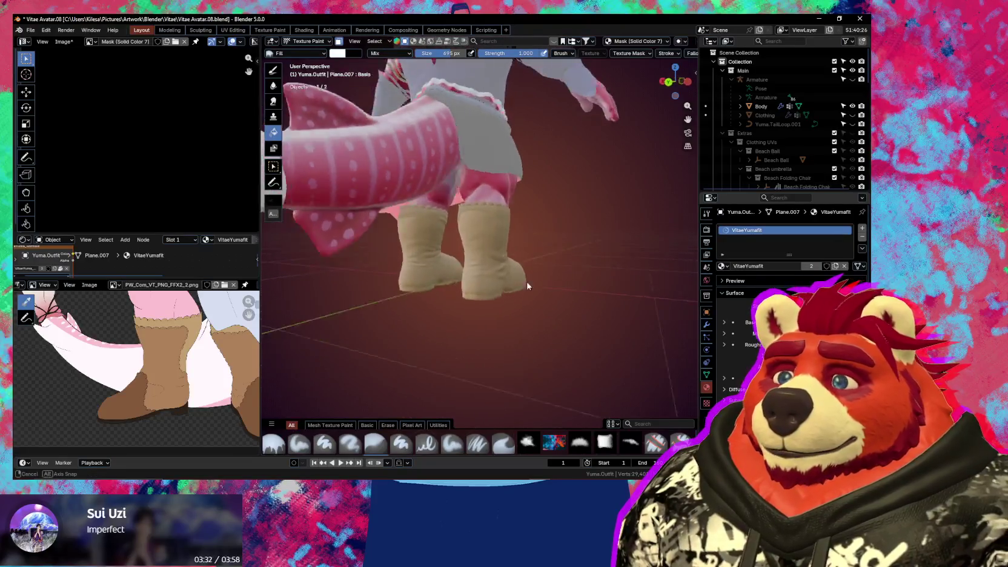
Inspect the beige boots from front and side views, then show the layer sidebar again
middle_drag(527, 285, 433, 331)
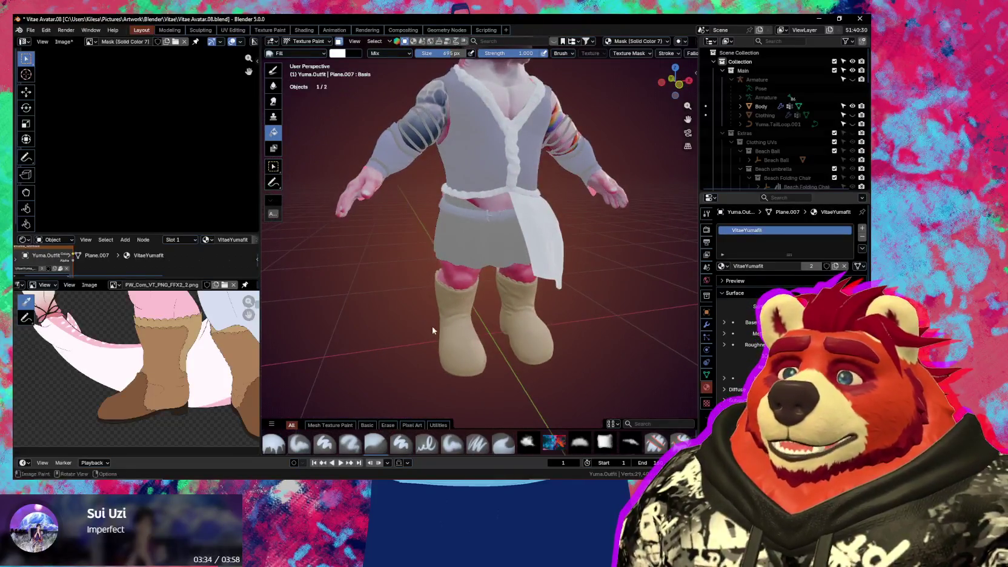
scroll(448, 322, down, 2)
scroll(449, 321, down, 1)
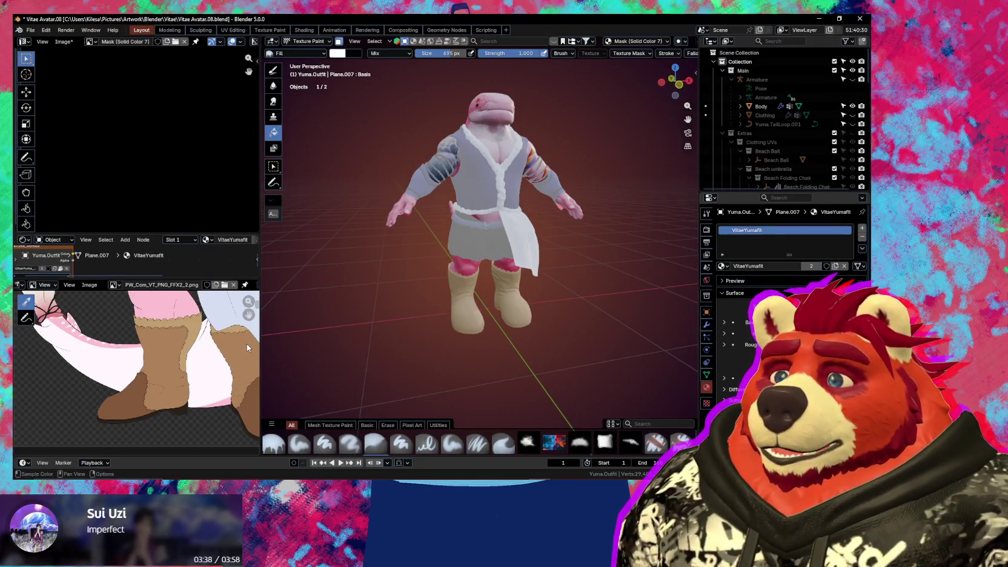
scroll(441, 359, up, 2)
scroll(441, 359, up, 2)
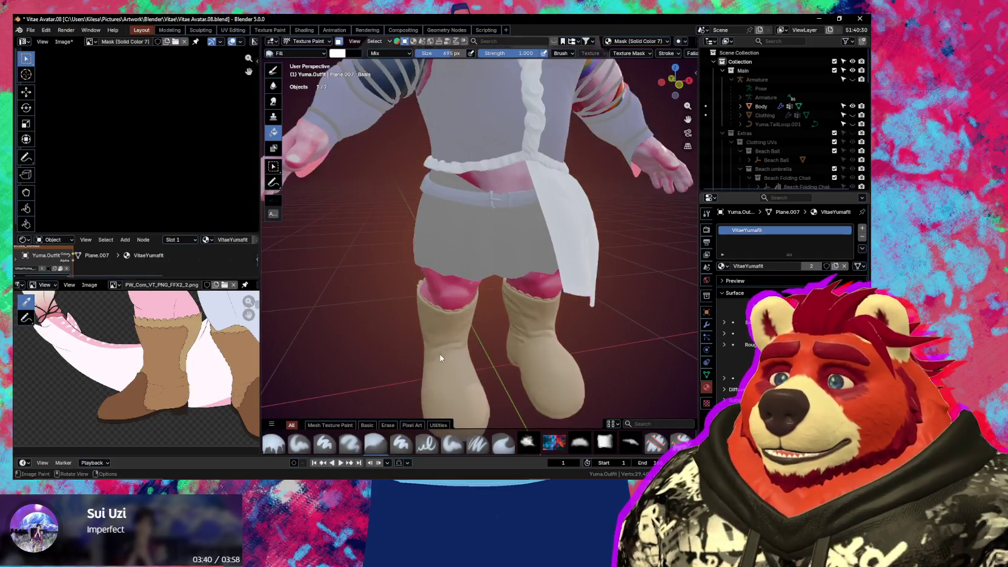
scroll(441, 359, up, 1)
scroll(440, 353, up, 3)
middle_drag(512, 341, 490, 374)
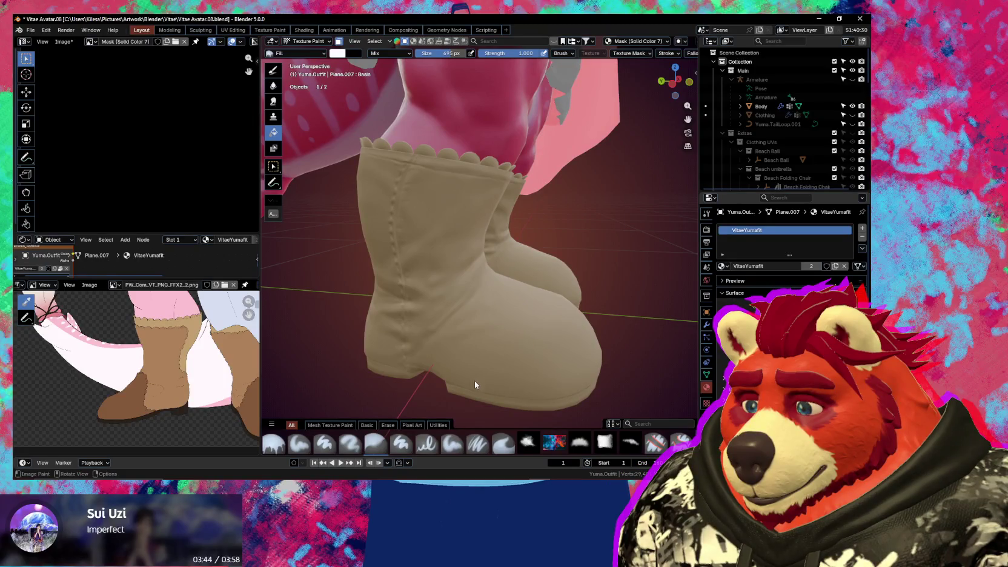
mouse_move(529, 411)
middle_down()
mouse_move(480, 383)
mouse_move(526, 381)
mouse_move(519, 343)
mouse_move(565, 344)
mouse_move(488, 363)
middle_up()
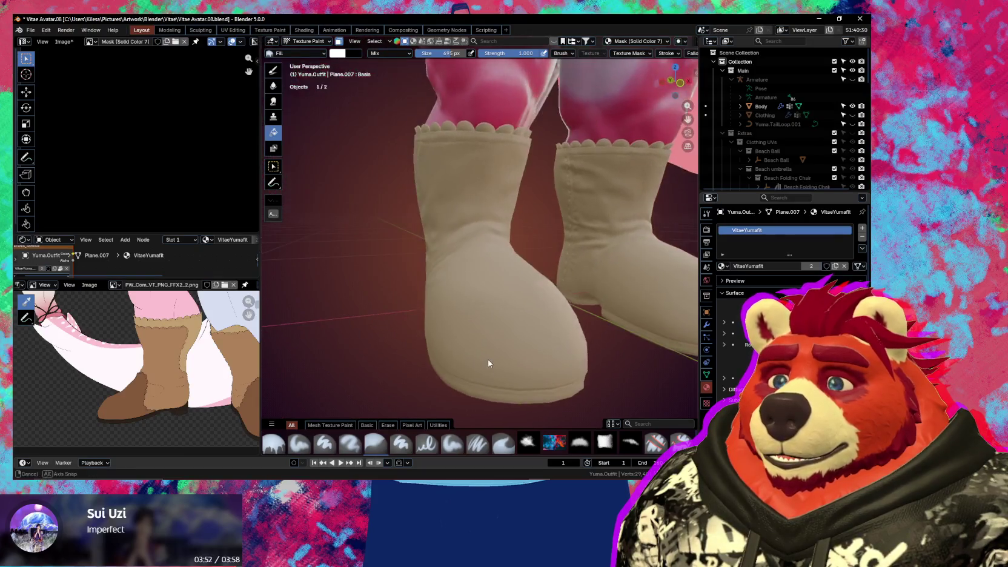
key(n)
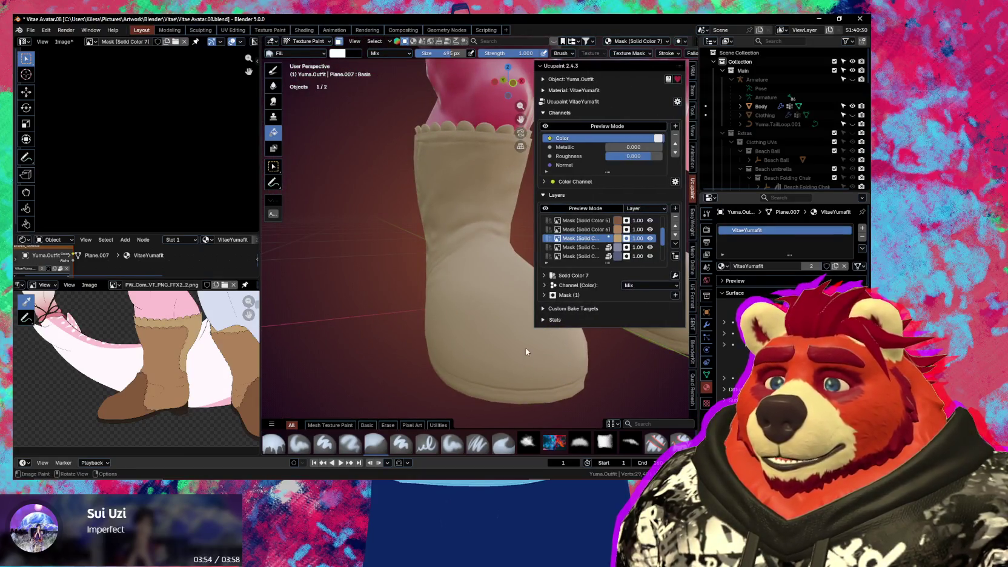
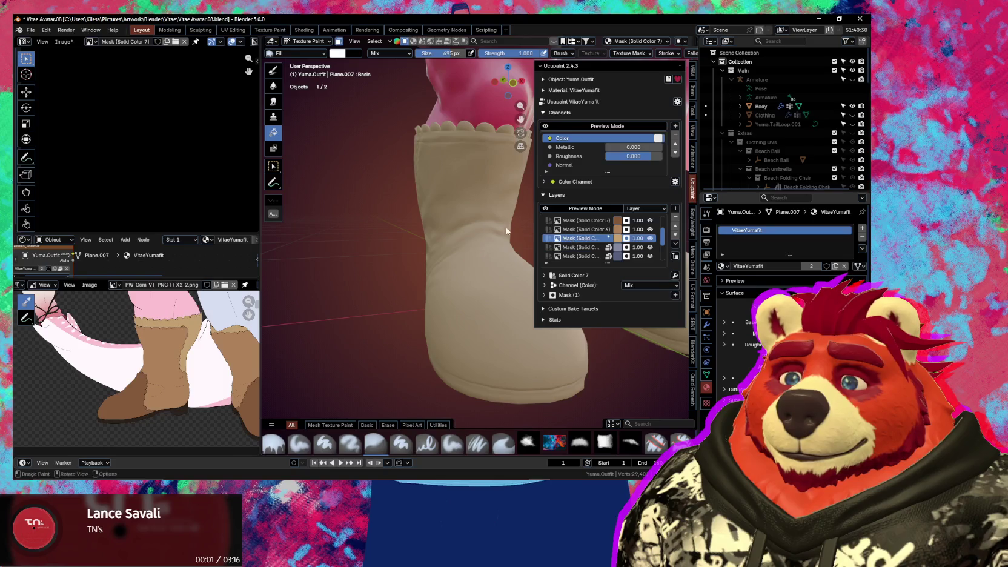
Make Mask (Solid Color 6) the active Ucupaint layer and return the outfit to Object Mode
click(596, 230)
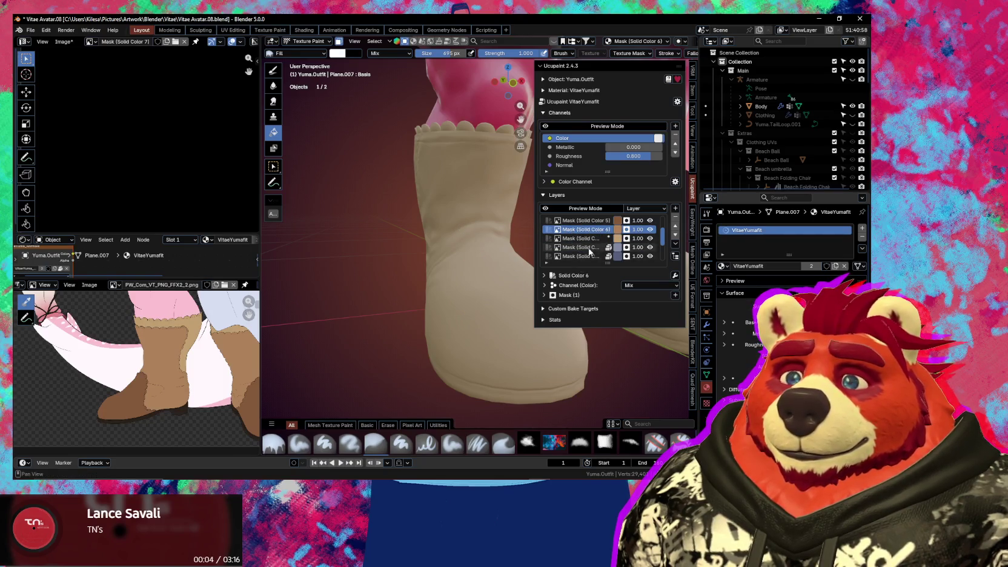
scroll(480, 234, down, 5)
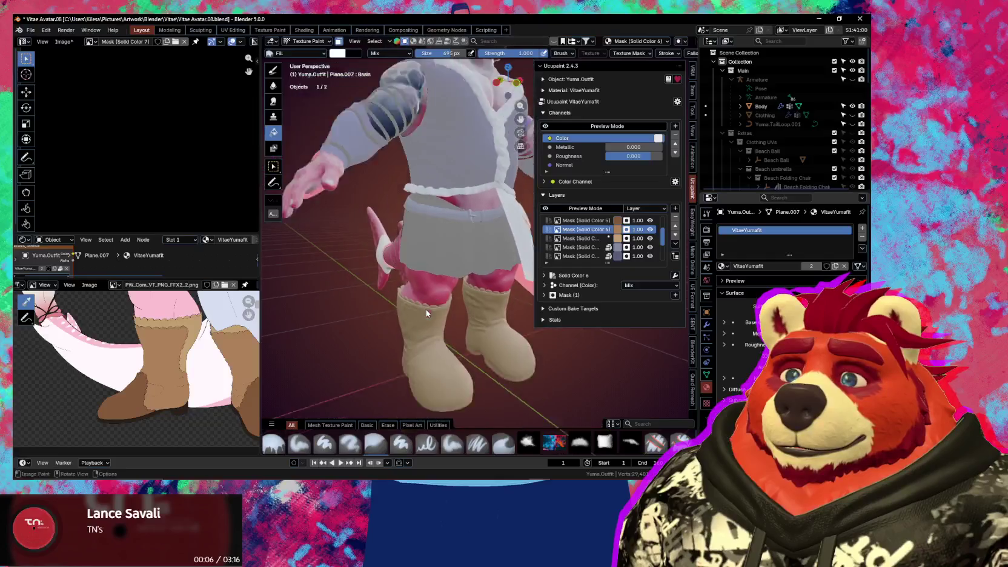
mouse_move(420, 288)
middle_down()
mouse_move(438, 321)
mouse_move(398, 331)
mouse_move(301, 317)
mouse_move(377, 318)
mouse_move(454, 269)
mouse_move(448, 320)
middle_up()
key(ctrl+Tab)
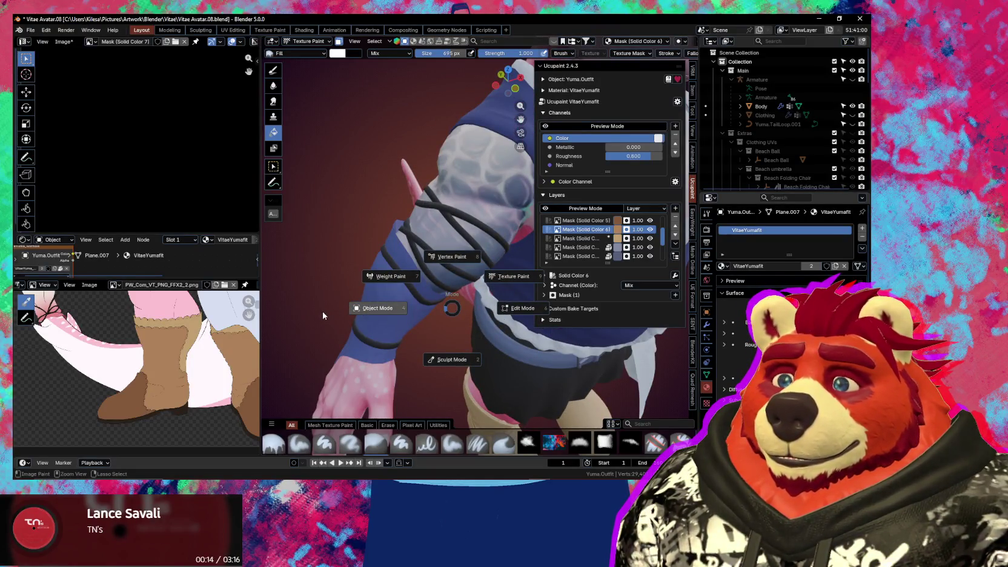
click(365, 319)
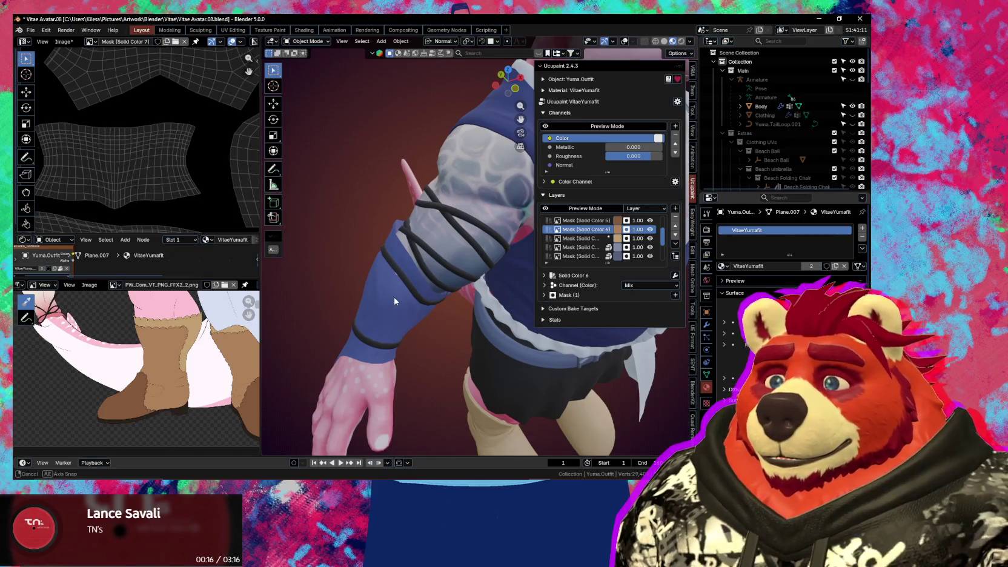
Put the outfit in Sculpt Mode with Mask (Solid Color 6) reselected, framed on the white ruffle hem
scroll(418, 291, up, 5)
key(ctrl+Tab)
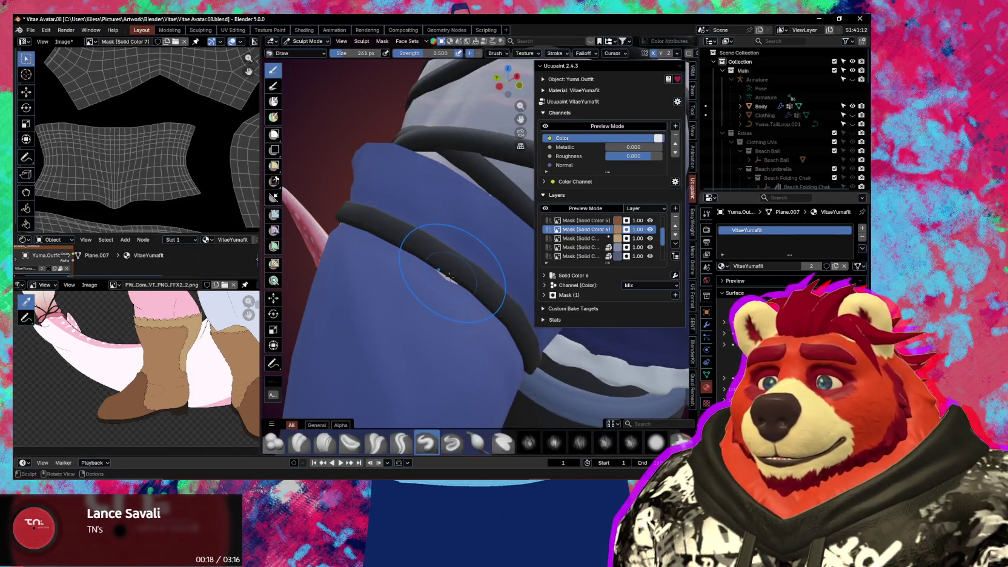
key(n)
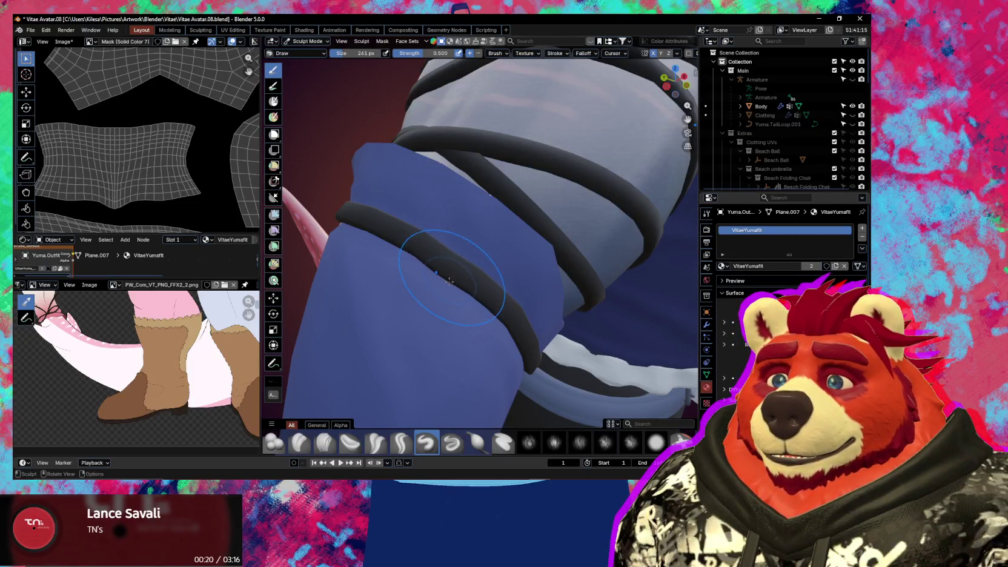
mouse_move(442, 269)
middle_down()
mouse_move(597, 193)
mouse_move(606, 230)
middle_up()
key(n)
click(600, 230)
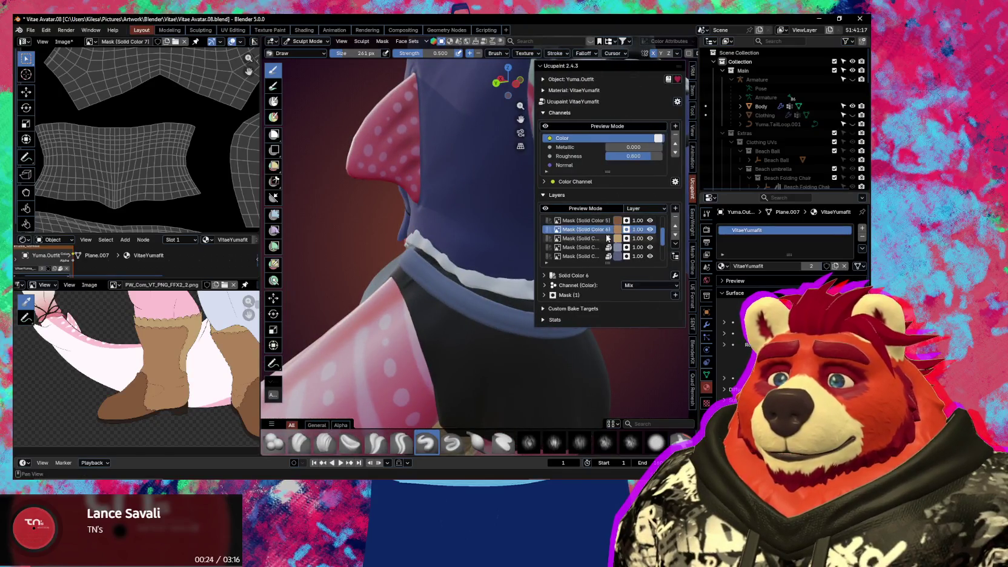
key(n)
mouse_move(484, 214)
middle_down()
mouse_move(399, 172)
mouse_move(493, 259)
middle_up()
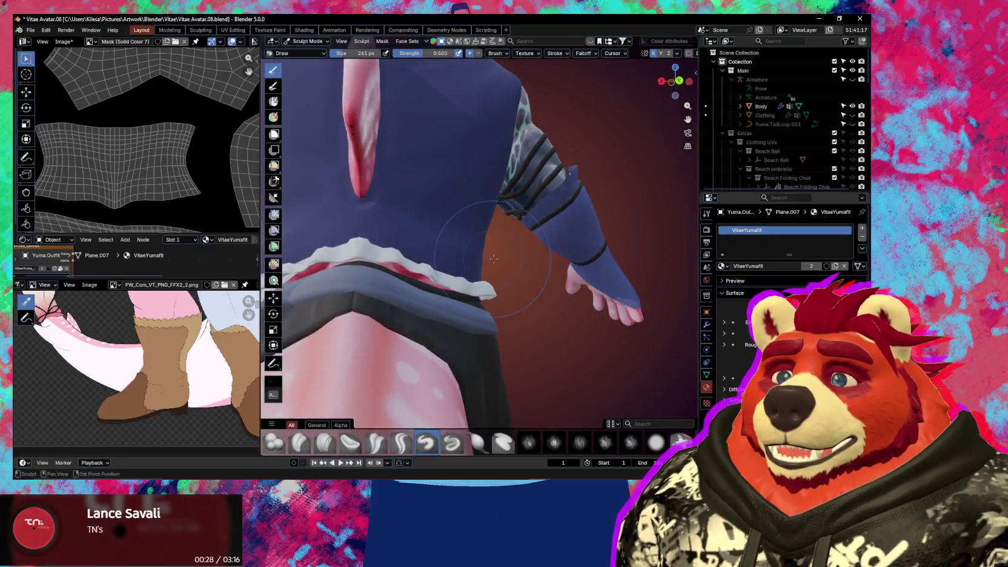
scroll(493, 258, up, 3)
mouse_move(494, 259)
middle_down()
mouse_move(514, 290)
mouse_move(469, 213)
middle_up()
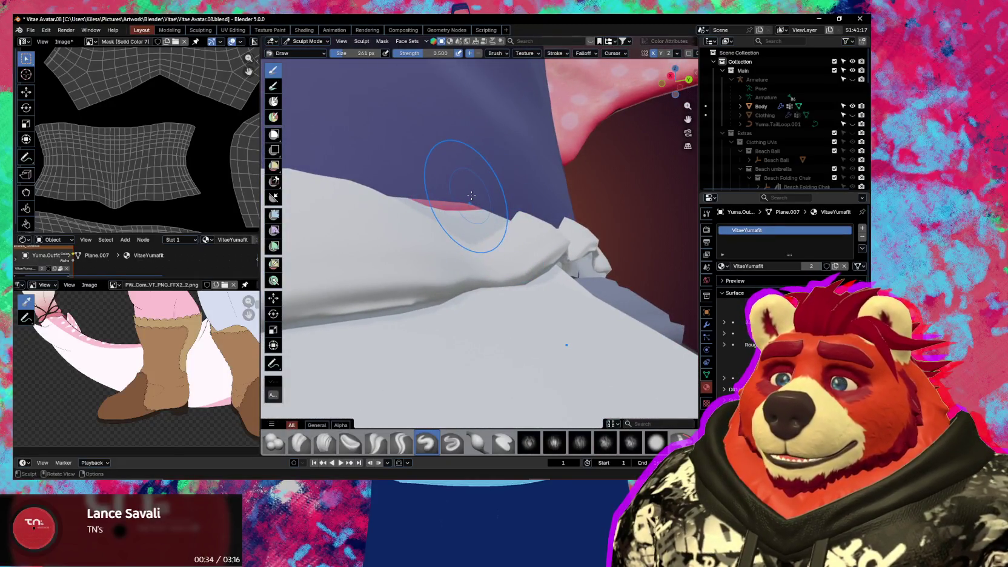
mouse_move(471, 196)
middle_down()
mouse_move(455, 201)
mouse_move(472, 207)
middle_up()
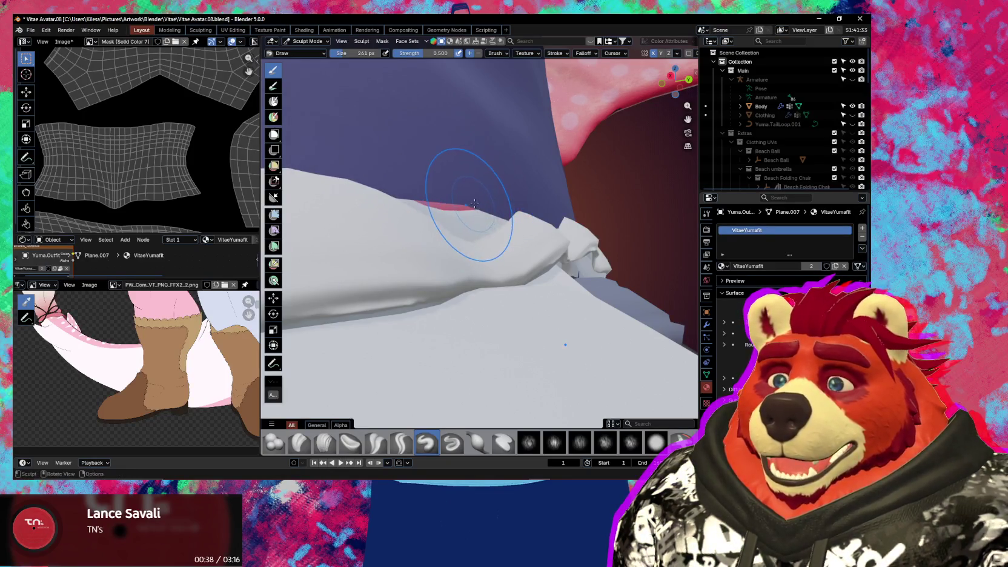
Gently smooth the ruffle band with the Smooth brush at strength 0.133
key(n)
click(693, 110)
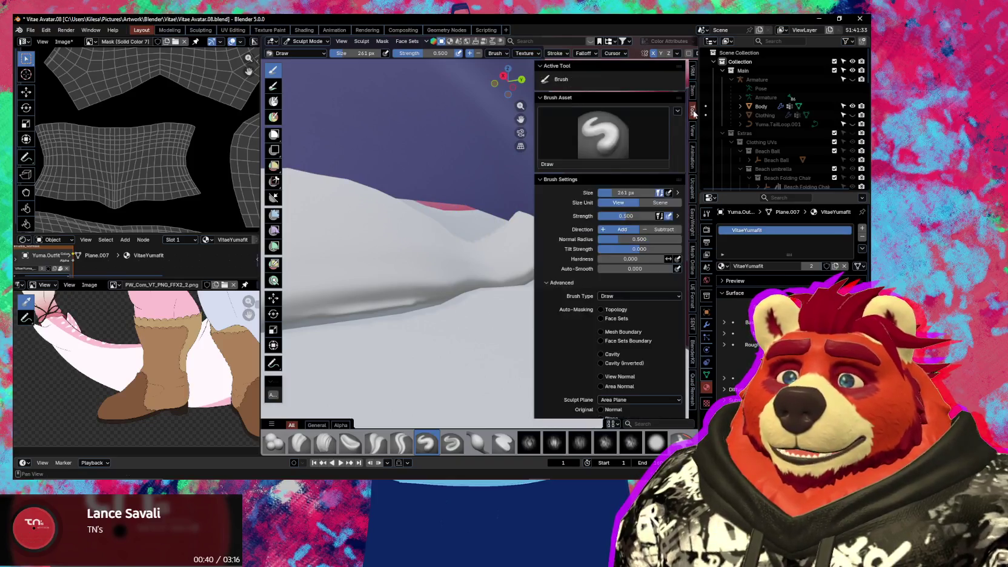
key(n)
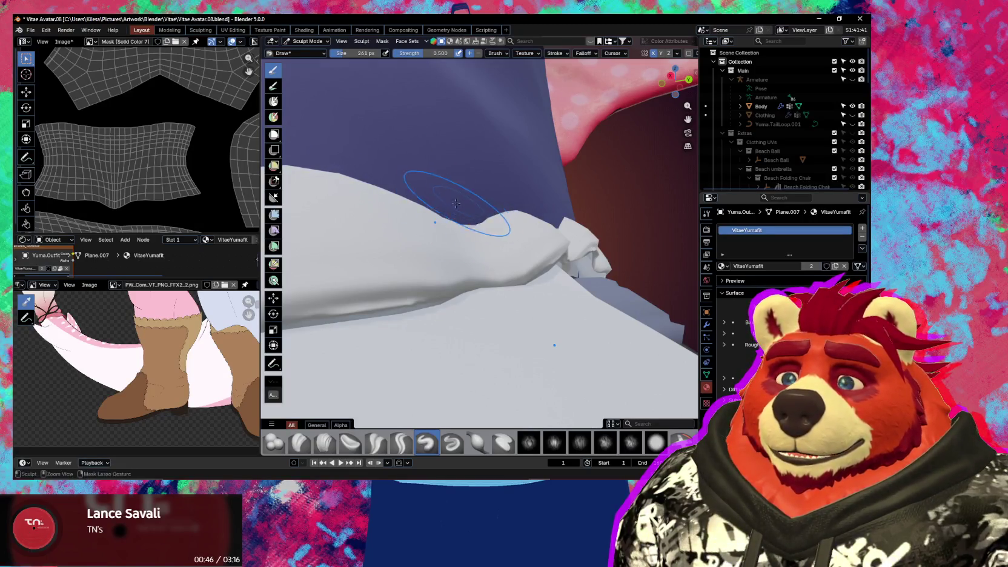
mouse_move(454, 201)
middle_down()
mouse_move(509, 256)
mouse_move(571, 257)
mouse_move(494, 274)
mouse_move(591, 284)
middle_up()
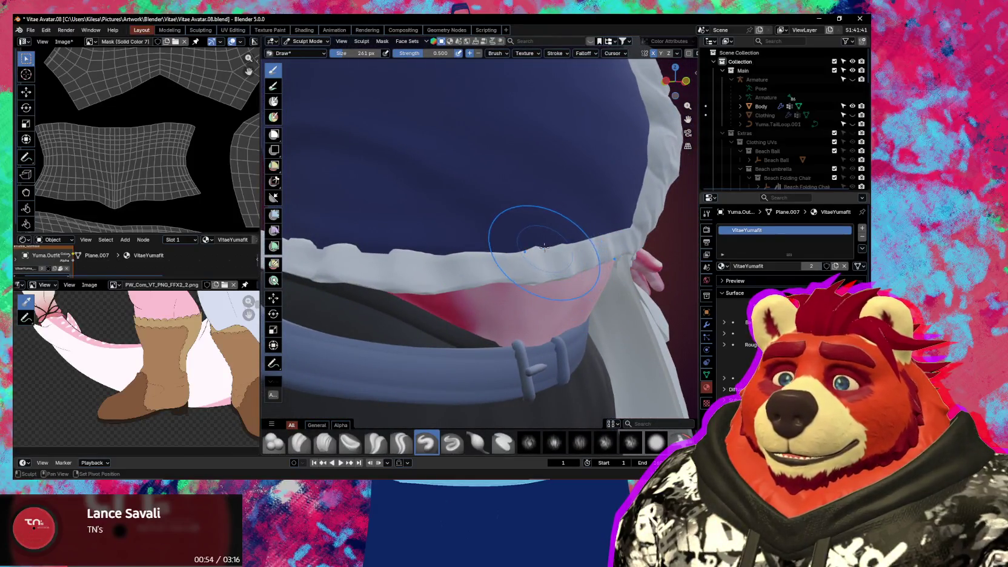
key(shift)
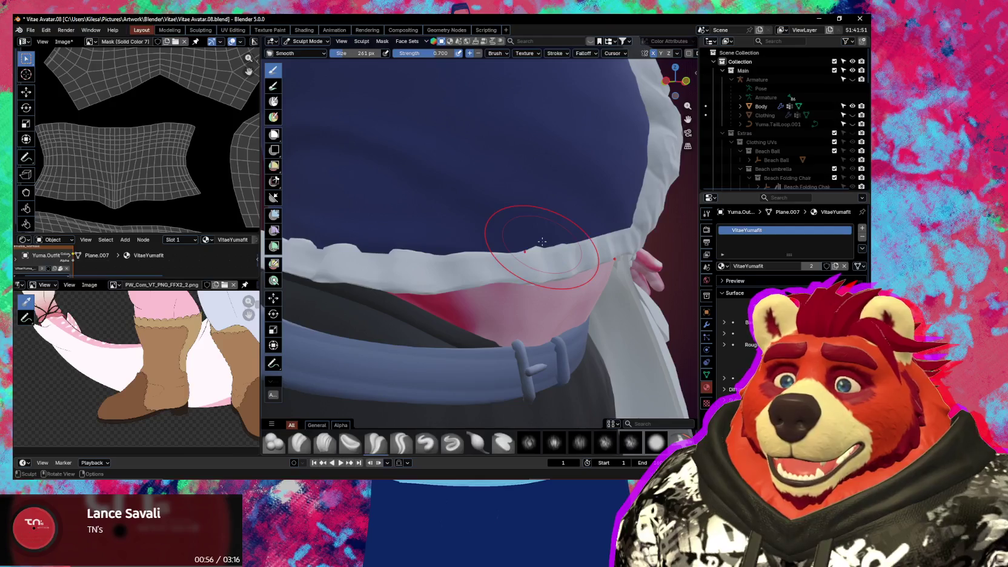
key(shift+f)
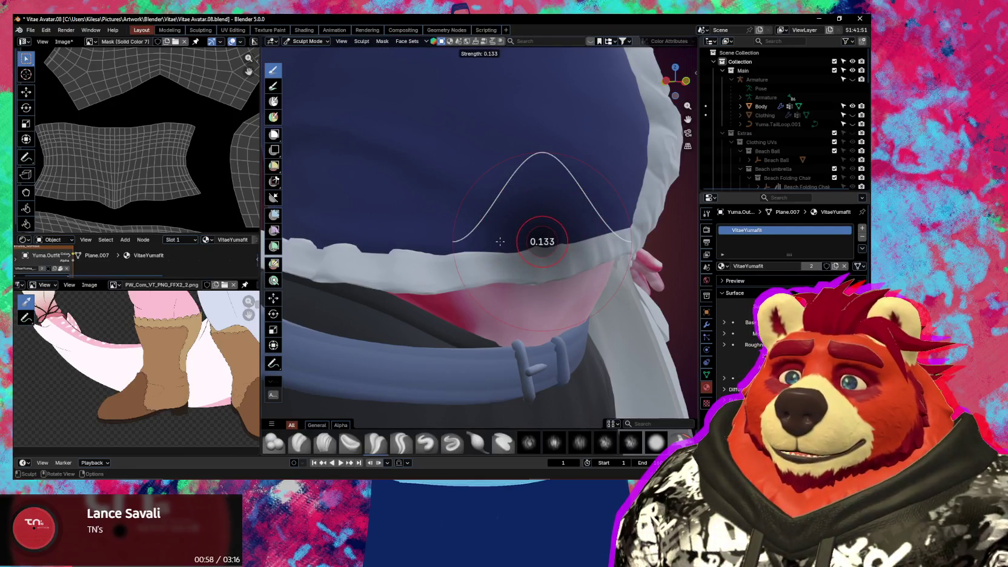
click(500, 242)
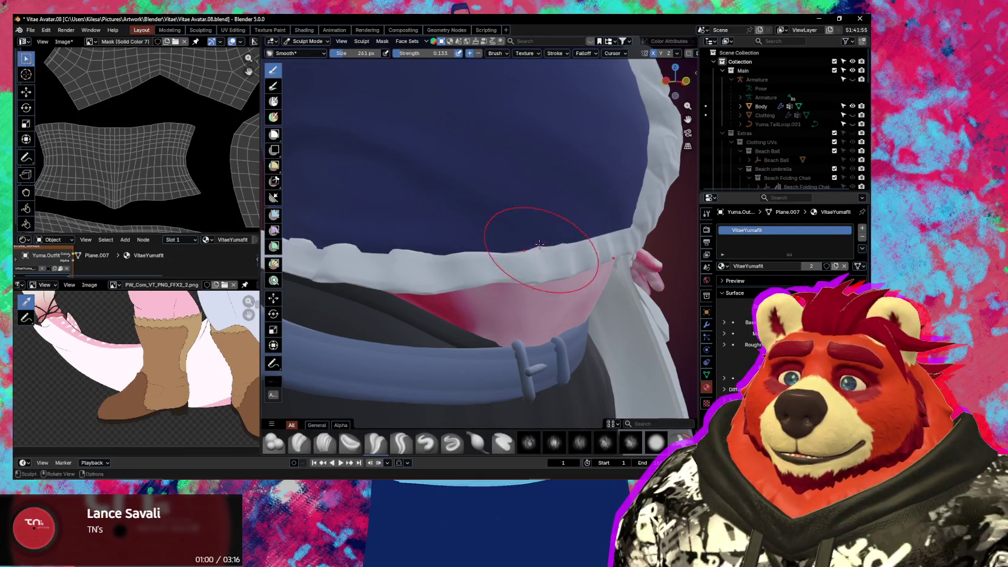
scroll(549, 244, up, 2)
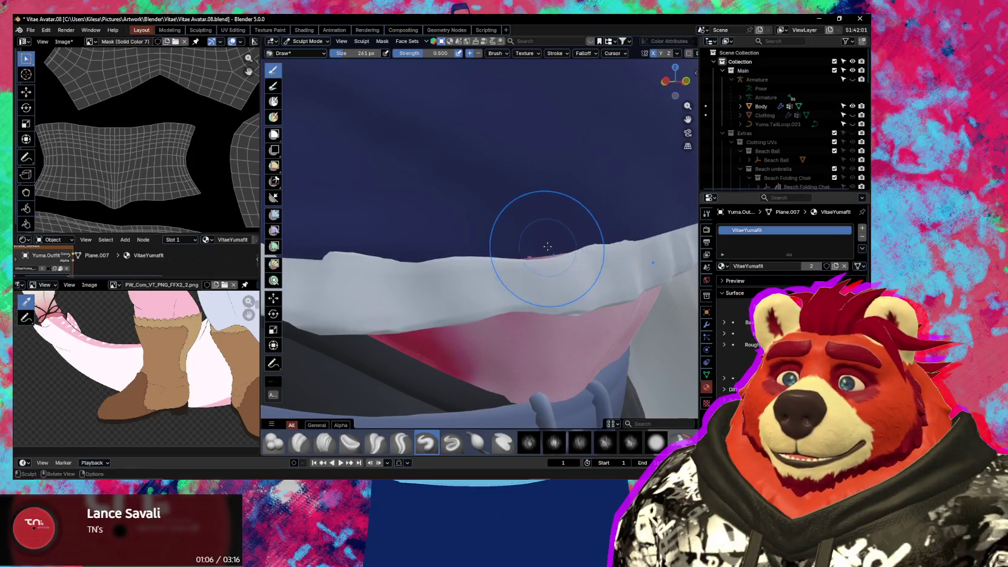
Switch to the Grab brush and pull the ruffle band into shape
key(n)
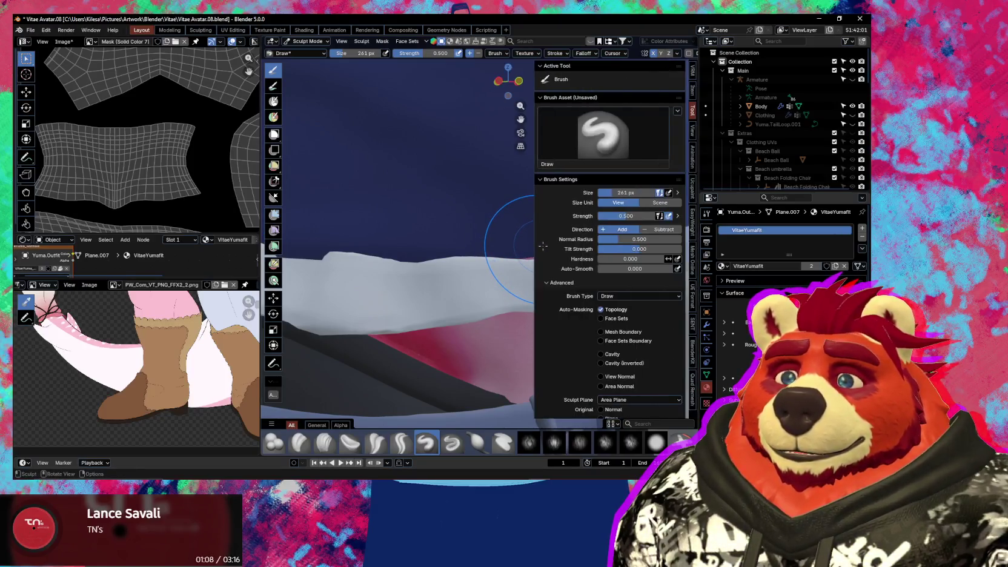
click(606, 297)
key(g)
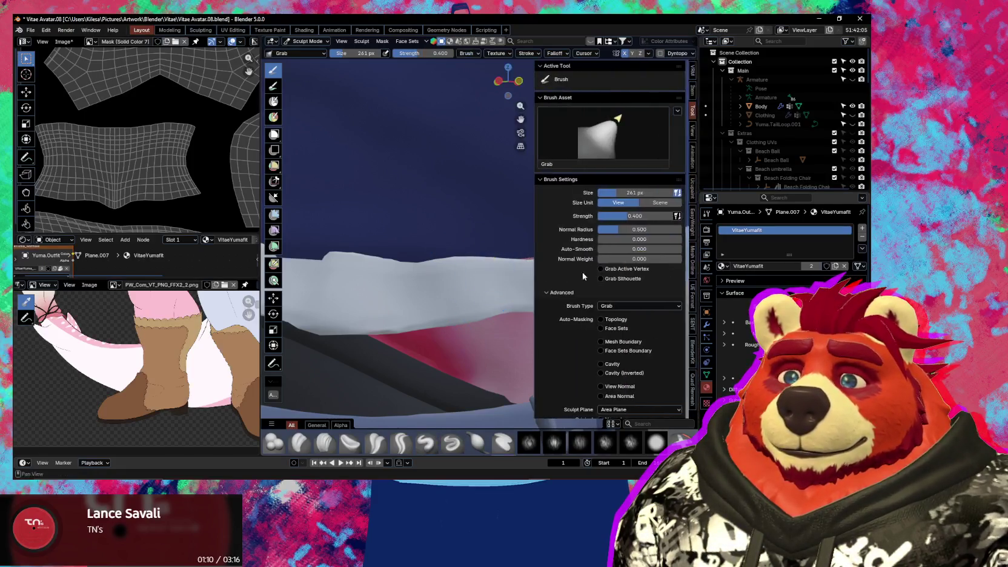
click(614, 321)
key(n)
middle_drag(534, 288, 521, 240)
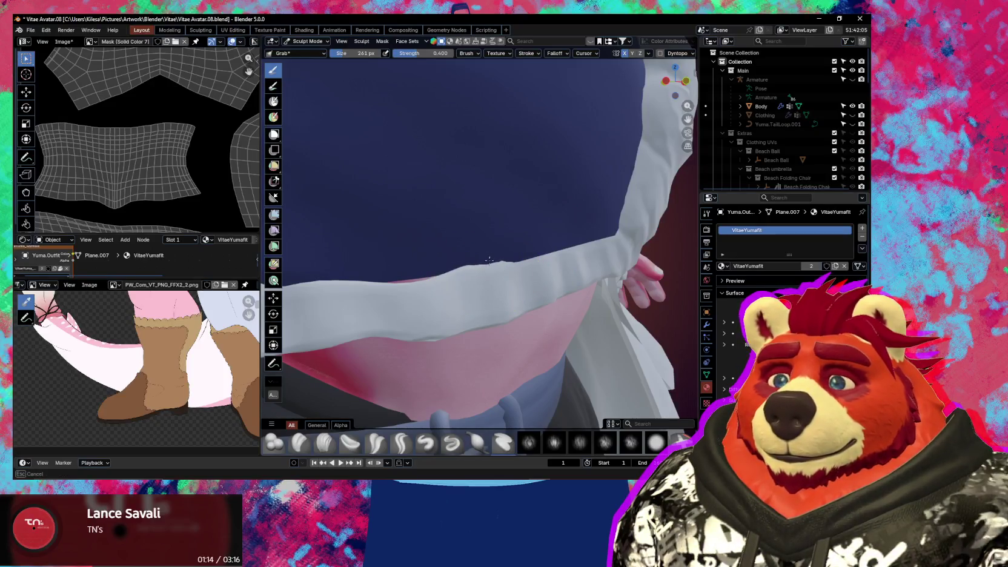
Rework the ruffle band with the Draw brush from several angles, then return to Grab
key(x)
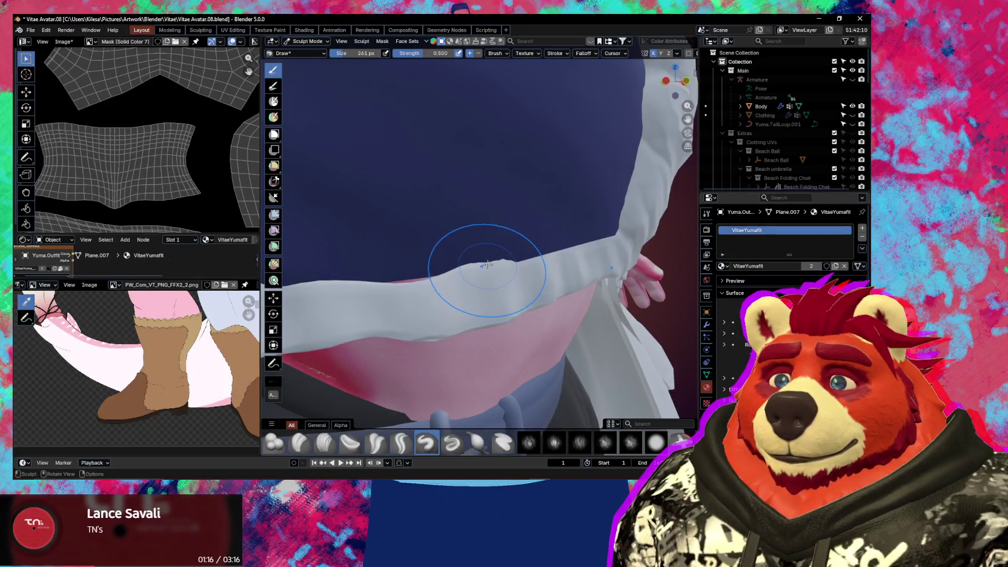
middle_drag(493, 264, 583, 272)
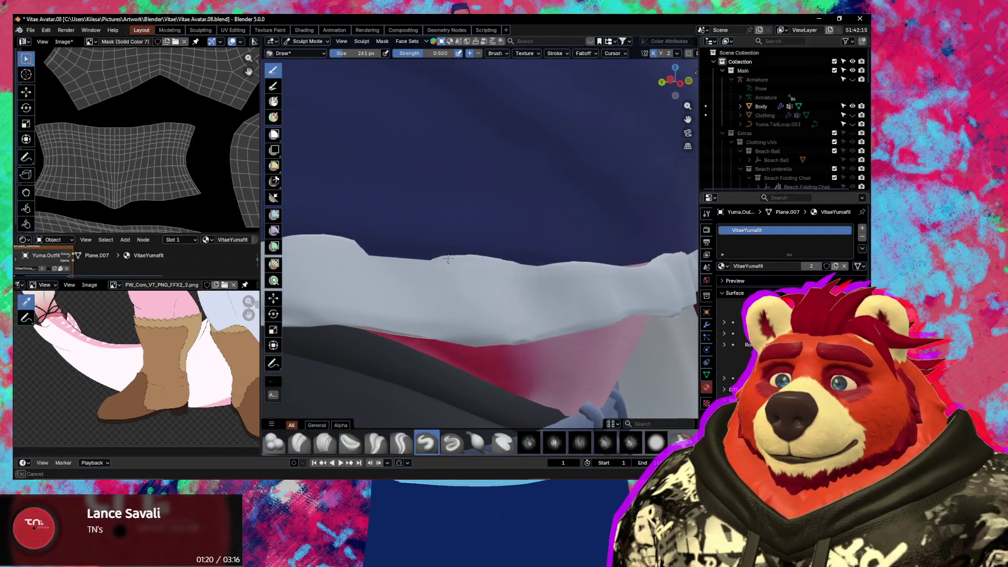
middle_drag(429, 261, 476, 254)
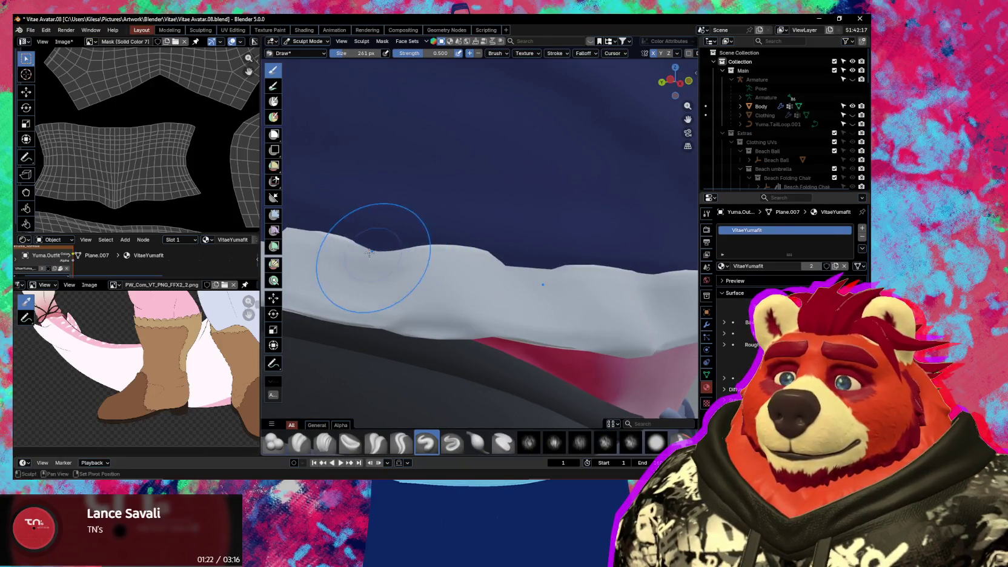
mouse_move(402, 257)
middle_down()
mouse_move(506, 270)
mouse_move(523, 286)
middle_up()
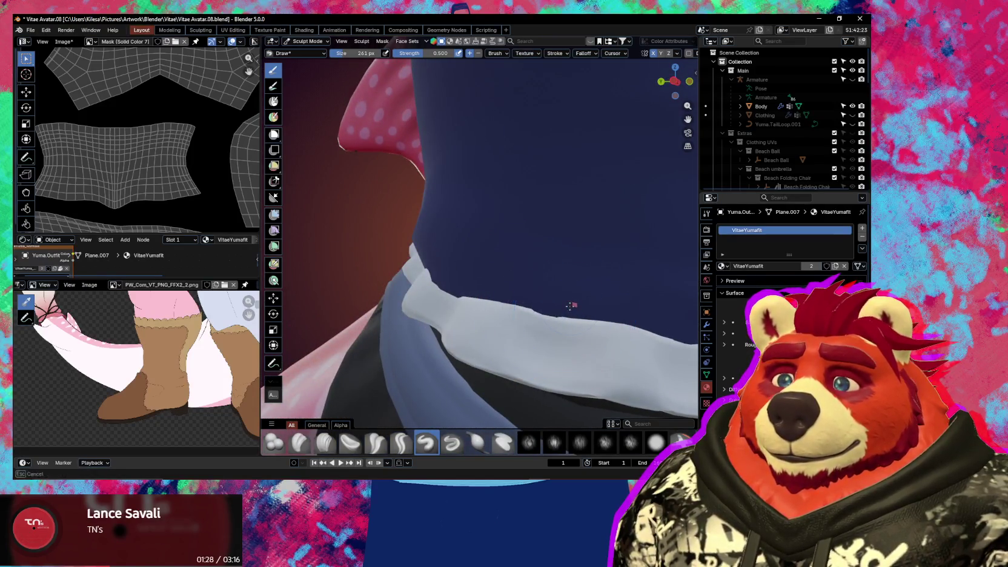
middle_drag(566, 308, 461, 243)
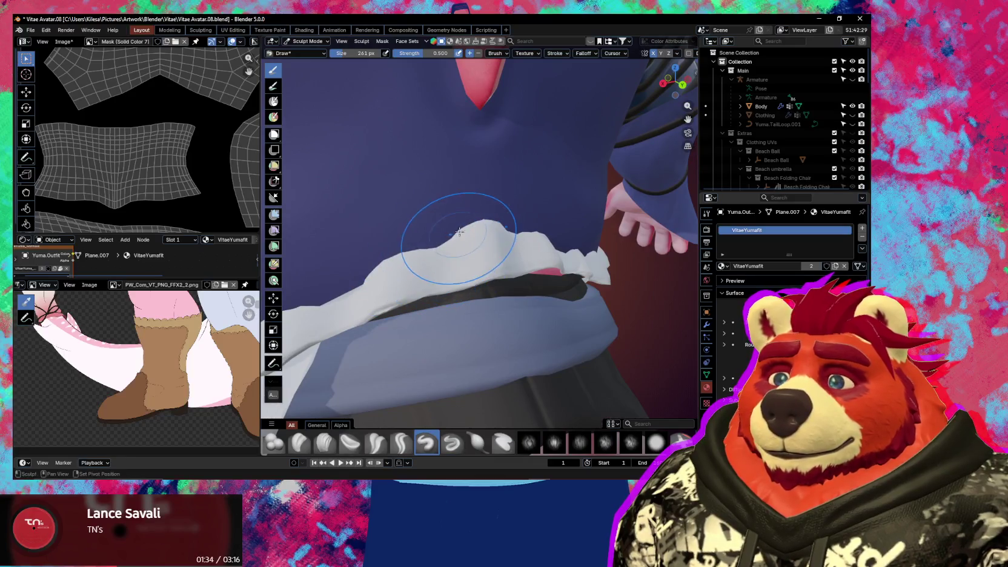
mouse_move(460, 232)
middle_down()
mouse_move(498, 259)
mouse_move(471, 297)
middle_up()
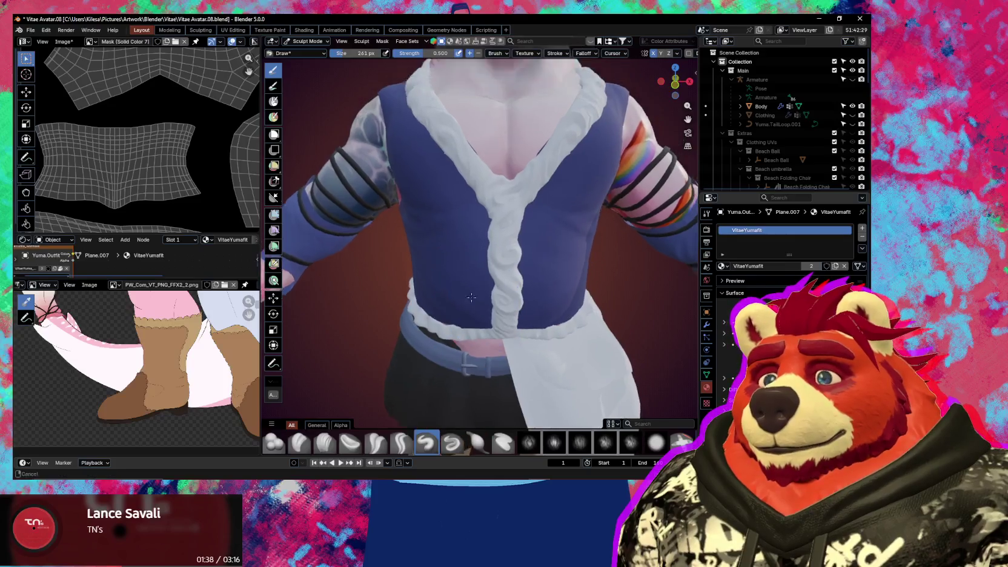
scroll(471, 298, up, 3)
scroll(394, 206, down, 4)
scroll(394, 206, up, 5)
mouse_move(394, 206)
middle_down()
mouse_move(461, 256)
mouse_move(514, 216)
middle_up()
key(g)
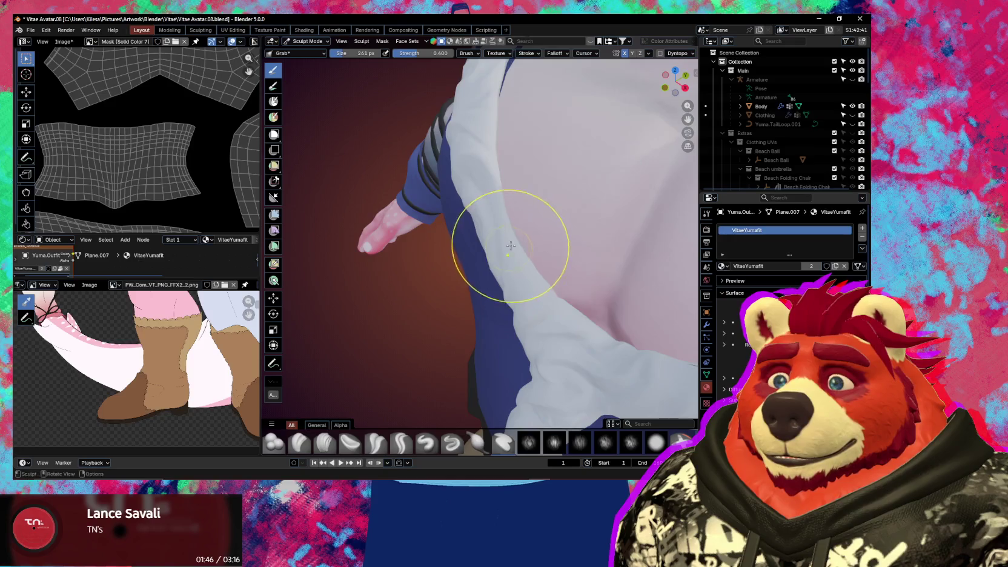
Pull the white fur collar on the chest into place with the Grab brush
middle_drag(510, 246, 495, 225)
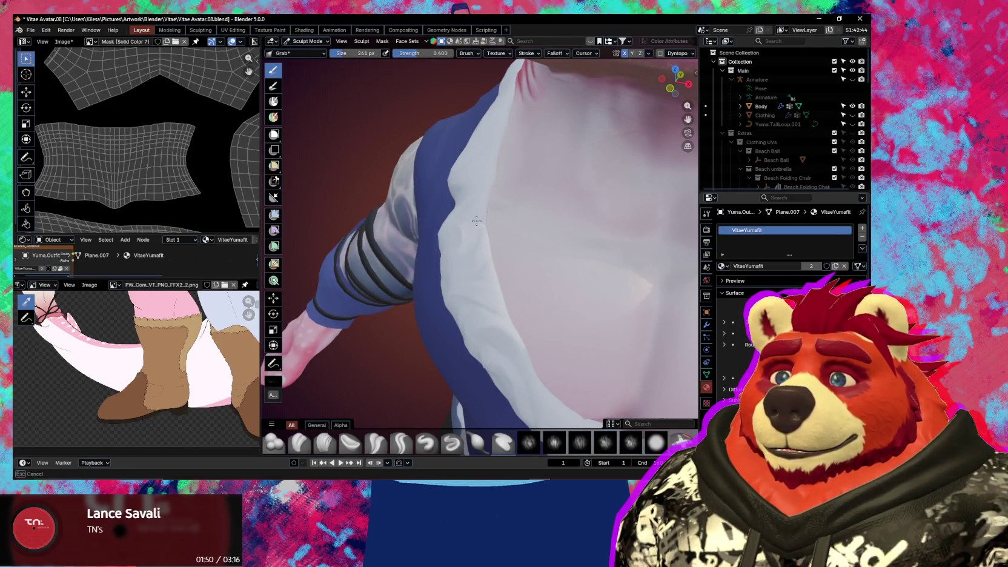
middle_drag(474, 220, 535, 303)
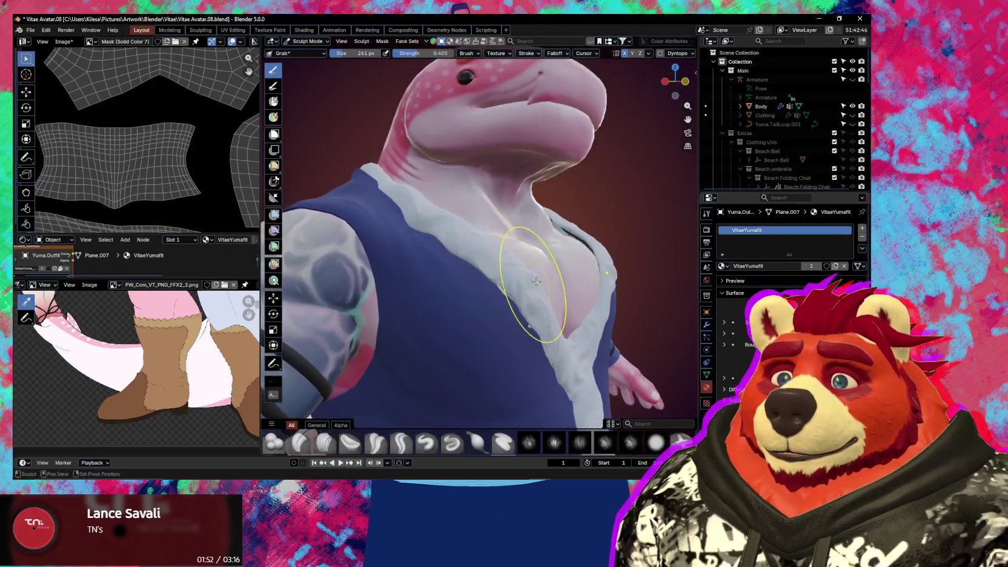
scroll(498, 263, up, 3)
middle_drag(498, 263, 496, 257)
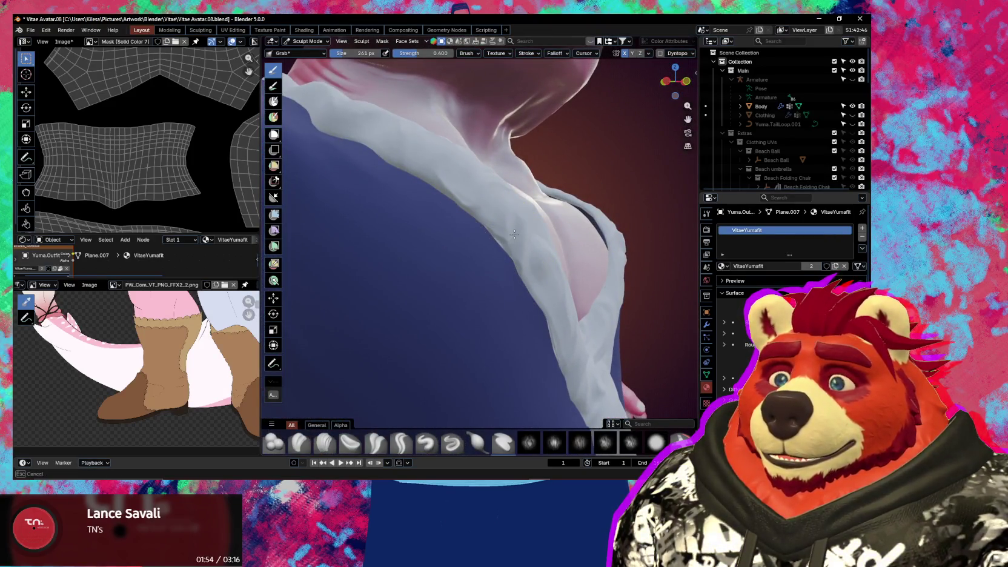
drag(514, 234, 496, 229)
middle_drag(495, 249, 509, 255)
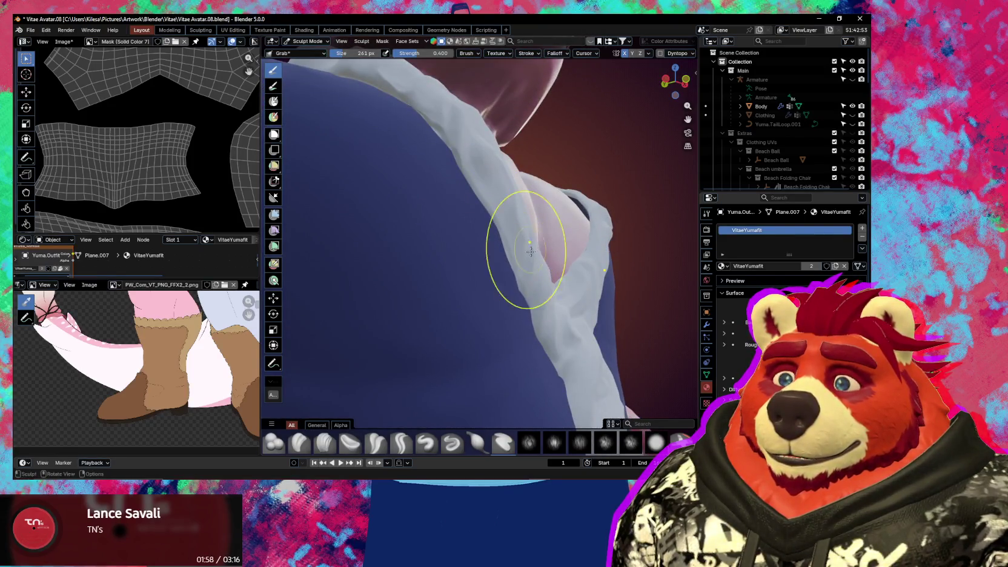
mouse_move(513, 283)
middle_down()
mouse_move(435, 248)
mouse_move(431, 304)
middle_up()
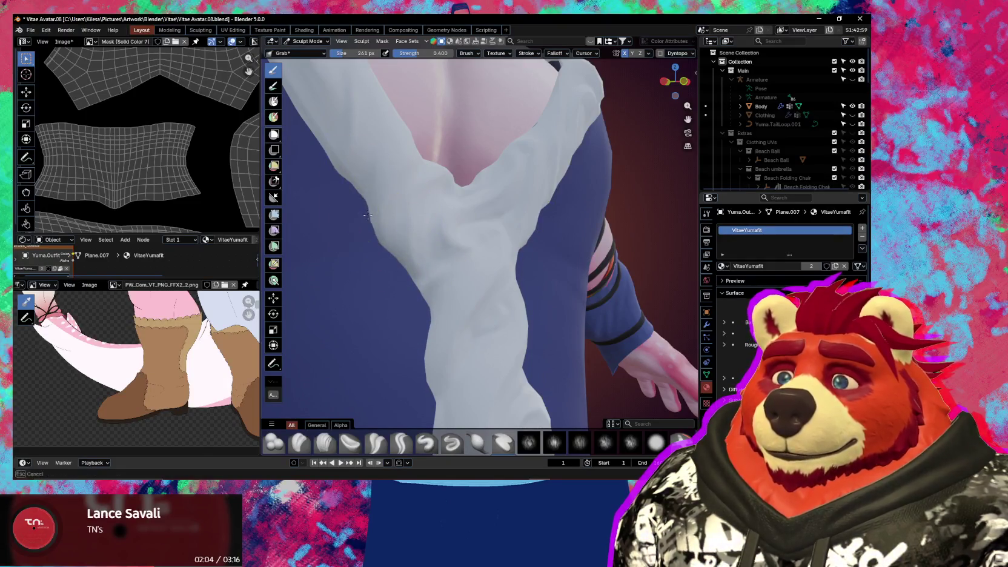
Finish shaping the collar along the side by the arm and return to Object Mode
middle_drag(482, 260, 511, 241)
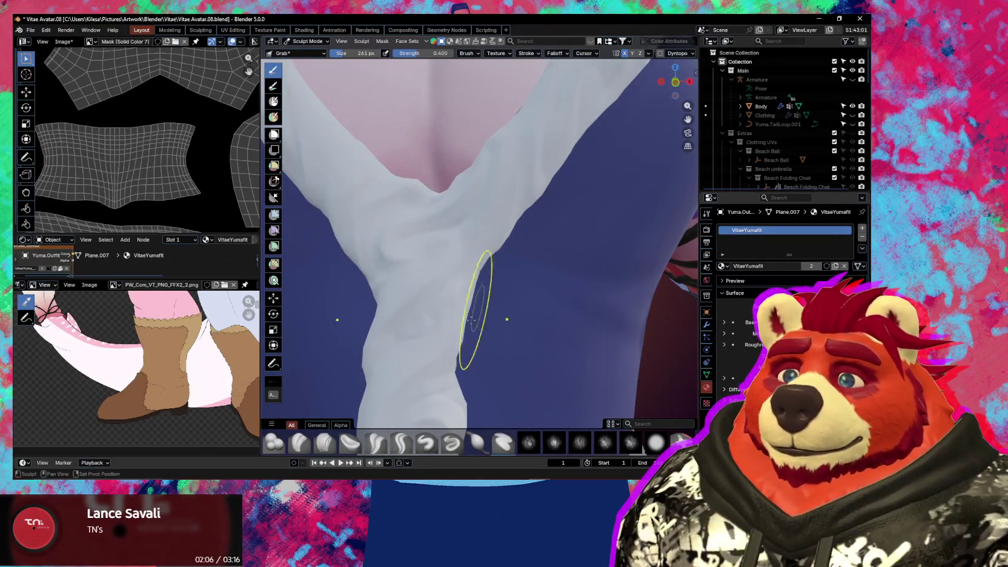
shift+middle_drag(461, 363, 456, 296)
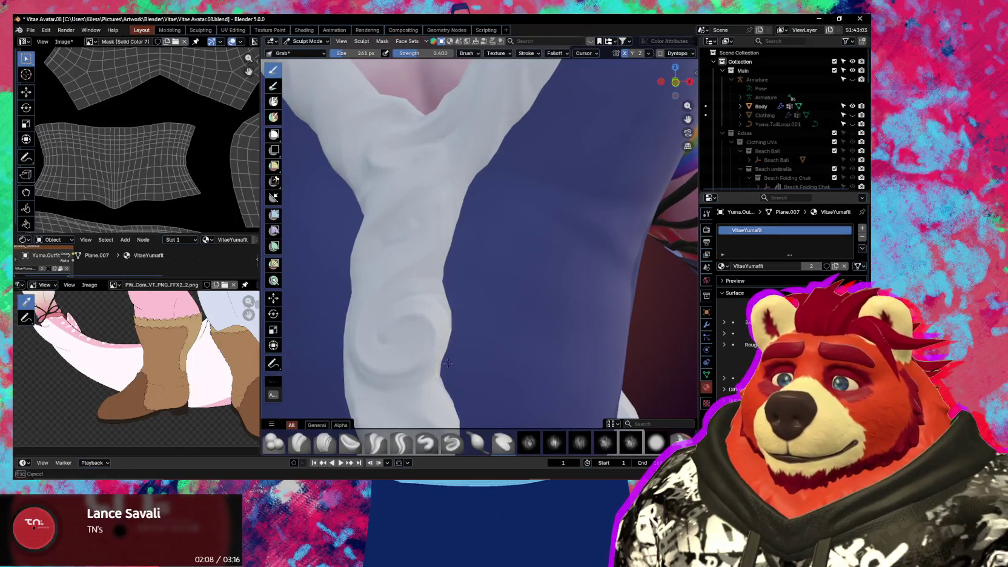
scroll(461, 345, down, 3)
mouse_move(466, 333)
middle_down()
mouse_move(472, 322)
mouse_move(474, 366)
mouse_move(557, 324)
mouse_move(421, 281)
mouse_move(586, 315)
middle_up()
scroll(515, 345, up, 3)
scroll(557, 324, down, 3)
key(ctrl+Tab)
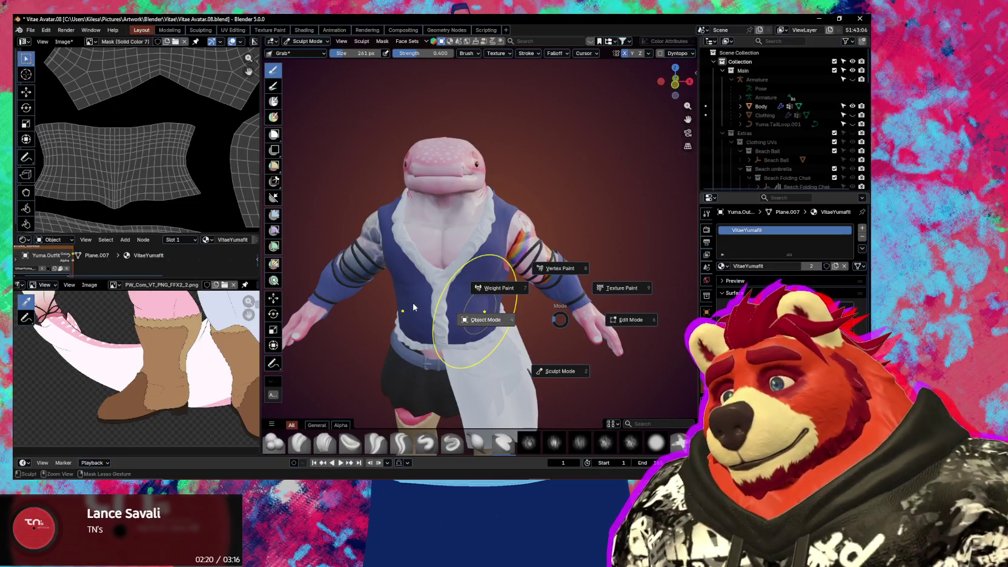
click(413, 307)
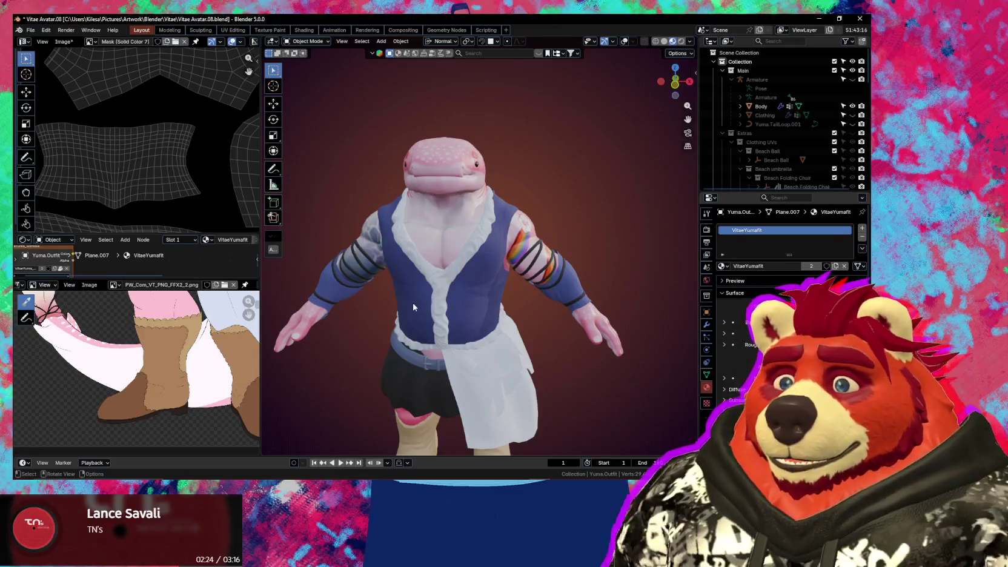
Turn viewport overlays back on and add a smooth-shaded UV sphere to the scene
scroll(448, 272, down, 3)
scroll(482, 234, down, 3)
key(shift+alt+z)
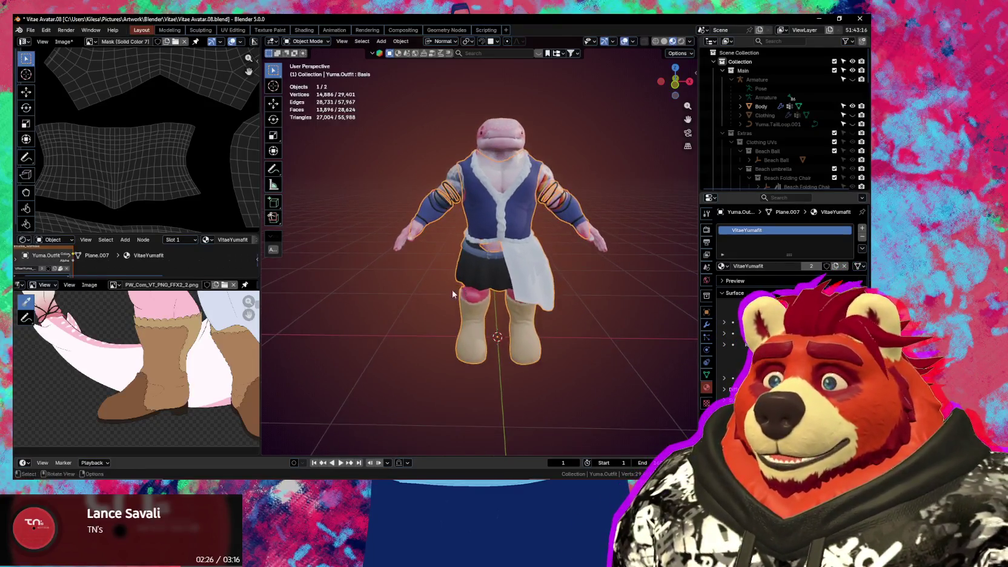
key(shift+a)
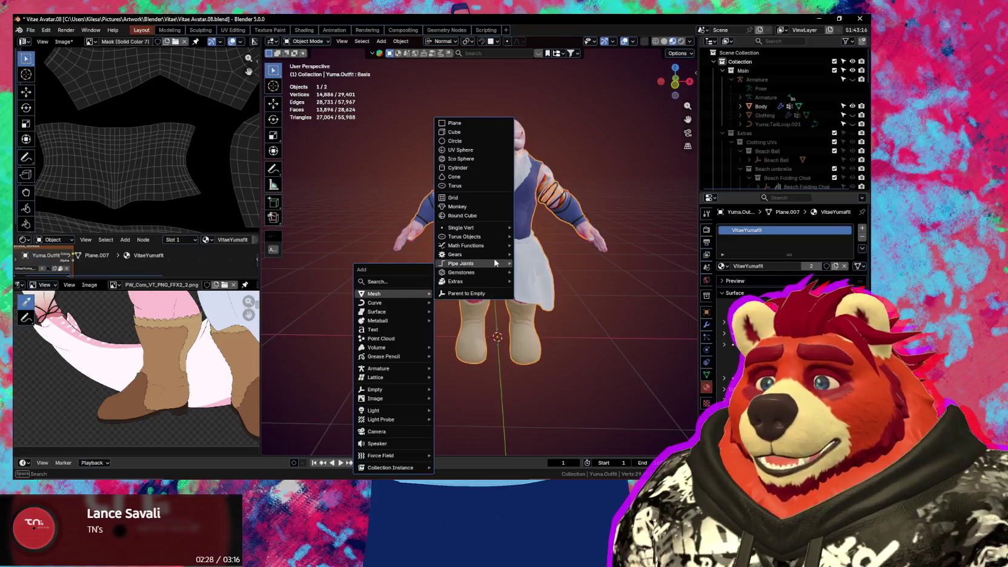
click(486, 157)
scroll(546, 323, down, 2)
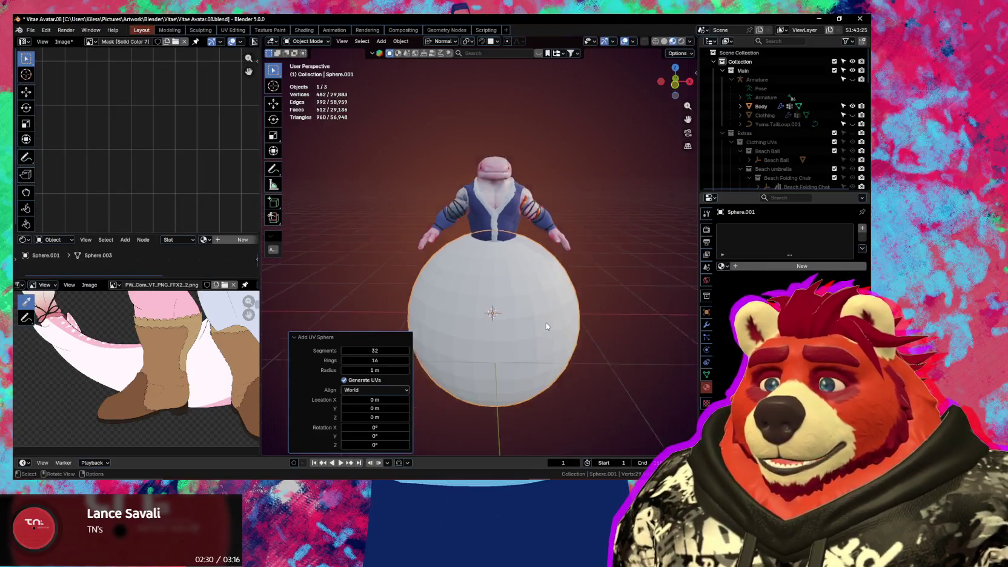
scroll(558, 337, up, 2)
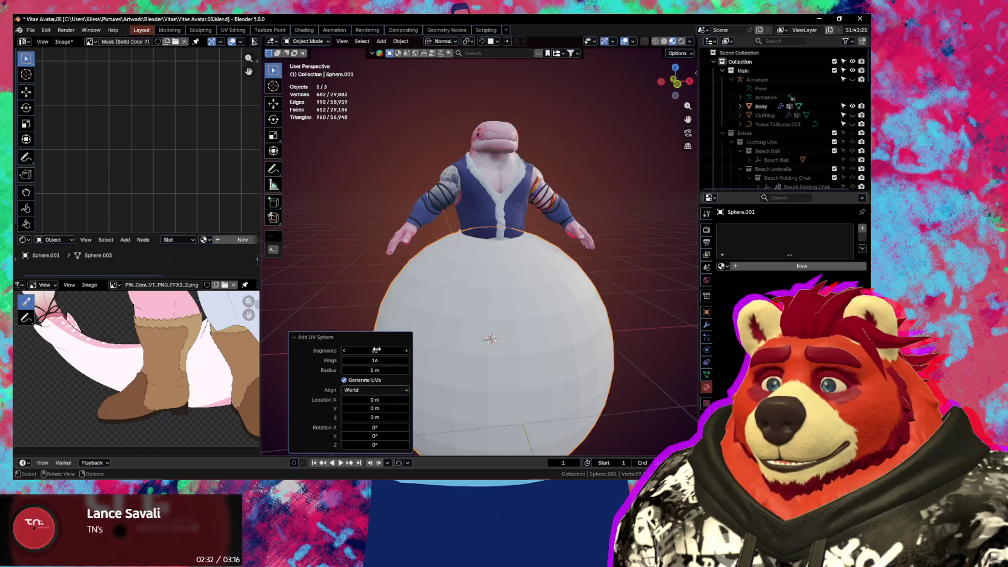
right_click(599, 329)
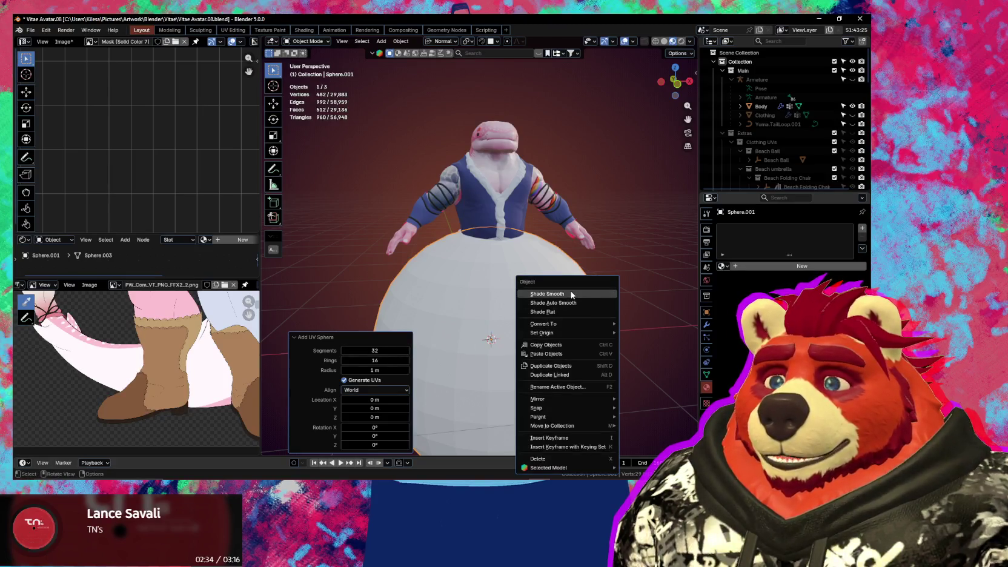
click(570, 291)
scroll(602, 321, down, 3)
Shrink the sphere and raise it along the Z axis
key(s)
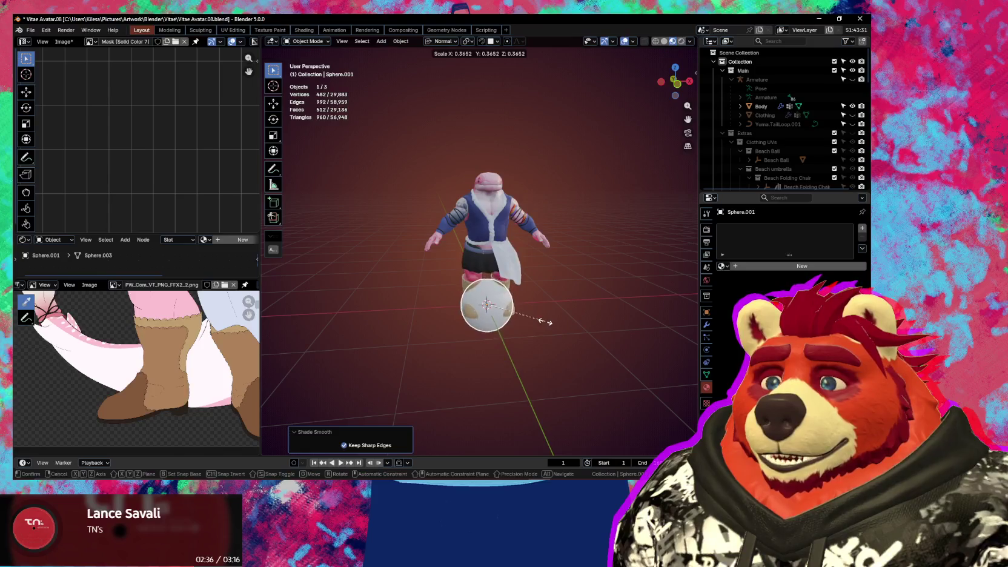
click(521, 321)
key(g)
key(x)
key(z)
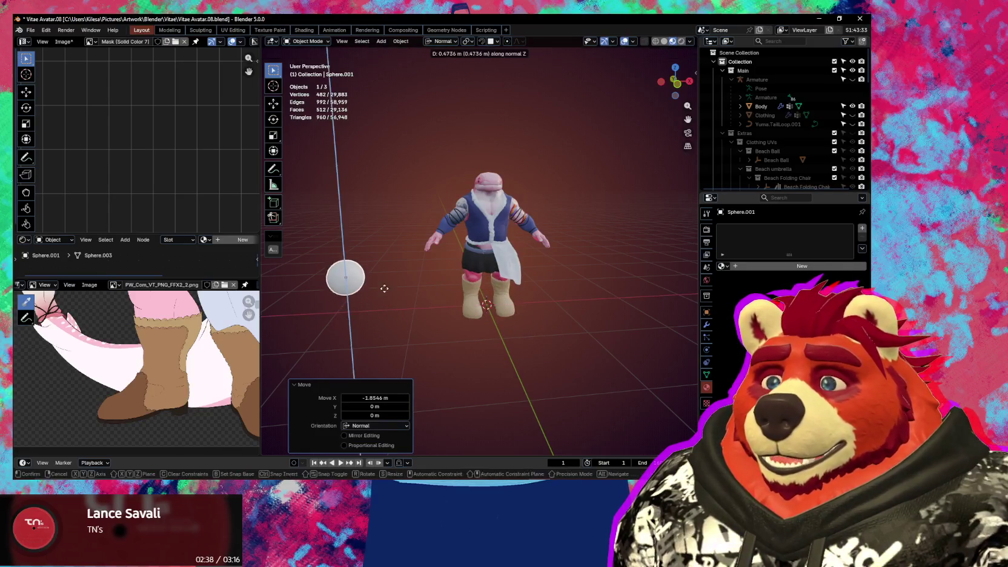
click(386, 264)
Rescale the sphere to 0.670, shift it sideways along X, and frame it
key(s)
click(444, 279)
key(g)
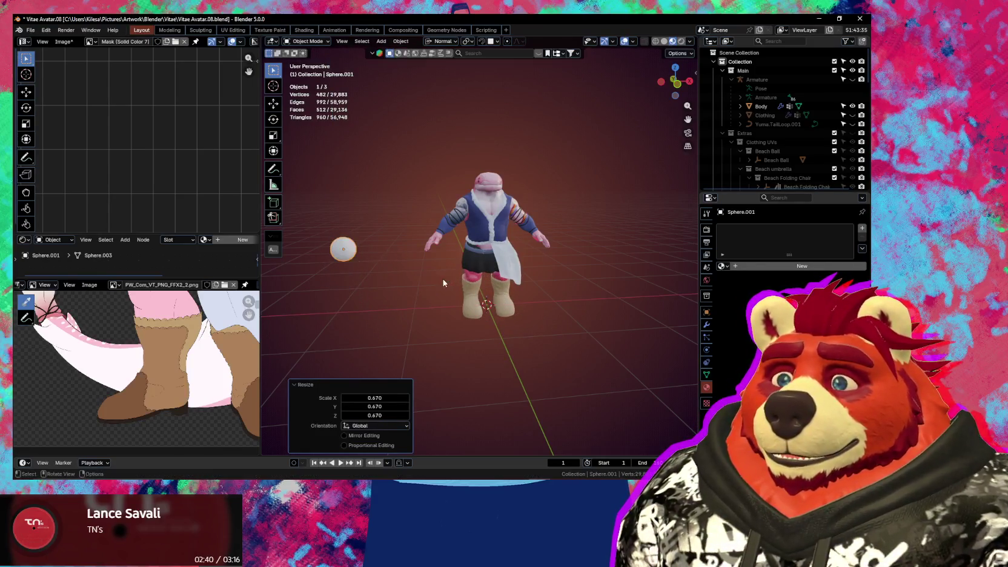
key(z)
key(x)
click(420, 278)
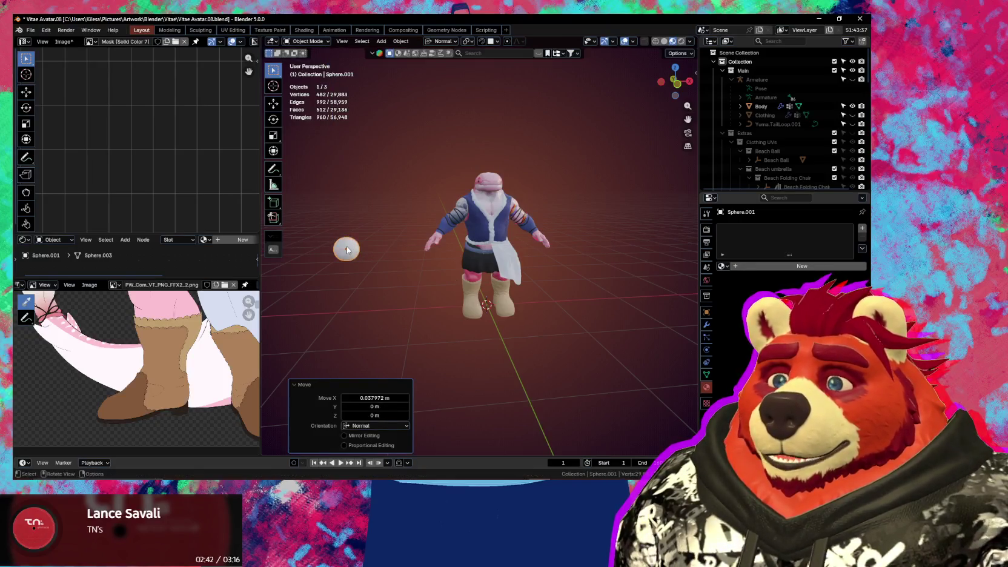
key(KP_Decimal)
mouse_move(465, 278)
middle_down()
mouse_move(502, 292)
mouse_move(501, 270)
mouse_move(480, 284)
middle_up()
scroll(500, 270, down, 2)
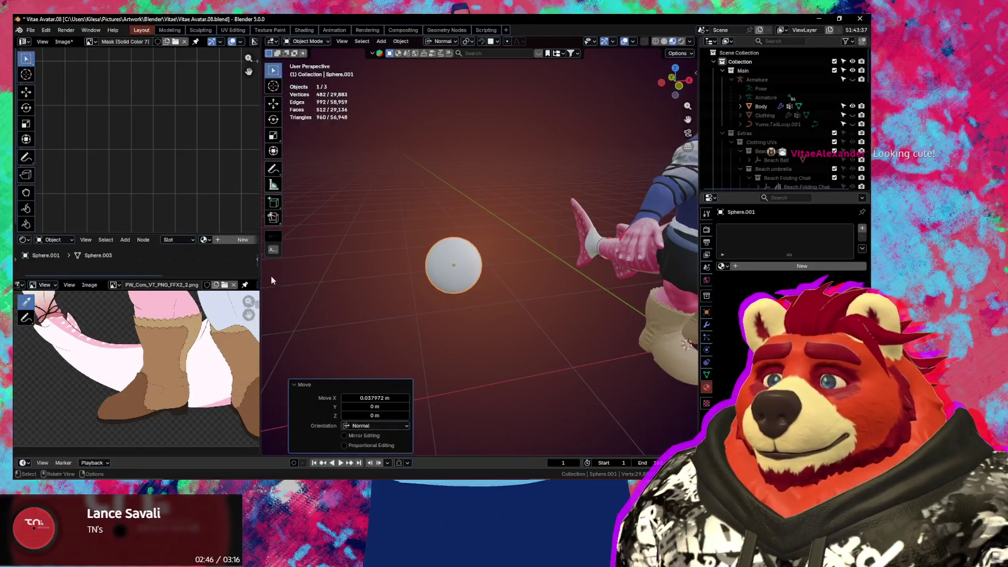
mouse_move(551, 252)
middle_down()
mouse_move(367, 232)
mouse_move(393, 240)
middle_up()
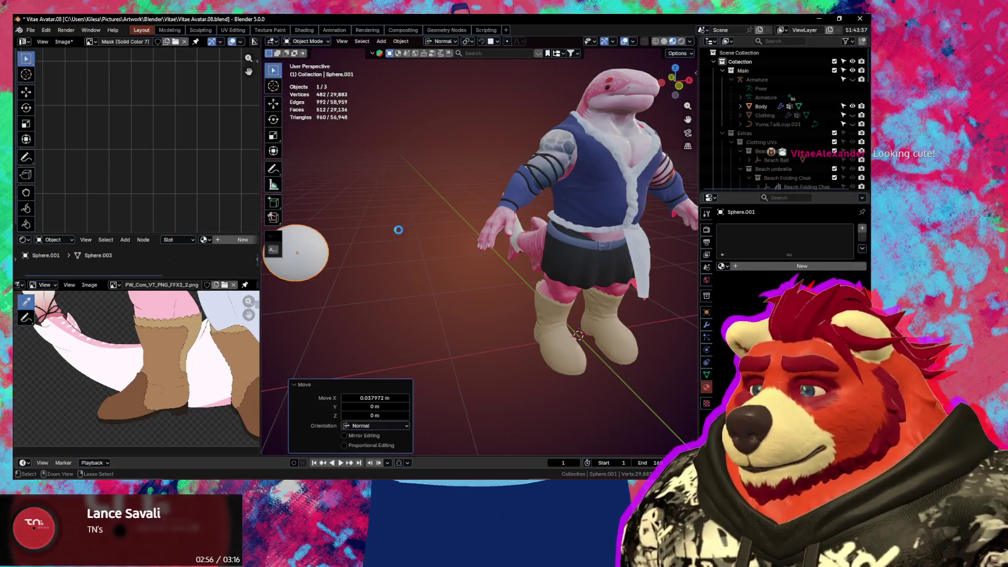
Save the blend file and view the character from the front
key(ctrl+s)
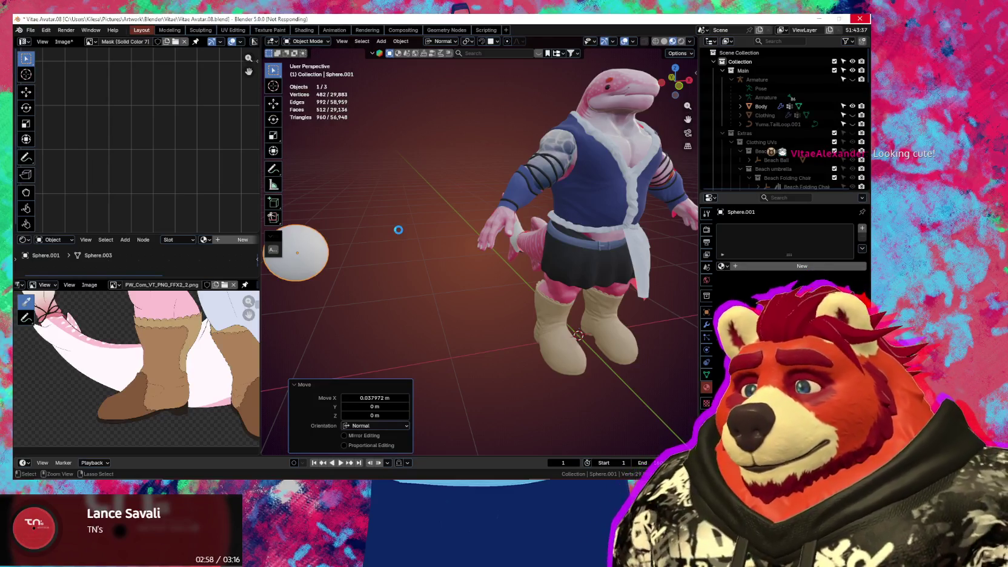
shift+middle_drag(397, 247, 460, 243)
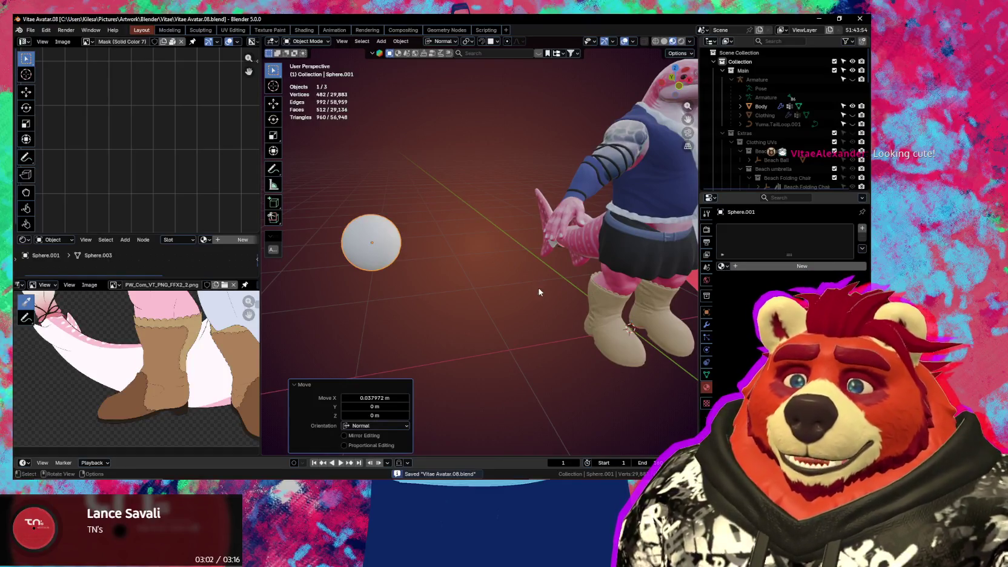
middle_drag(538, 292, 454, 245)
scroll(453, 245, up, 3)
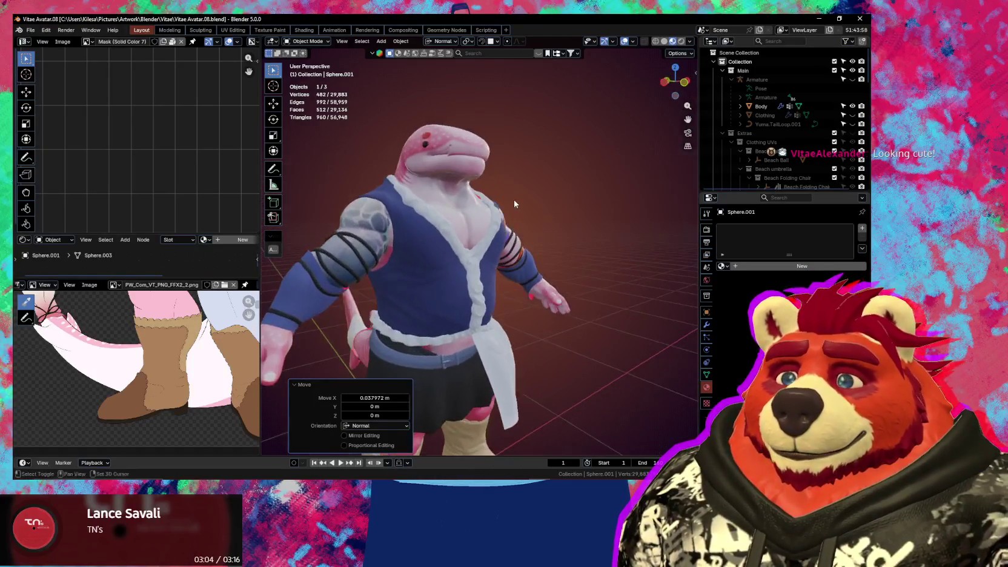
mouse_move(514, 204)
middle_down()
mouse_move(541, 179)
mouse_move(660, 205)
mouse_move(491, 203)
middle_up()
scroll(492, 242, down, 4)
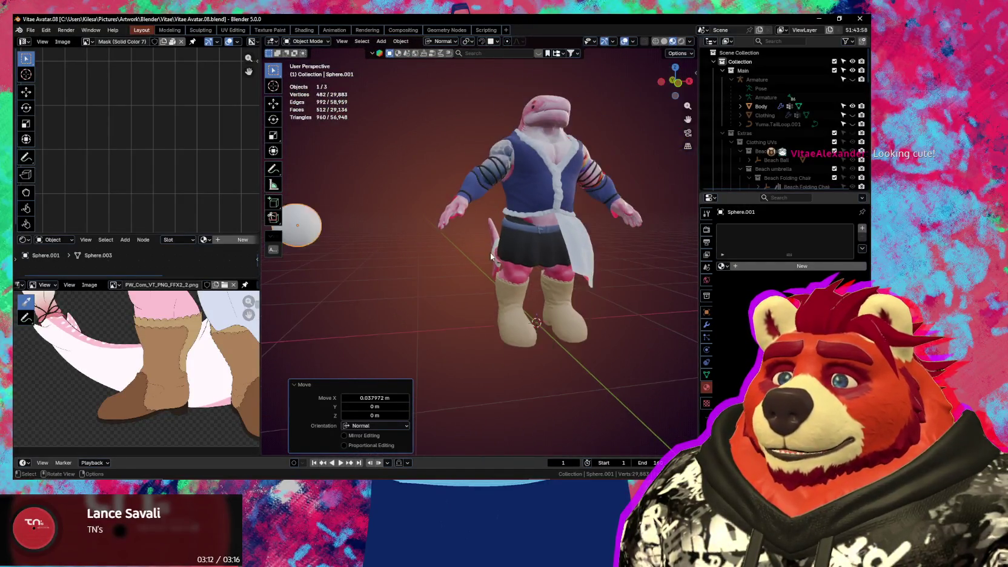
middle_drag(491, 252, 485, 255)
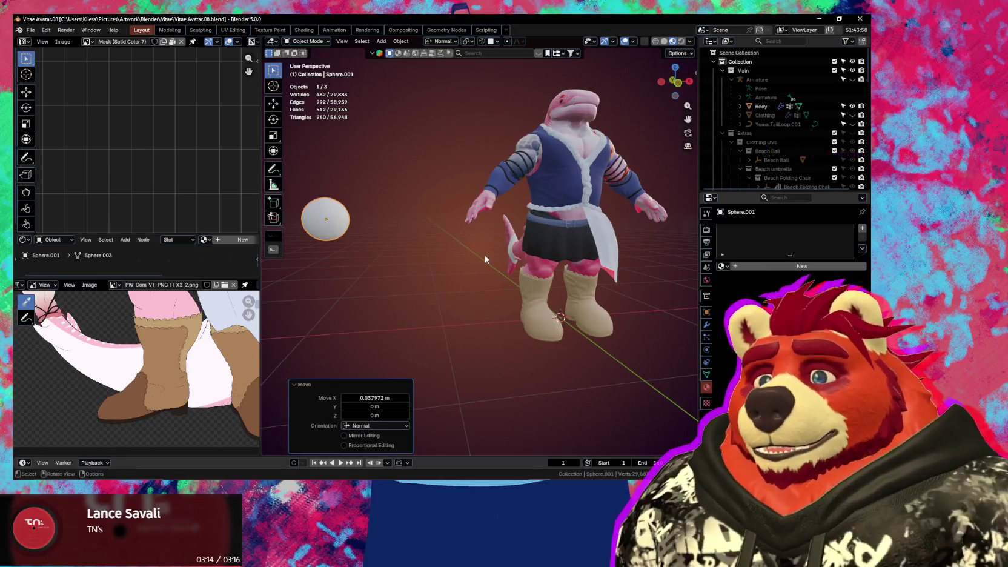
Zoom the texture view onto the upper body and focus the asset library search field
scroll(193, 337, down, 3)
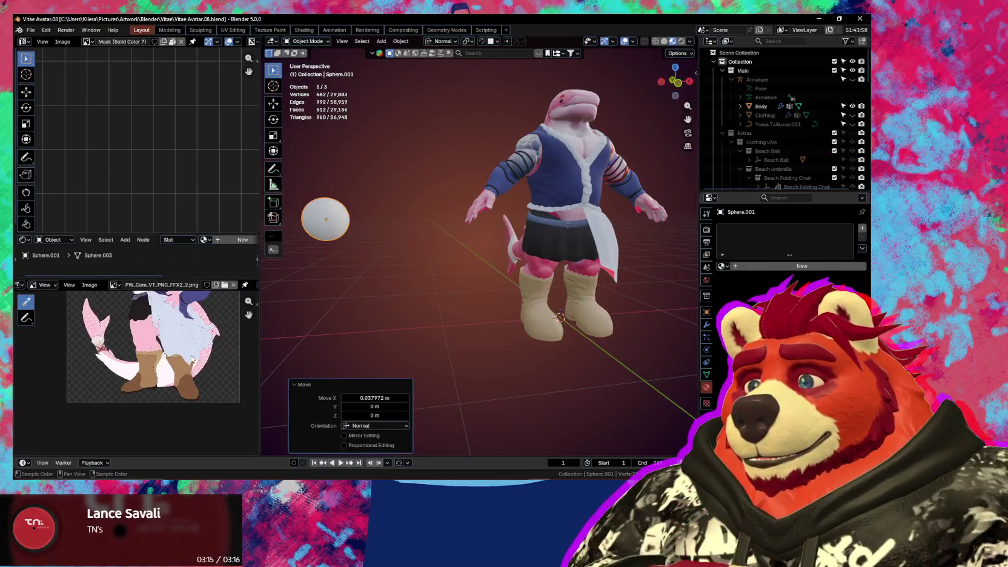
scroll(424, 285, up, 1)
scroll(192, 334, up, 3)
scroll(191, 357, up, 2)
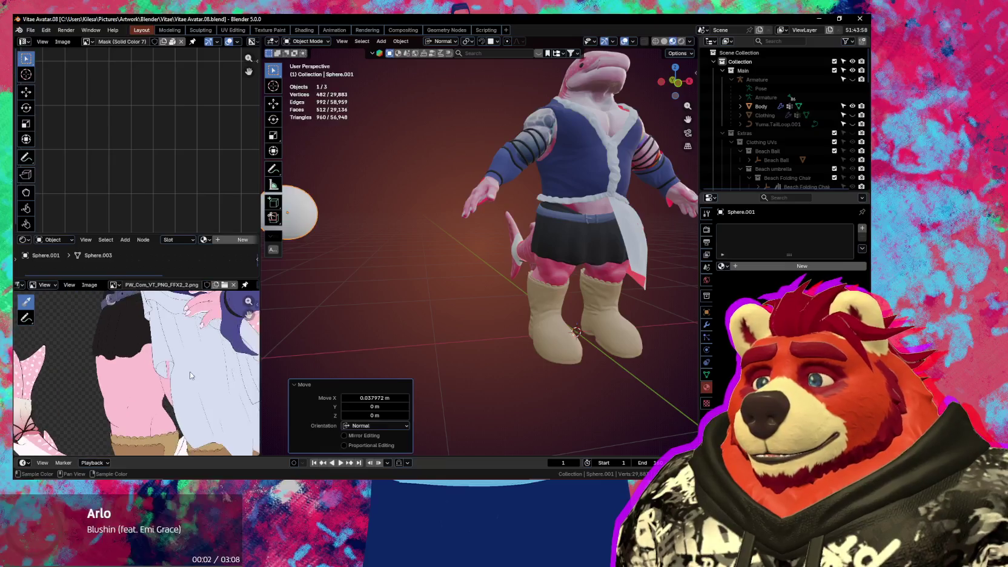
middle_drag(190, 372, 160, 403)
scroll(449, 264, up, 3)
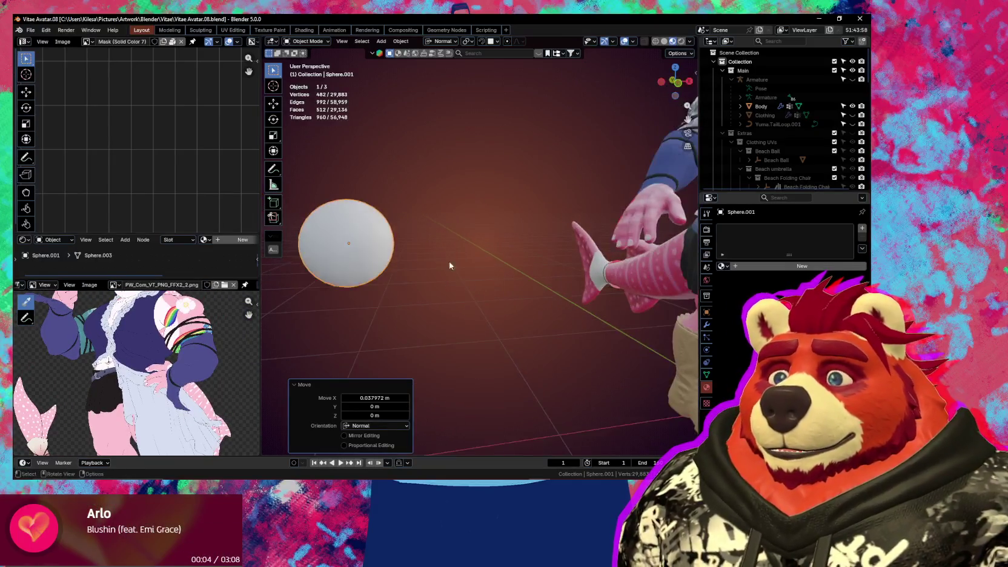
click(490, 55)
text(face)
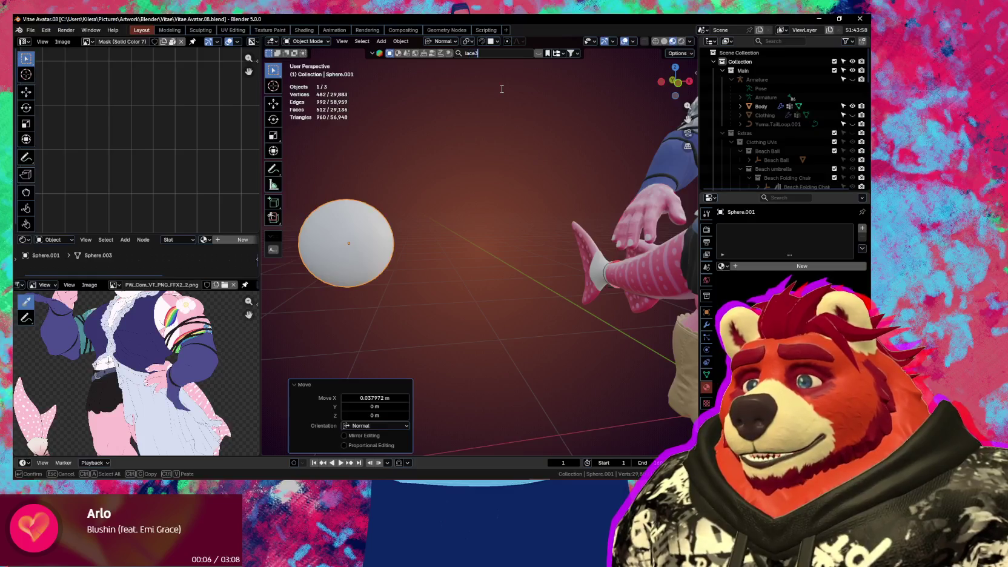
Search the asset library for 'lace' and bring the reference photo into view
key(Return)
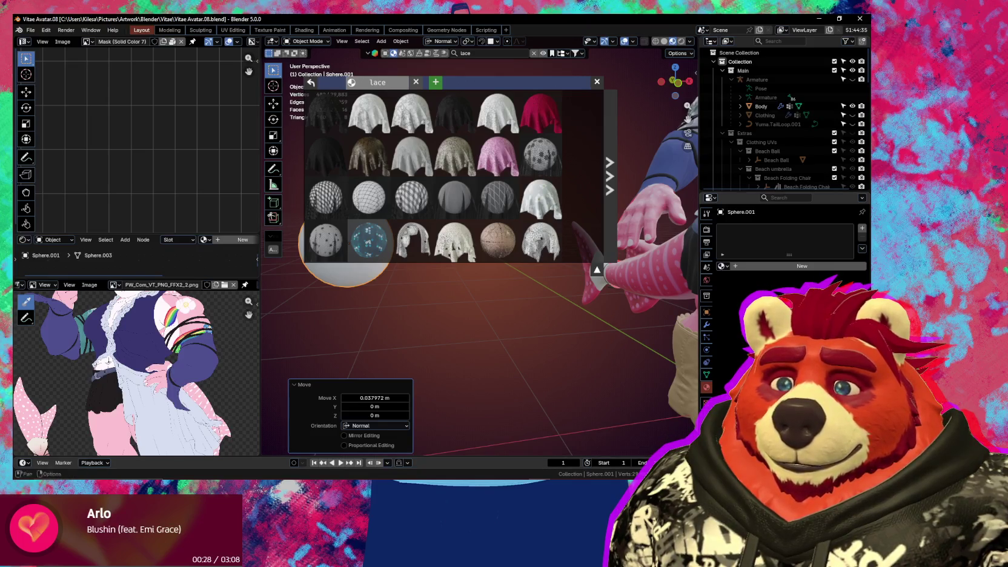
mouse_move(368, 239)
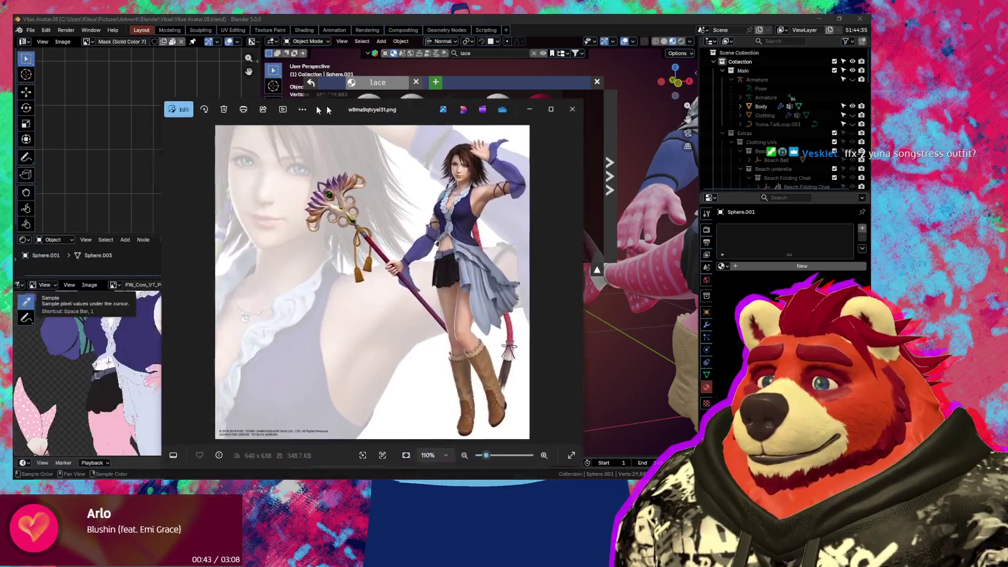
mouse_move(303, 131)
mouse_down()
mouse_move(320, 111)
mouse_move(294, 114)
mouse_up()
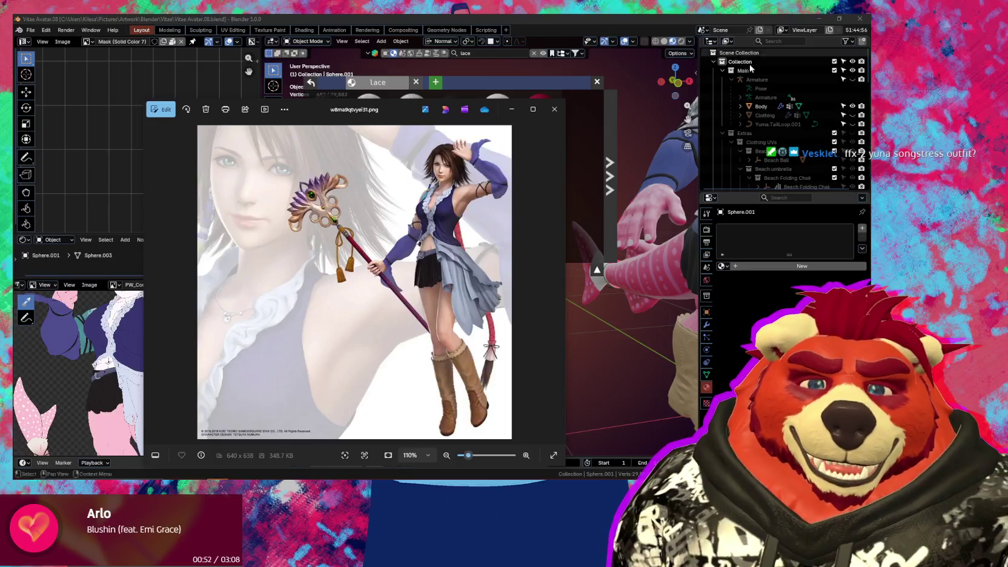
Drag the outfit reference photo aside, off the Blender view
drag(313, 106, 138, 106)
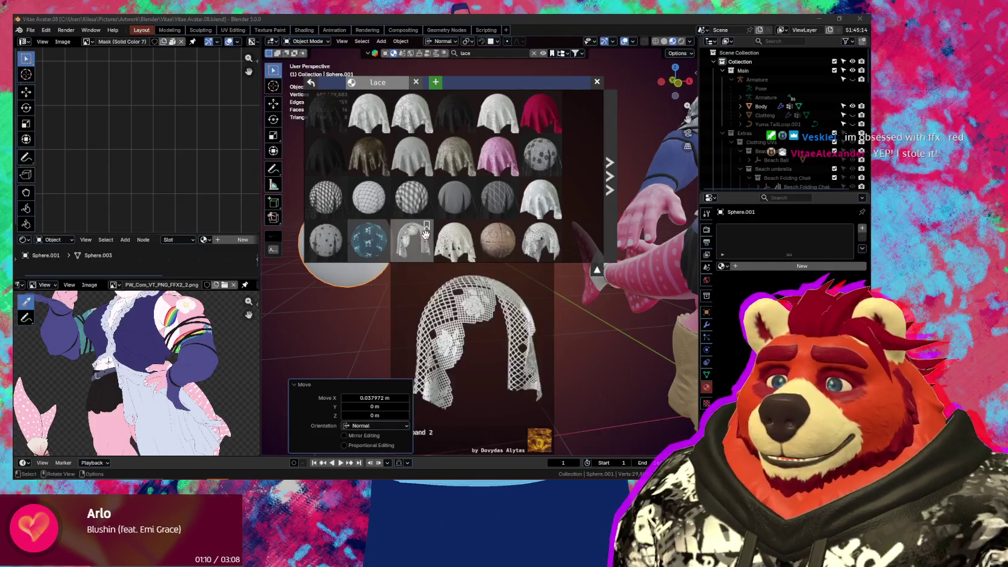
mouse_move(368, 240)
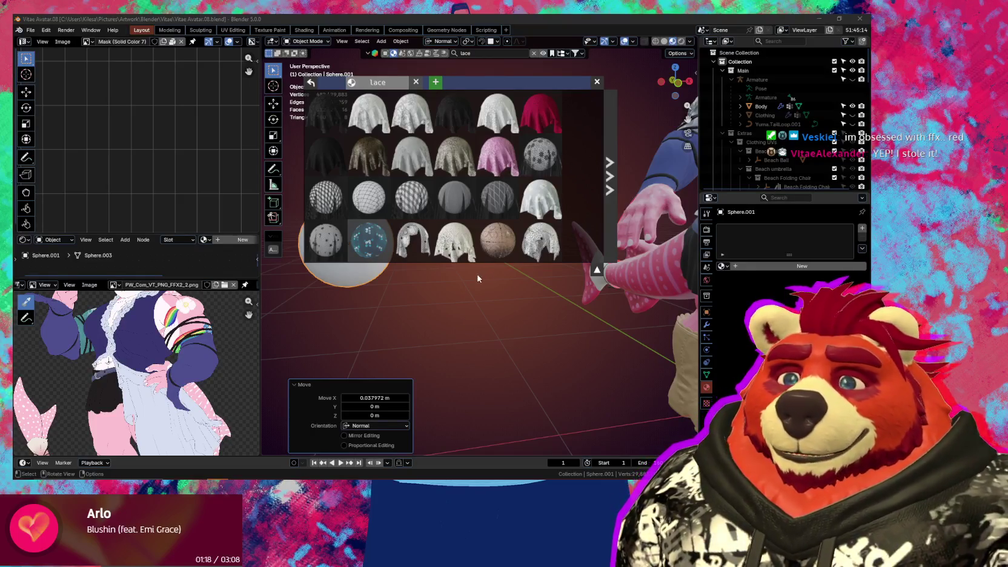
scroll(459, 203, down, 3)
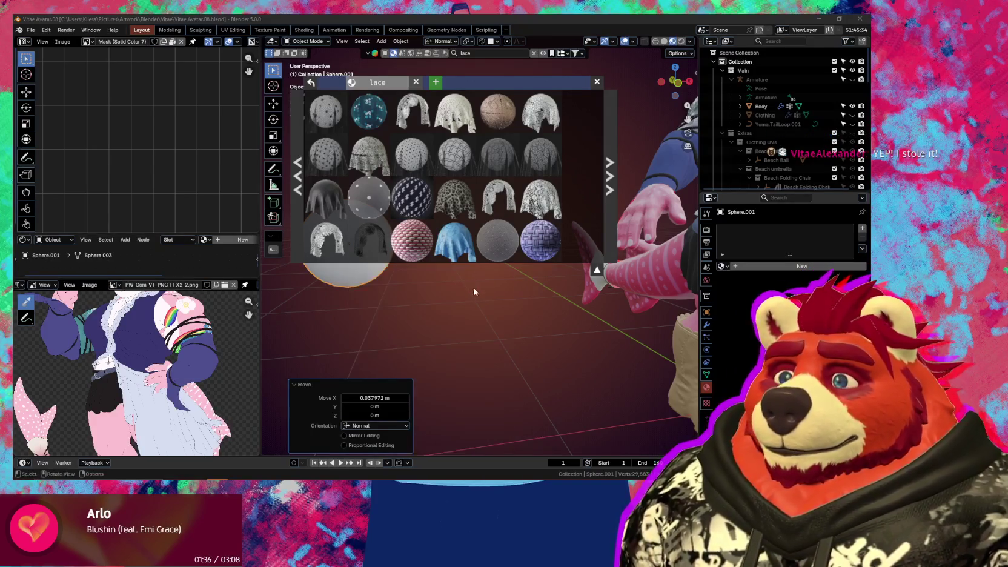
mouse_move(580, 340)
middle_down()
mouse_move(492, 384)
mouse_move(518, 378)
mouse_move(460, 339)
middle_up()
scroll(514, 375, down, 3)
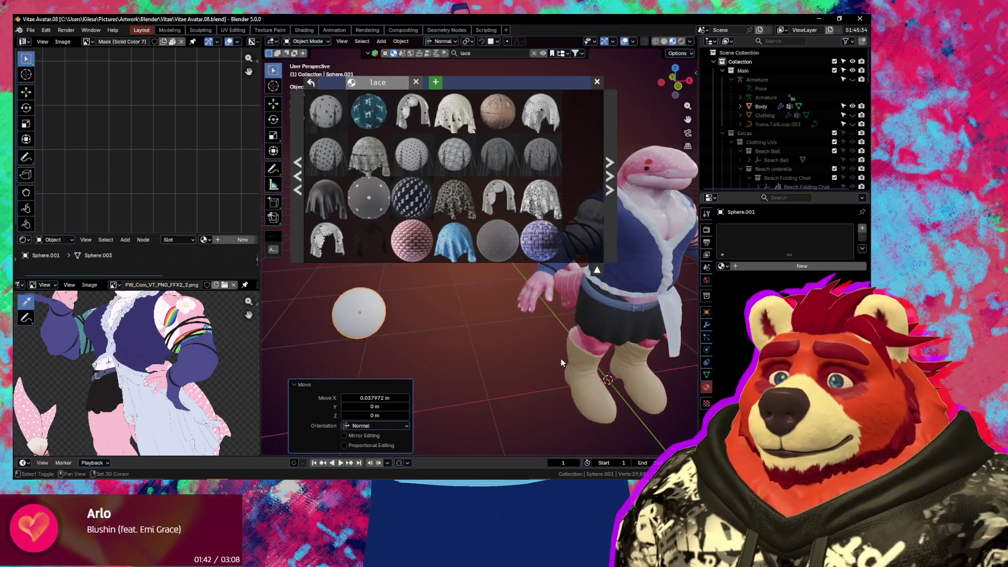
scroll(497, 217, down, 1)
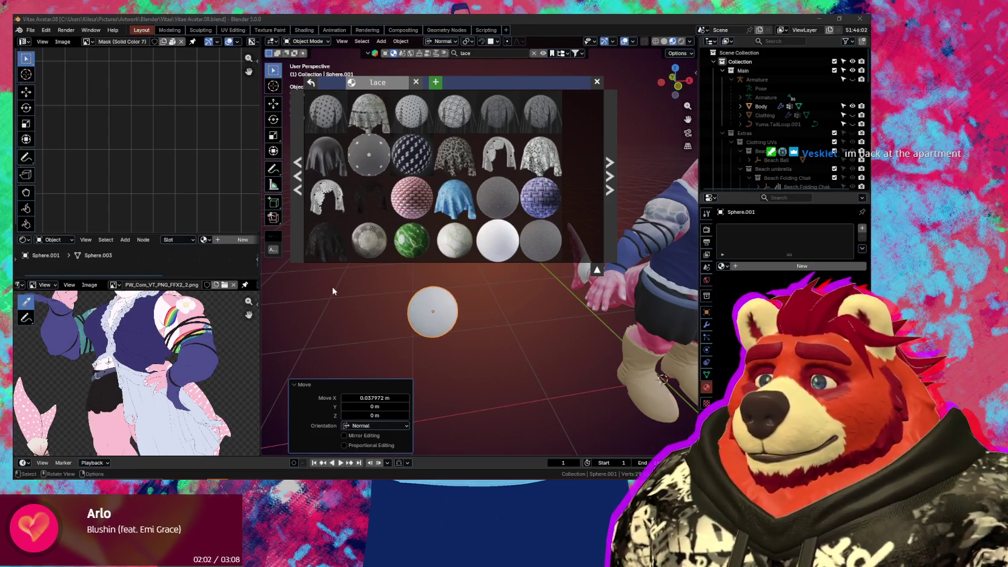
mouse_move(411, 197)
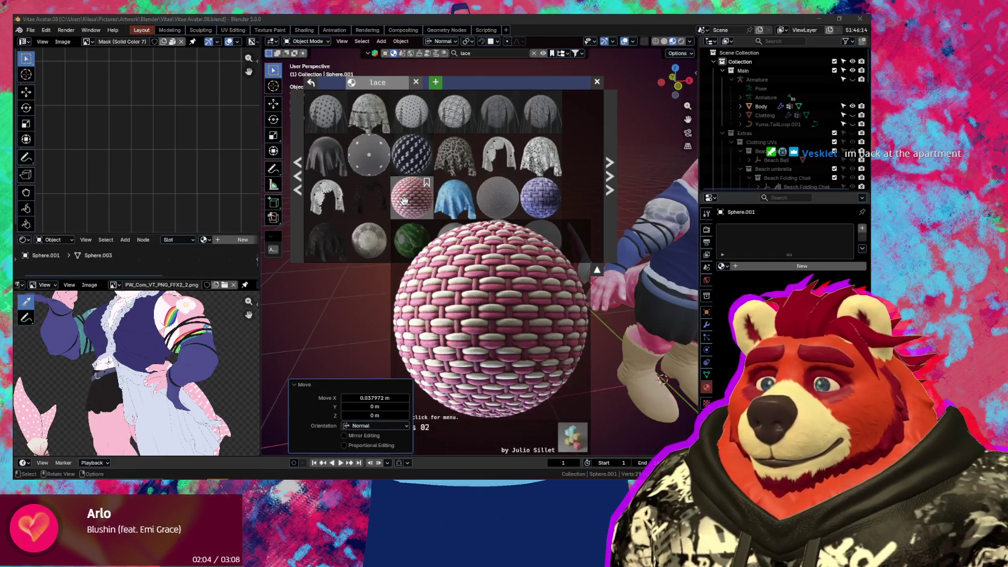
click(303, 387)
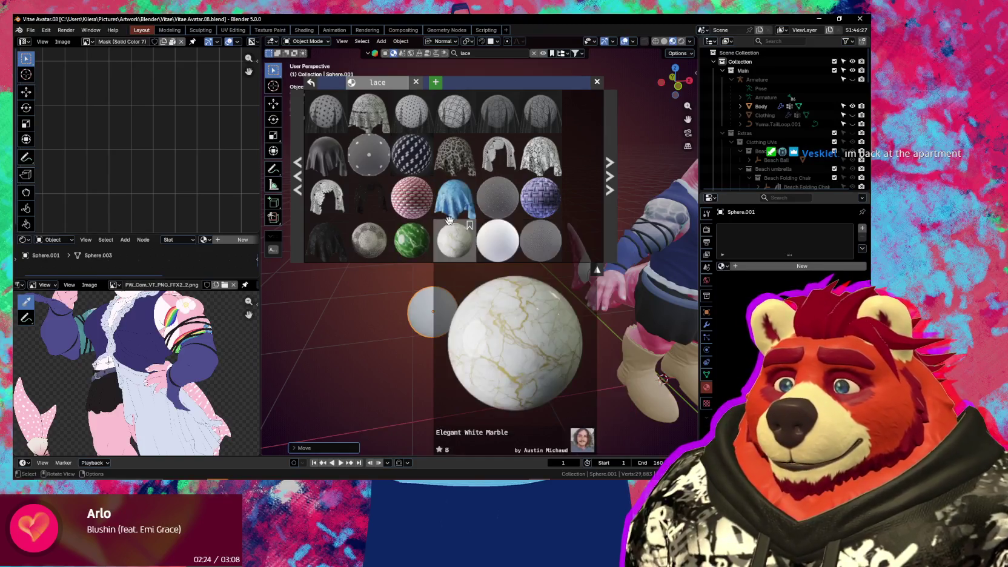
scroll(511, 194, up, 1)
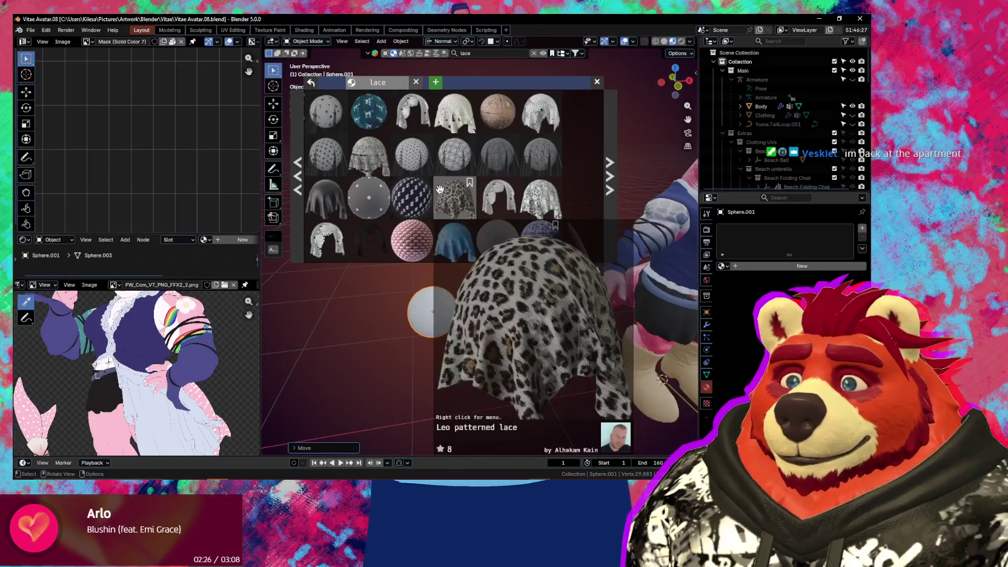
scroll(454, 197, down, 3)
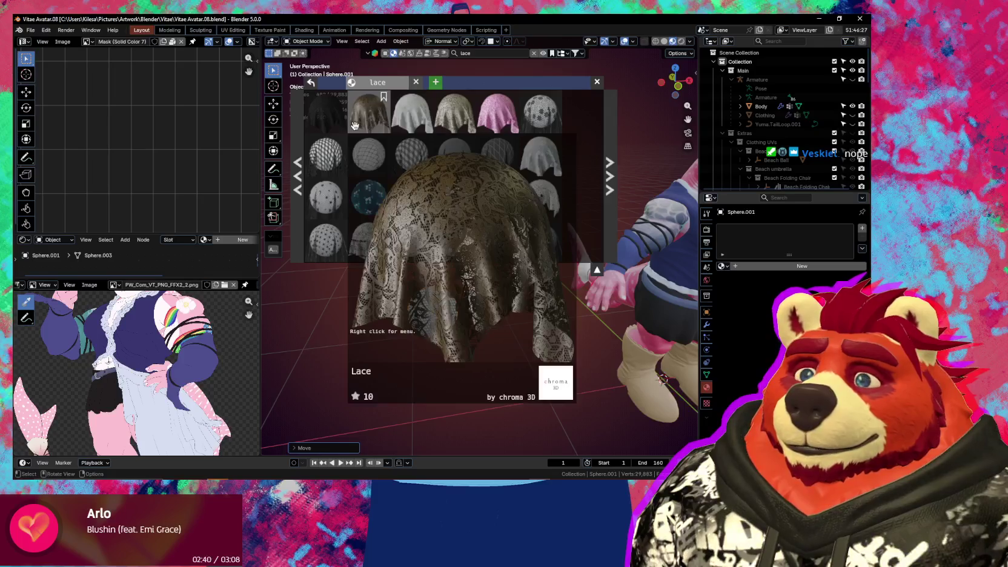
scroll(407, 184, up, 1)
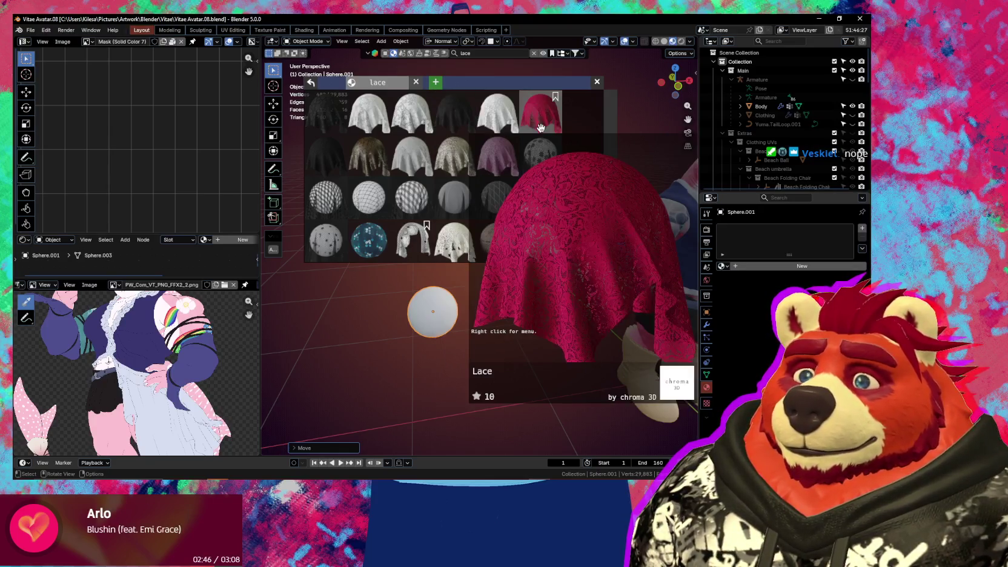
mouse_move(326, 112)
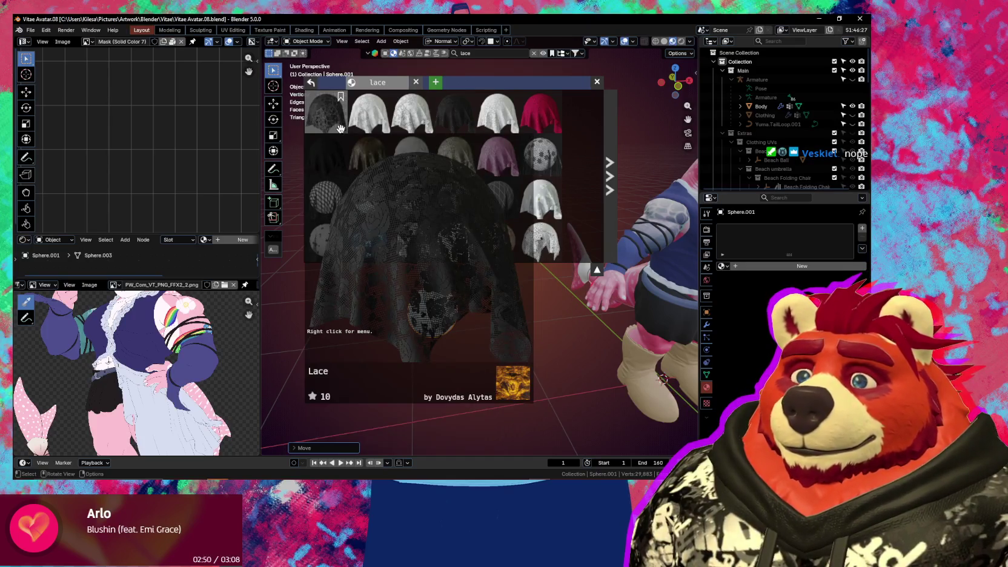
click(340, 128)
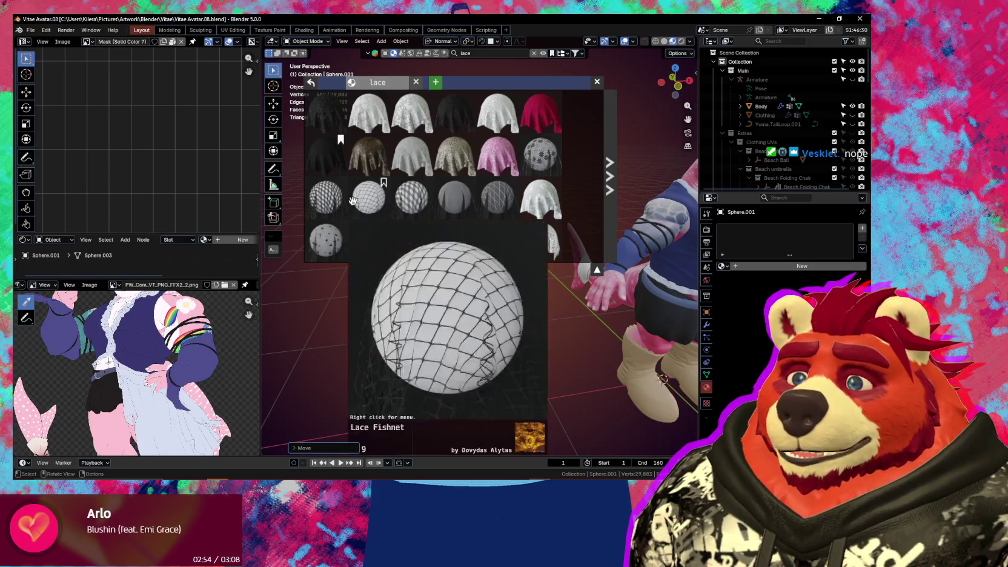
mouse_move(327, 116)
mouse_down()
mouse_move(464, 339)
mouse_move(458, 327)
mouse_up()
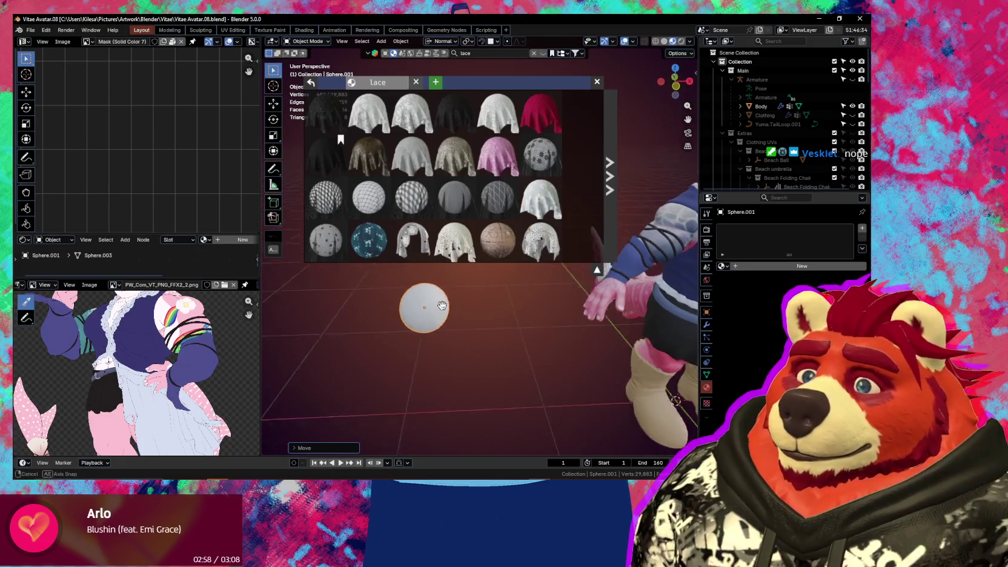
mouse_move(457, 325)
middle_down()
mouse_move(440, 321)
mouse_move(506, 315)
middle_up()
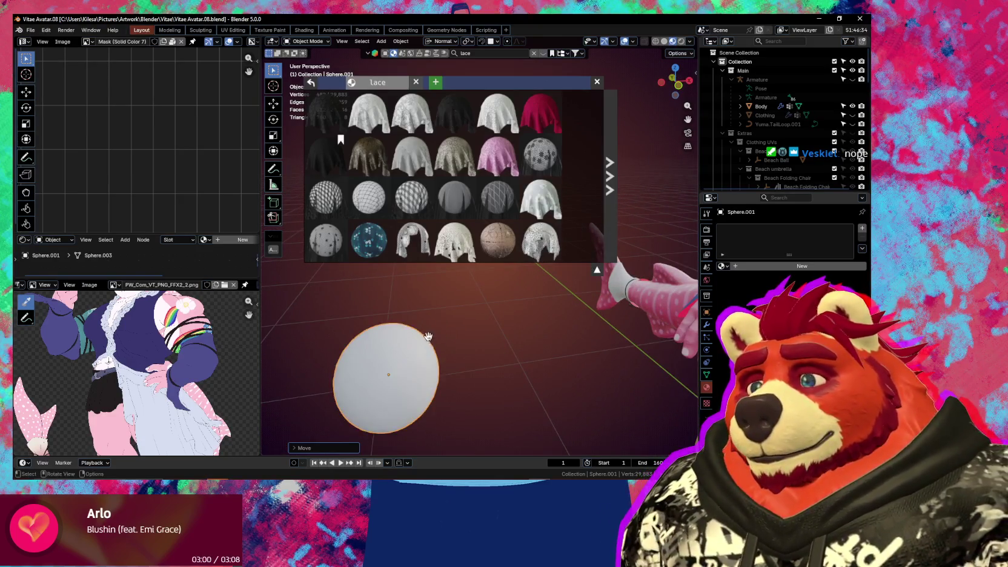
drag(326, 155, 515, 342)
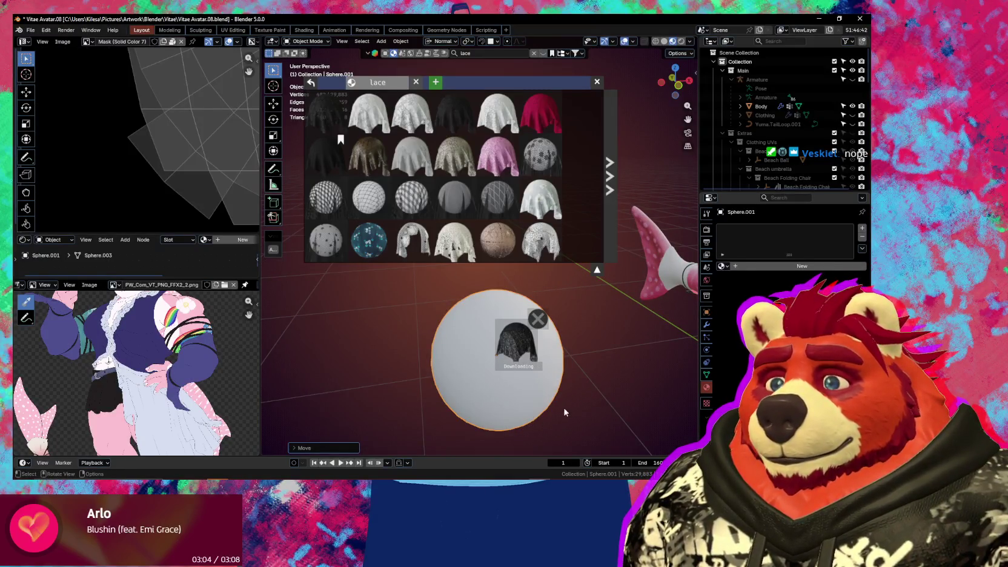
Inspect the dark Lace material on the sphere up close and close the lace results
middle_drag(488, 381, 470, 337)
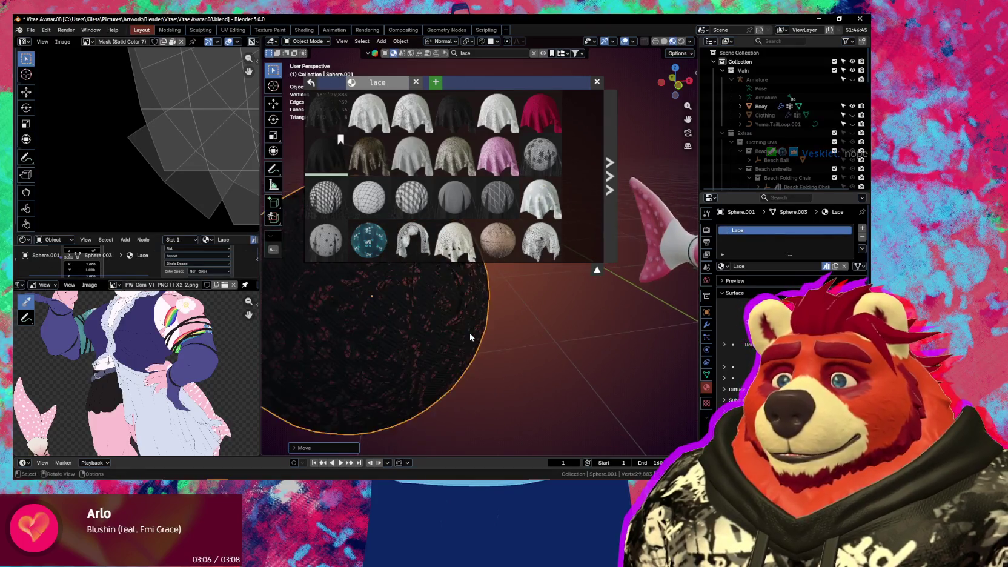
scroll(470, 337, up, 3)
key(n)
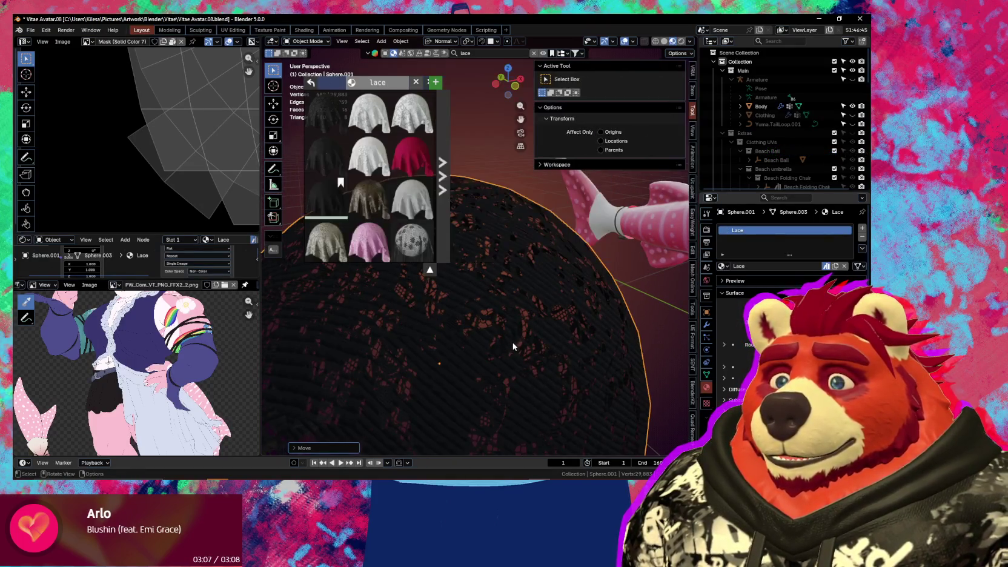
middle_drag(512, 347, 348, 266)
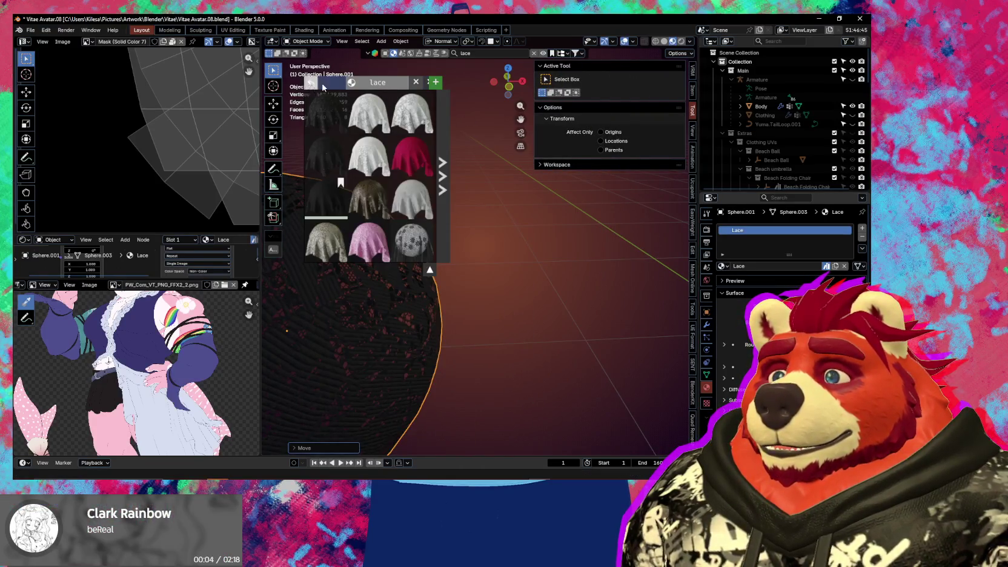
key(Escape)
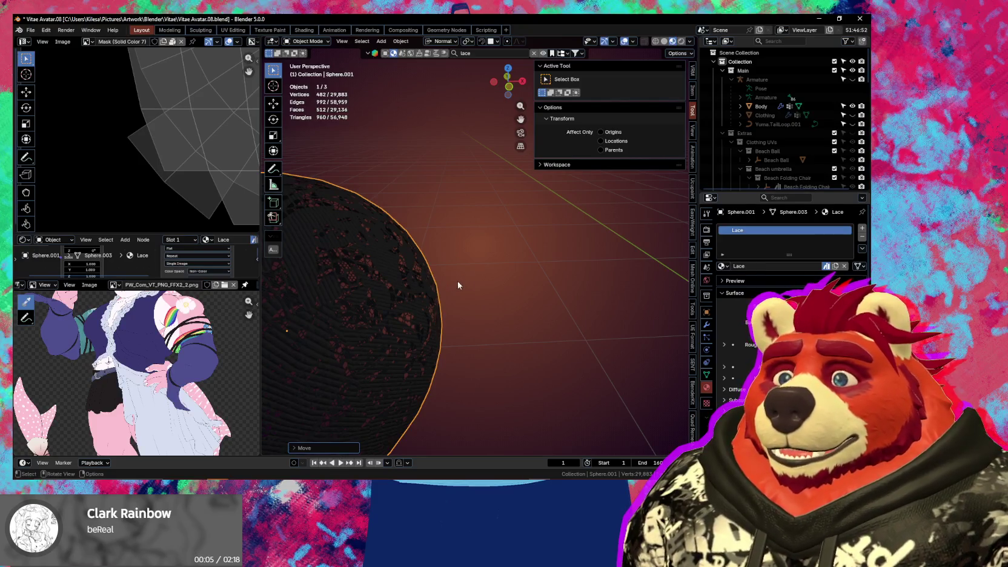
Compare with the character, then undo the Lace material so the sphere is plain white
mouse_move(484, 303)
middle_down()
mouse_move(429, 338)
mouse_move(543, 332)
mouse_move(514, 368)
middle_up()
scroll(412, 316, up, 1)
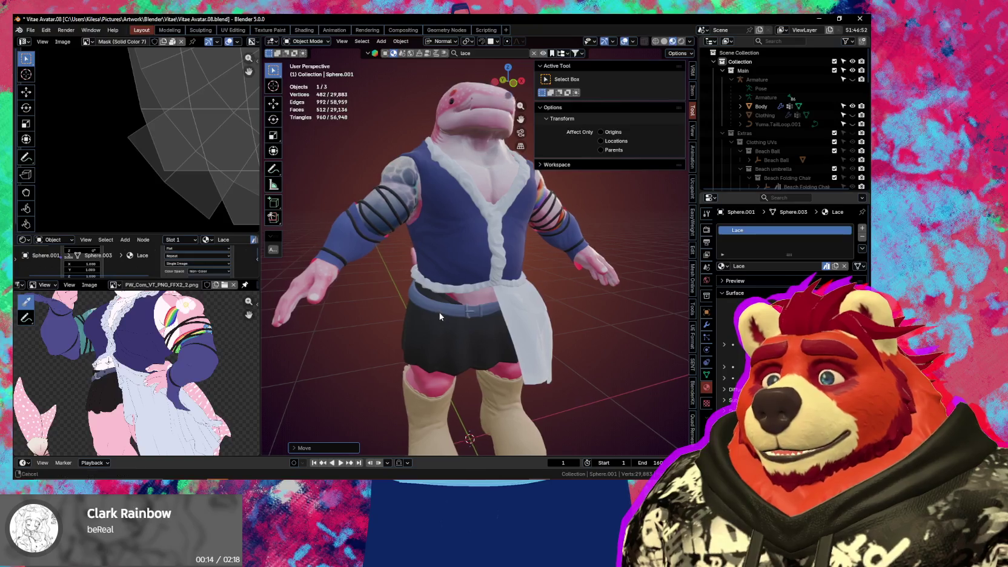
scroll(437, 315, up, 1)
scroll(457, 314, up, 1)
scroll(545, 314, up, 1)
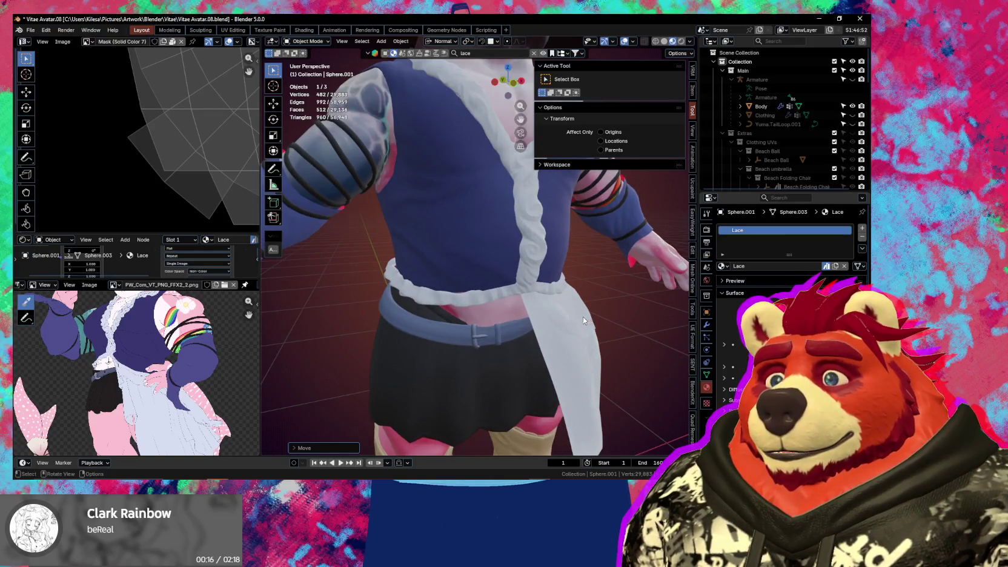
scroll(583, 320, down, 5)
middle_drag(582, 320, 447, 330)
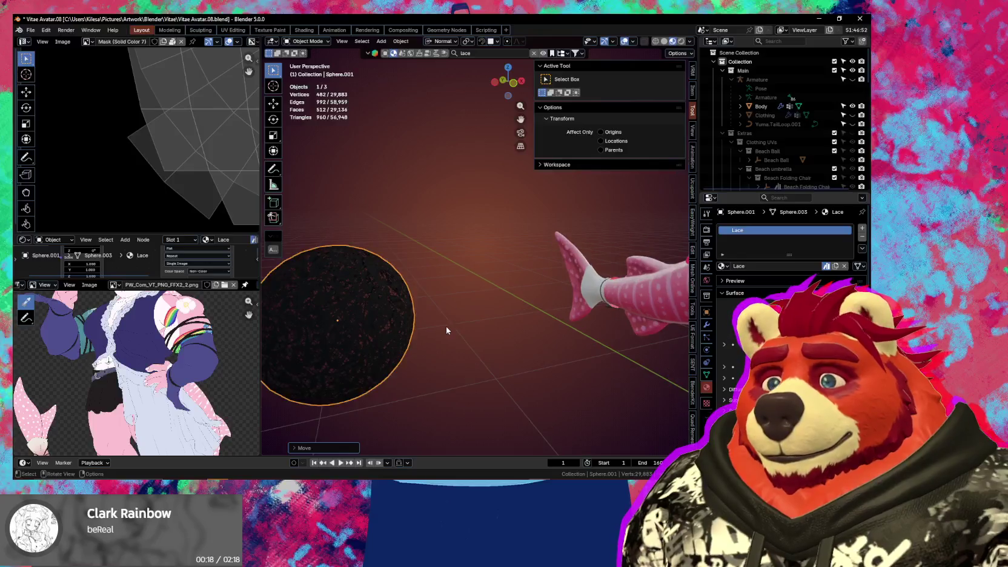
key(ctrl+z)
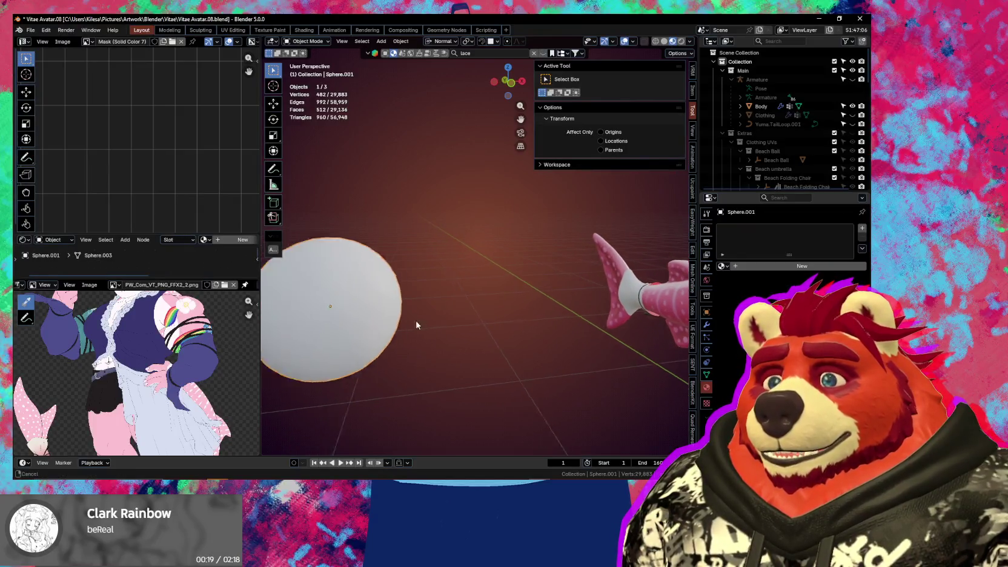
Rerun the 'lace' asset search and drop Lace Fishnet Fabric onto the sphere
middle_drag(418, 322, 488, 65)
click(484, 53)
key(Return)
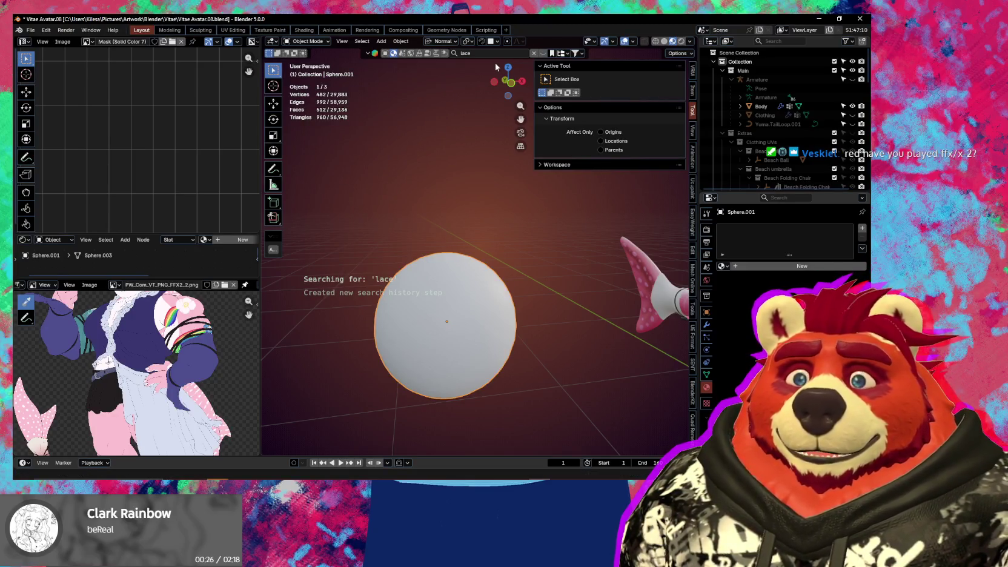
click(489, 53)
key(Return)
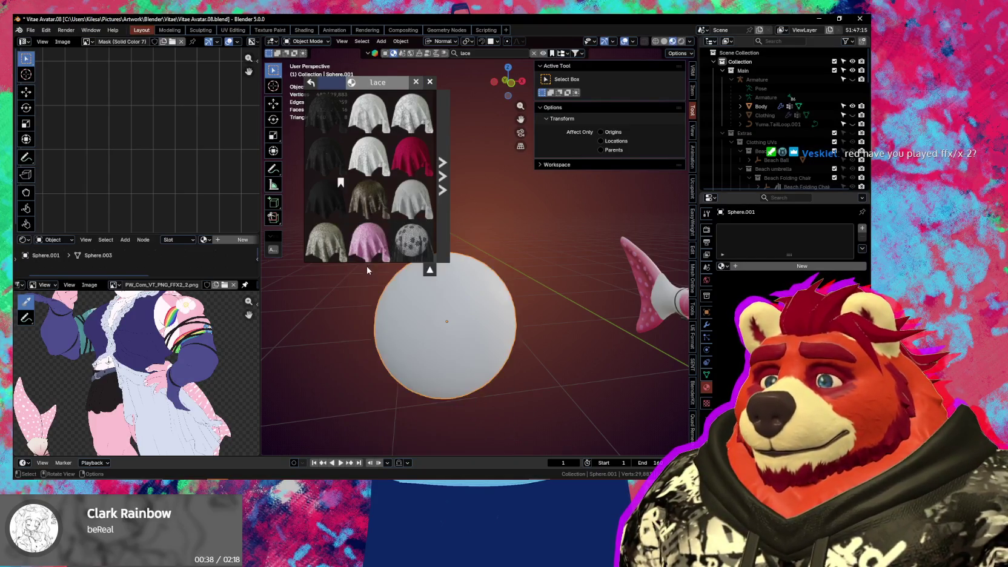
scroll(378, 243, down, 1)
scroll(378, 244, down, 1)
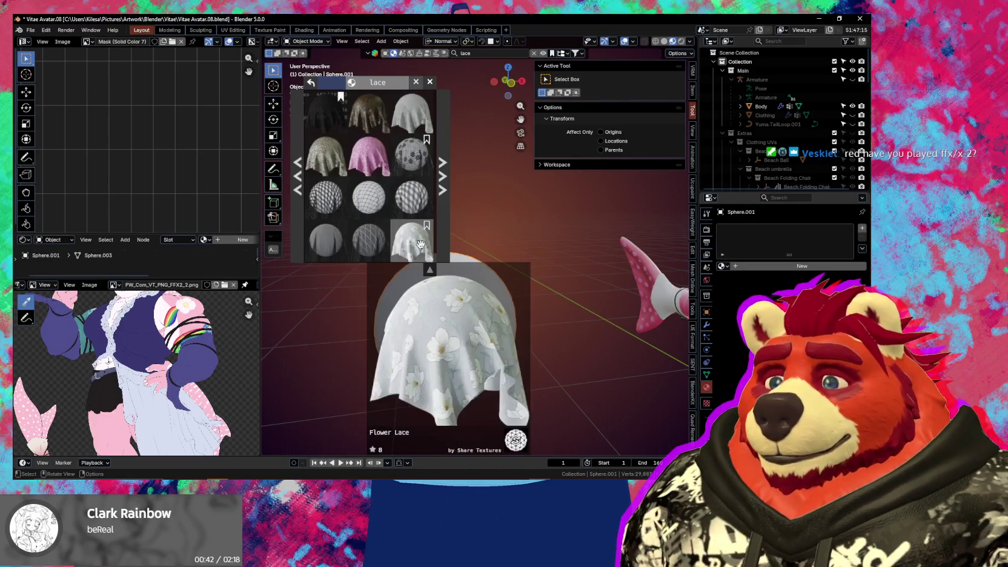
scroll(413, 217, down, 2)
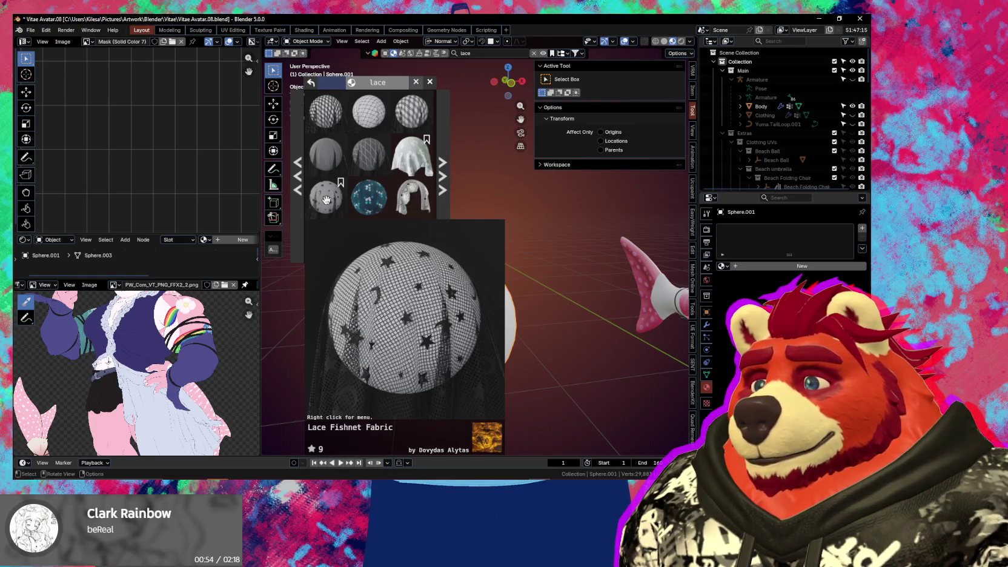
drag(325, 200, 430, 294)
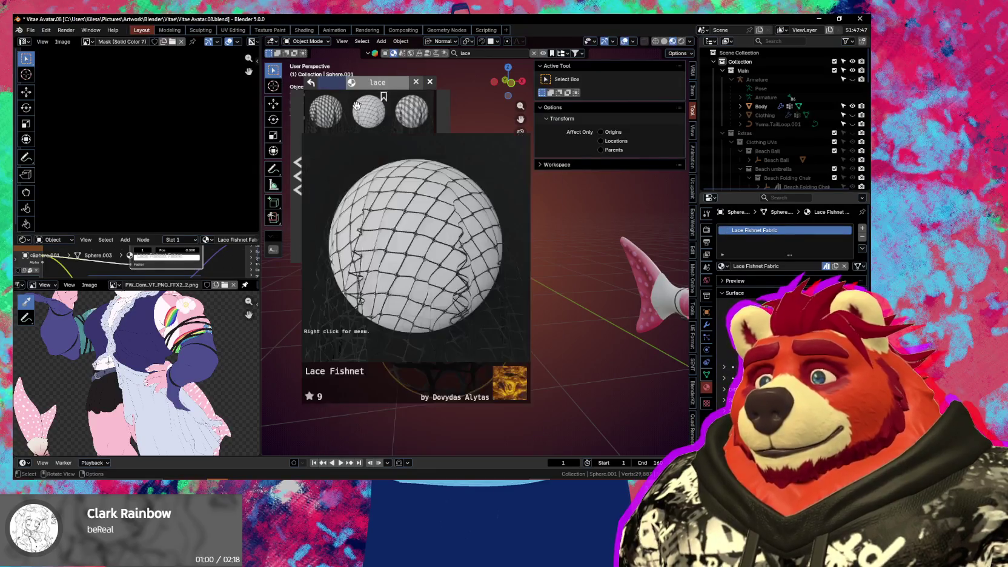
Enlarge the node editor to inspect the lace material's Color Ramp and Bump nodes
scroll(494, 243, down, 4)
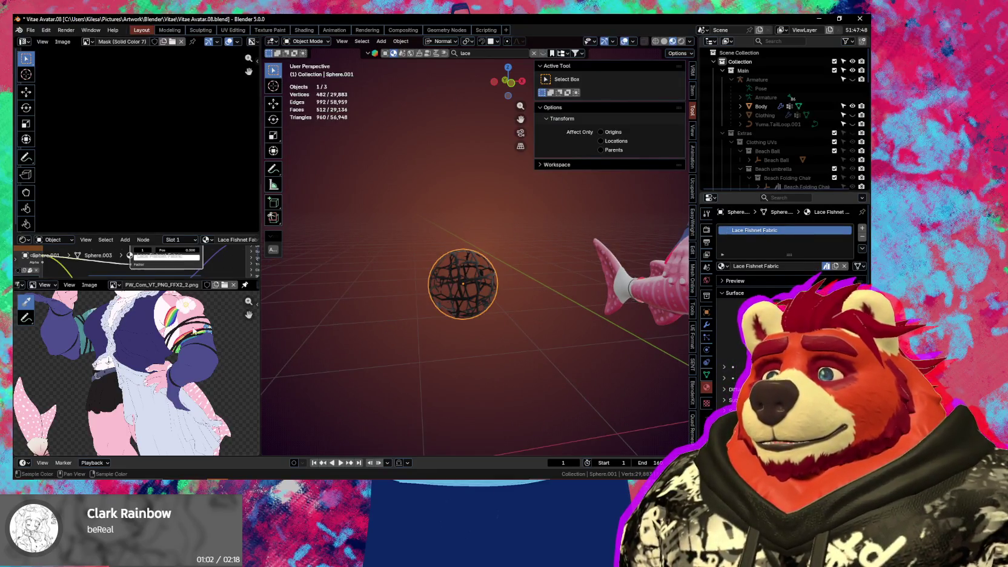
drag(130, 233, 131, 119)
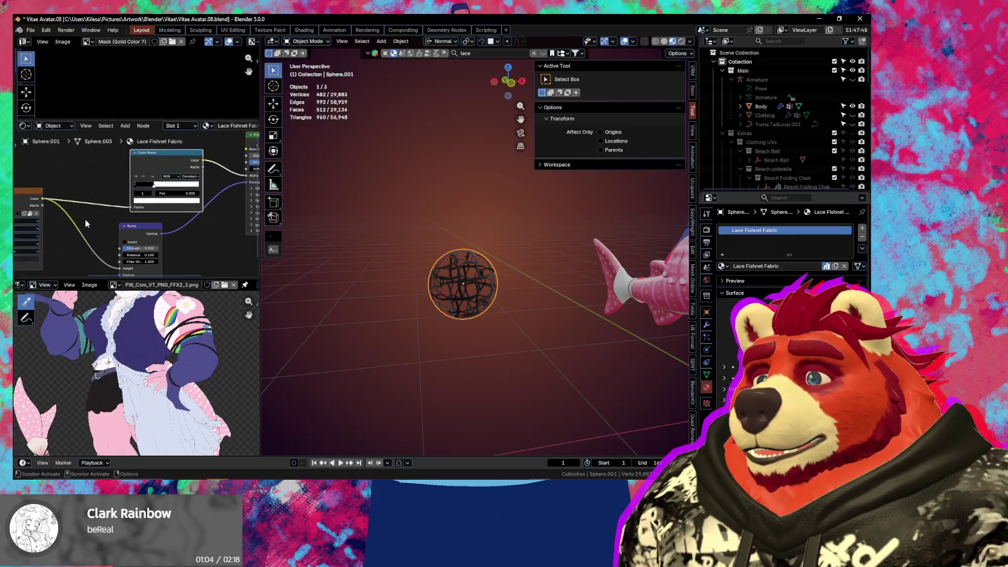
mouse_move(200, 182)
middle_down()
mouse_move(213, 225)
mouse_move(163, 212)
middle_up()
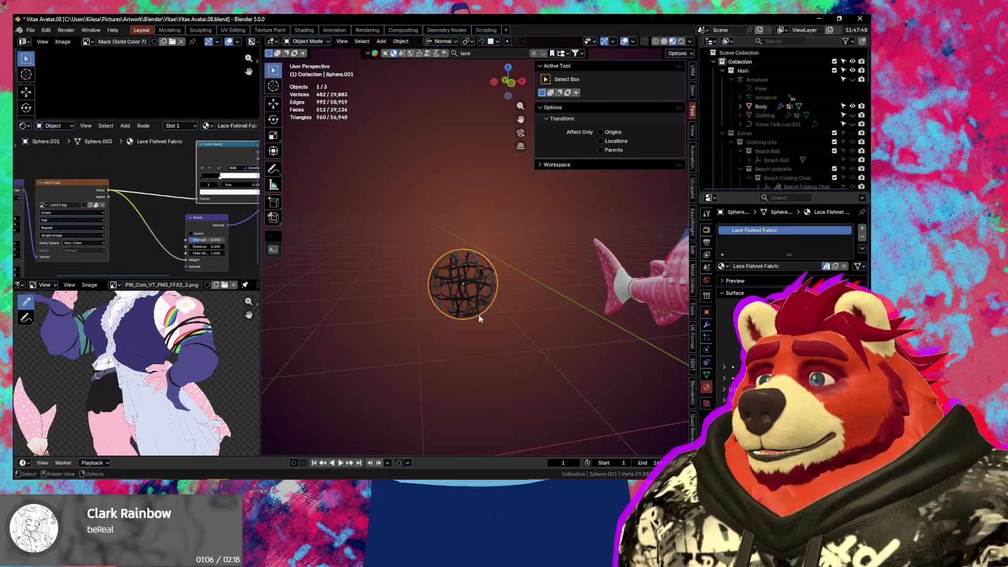
middle_drag(479, 315, 460, 339)
Zoom in on the vest and select the Yuma.Outfit object
scroll(467, 324, up, 3)
scroll(468, 324, up, 3)
scroll(473, 307, up, 2)
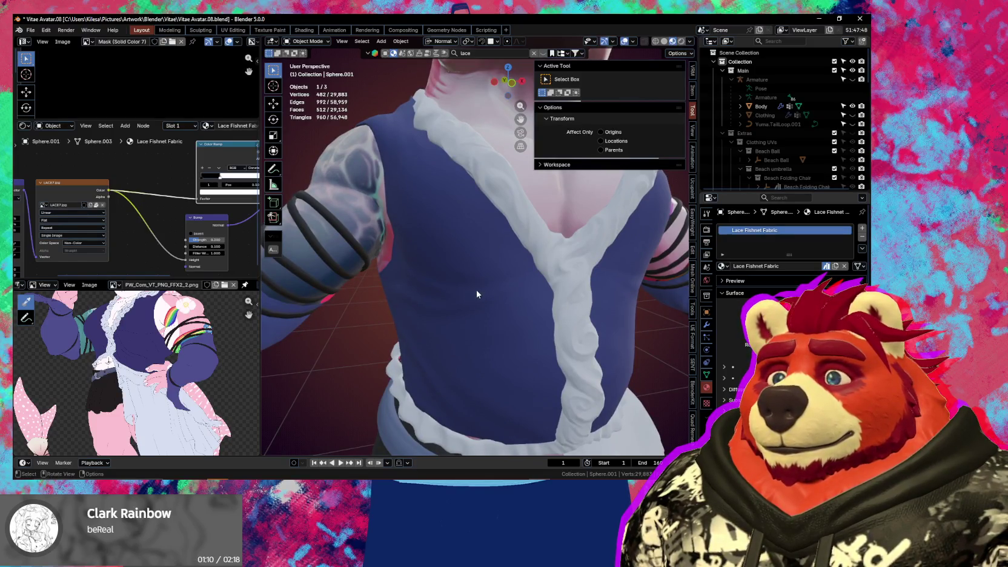
scroll(477, 294, down, 5)
scroll(464, 292, up, 5)
mouse_move(464, 292)
middle_down()
mouse_move(561, 285)
mouse_move(398, 279)
mouse_move(416, 270)
mouse_move(432, 285)
middle_up()
click(431, 270)
Return the outfit to Object Mode and show the Ucupaint panel for the VitaeYumafit material
key(n)
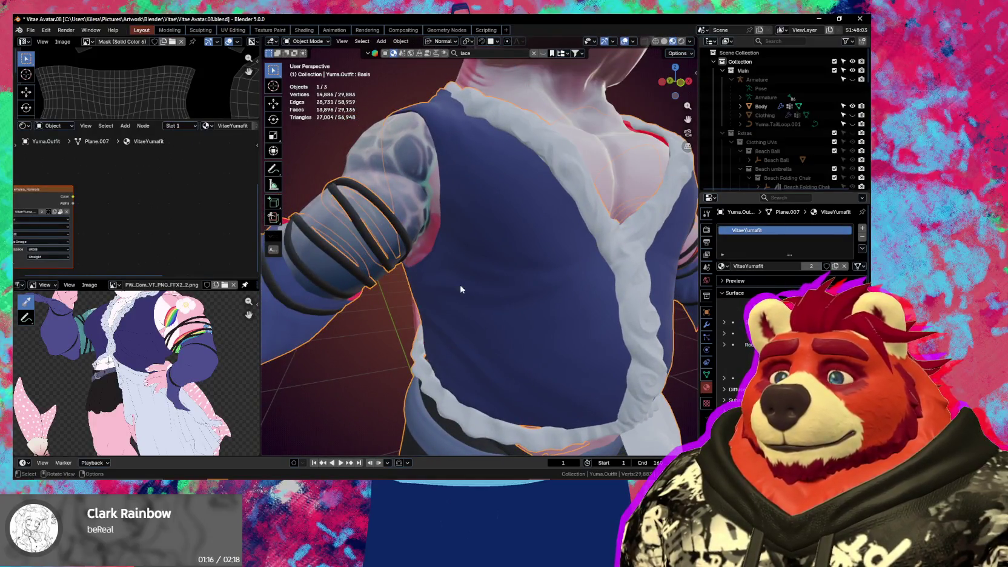
key(ctrl+Tab)
key(n)
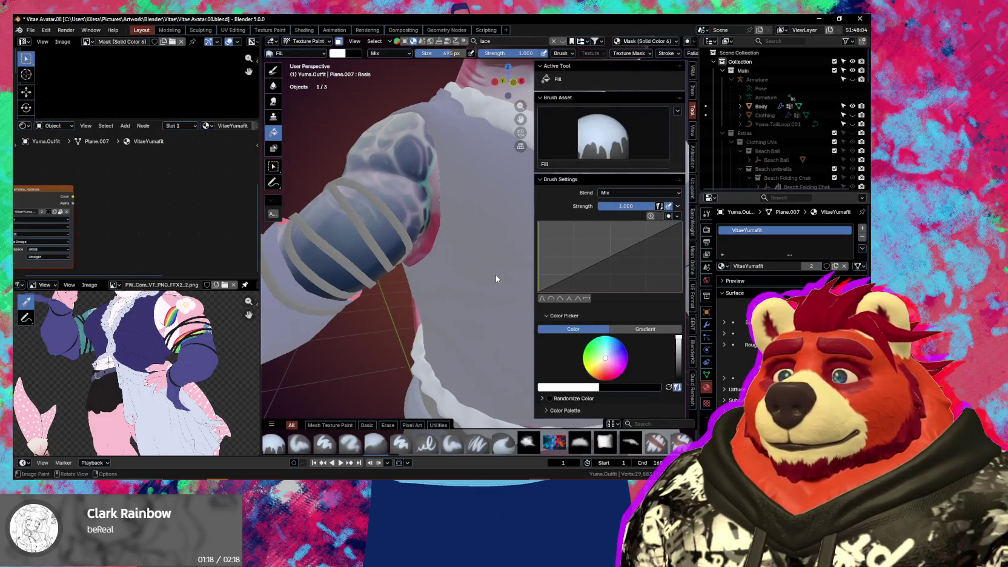
key(n)
key(ctrl+Tab)
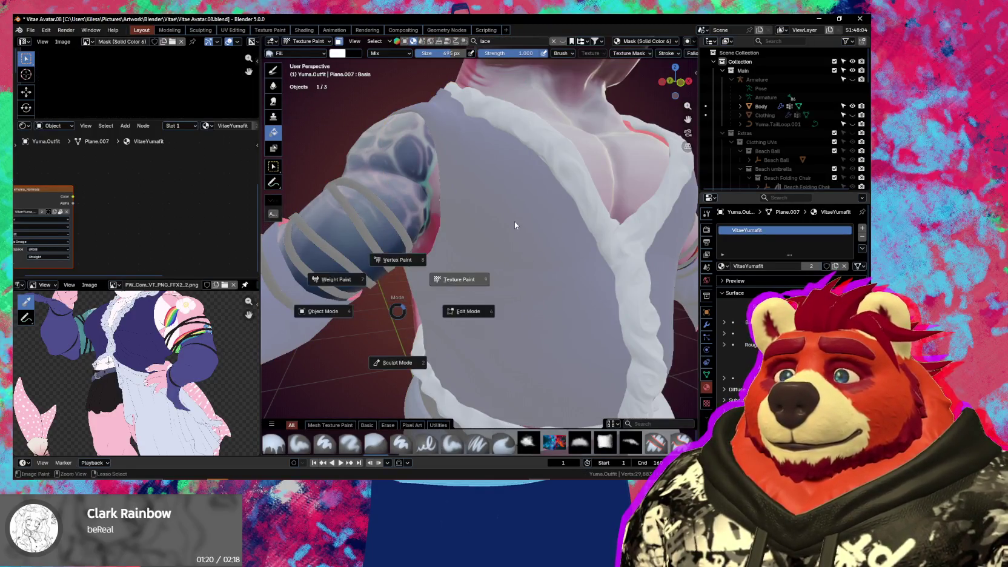
click(514, 221)
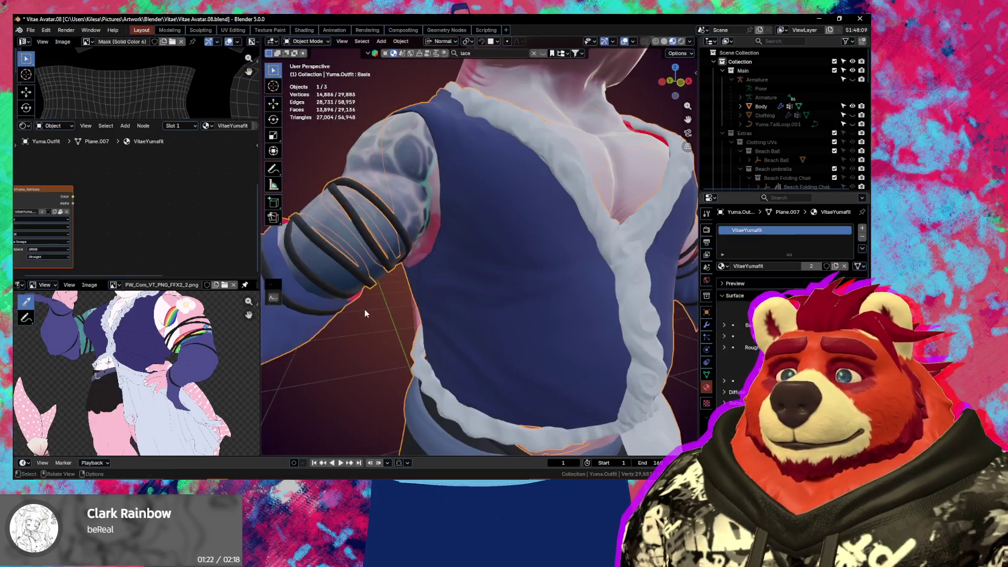
key(Tab)
key(n)
click(693, 182)
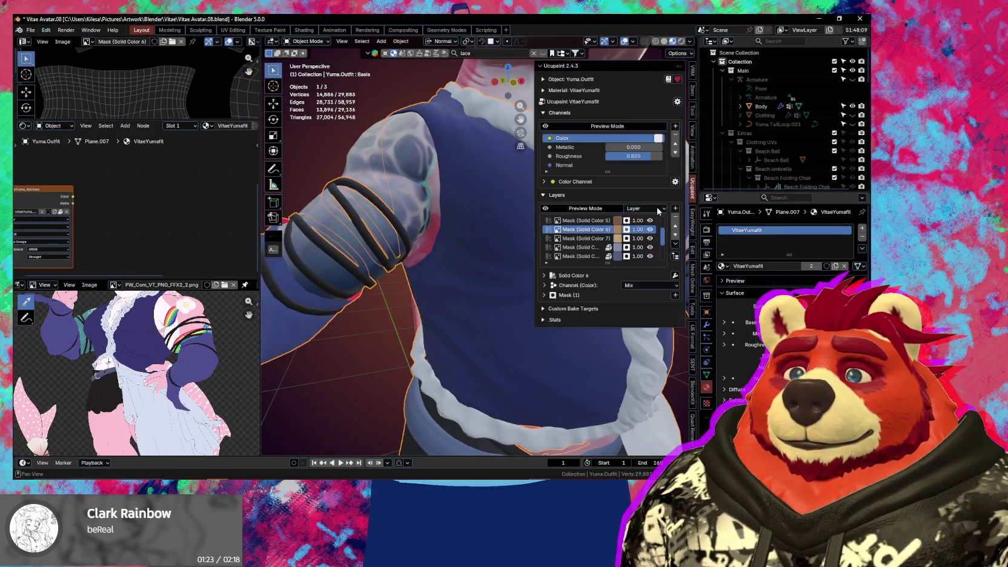
Select the Mask (Solid Color) 2 layer and enable its Bump channel
scroll(517, 287, up, 2)
scroll(517, 288, up, 2)
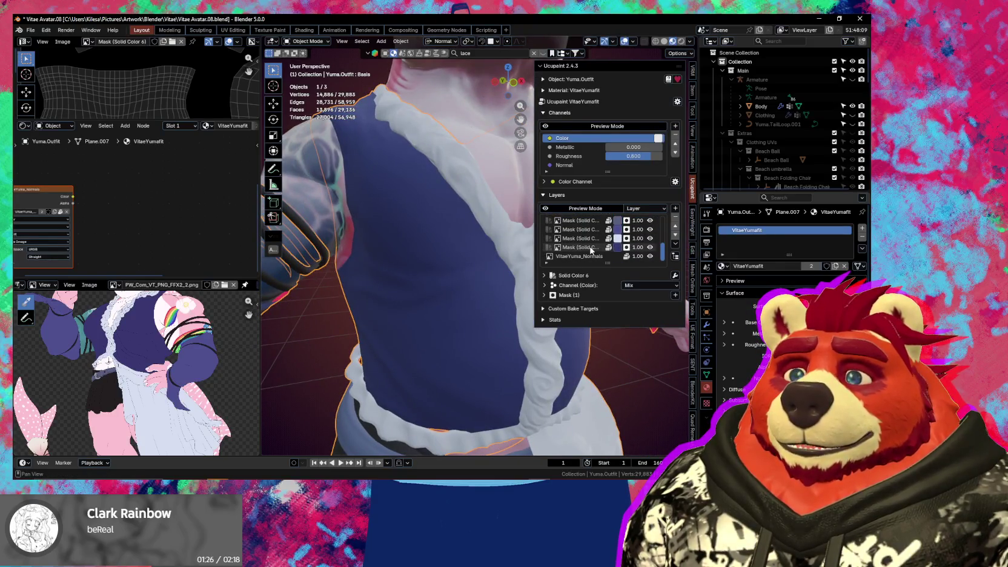
click(590, 248)
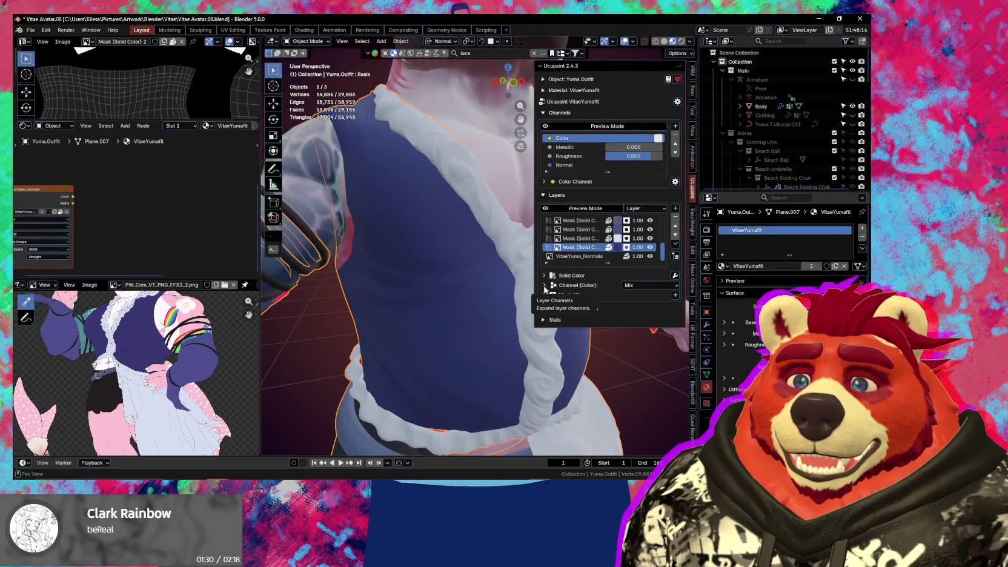
click(544, 286)
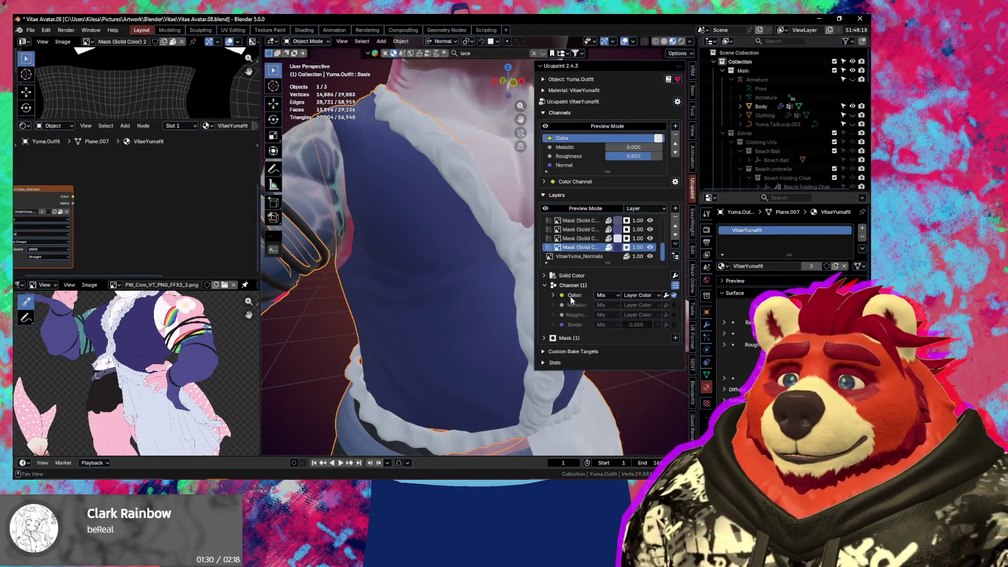
click(674, 326)
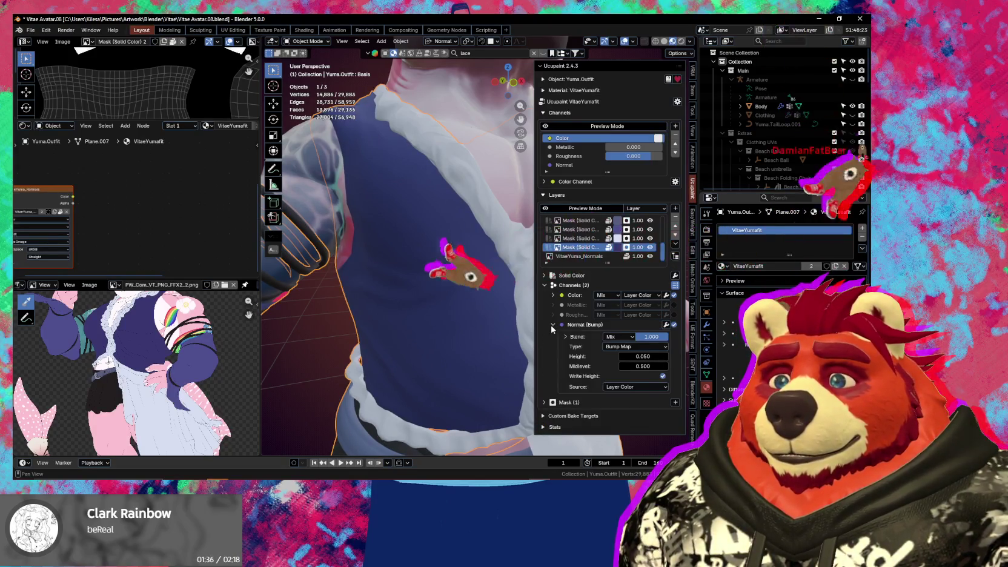
Set the bump source to Custom Data using the existing LACE7.jpg image
click(657, 325)
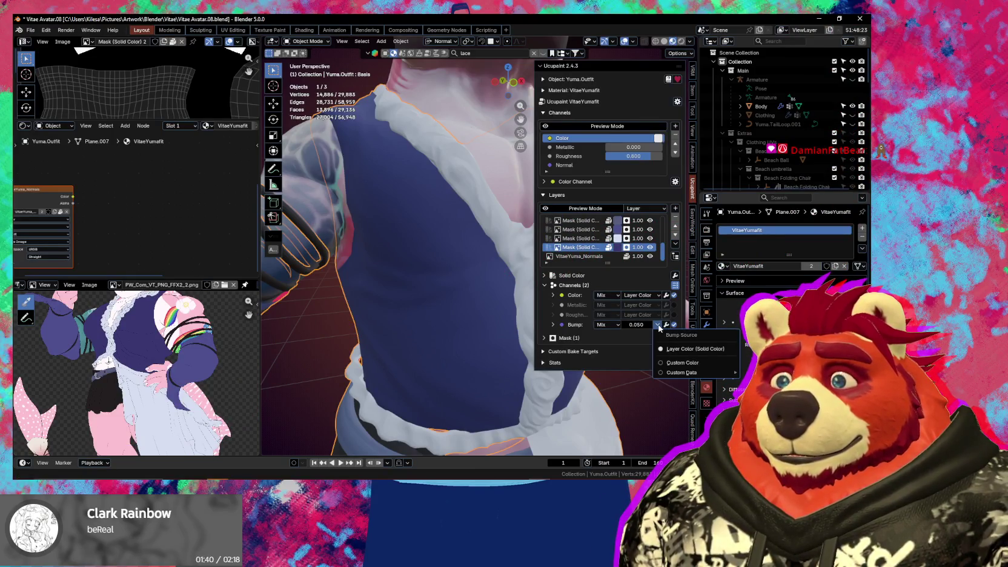
mouse_move(682, 372)
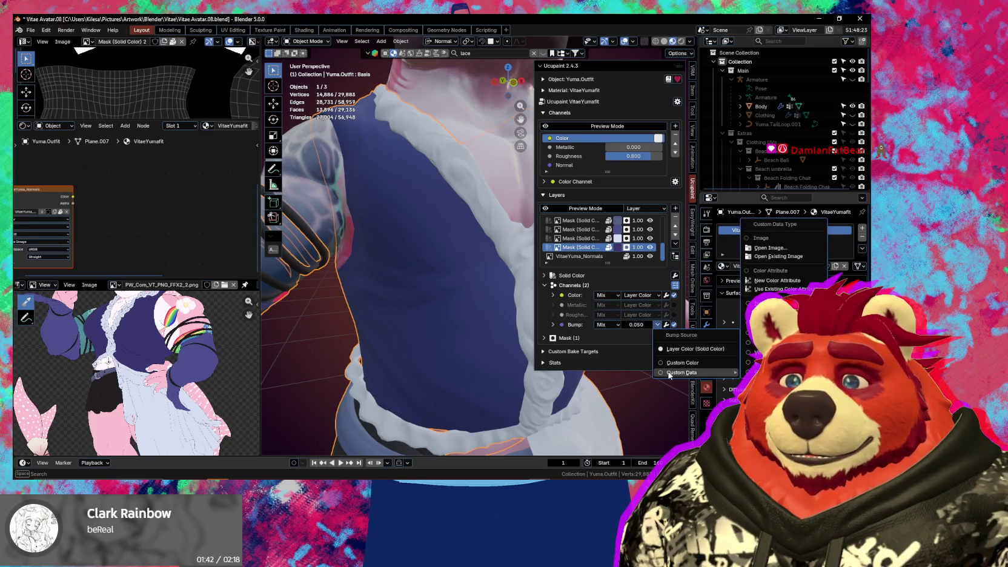
click(779, 256)
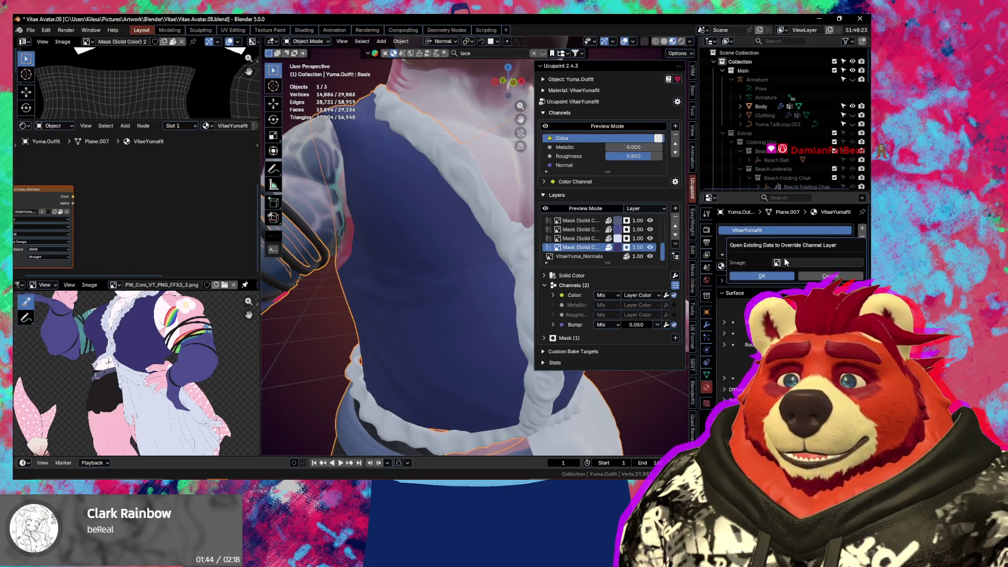
click(795, 263)
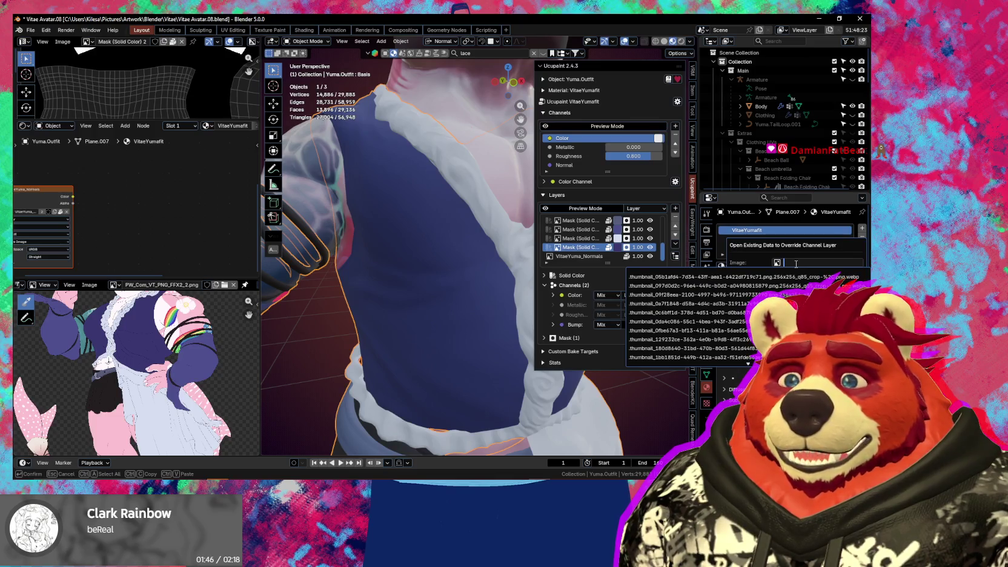
click(553, 325)
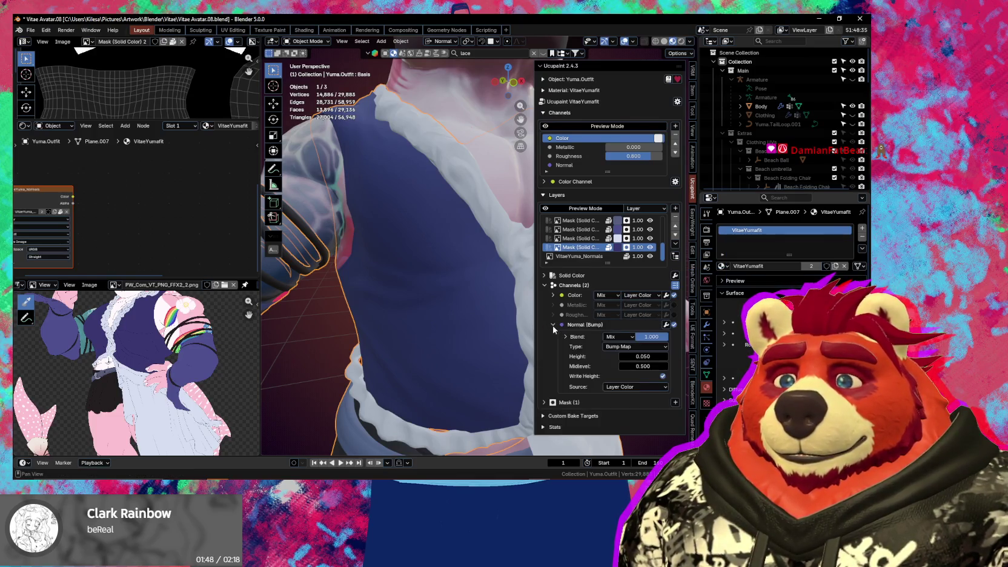
click(637, 386)
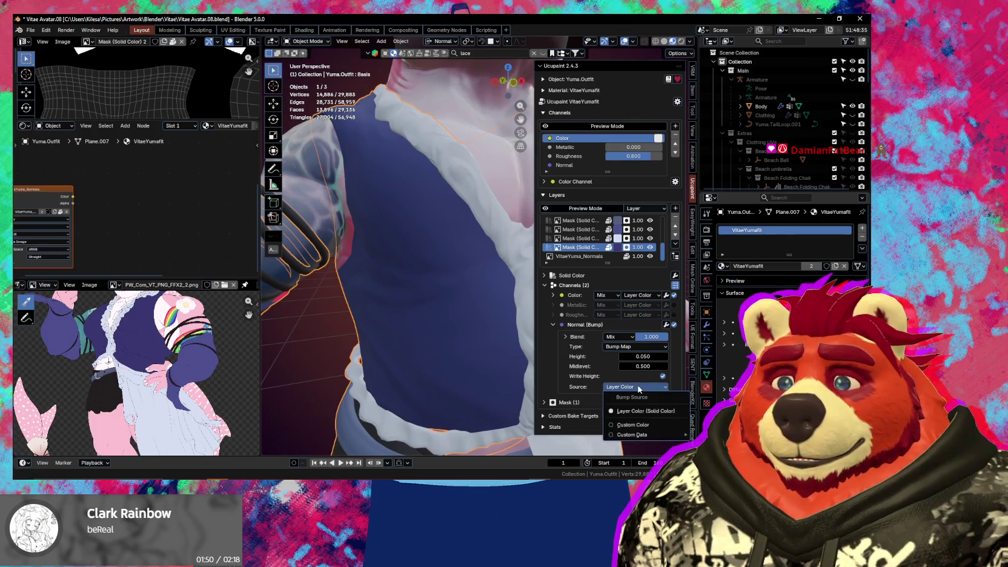
mouse_move(632, 434)
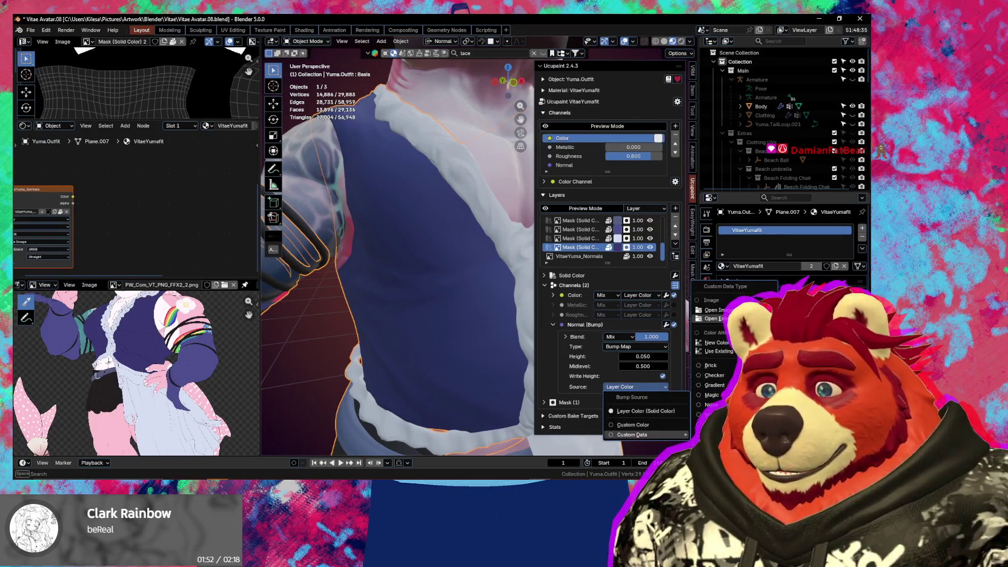
click(715, 318)
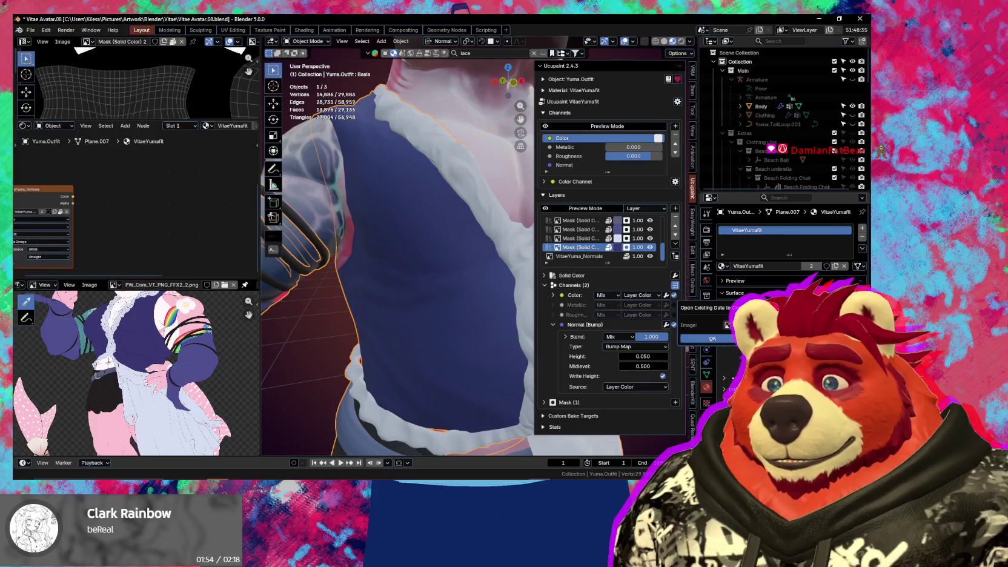
click(728, 325)
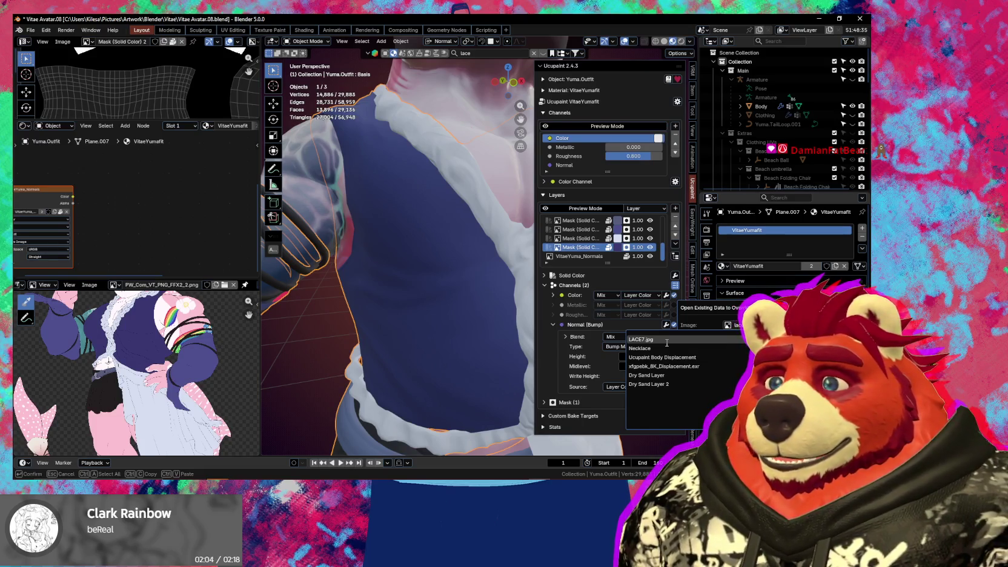
click(667, 341)
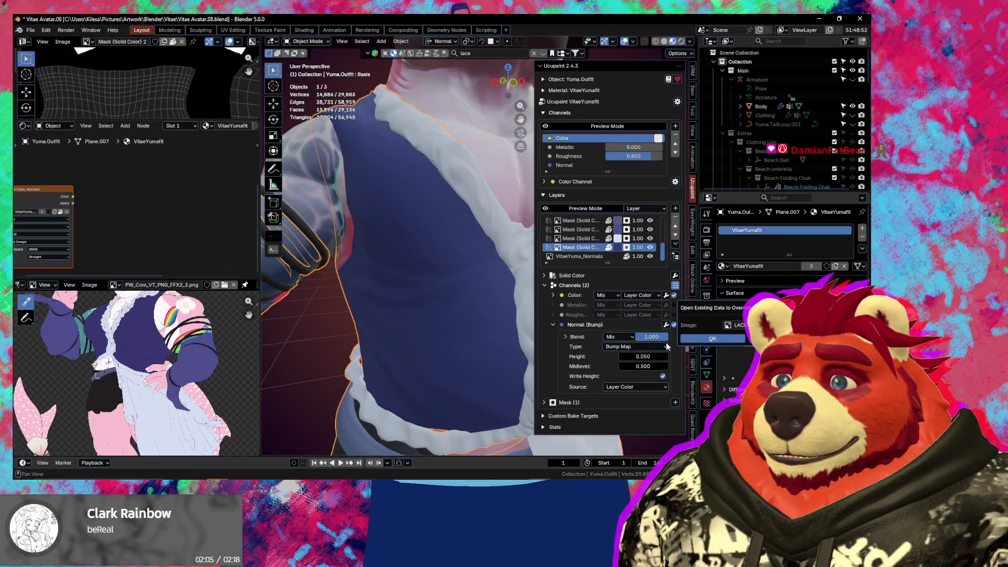
click(721, 339)
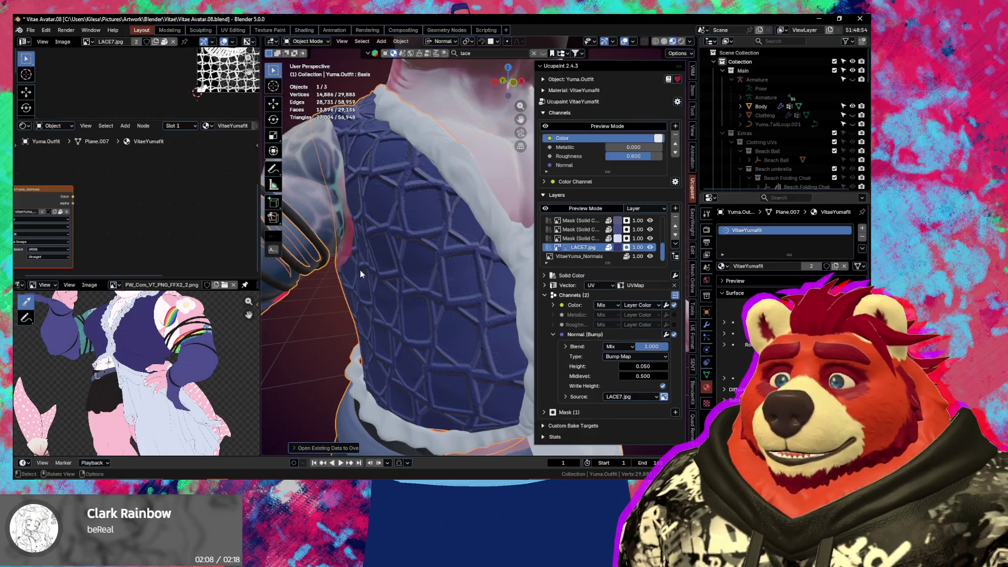
Enlarge and pan the image editor to inspect the LACE7.jpg lace image
scroll(212, 91, up, 4)
middle_drag(118, 67, 160, 31)
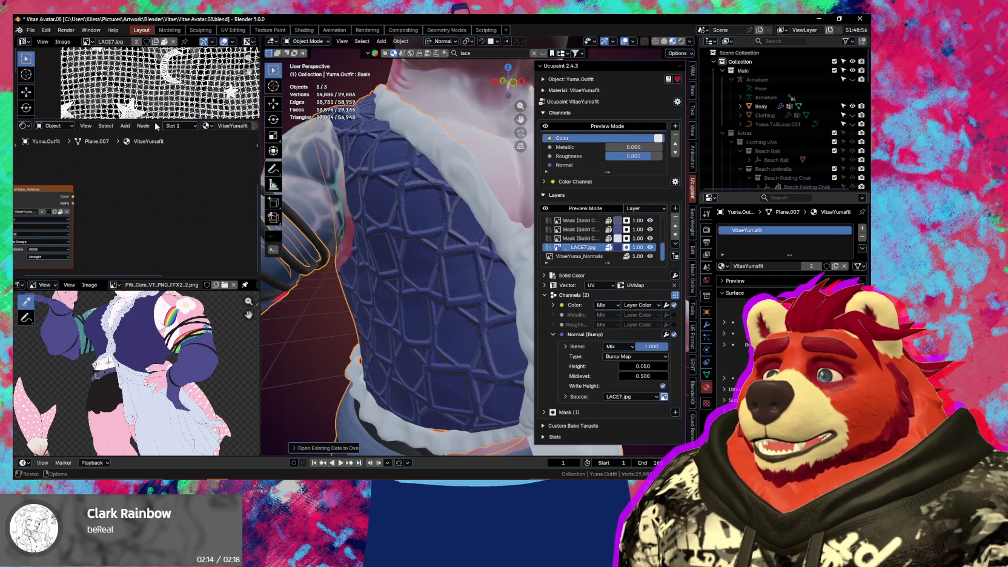
drag(157, 121, 156, 233)
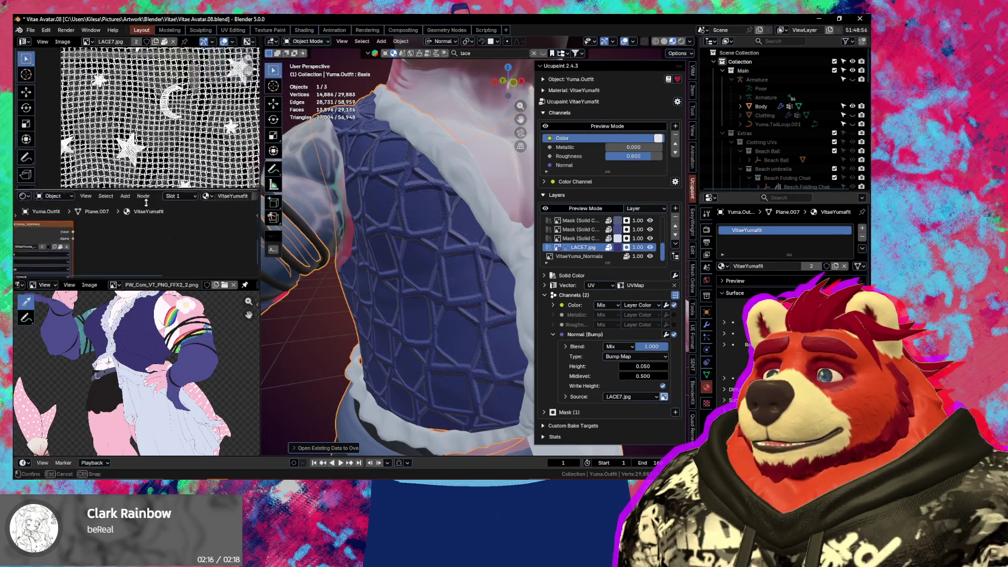
scroll(189, 185, down, 1)
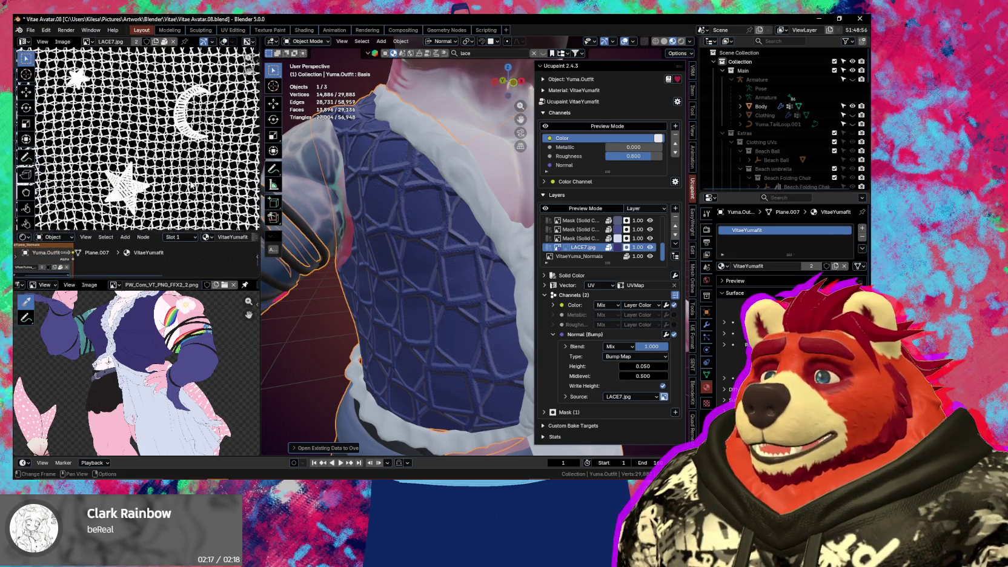
scroll(189, 186, down, 3)
scroll(189, 185, up, 3)
scroll(189, 186, up, 3)
middle_drag(152, 168, 177, 182)
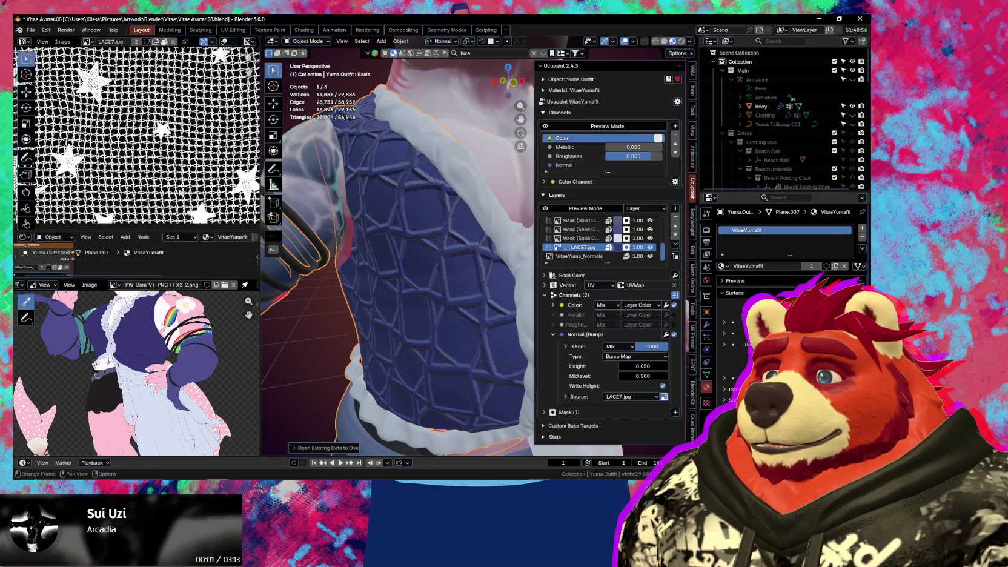
drag(157, 232, 157, 140)
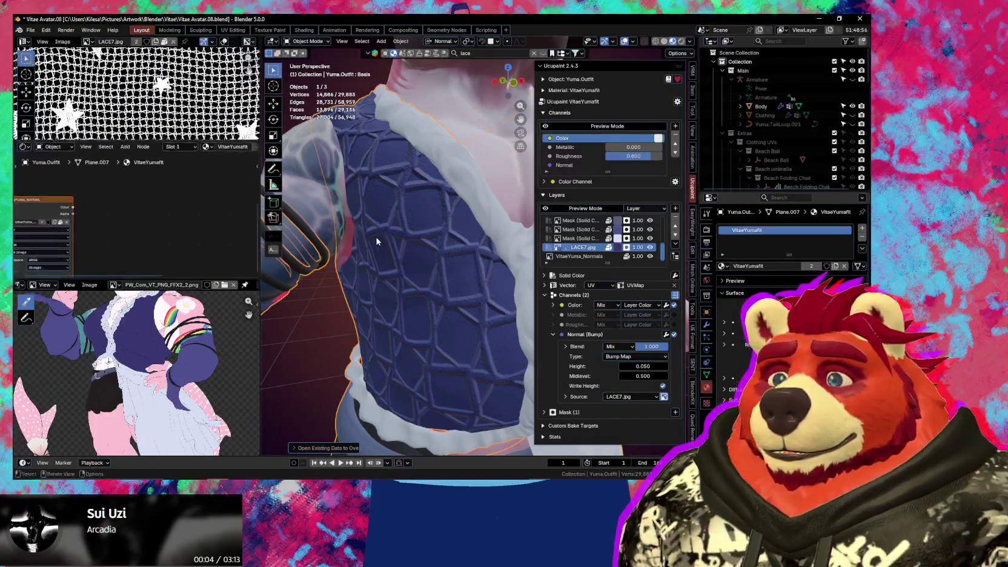
mouse_move(376, 236)
middle_down()
mouse_move(401, 266)
mouse_move(538, 313)
middle_up()
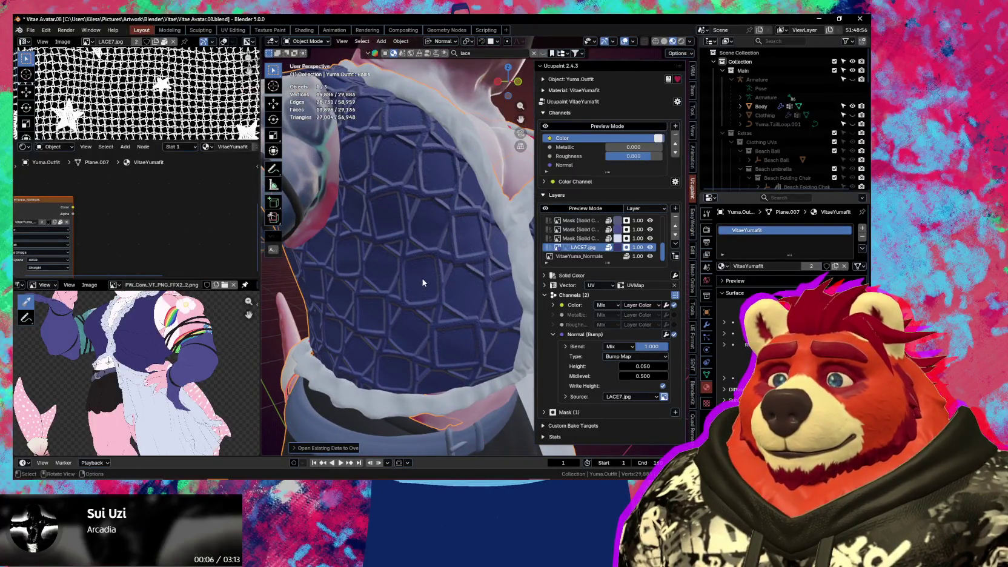
Set the lace bump blend to 0.010 and expand its Source settings
click(650, 348)
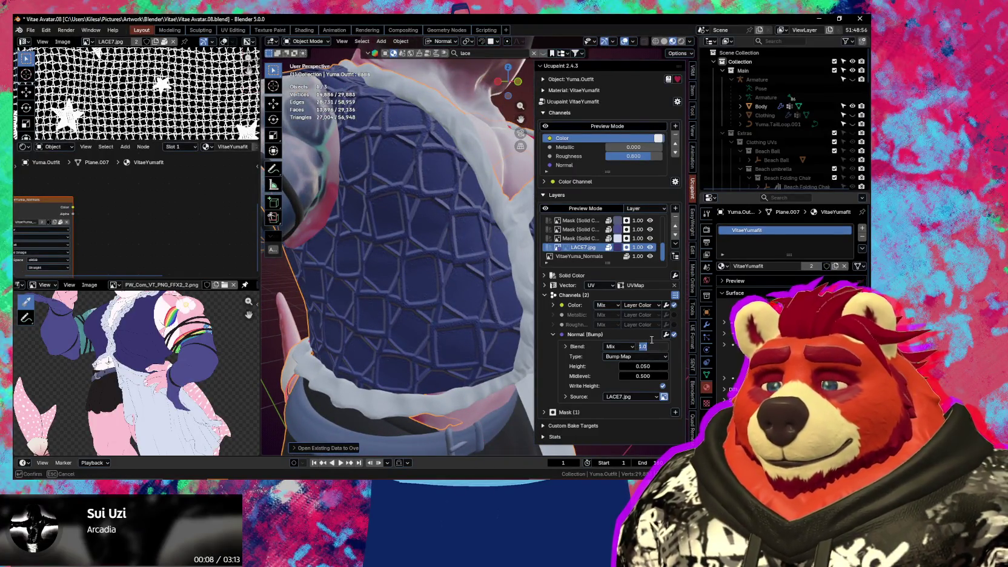
text(.0)
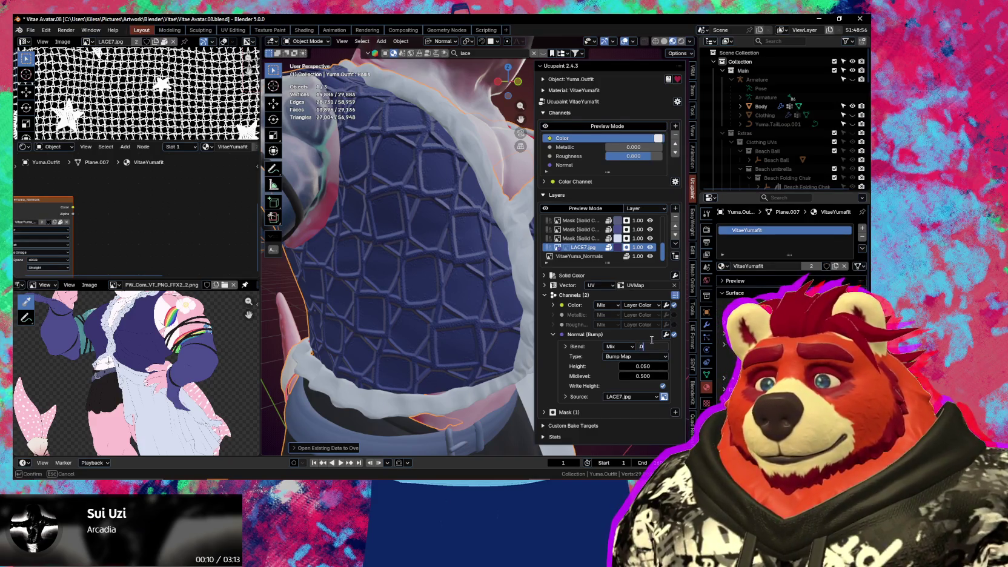
key(Return)
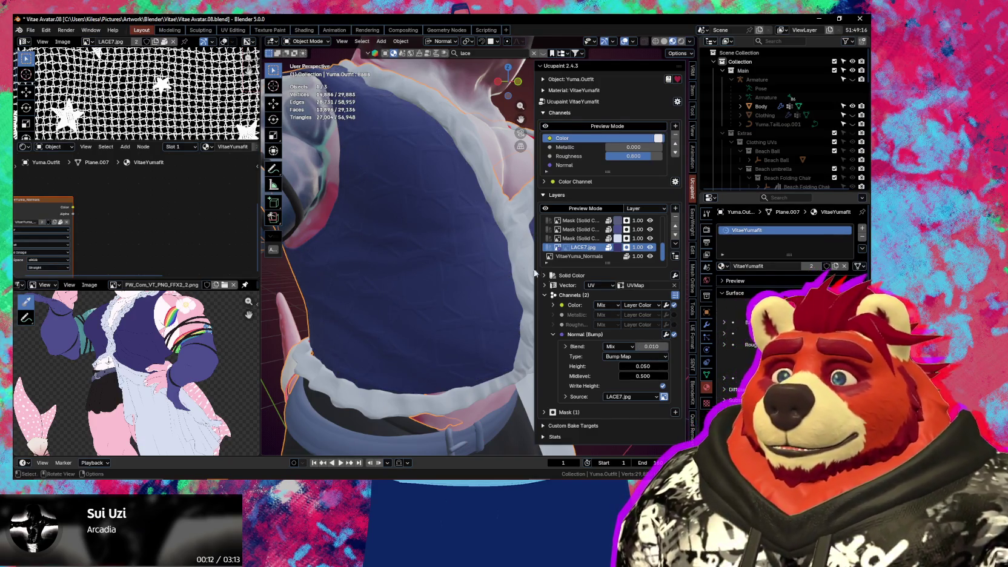
click(564, 396)
middle_drag(562, 396, 559, 343)
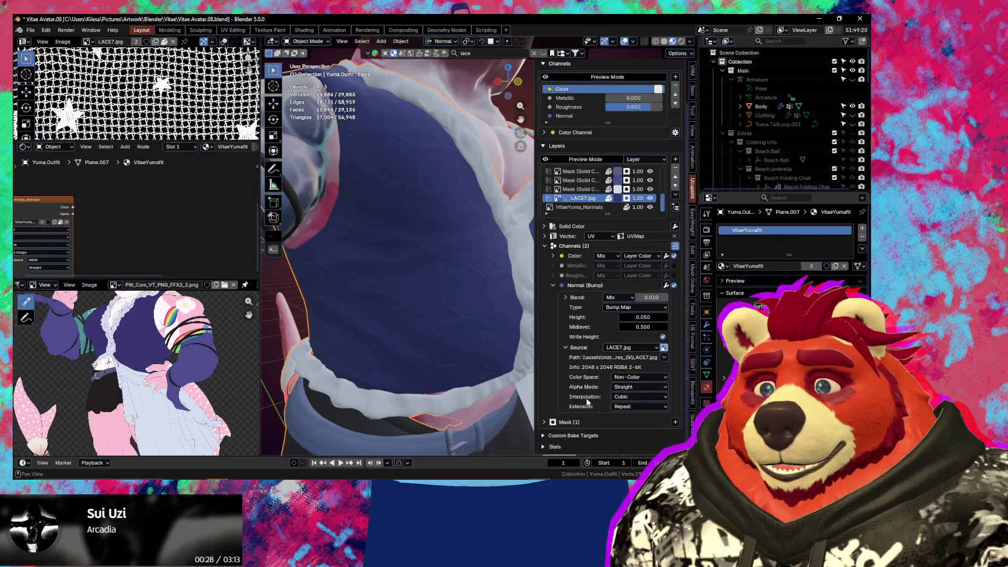
Raise the lace layer's Vector Scale X/Y/Z to 18.5 and inspect the tiled vest
click(554, 236)
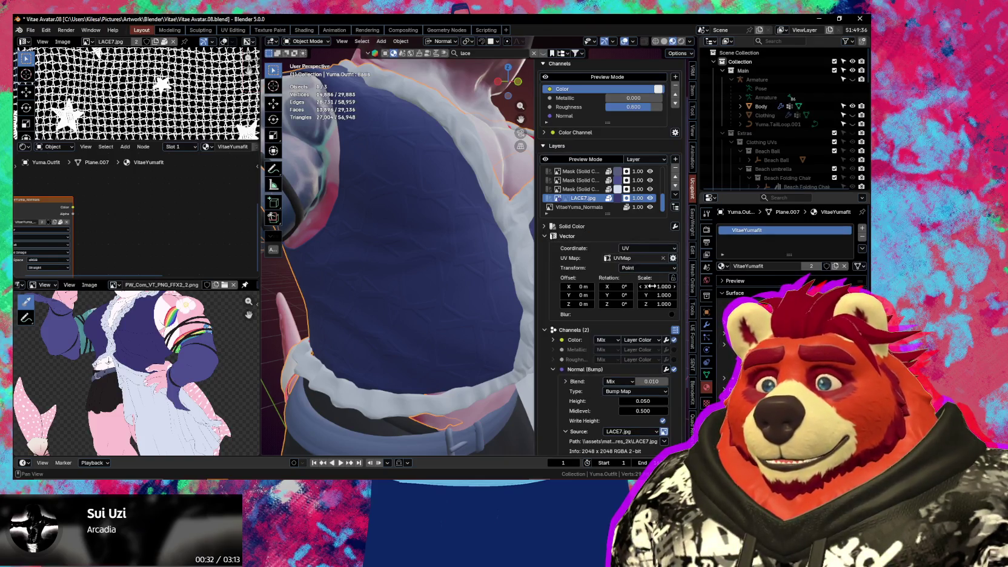
mouse_move(651, 286)
mouse_down()
mouse_move(651, 304)
mouse_move(697, 304)
mouse_up()
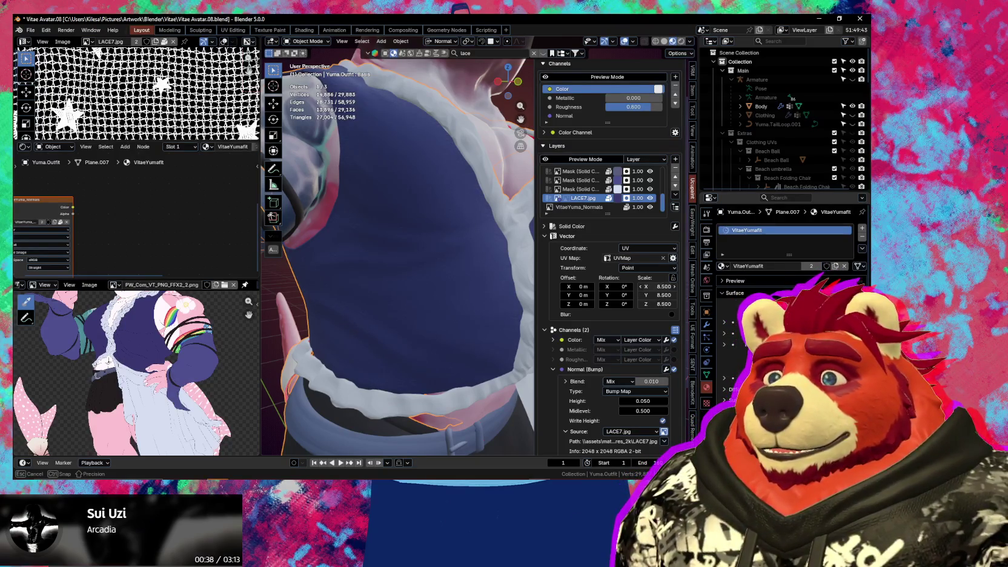
drag(715, 304, 717, 304)
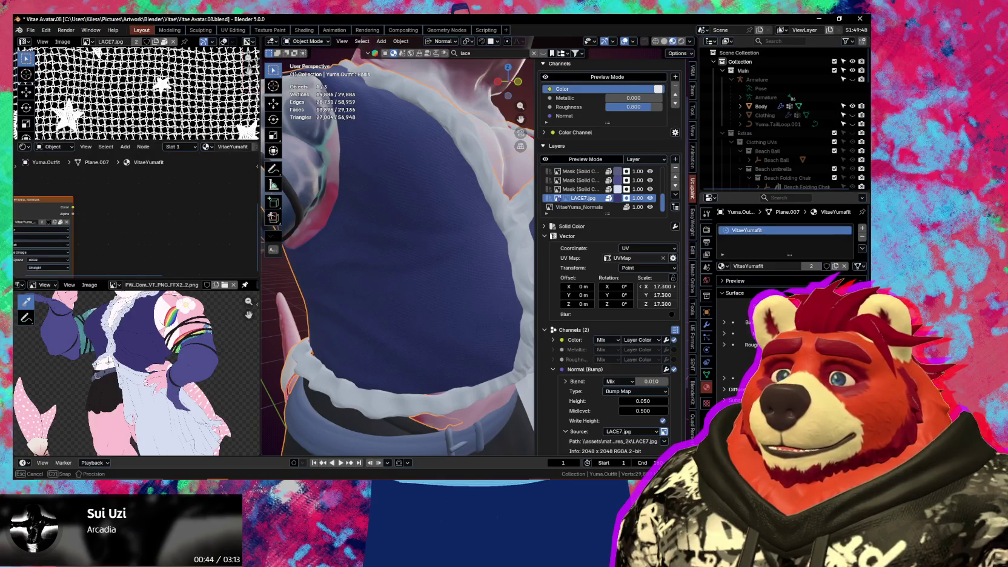
mouse_move(424, 291)
middle_down()
mouse_move(415, 329)
mouse_move(475, 319)
middle_up()
key(n)
scroll(466, 321, up, 2)
scroll(447, 318, up, 3)
scroll(451, 319, up, 3)
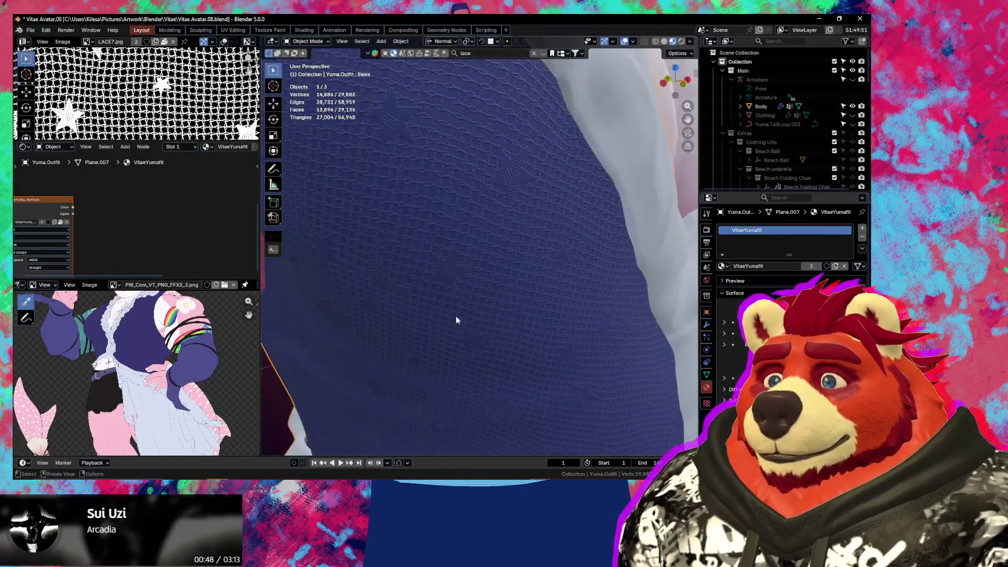
mouse_move(524, 268)
middle_down()
mouse_move(529, 283)
mouse_move(576, 278)
middle_up()
scroll(563, 284, down, 2)
scroll(542, 297, down, 3)
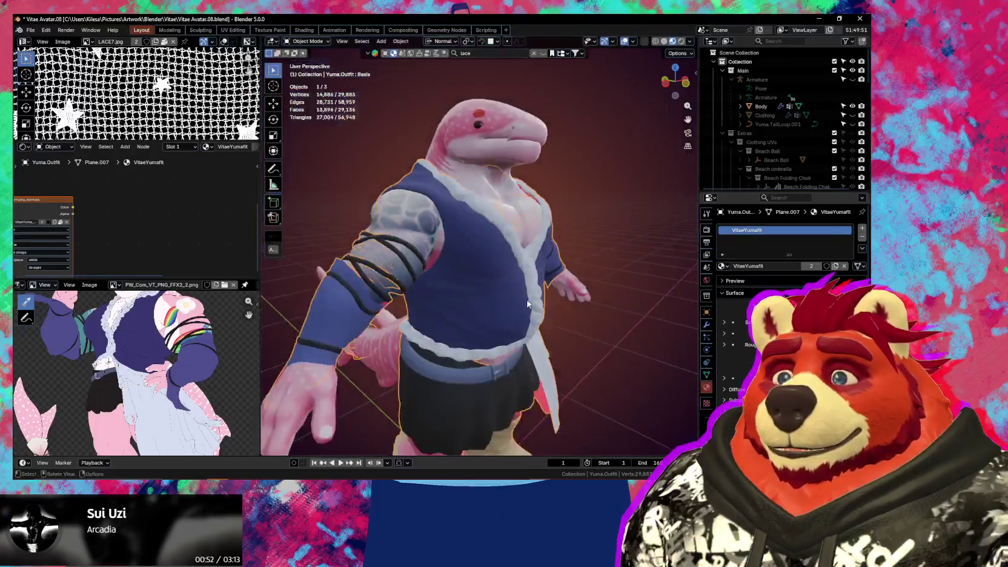
scroll(518, 318, up, 4)
scroll(518, 315, up, 2)
scroll(503, 303, up, 2)
key(n)
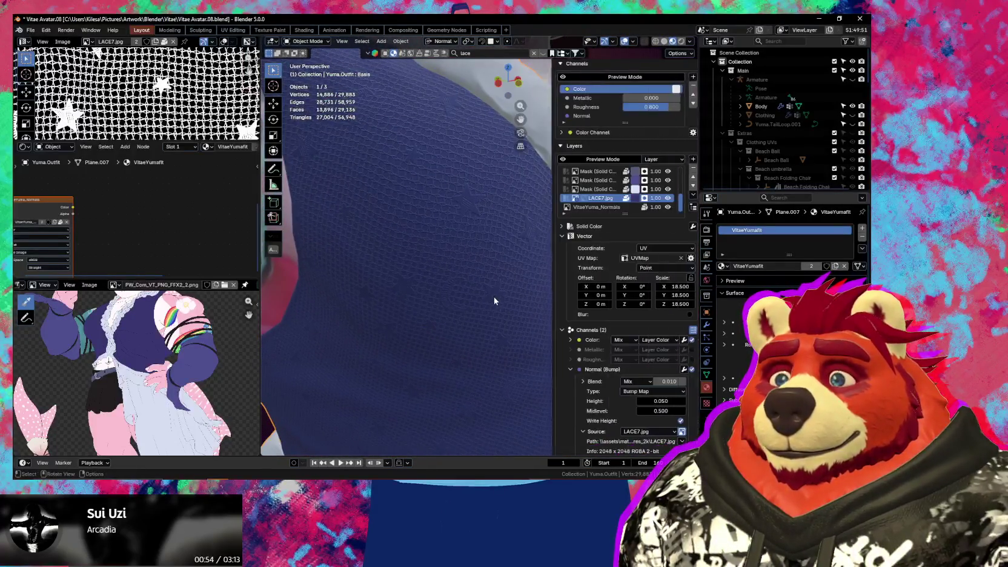
Lower the lace bump blend to 0.003 and check the vest again
shift+middle_drag(472, 307, 627, 385)
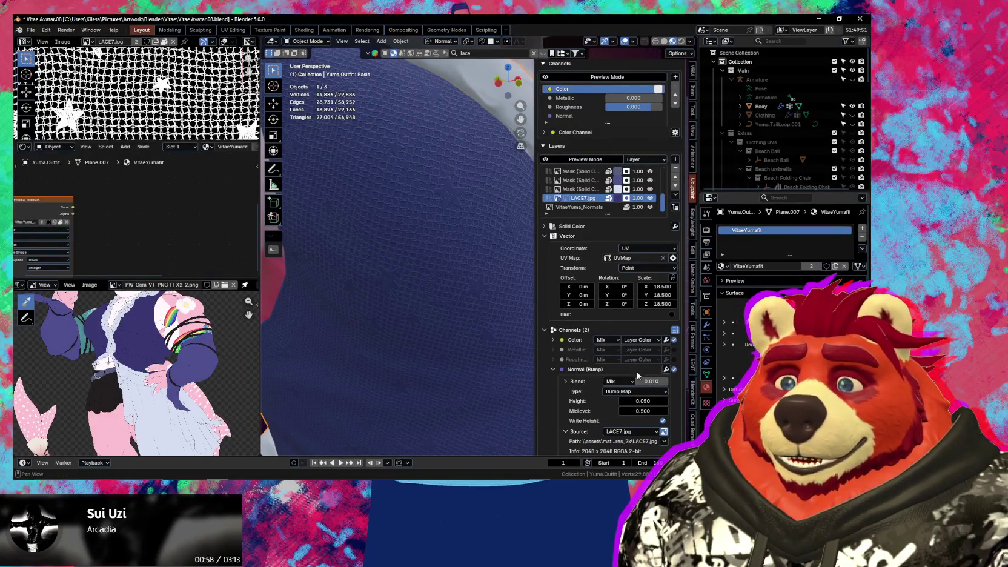
scroll(624, 369, down, 2)
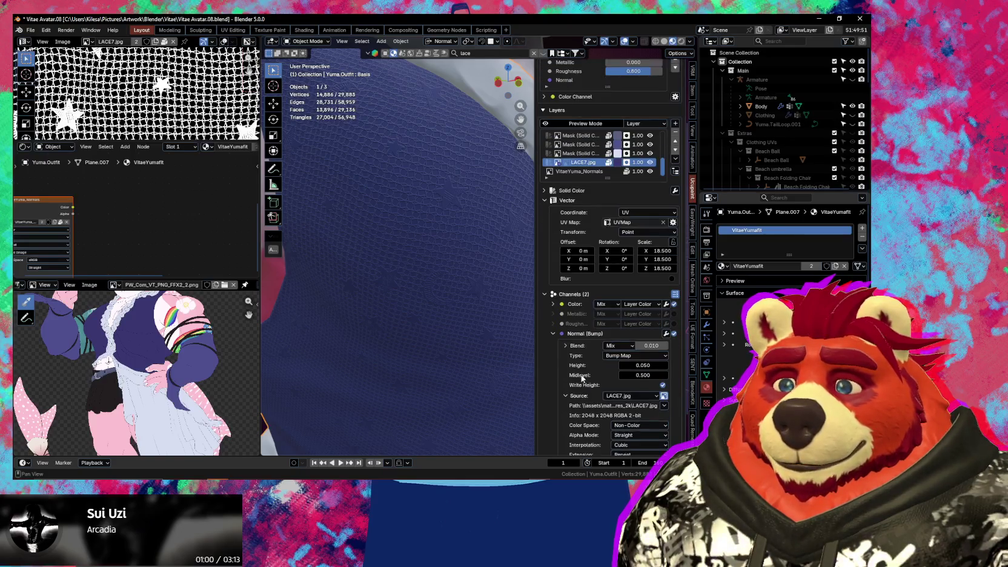
scroll(605, 358, down, 2)
drag(651, 310, 642, 309)
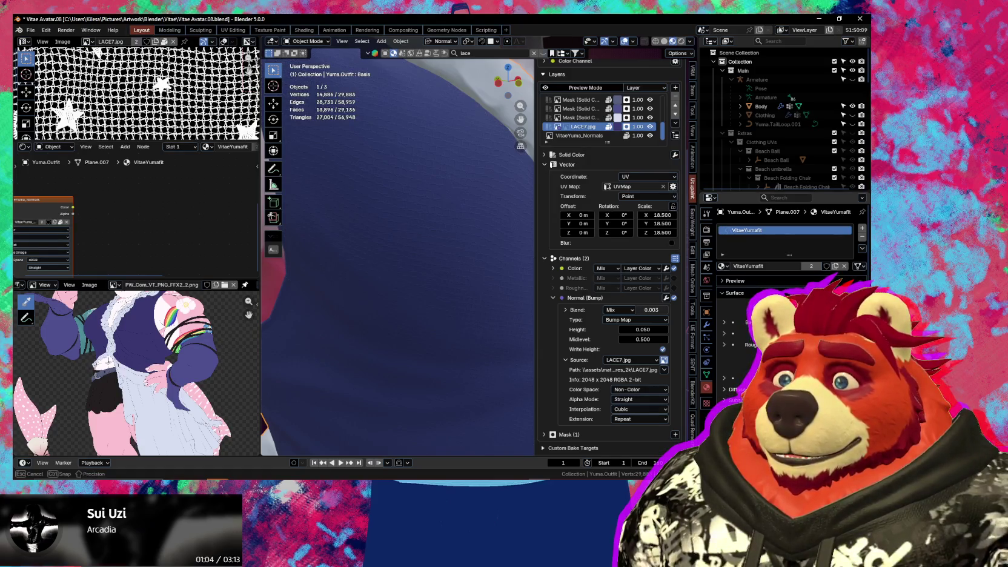
scroll(459, 305, down, 1)
scroll(459, 304, down, 2)
scroll(458, 306, down, 2)
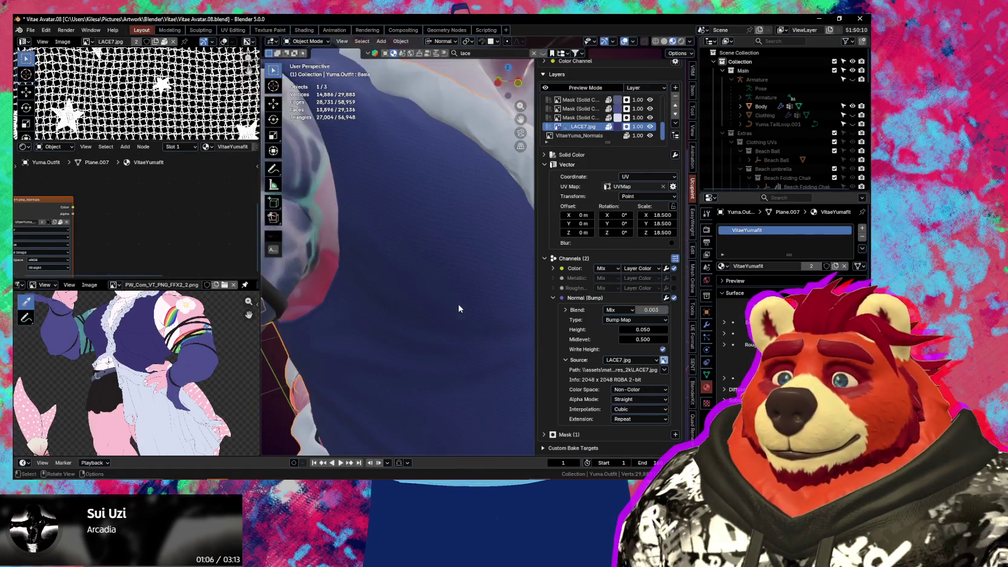
key(n)
mouse_move(459, 309)
middle_down()
mouse_move(490, 286)
mouse_move(495, 317)
mouse_move(456, 343)
mouse_move(434, 338)
mouse_move(485, 328)
mouse_move(398, 302)
mouse_move(502, 324)
middle_up()
scroll(502, 323, up, 3)
key(n)
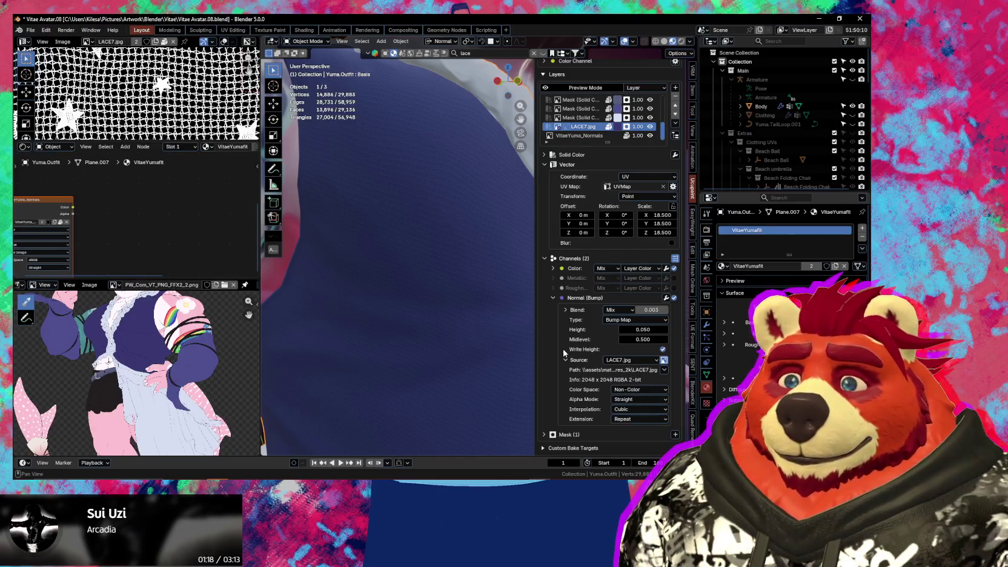
Expand the Color channel and toggle the Show Channel Toggle option
click(554, 268)
click(667, 268)
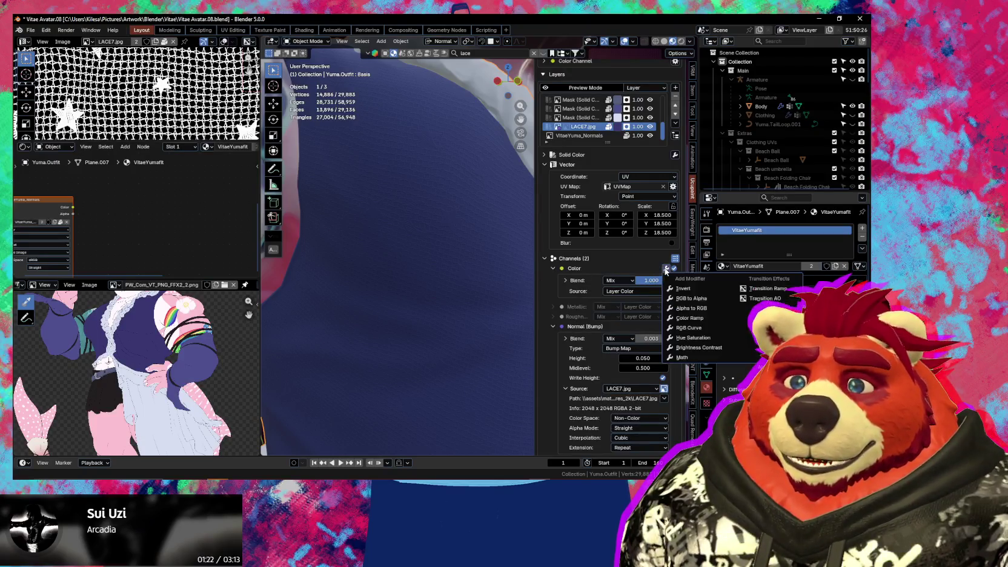
key(Escape)
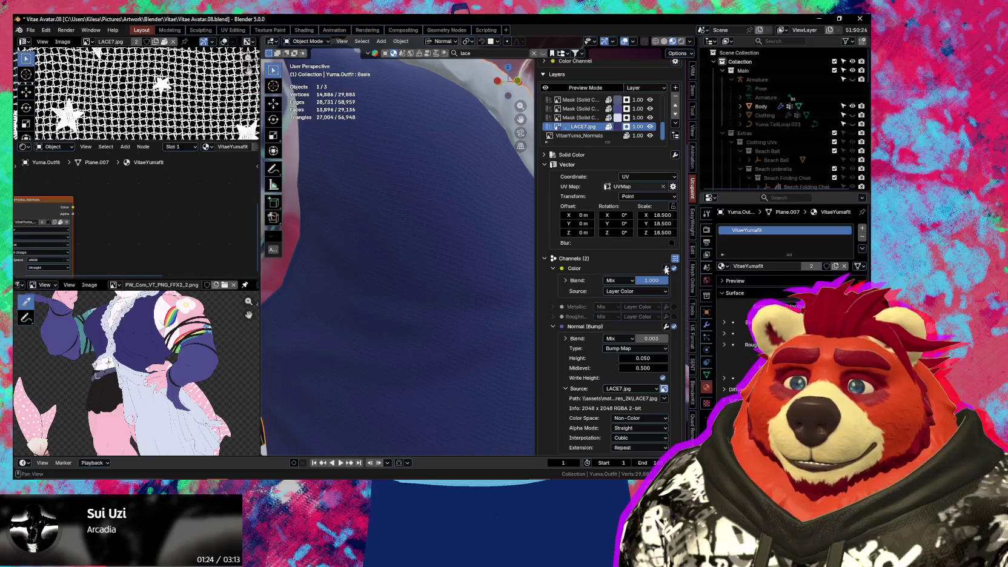
click(675, 259)
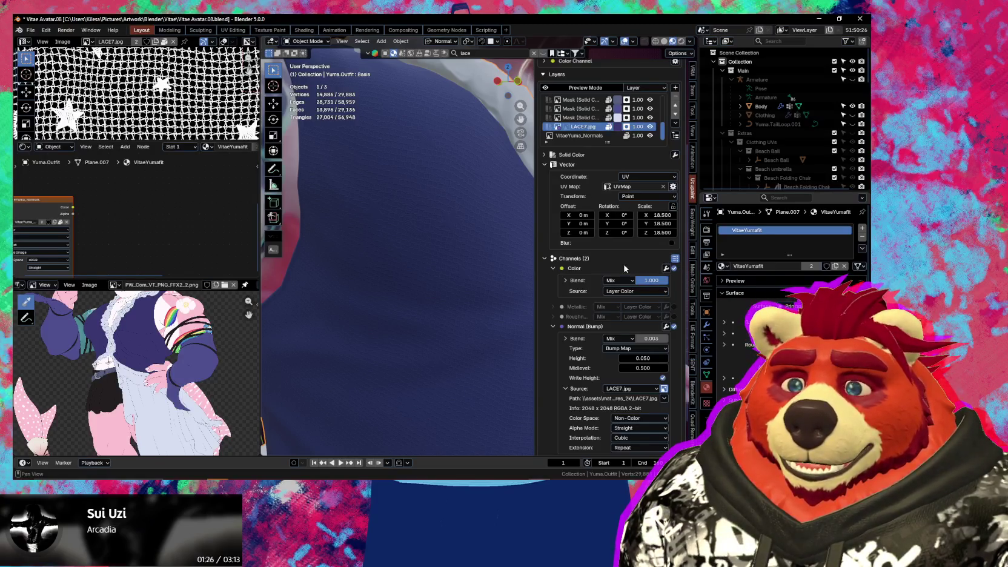
scroll(625, 268, down, 2)
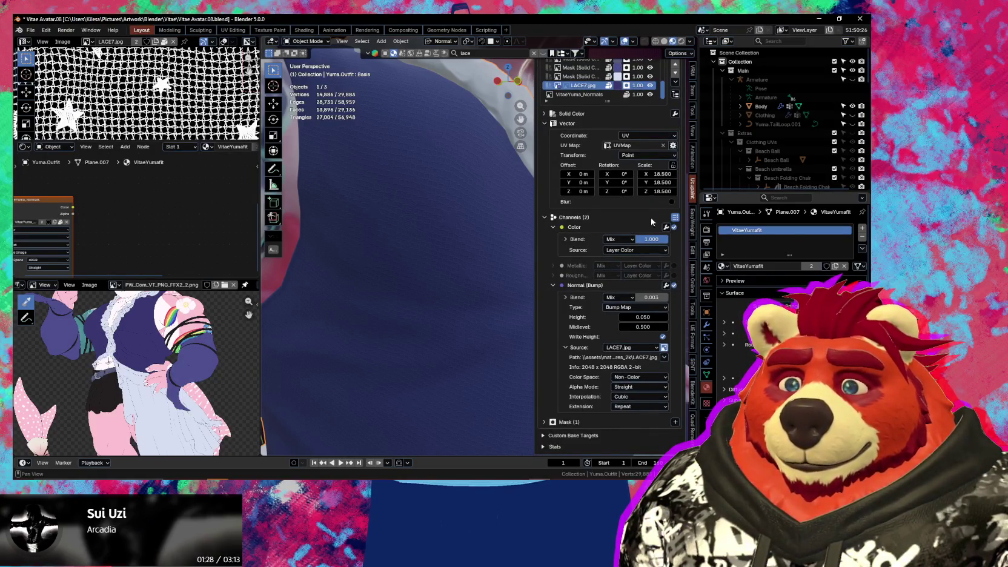
scroll(680, 225, up, 1)
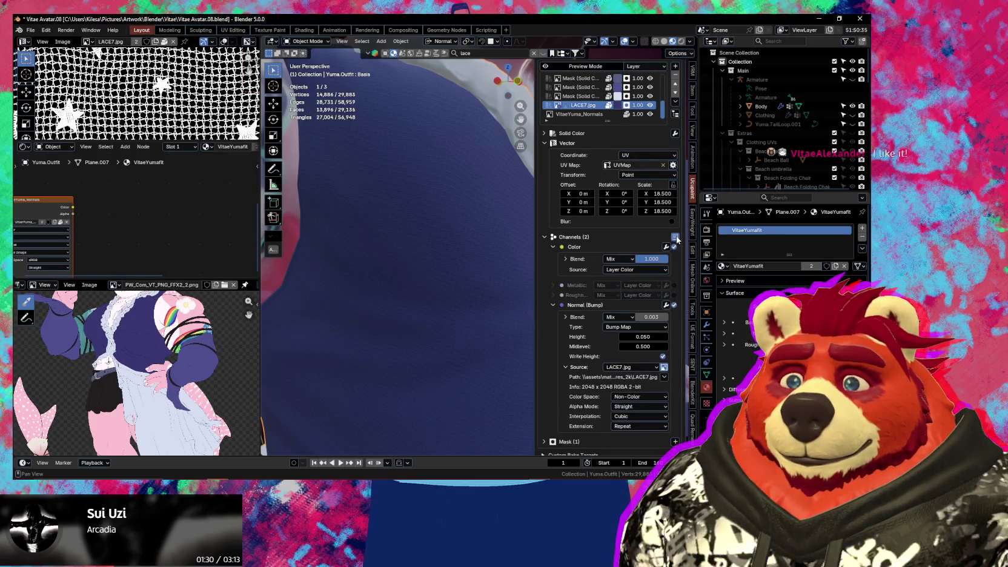
click(675, 238)
click(675, 238)
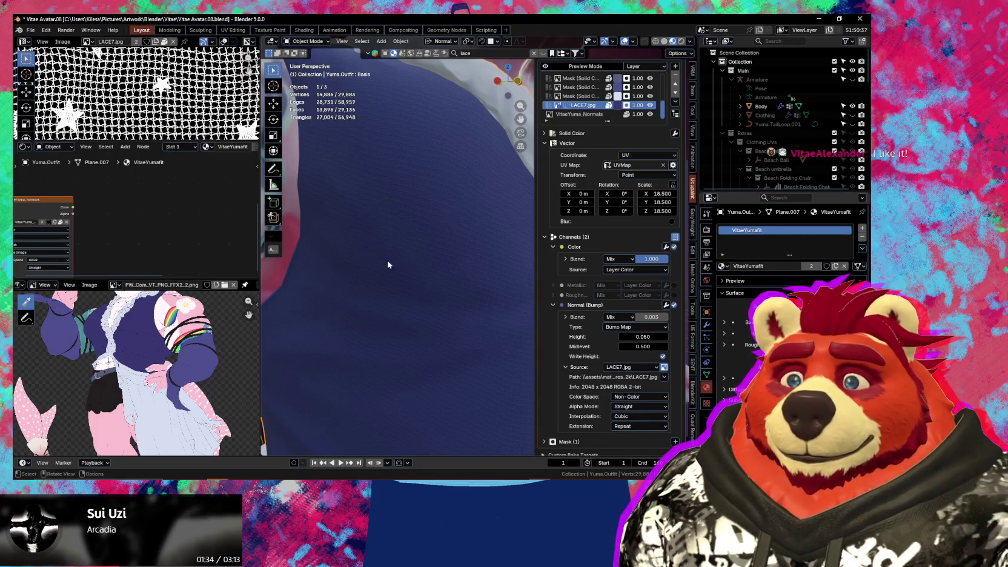
scroll(387, 266, down, 2)
scroll(387, 273, down, 2)
scroll(397, 285, down, 2)
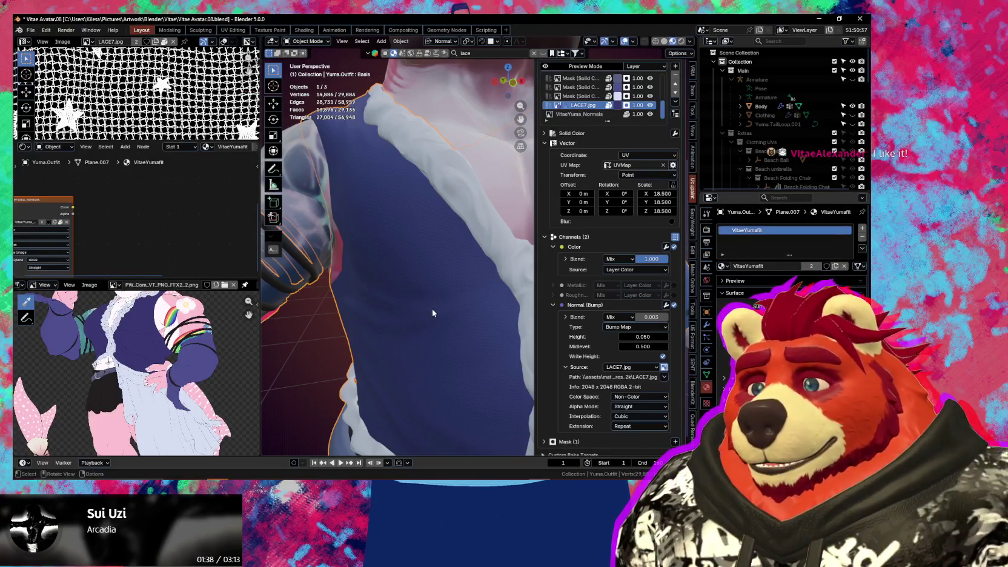
Try an inverted negative bump height on the lace and inspect the shirt
middle_drag(432, 309, 443, 338)
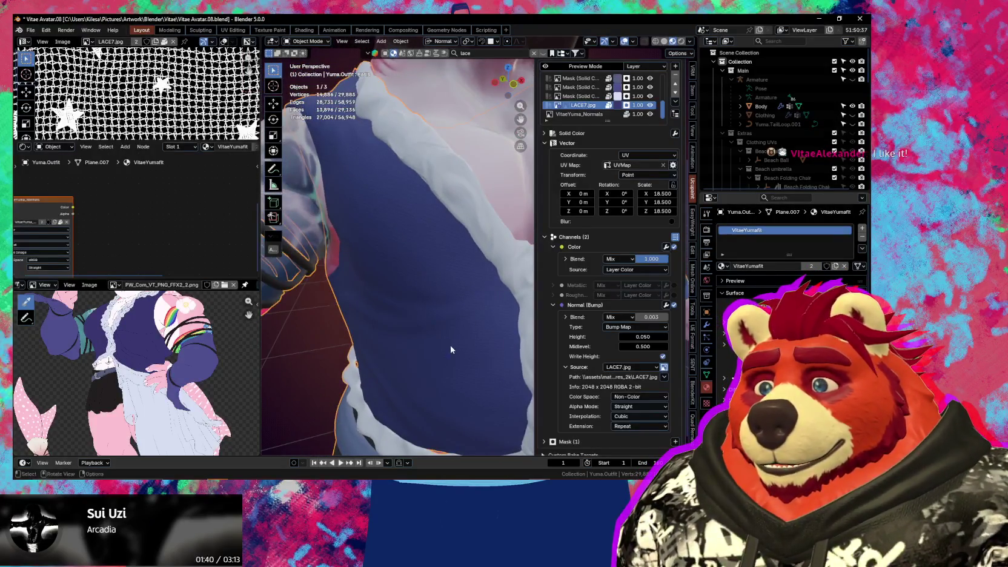
middle_drag(444, 337, 475, 370)
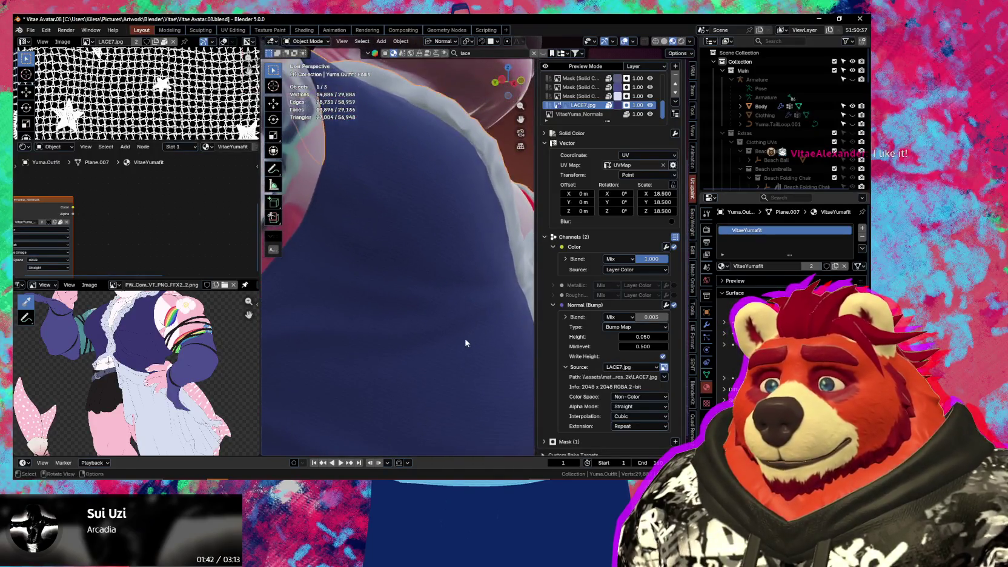
scroll(475, 369, up, 3)
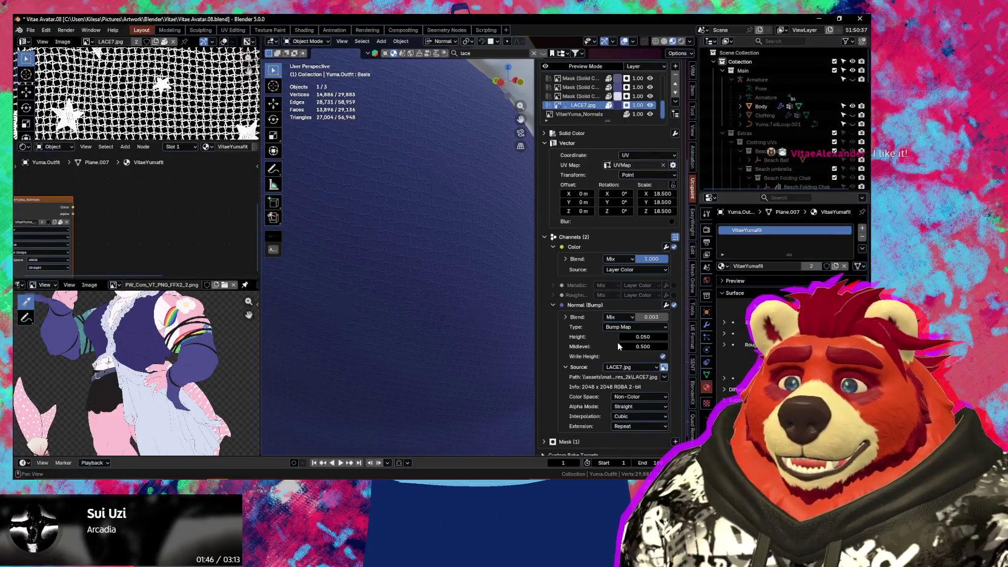
drag(655, 339, 636, 338)
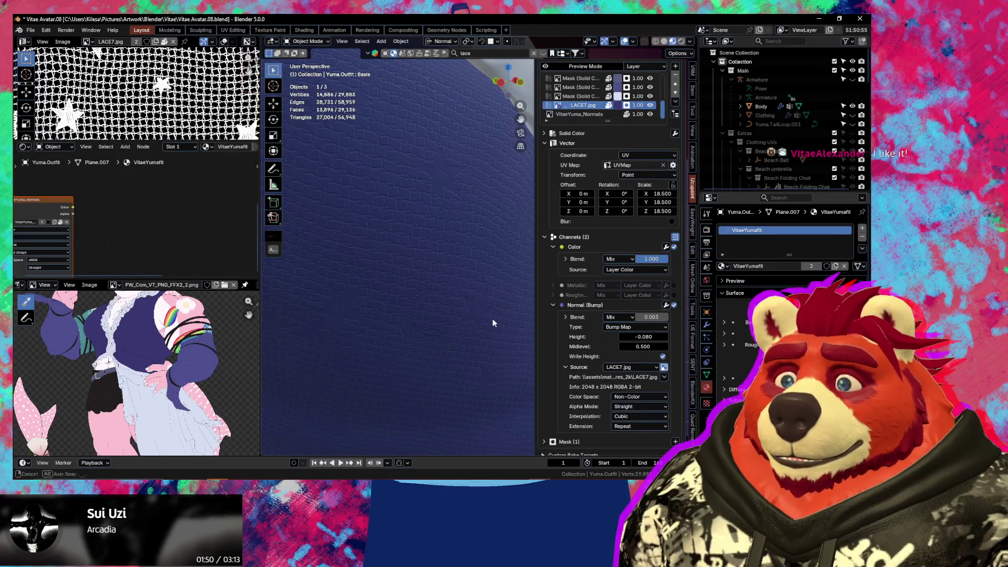
scroll(465, 320, down, 5)
key(n)
scroll(466, 326, up, 1)
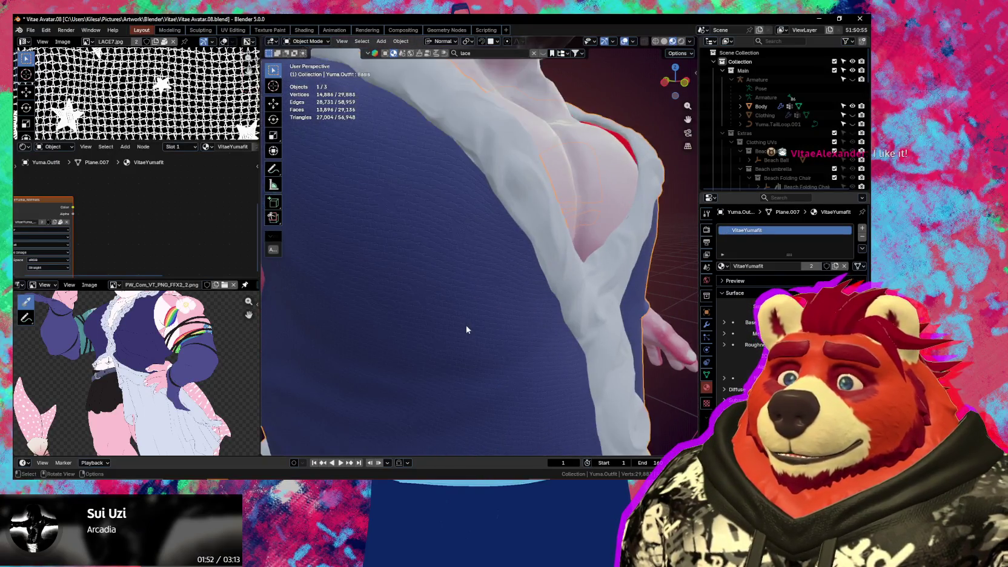
scroll(466, 327, down, 2)
scroll(466, 330, up, 2)
scroll(467, 334, up, 2)
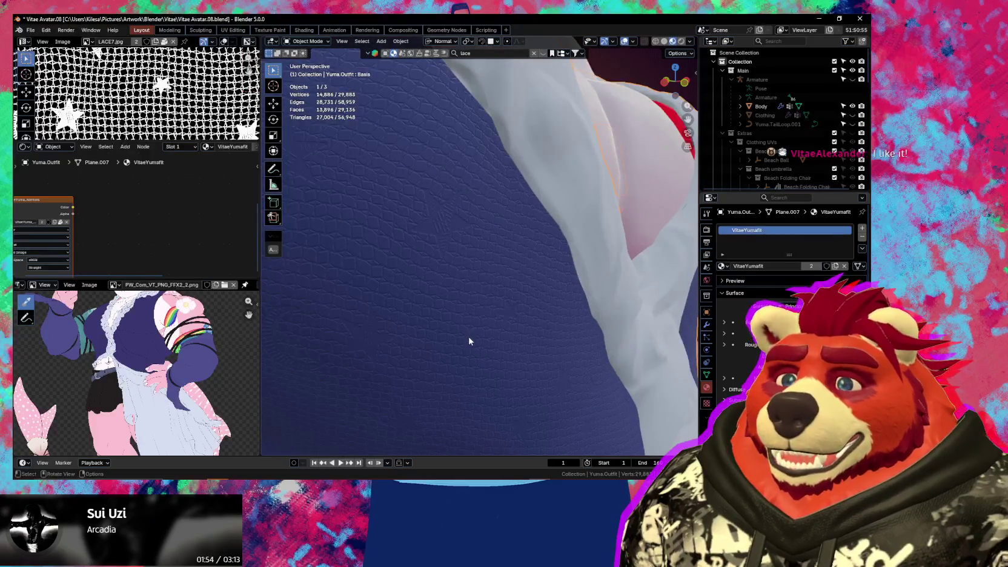
shift+middle_drag(468, 338, 569, 345)
key(n)
Settle the lace bump height at 0.040 and view the whole outfit
drag(642, 337, 648, 337)
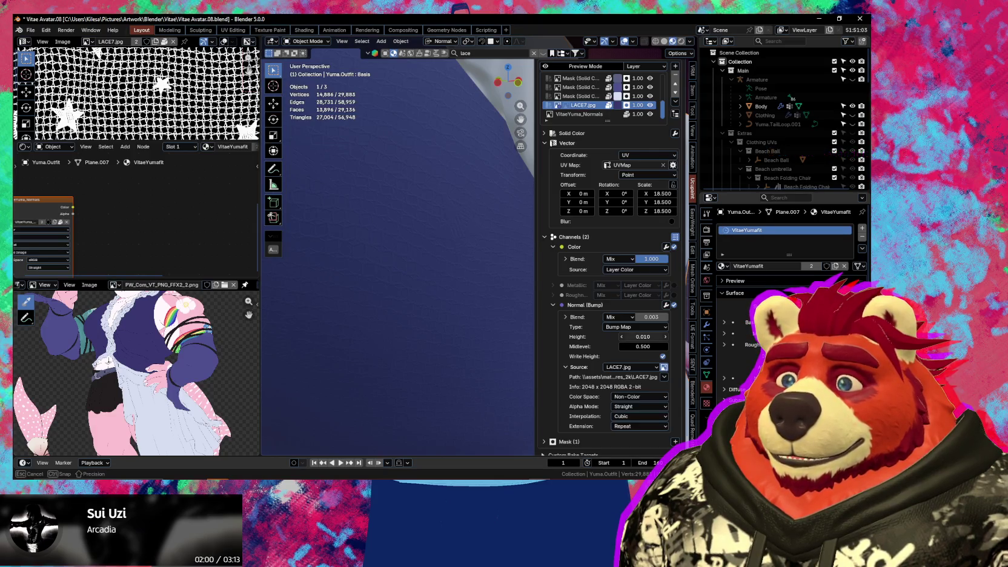
mouse_move(642, 337)
mouse_down()
mouse_move(630, 337)
mouse_move(654, 337)
mouse_move(644, 336)
mouse_up()
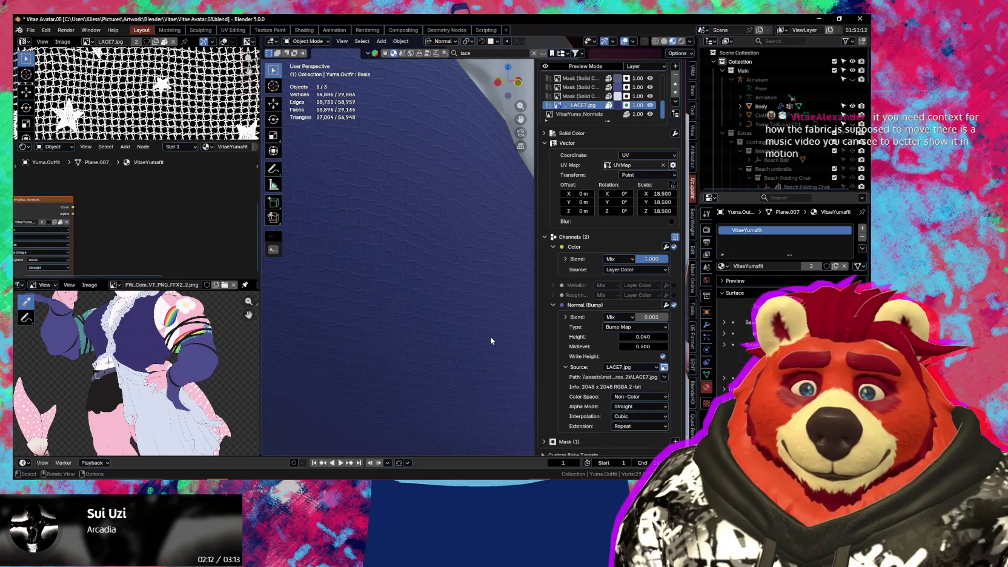
middle_drag(490, 336, 470, 356)
key(n)
middle_drag(470, 299, 454, 348)
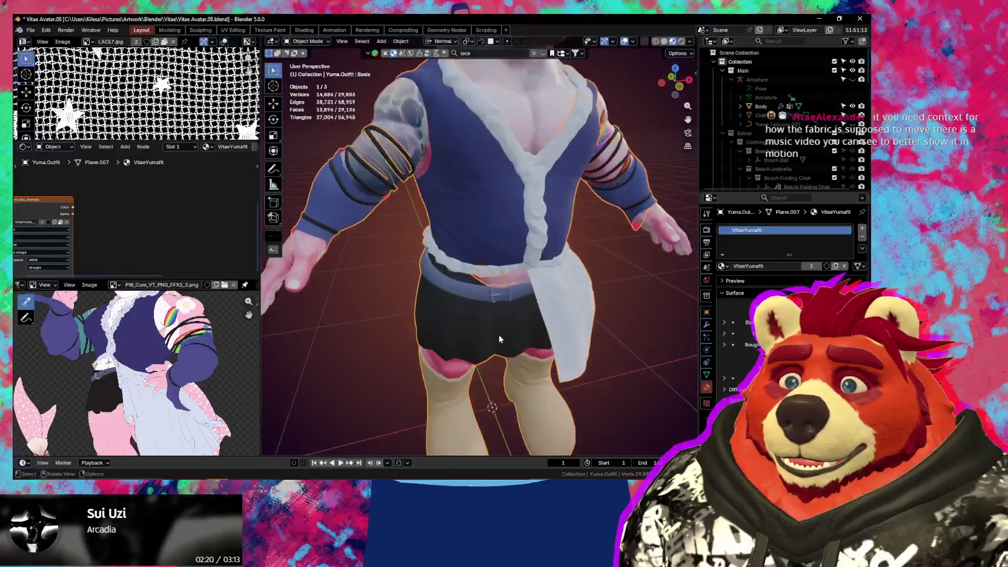
Orbit and zoom around the torso and strapped arm of the character
middle_drag(455, 348, 490, 319)
scroll(584, 403, up, 2)
scroll(583, 403, up, 3)
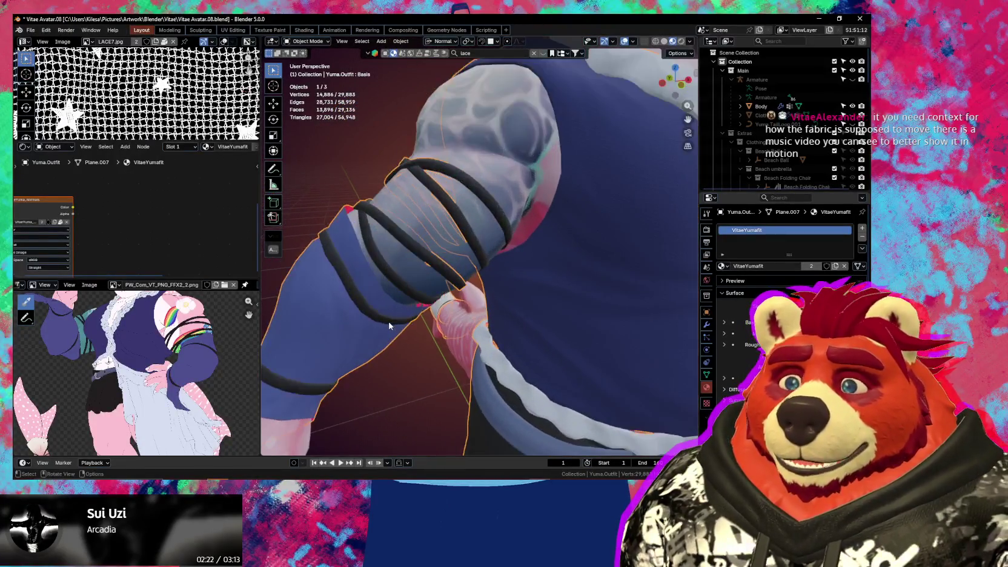
mouse_move(583, 403)
middle_down()
mouse_move(487, 358)
mouse_move(596, 344)
mouse_move(626, 330)
mouse_move(629, 346)
mouse_move(446, 329)
mouse_move(305, 354)
middle_up()
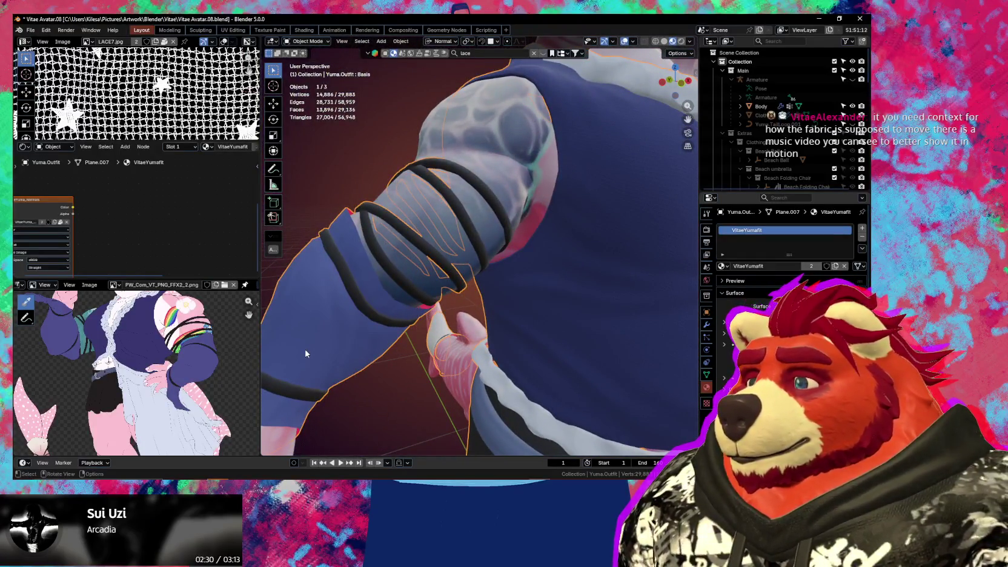
middle_drag(444, 354, 506, 421)
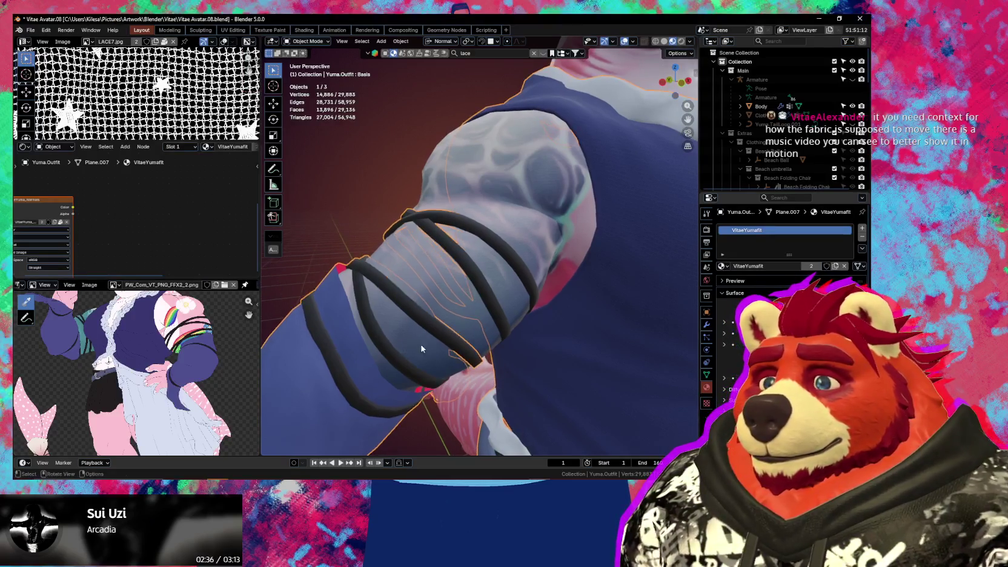
scroll(420, 349, down, 8)
middle_drag(424, 352, 459, 359)
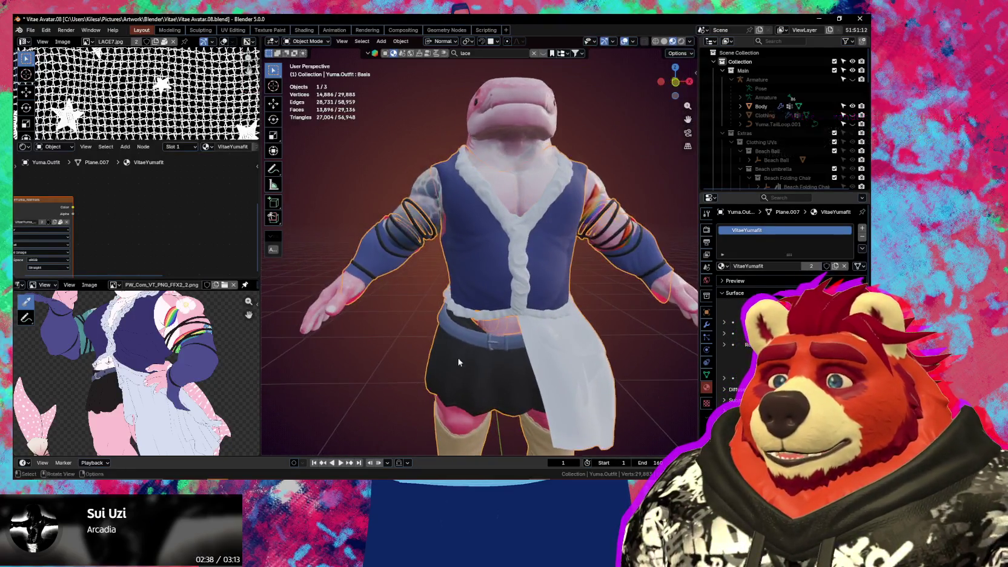
Orbit around the belt, skirt and apron, then show the Ucupaint layer stack
scroll(431, 258, up, 3)
scroll(470, 273, up, 2)
middle_drag(470, 272, 484, 297)
scroll(475, 293, up, 2)
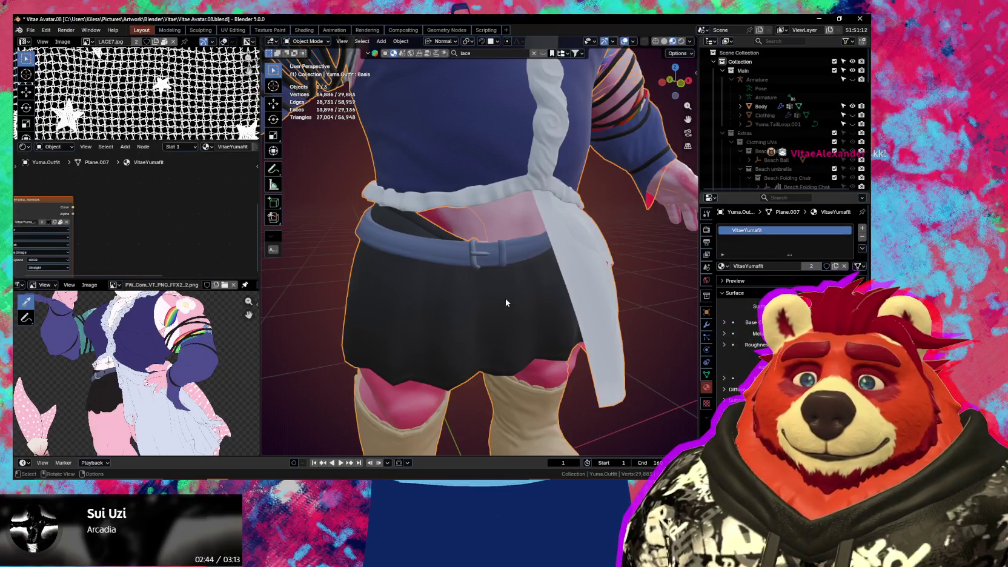
scroll(506, 303, up, 2)
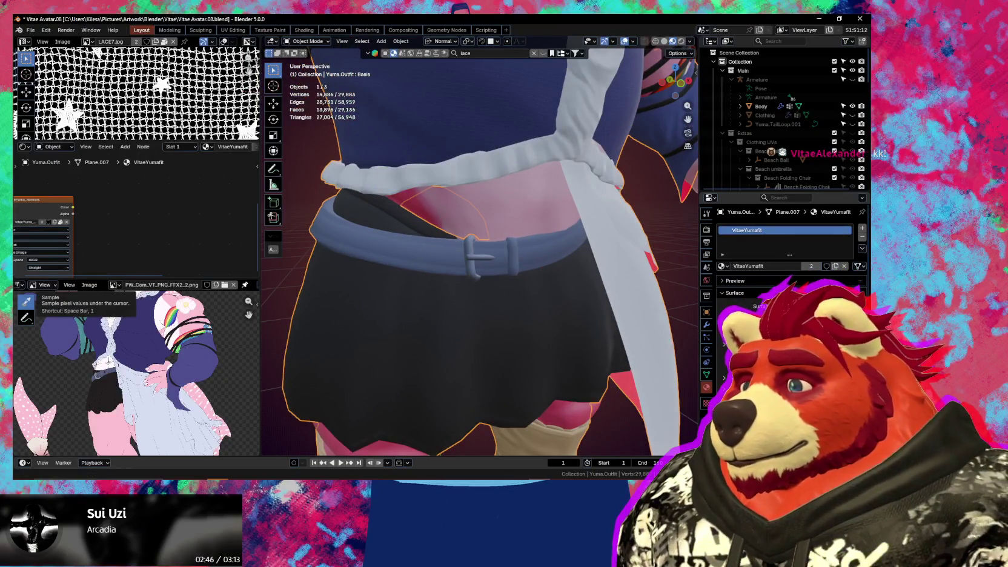
middle_drag(412, 366, 427, 384)
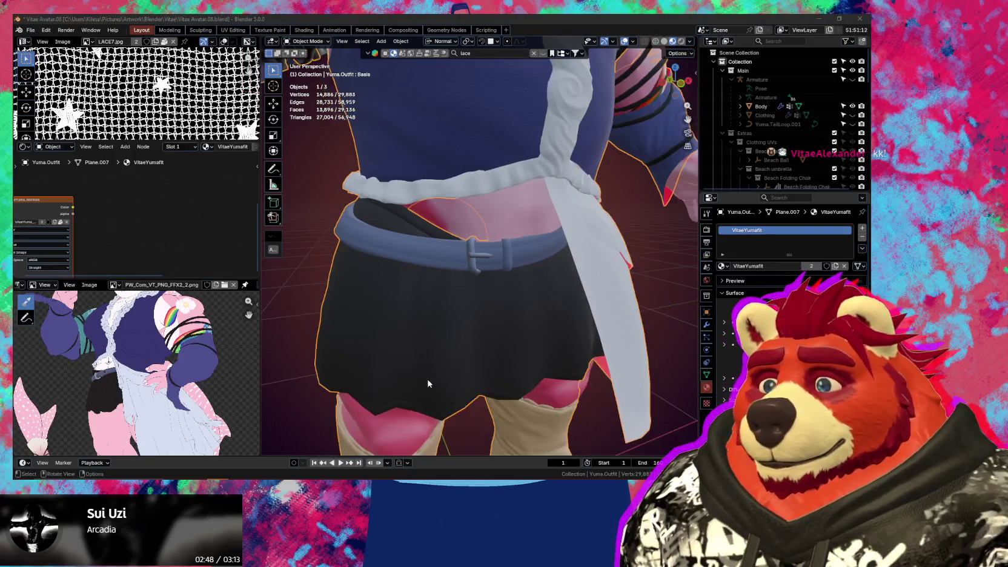
scroll(468, 388, down, 4)
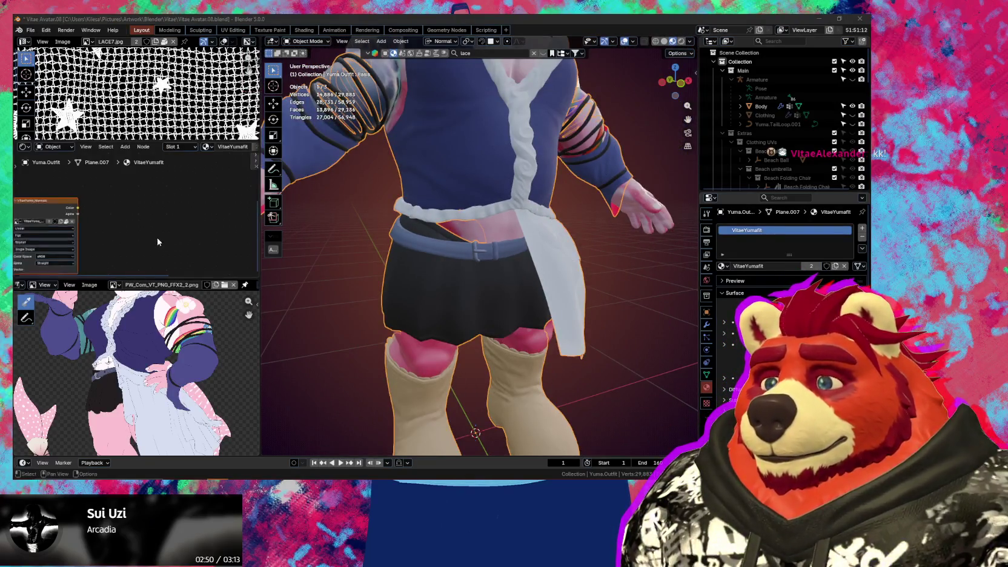
mouse_move(393, 324)
middle_down()
mouse_move(536, 326)
mouse_move(583, 299)
mouse_move(497, 325)
middle_up()
scroll(497, 326, up, 3)
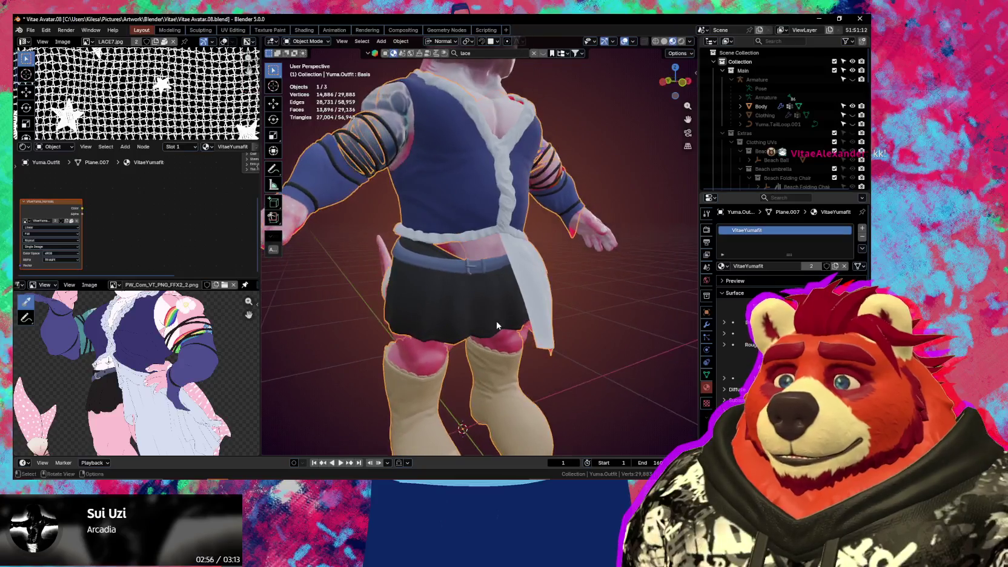
key(n)
scroll(548, 274, up, 2)
scroll(553, 224, up, 2)
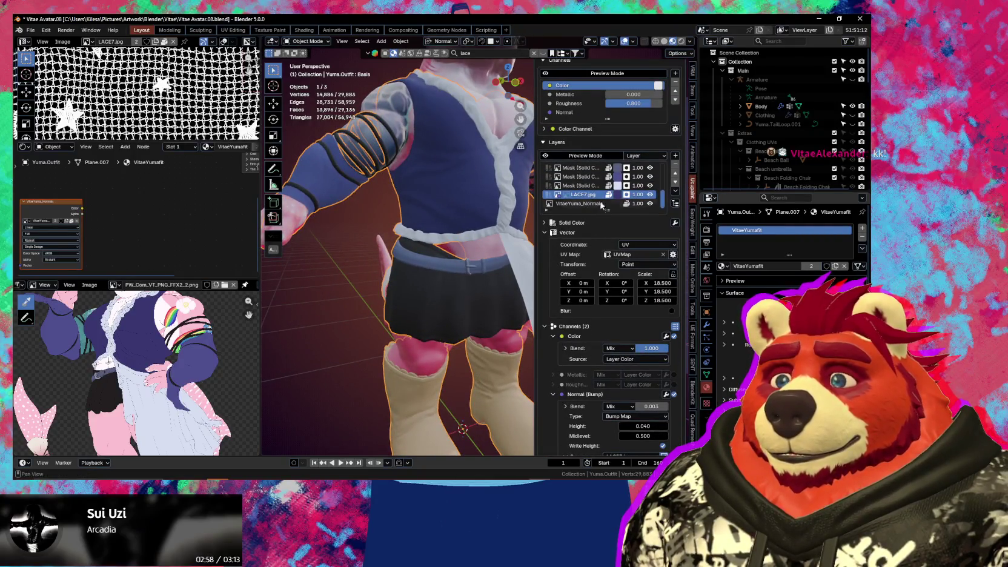
Add a Solid Color w/ Image Mask layer above Mask (Solid Color 4)
scroll(601, 195, up, 3)
click(598, 168)
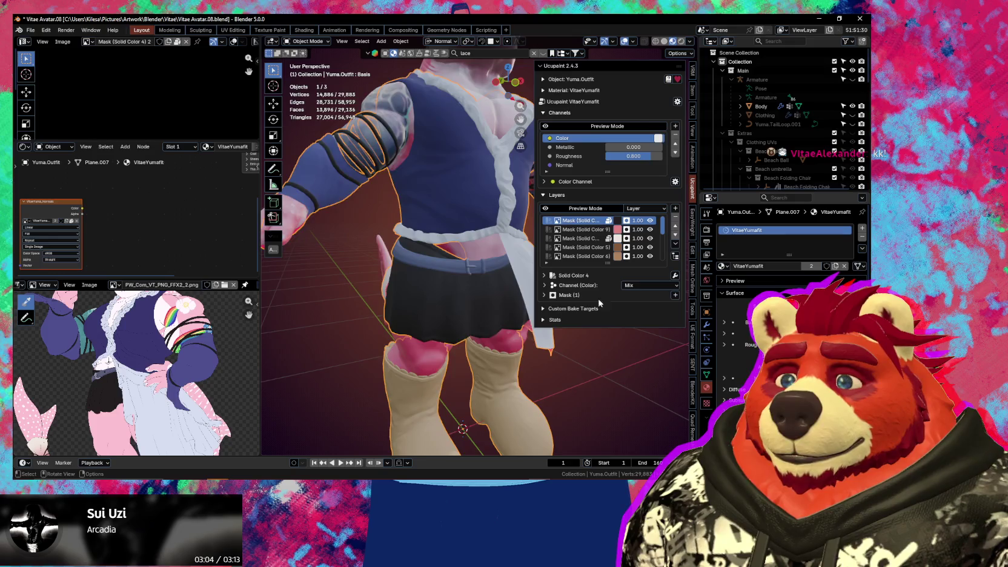
shift+middle_drag(599, 303, 634, 261)
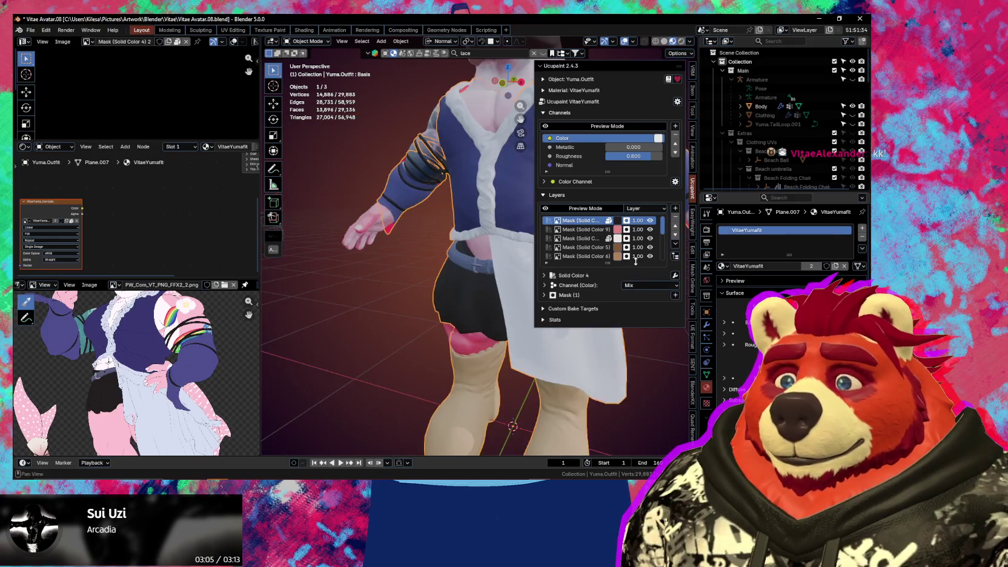
click(678, 209)
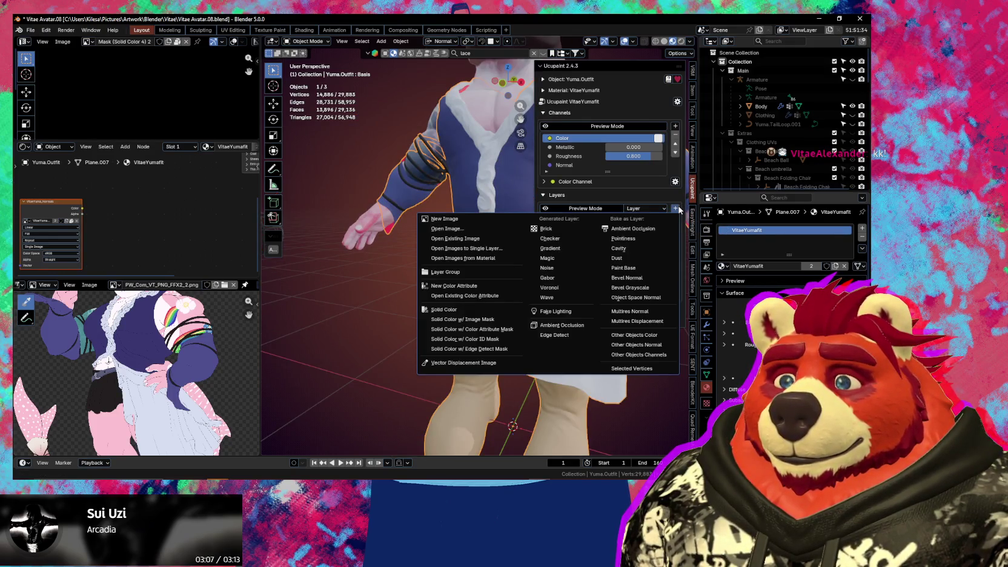
click(492, 324)
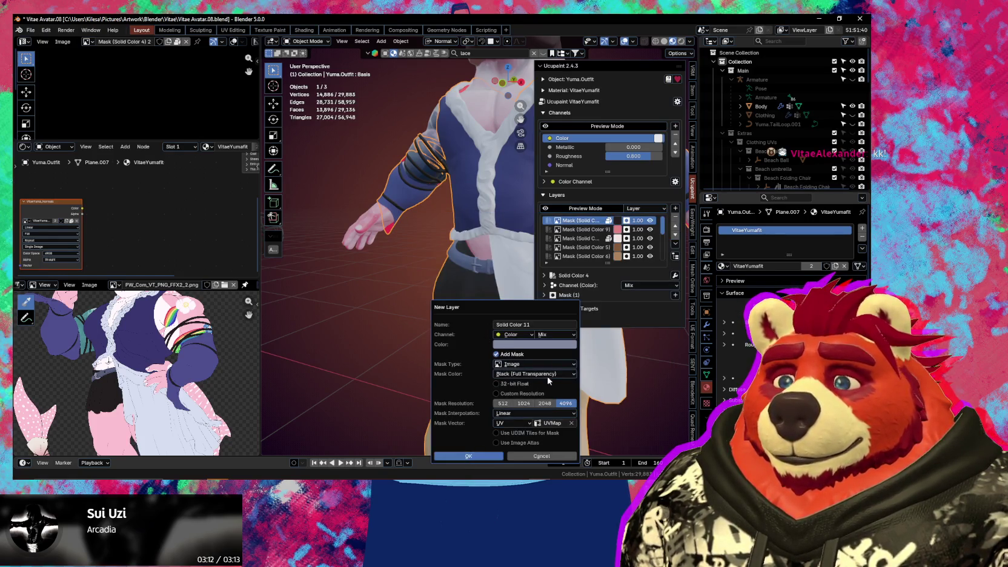
click(560, 344)
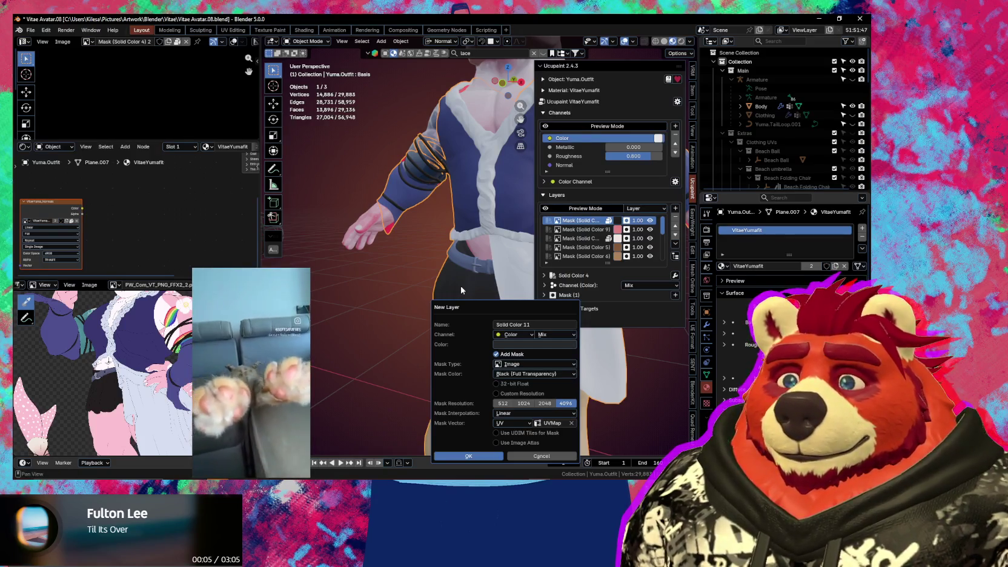
click(472, 458)
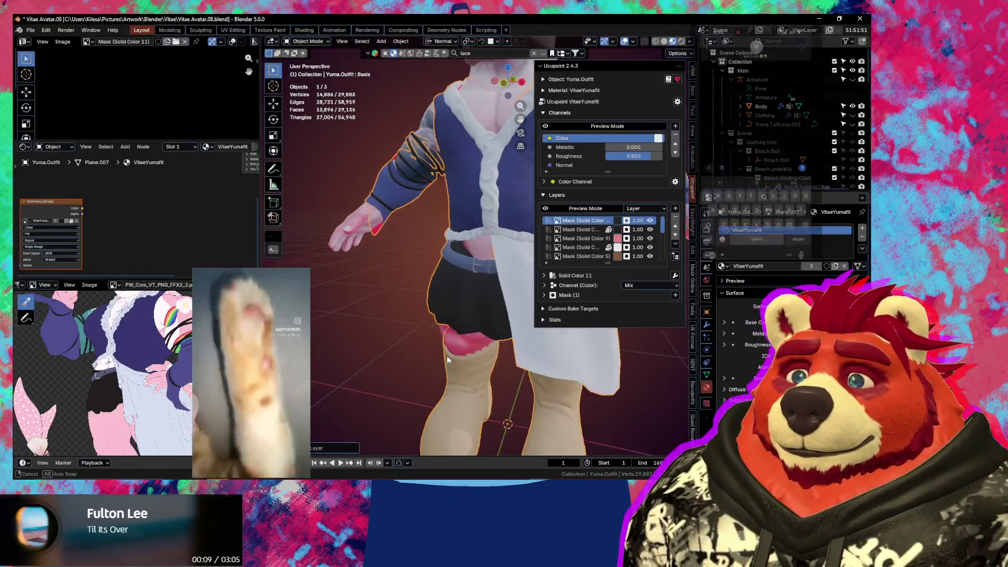
Set the Solid Color 11 layer's colour to hex 231F20
middle_drag(460, 303, 496, 284)
click(617, 230)
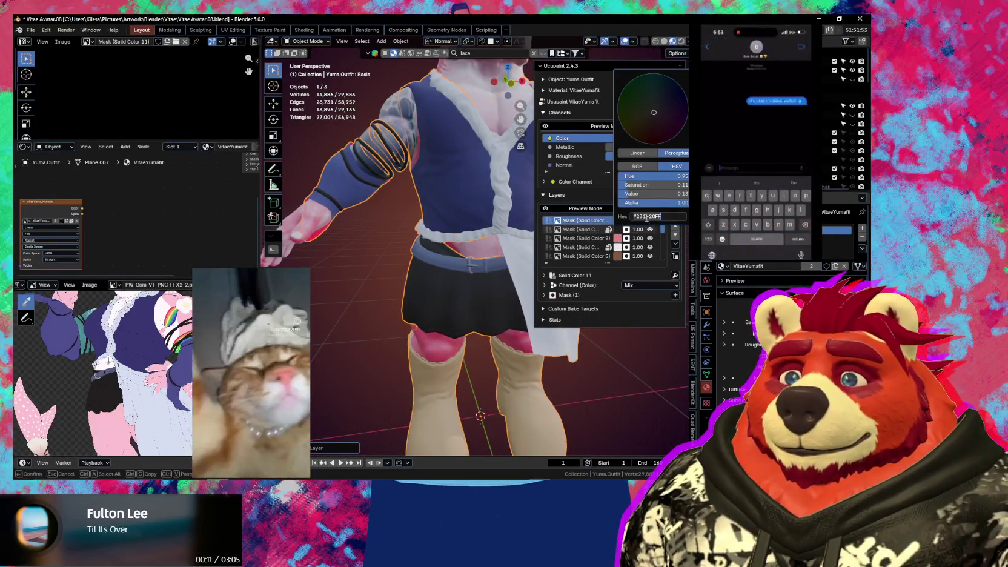
click(626, 220)
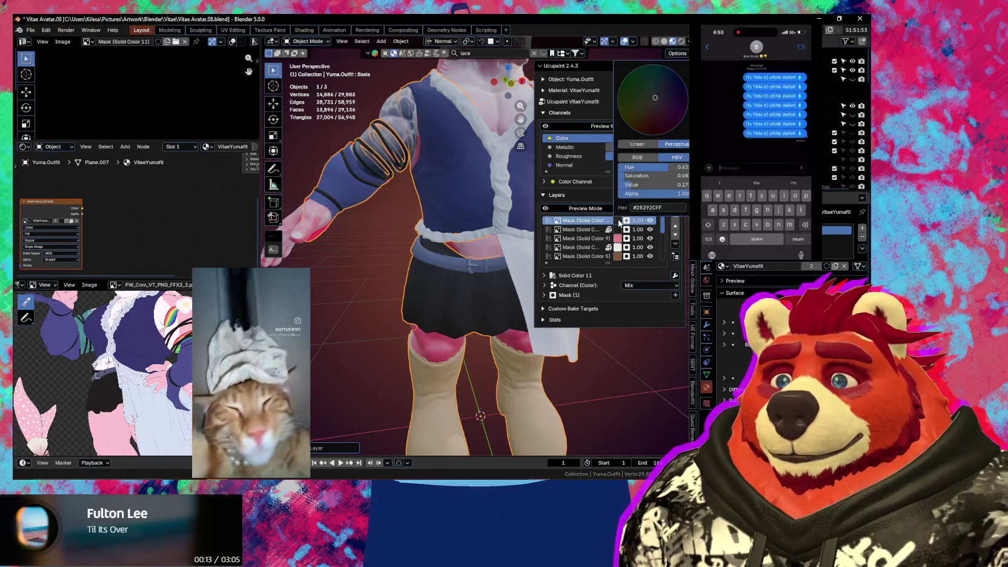
click(659, 207)
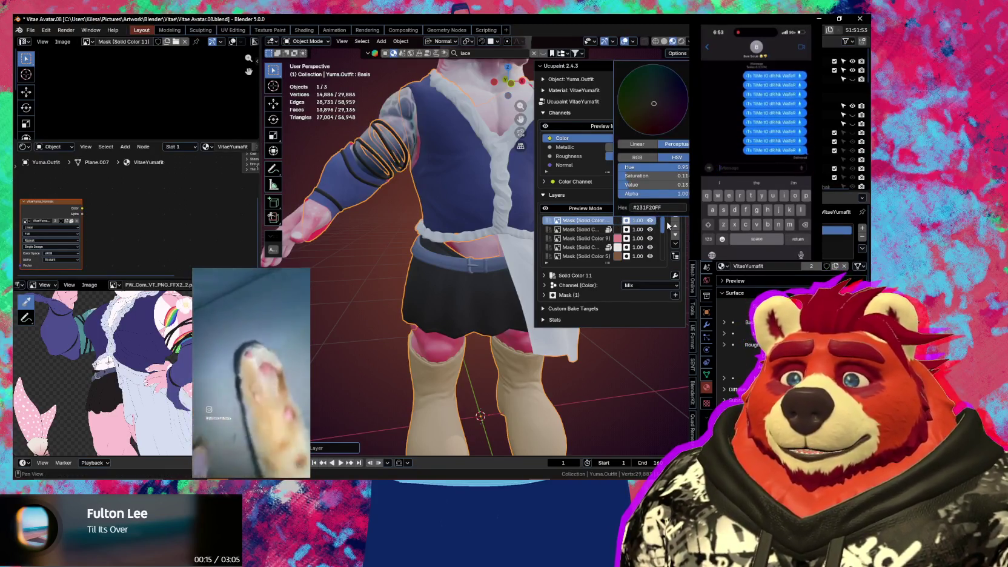
key(Return)
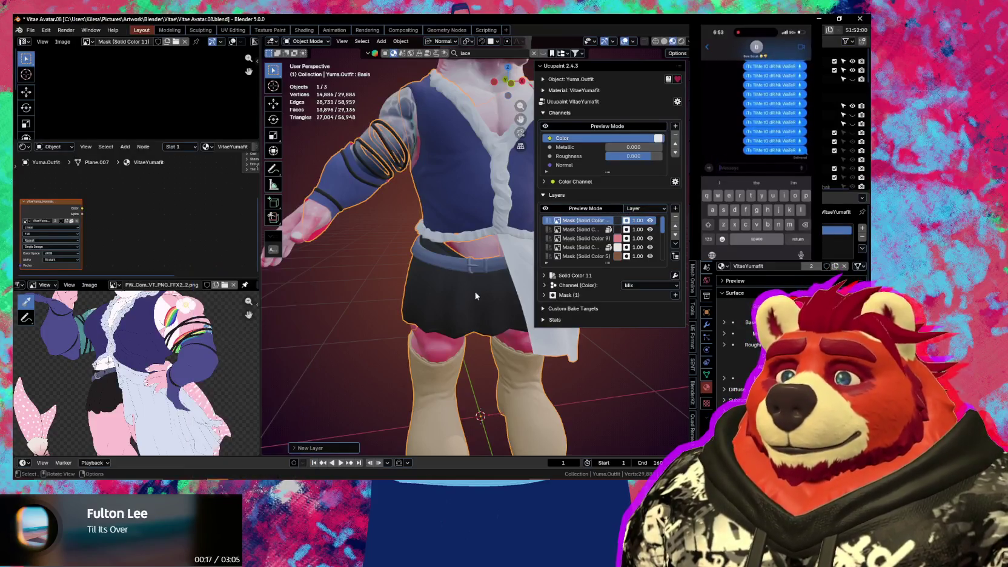
scroll(449, 323, down, 5)
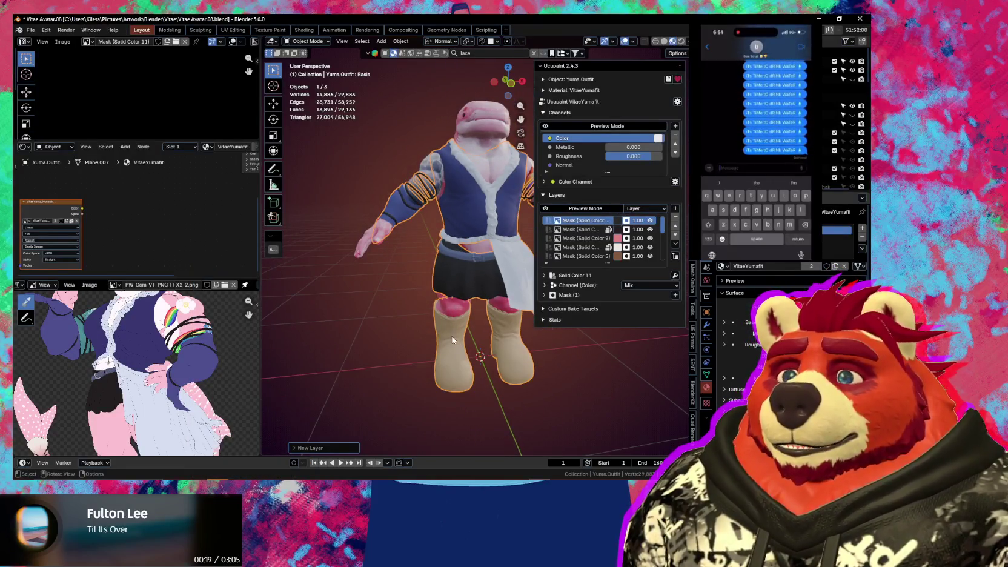
Select the skirt in Edit Mode, fill its mask in Texture Paint, then return to Object Mode
scroll(452, 336, up, 3)
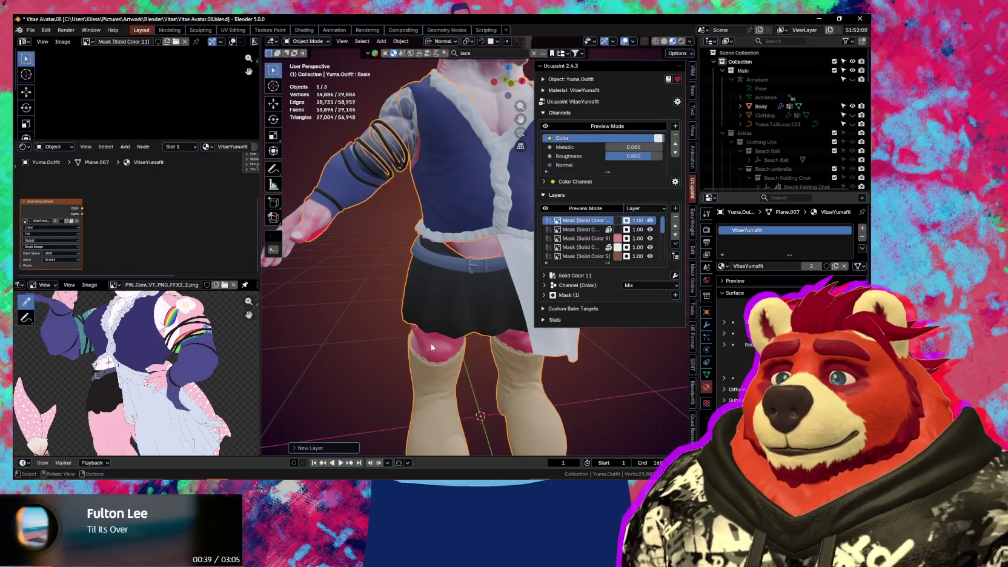
middle_drag(492, 308, 457, 330)
key(Tab)
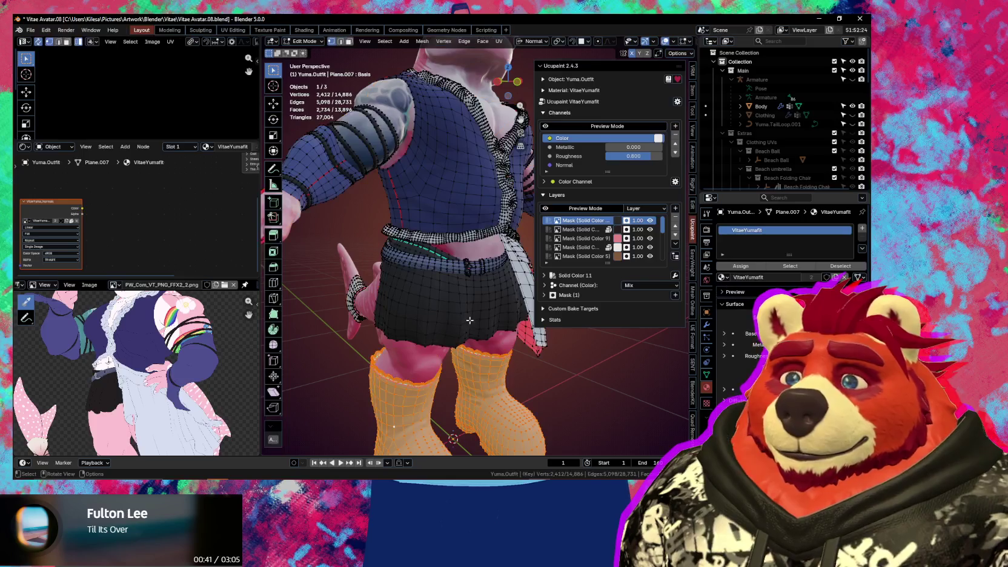
double_click(464, 307)
key(ctrl+Tab)
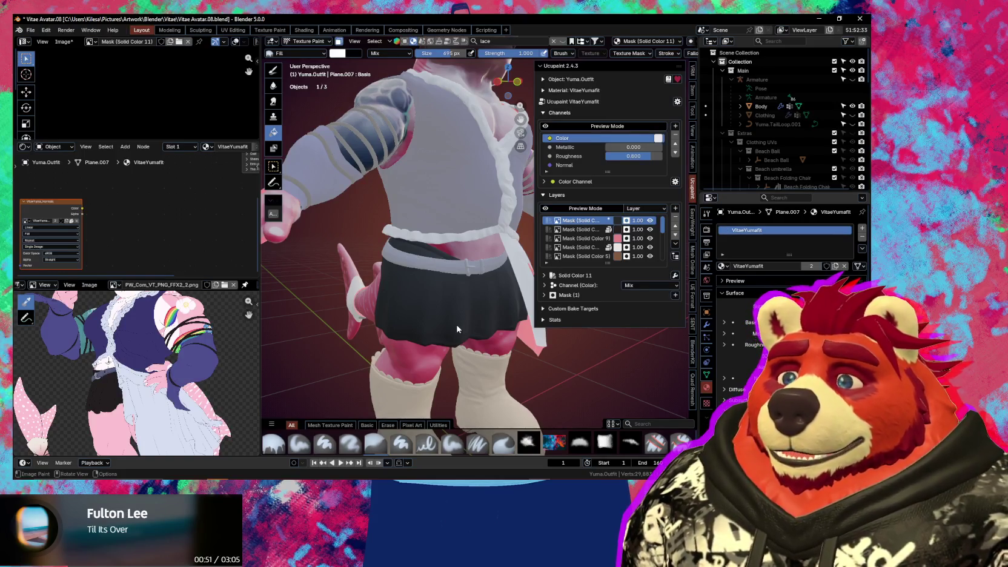
middle_drag(457, 327, 434, 333)
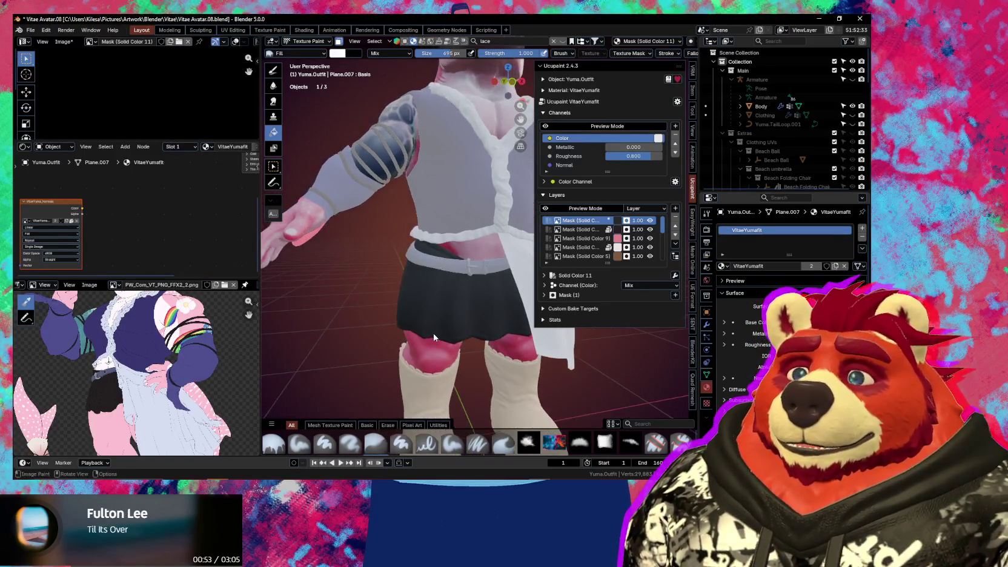
key(ctrl+Tab)
click(360, 355)
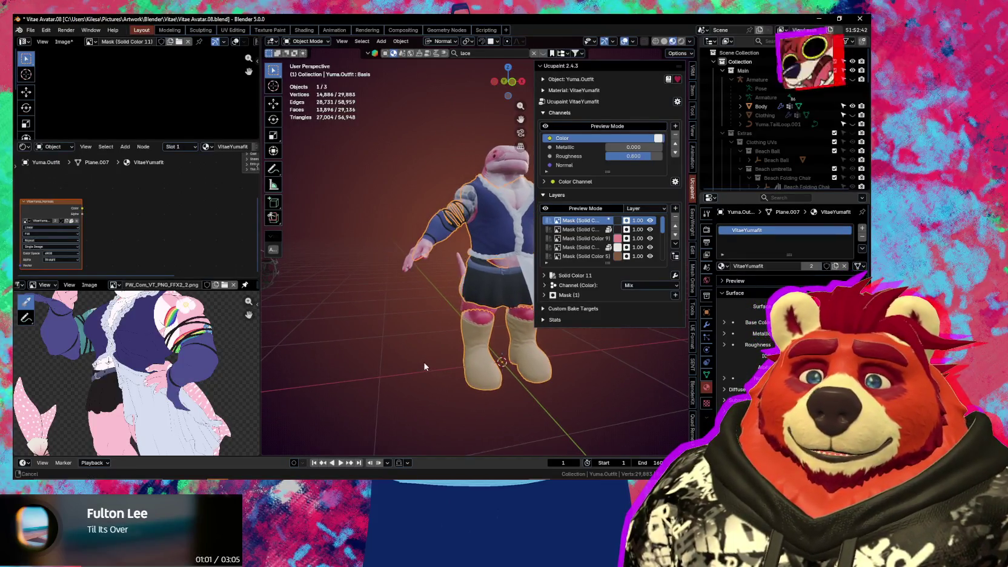
Search the asset library for 'lace' and drop the dark Lace material onto the test sphere
shift+middle_drag(424, 365, 510, 378)
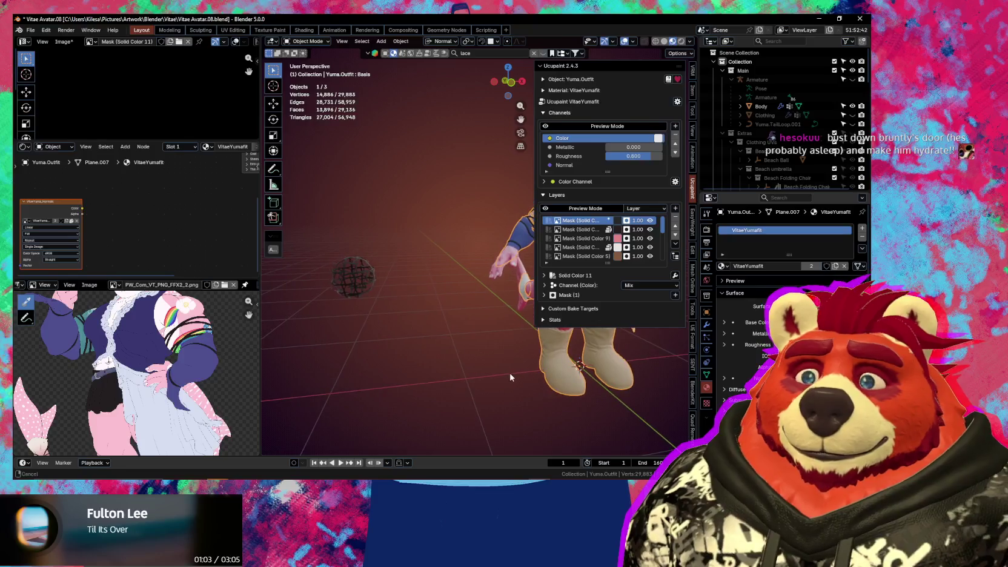
click(366, 274)
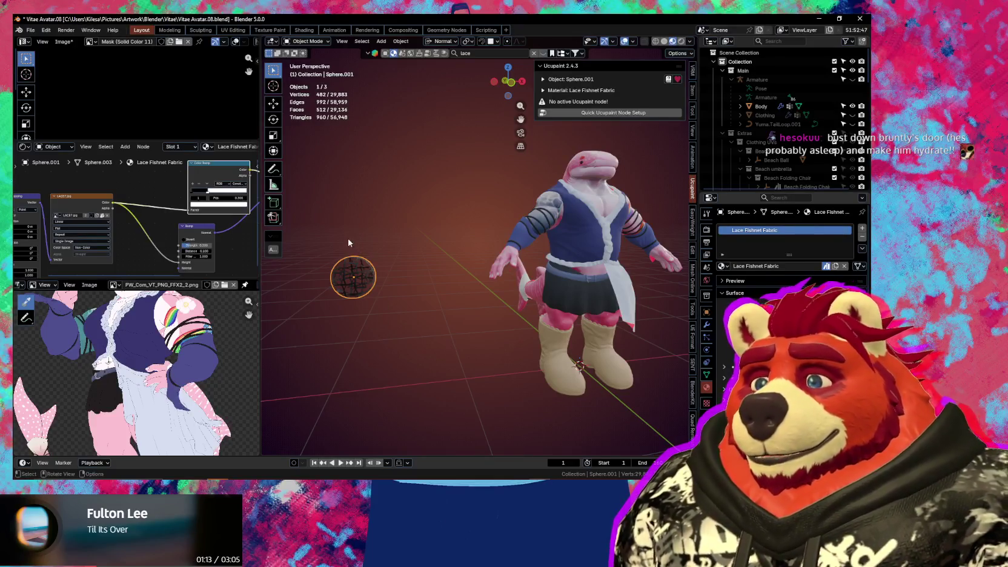
middle_drag(357, 293, 358, 256)
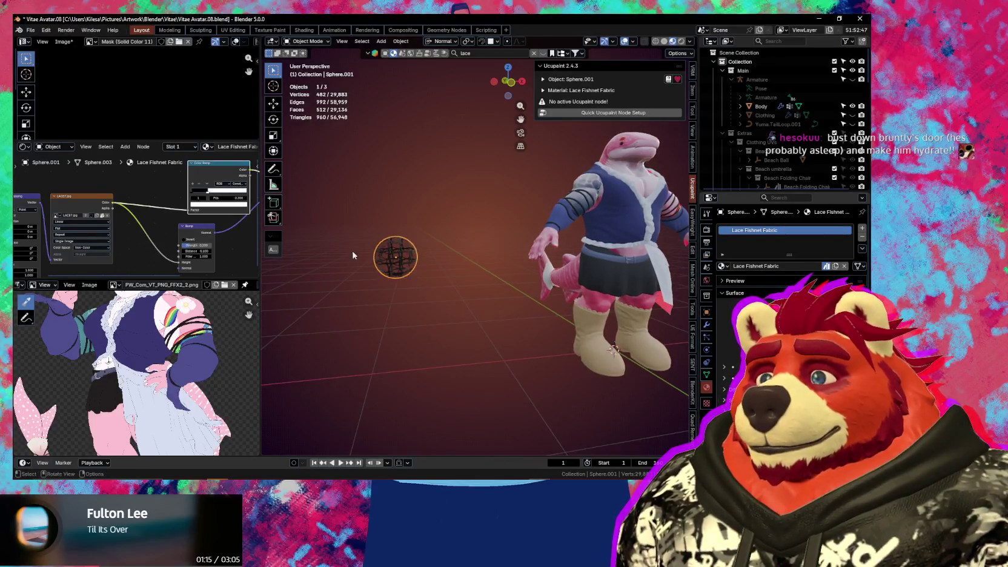
click(480, 53)
key(Return)
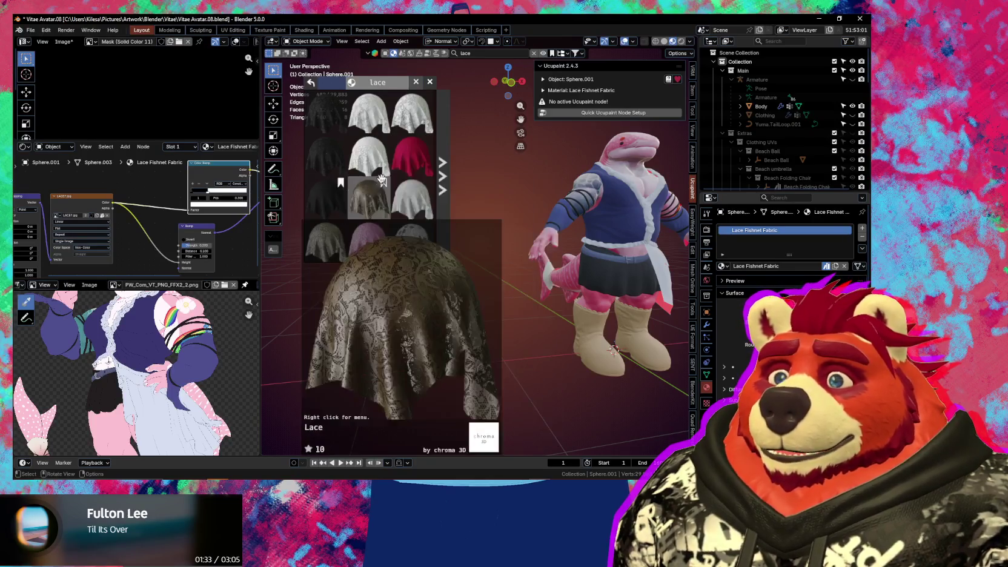
drag(325, 212, 402, 266)
mouse_move(406, 279)
middle_down()
mouse_move(392, 310)
mouse_move(375, 303)
middle_up()
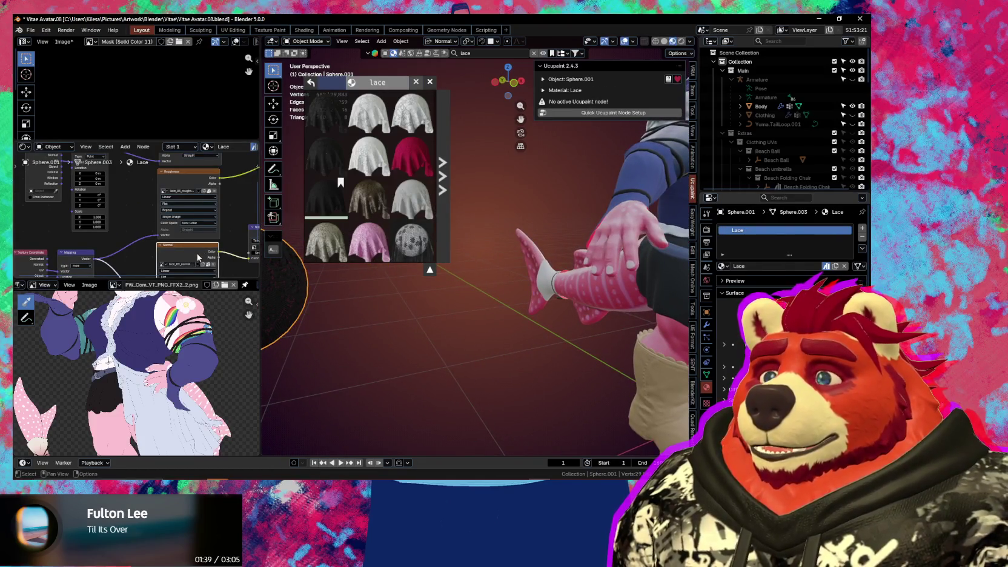
Zoom and pan the view in close on the avatar's black skirt and legs
scroll(197, 256, up, 2)
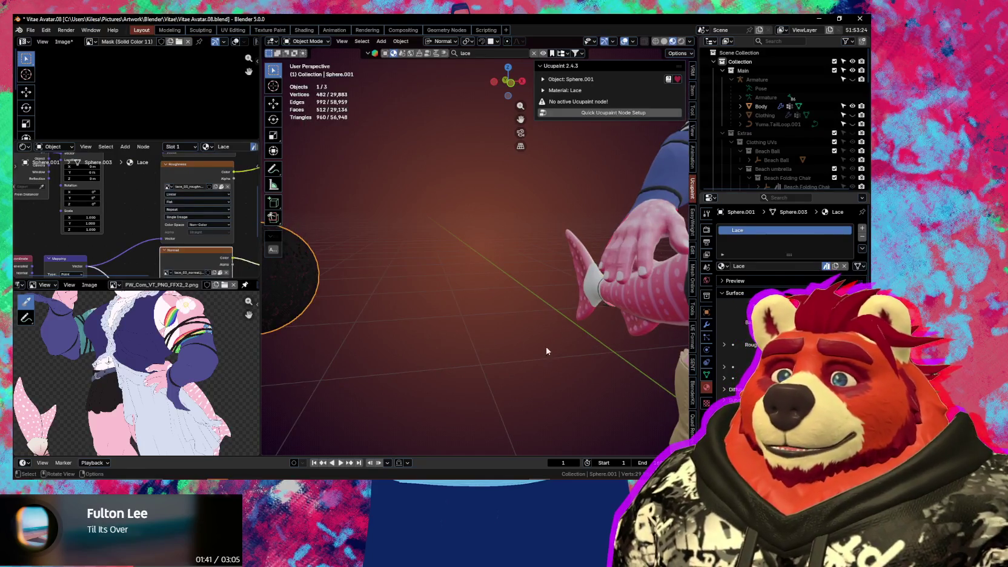
scroll(537, 346, up, 3)
shift+middle_drag(536, 346, 521, 327)
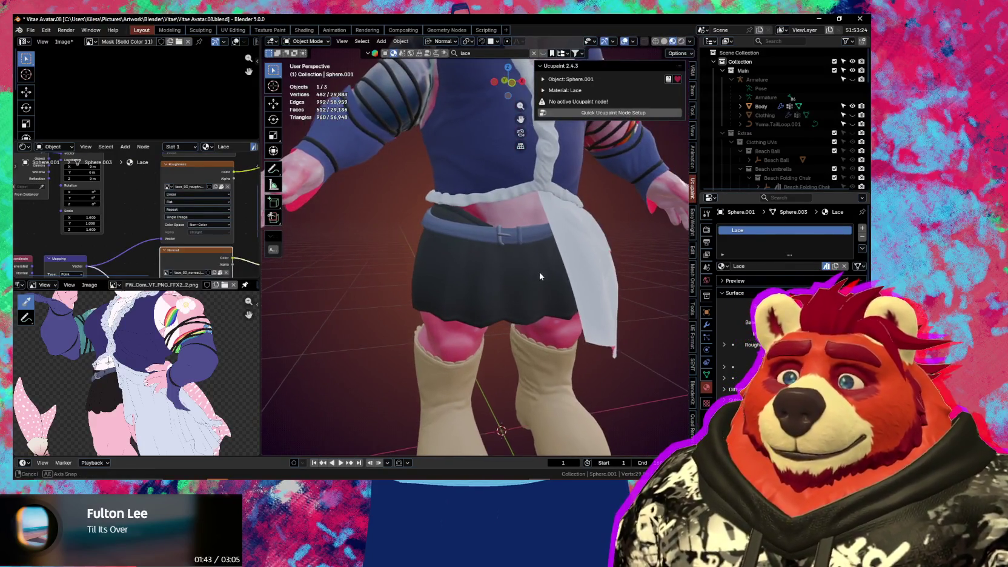
Select the skirt object Yuma.Outfit and expand the top Ucupaint layer's channels
middle_drag(540, 277, 474, 299)
key(n)
click(492, 286)
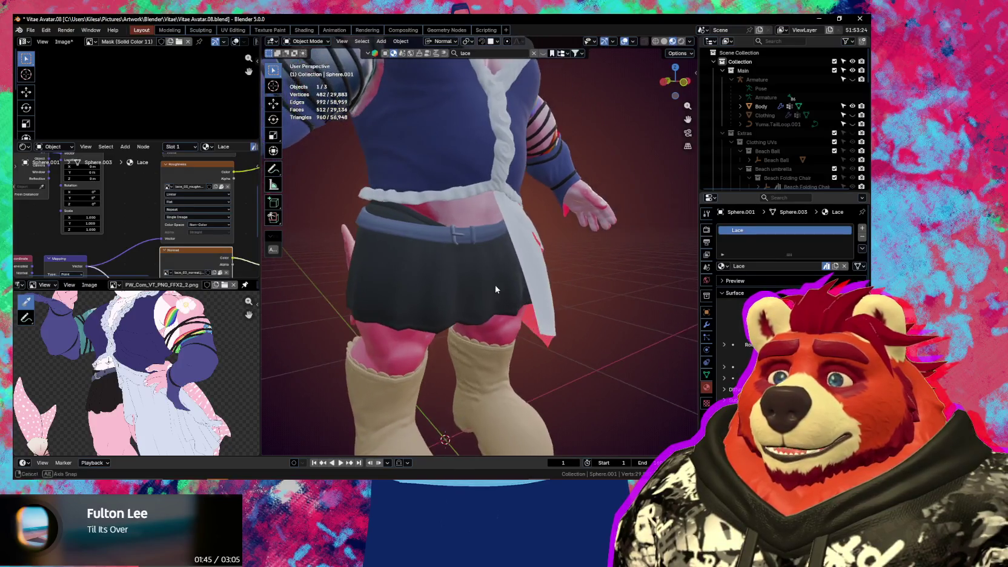
key(n)
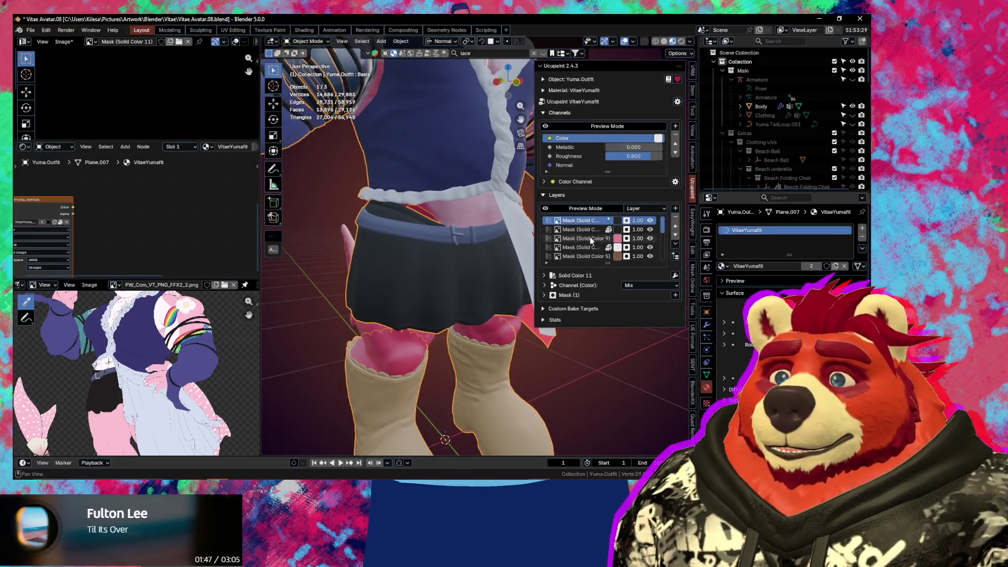
click(544, 285)
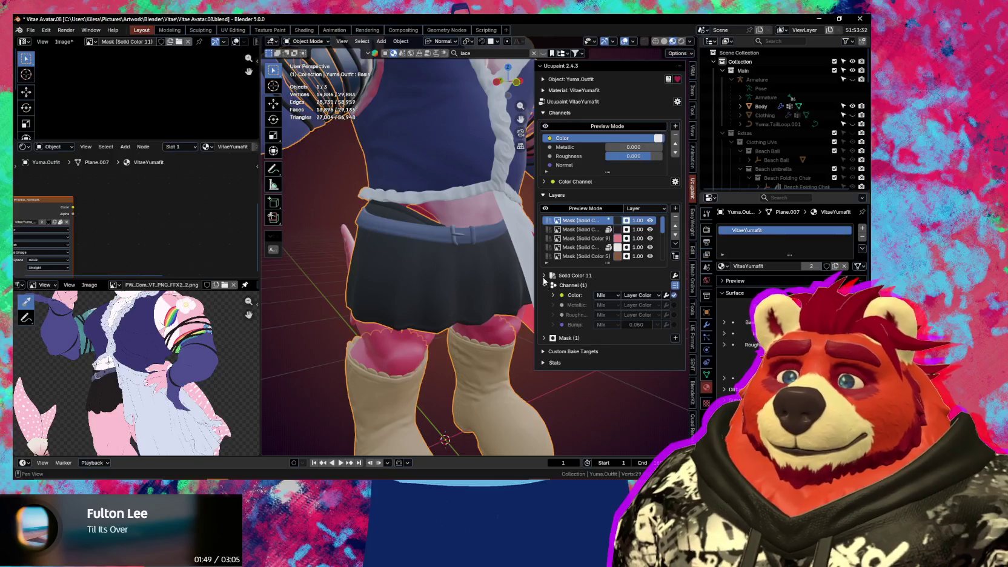
Enable Bump on the layer and set its source to the existing image lace_03_roughness
click(674, 324)
click(553, 326)
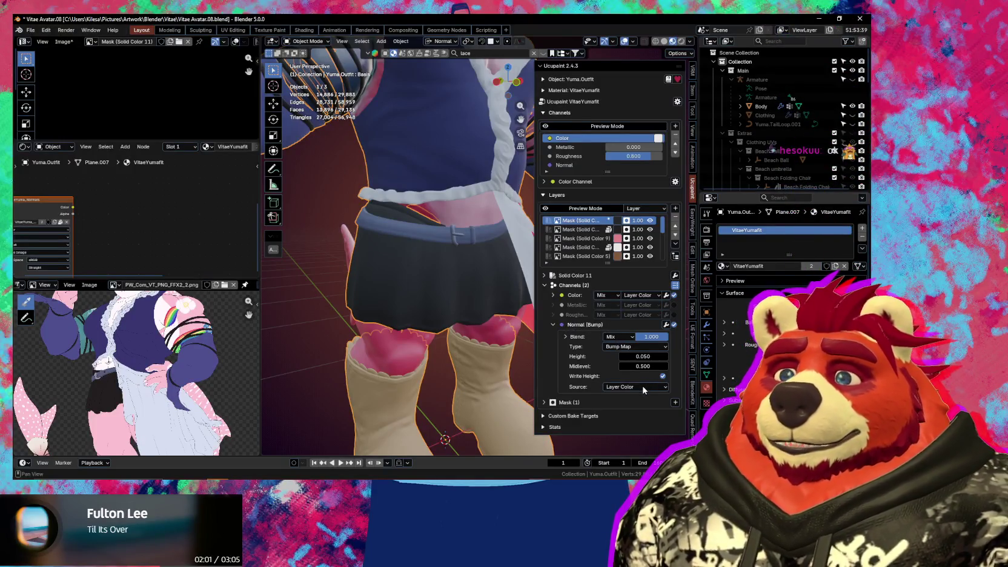
click(644, 387)
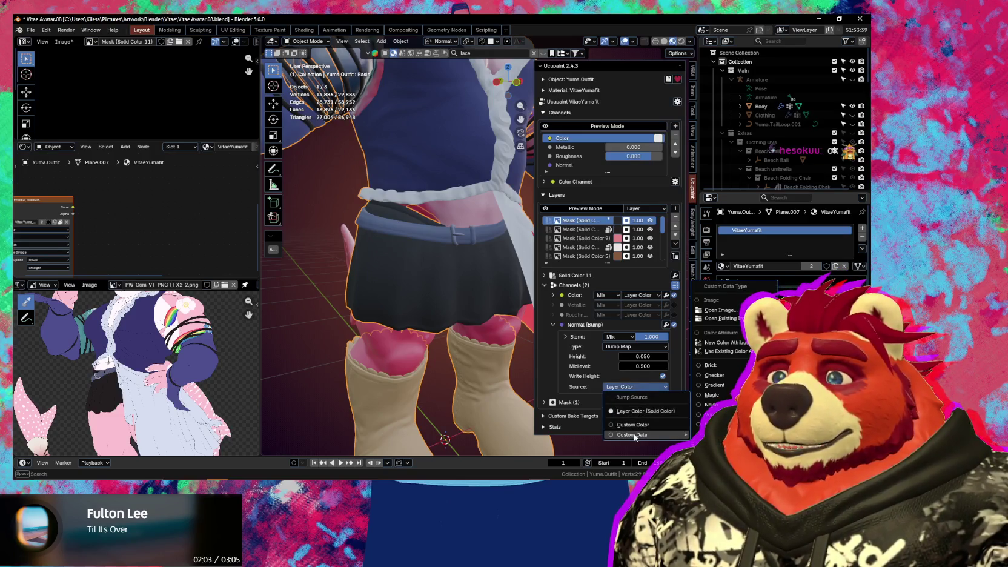
click(727, 318)
click(727, 319)
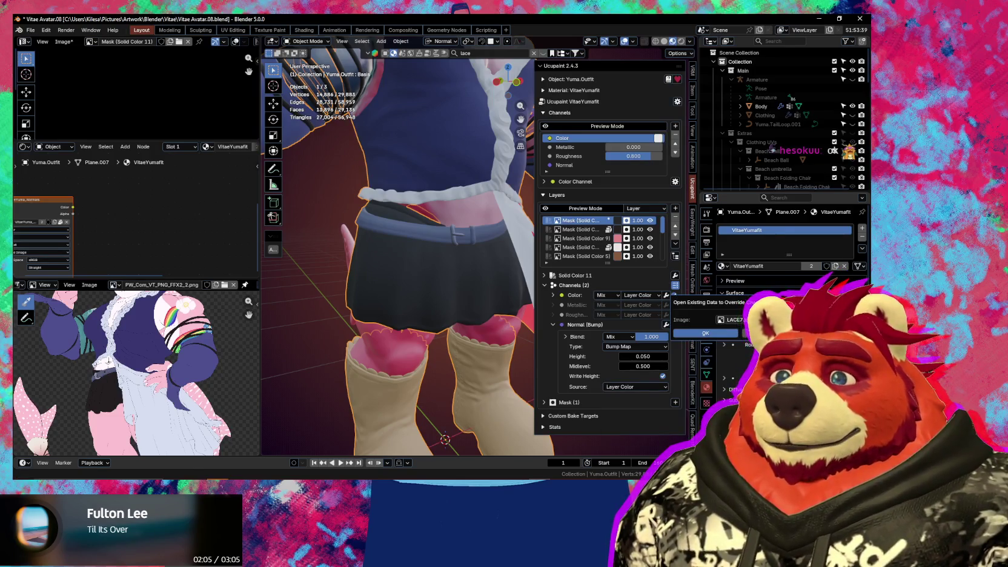
text(lace)
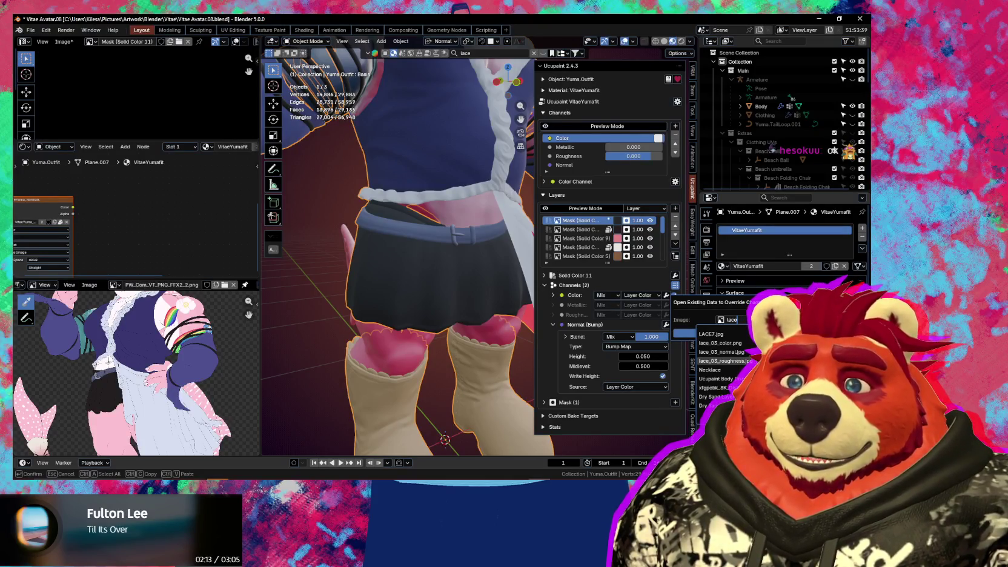
click(756, 361)
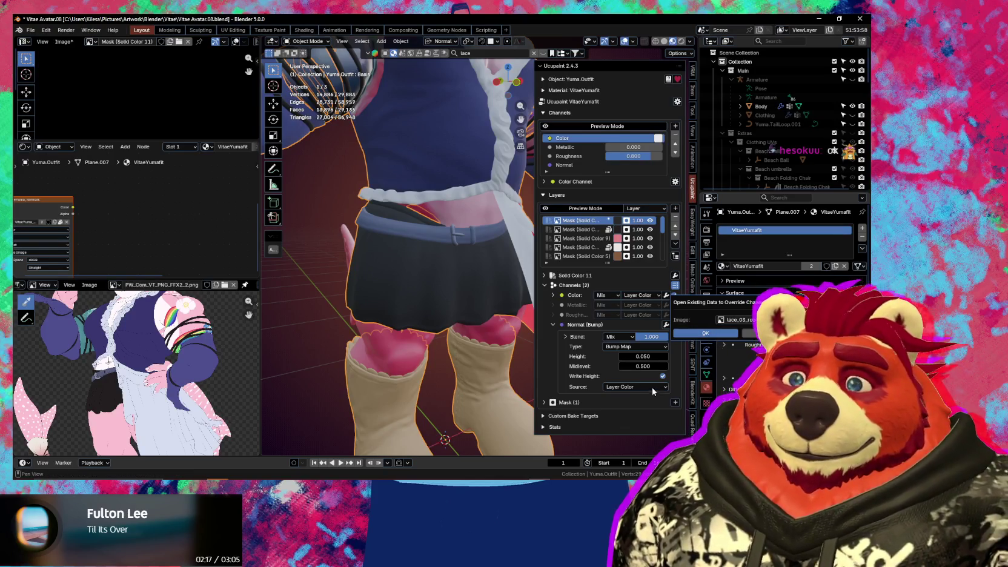
click(714, 333)
mouse_move(447, 329)
middle_down()
mouse_move(512, 316)
mouse_move(471, 323)
middle_up()
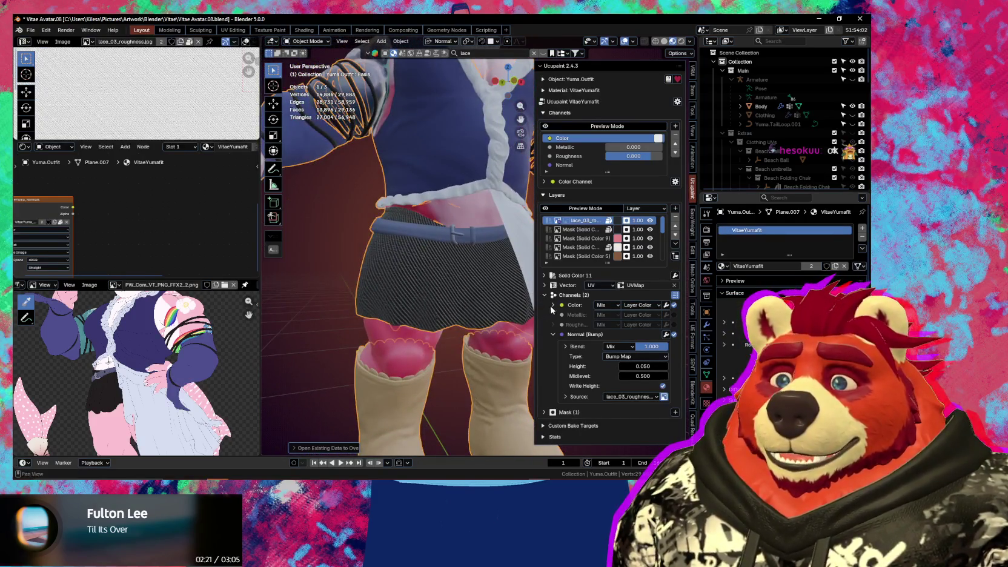
Set the lace layer's Vector Scale X, Y and Z to 2.800 and enlarge the image editor
click(545, 286)
drag(648, 336, 678, 336)
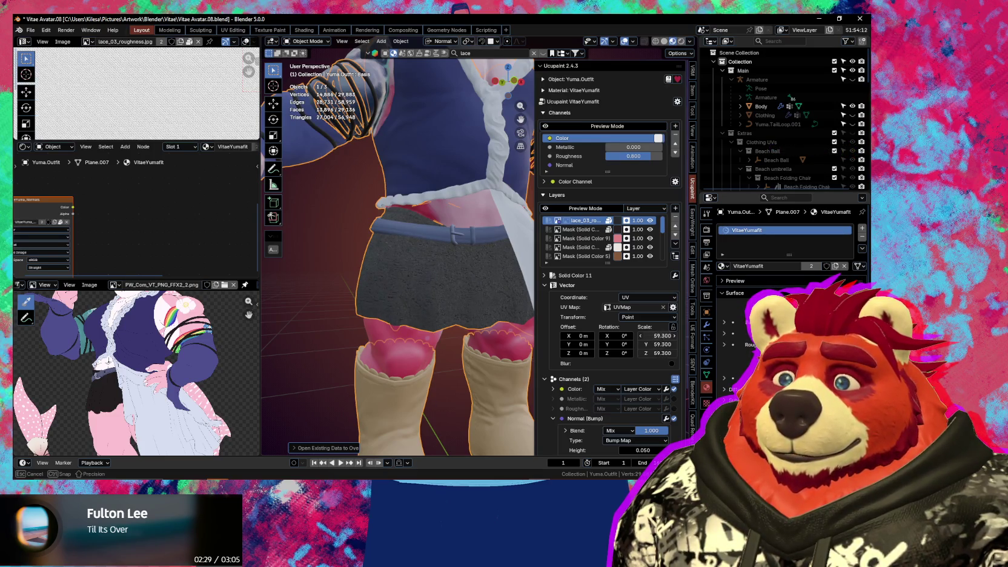
drag(655, 335, 630, 335)
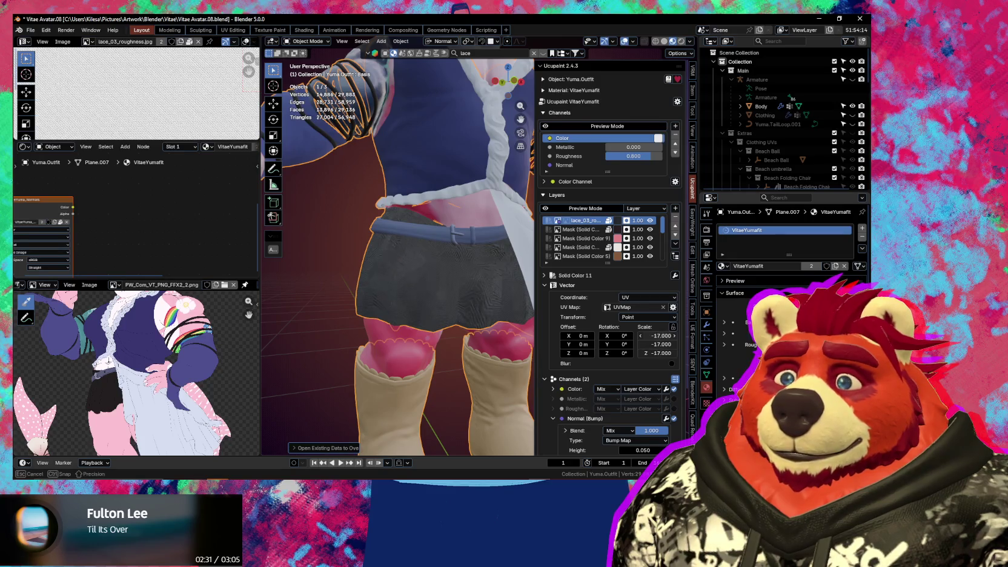
scroll(475, 313, up, 2)
scroll(465, 311, up, 3)
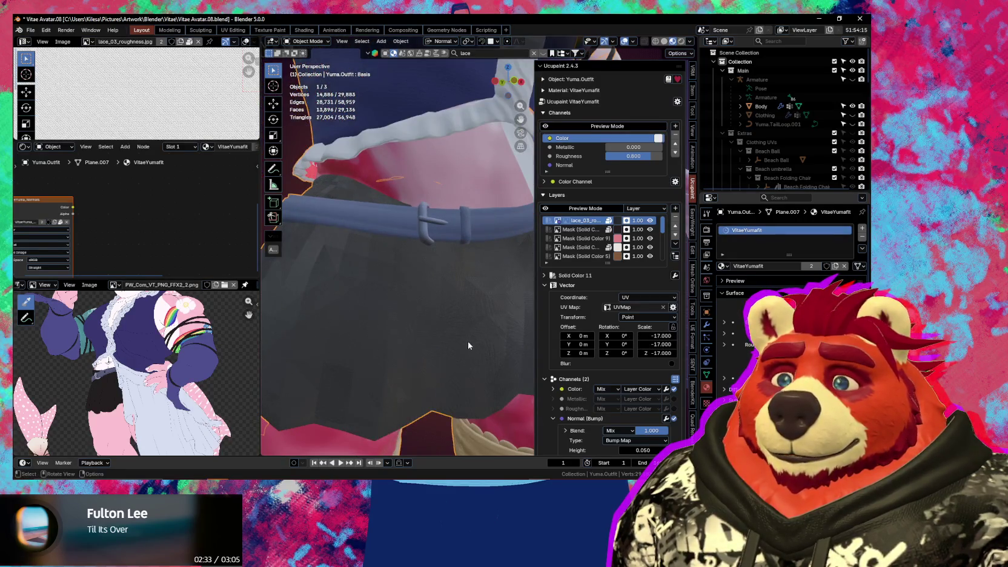
mouse_move(657, 336)
mouse_down()
mouse_move(685, 335)
mouse_move(647, 337)
mouse_up()
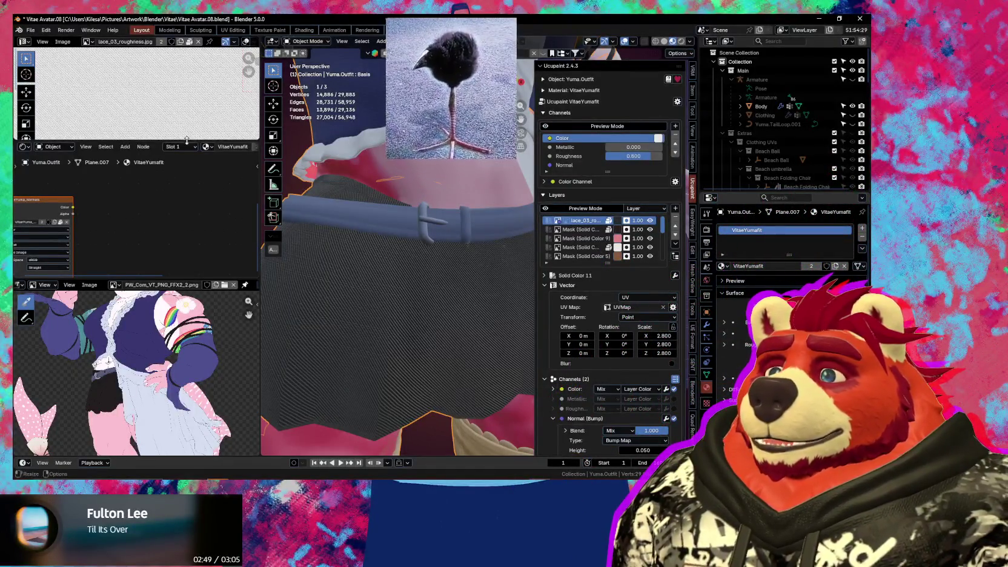
drag(187, 140, 187, 234)
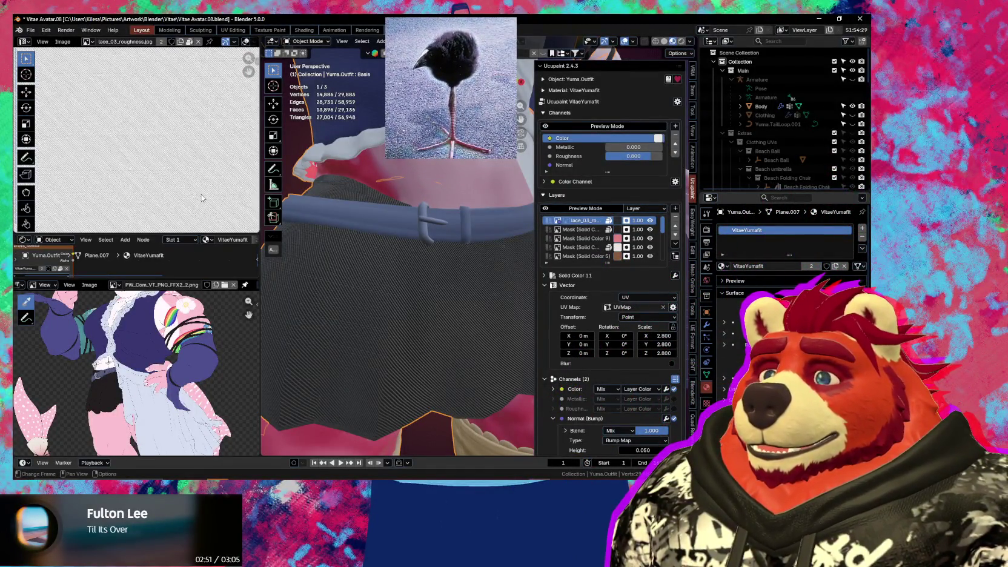
scroll(595, 378, down, 3)
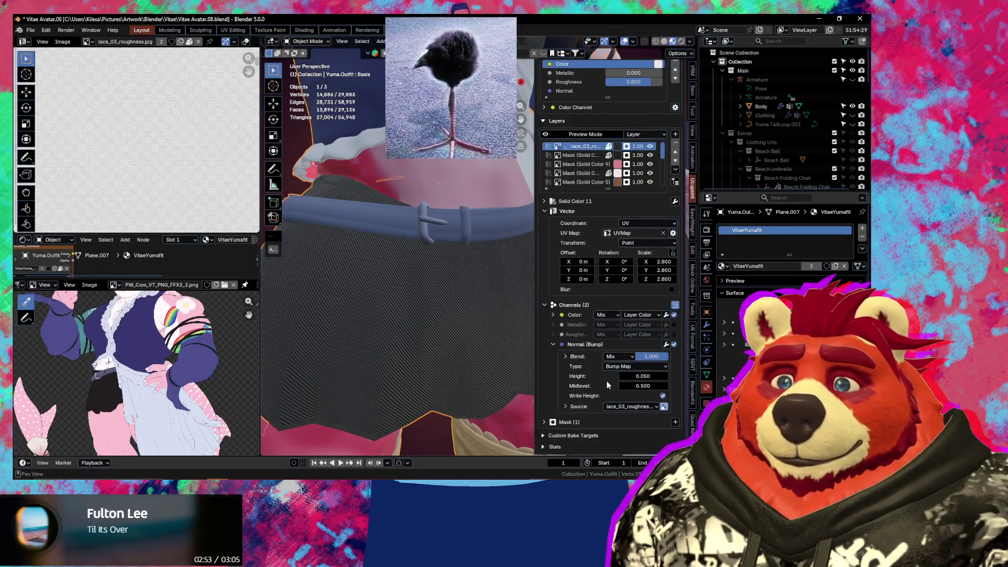
Switch the skirt's bump source to the custom image lace_03_color.png
click(639, 406)
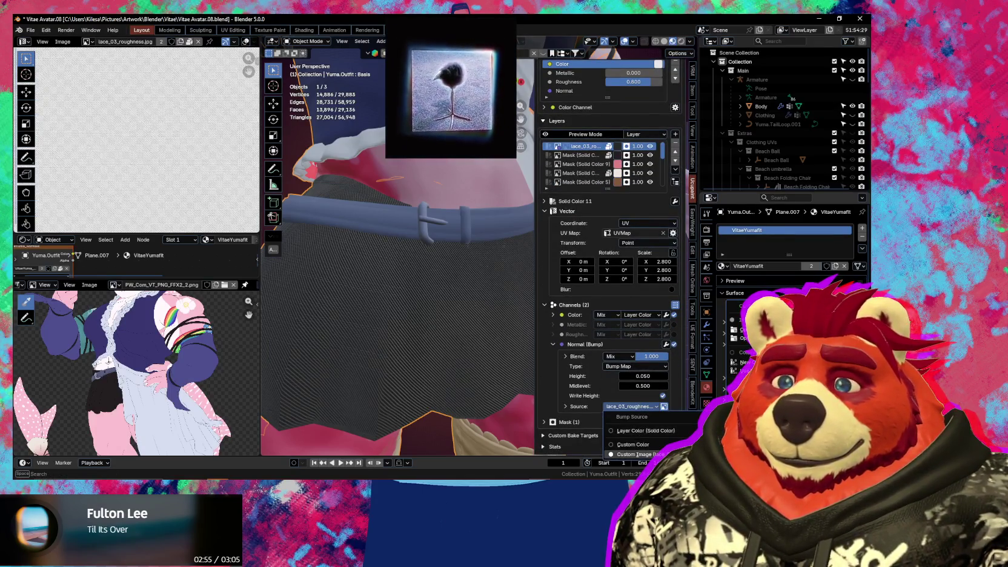
click(636, 454)
text(lace)
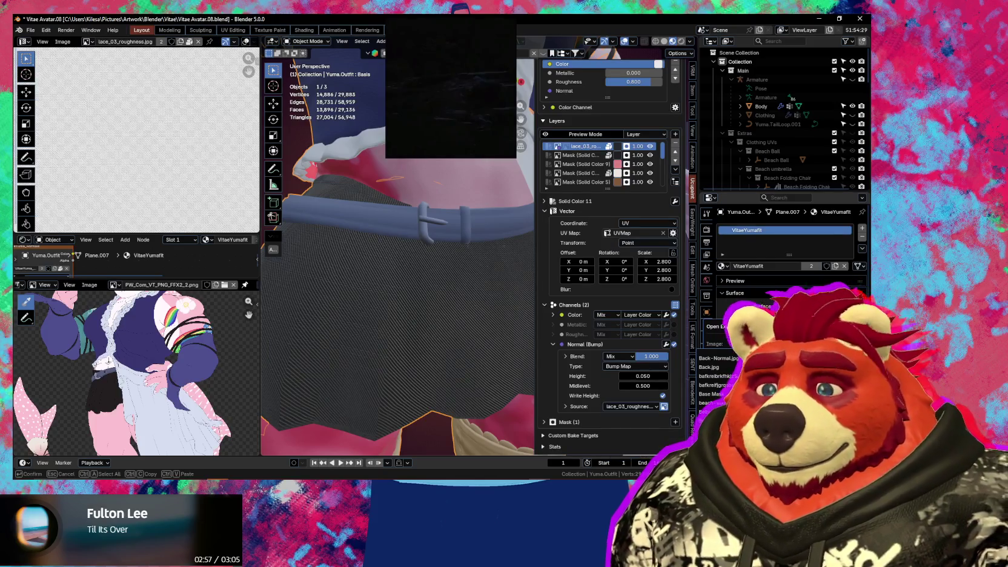
key(Return)
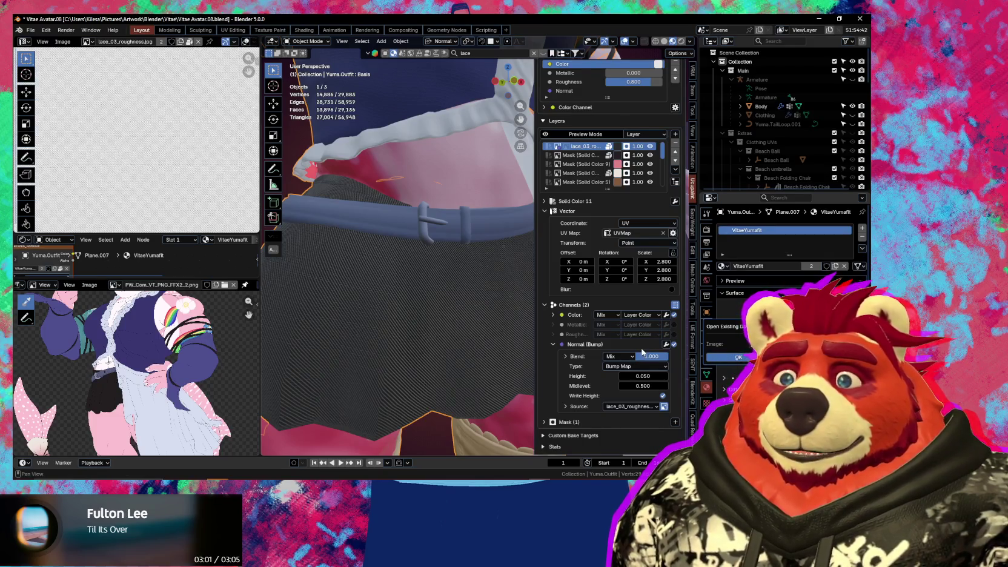
key(Return)
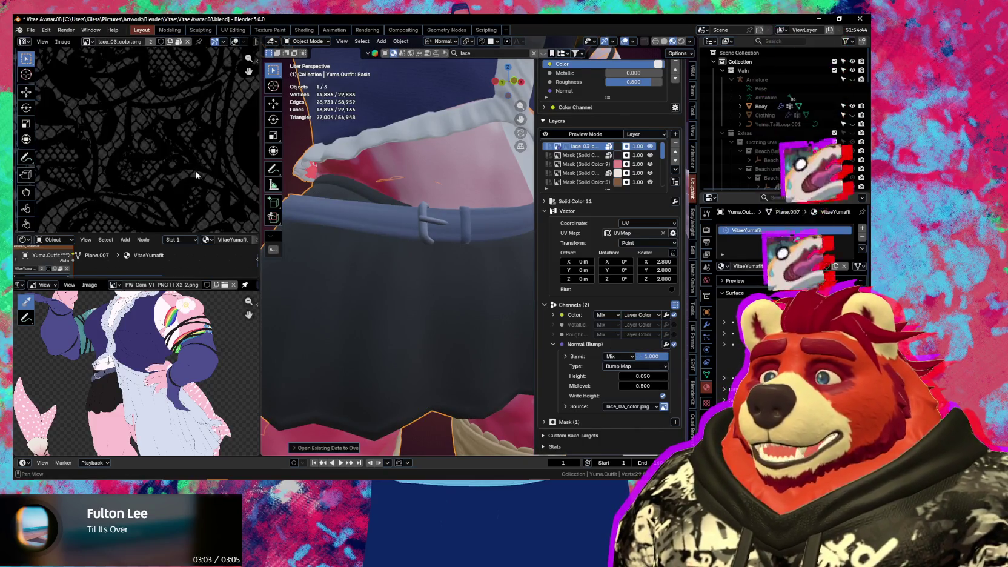
scroll(195, 187, up, 2)
scroll(194, 186, down, 1)
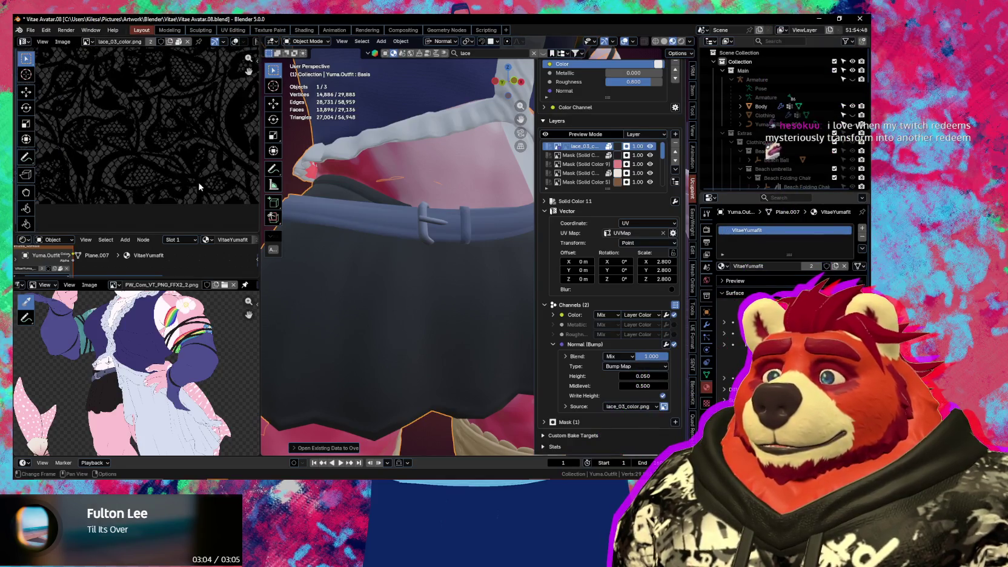
scroll(188, 186, down, 1)
scroll(179, 187, down, 2)
scroll(172, 188, down, 1)
scroll(172, 187, up, 2)
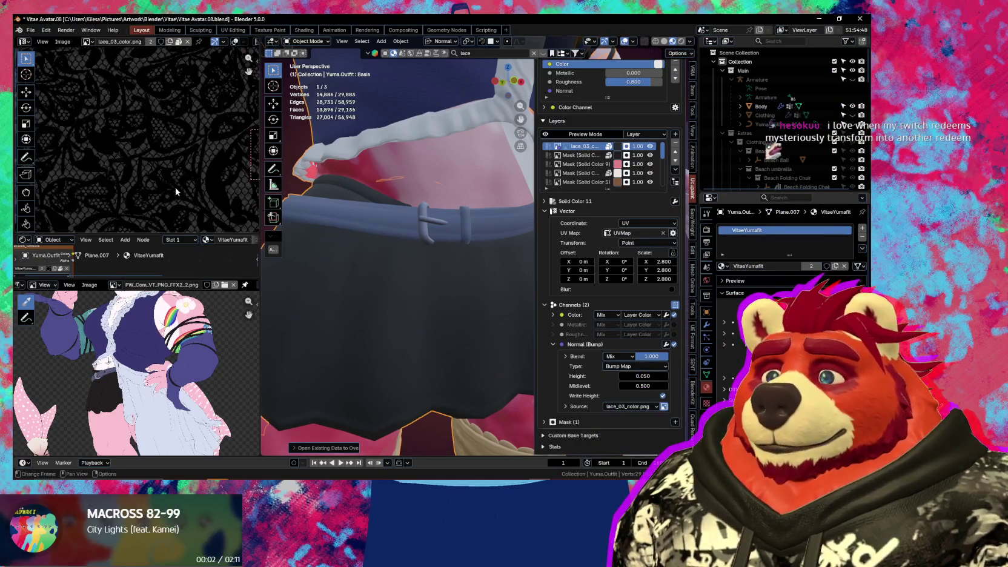
scroll(172, 188, up, 1)
shift+middle_drag(415, 307, 423, 294)
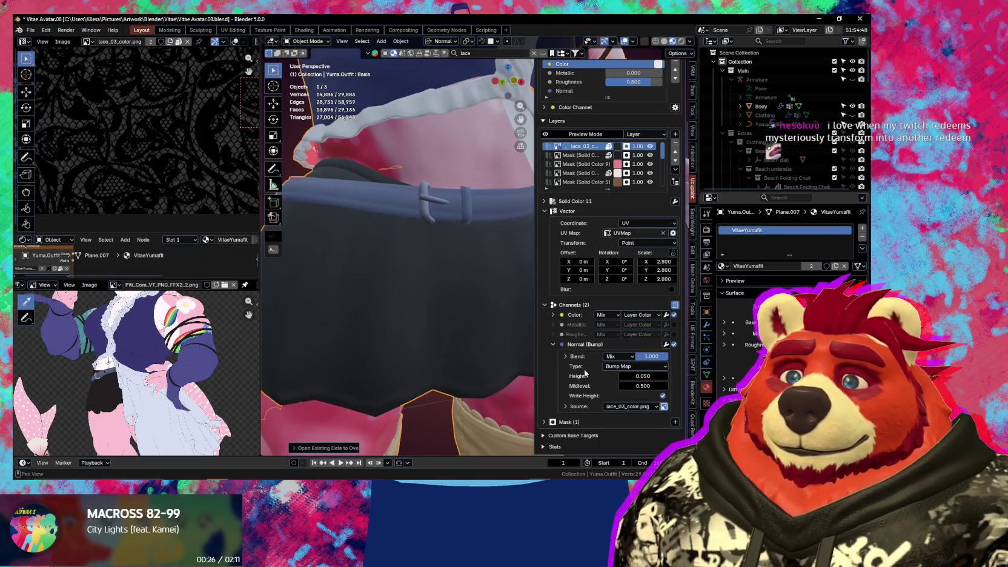
Keep the bump height at 0.050 and set the lace texture scale to 12.700
drag(649, 375, 655, 376)
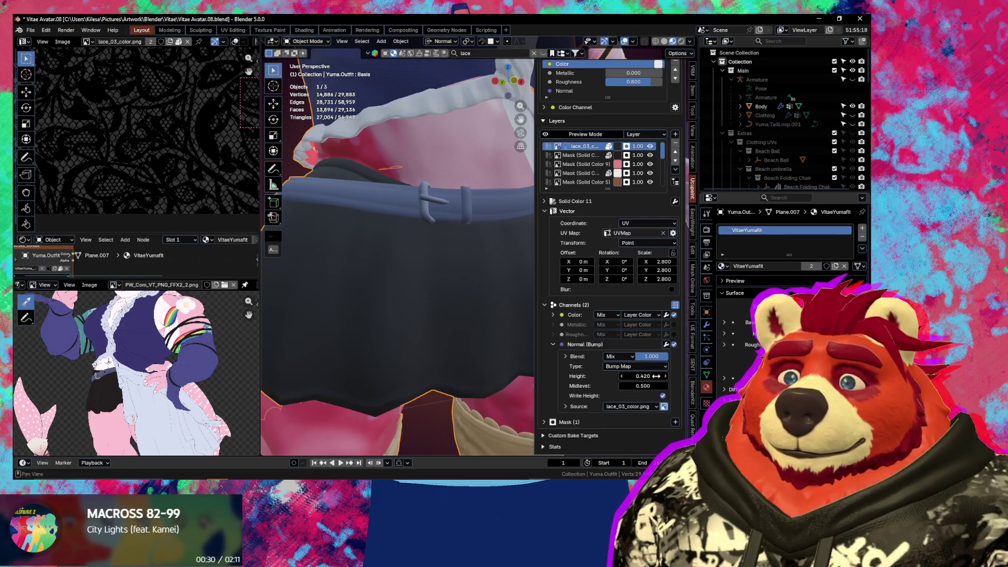
key(ctrl+z)
key(ctrl+z)
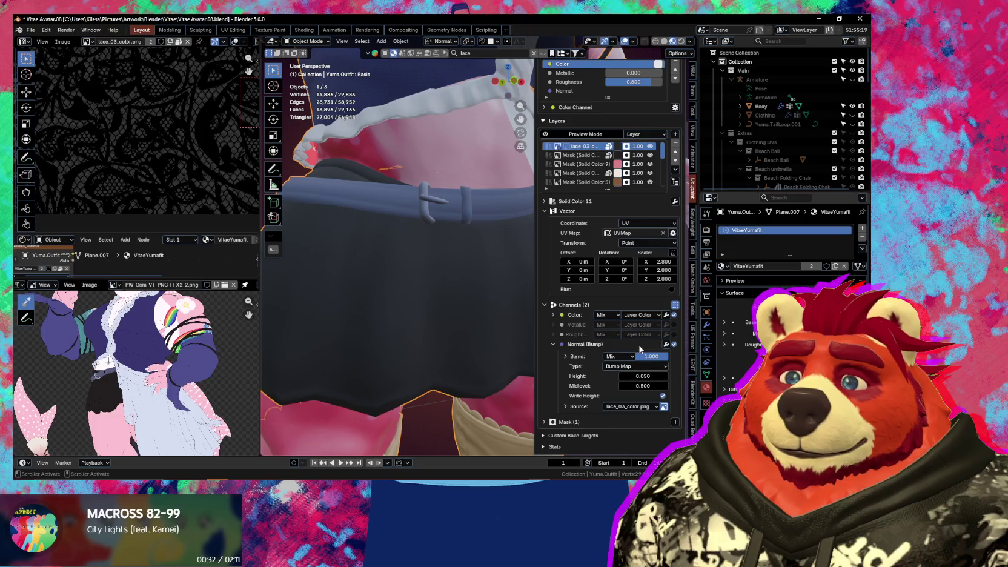
mouse_move(669, 262)
mouse_down()
mouse_move(645, 262)
mouse_move(666, 263)
mouse_up()
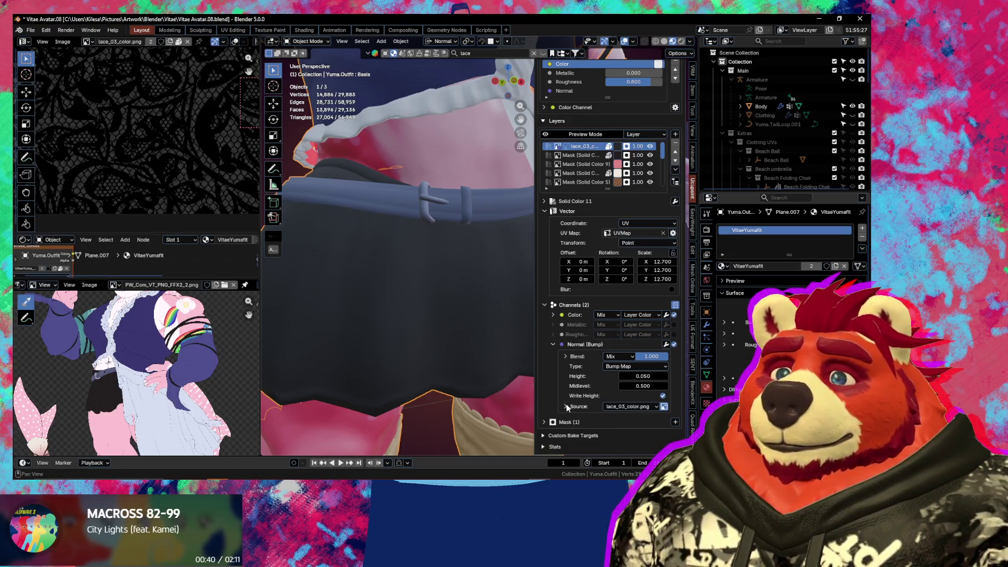
Inspect the bump image's details, adding and then removing an invert modifier on the bump channel
click(566, 406)
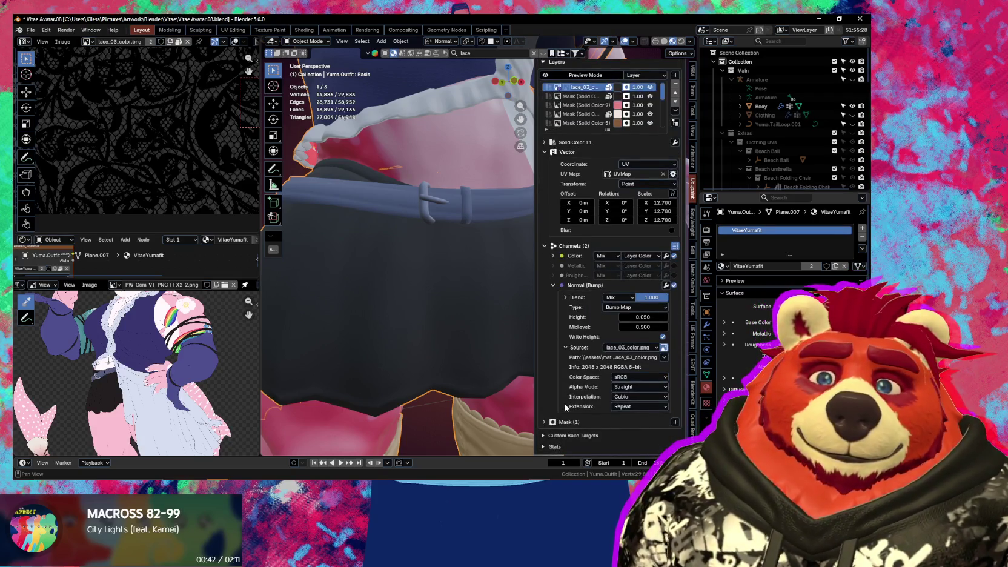
middle_drag(476, 346, 445, 331)
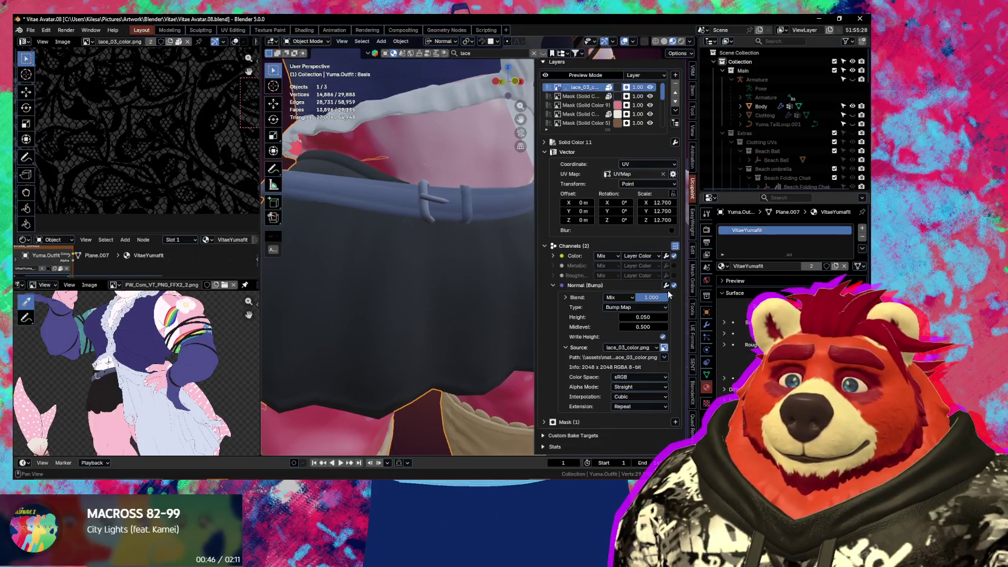
click(664, 357)
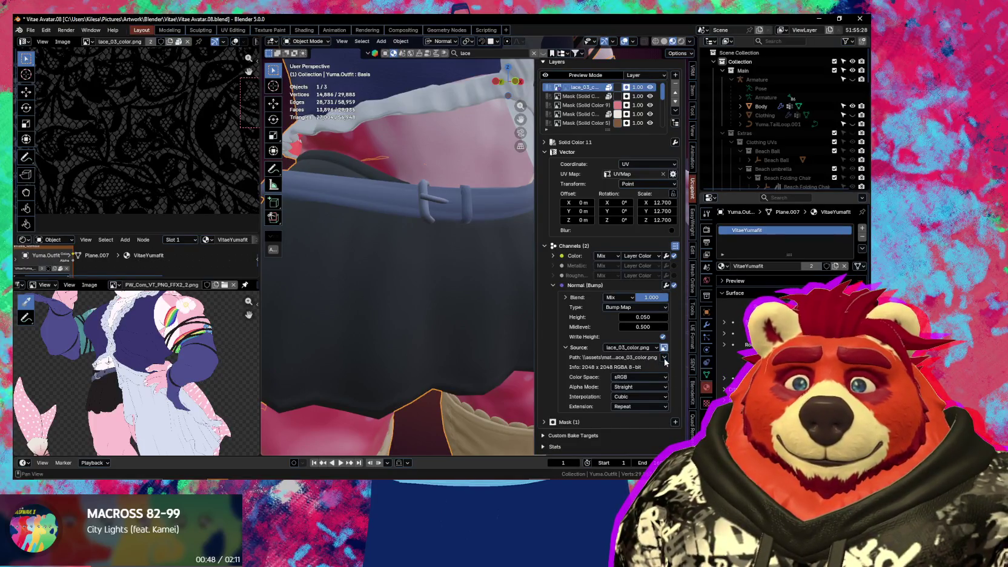
click(666, 286)
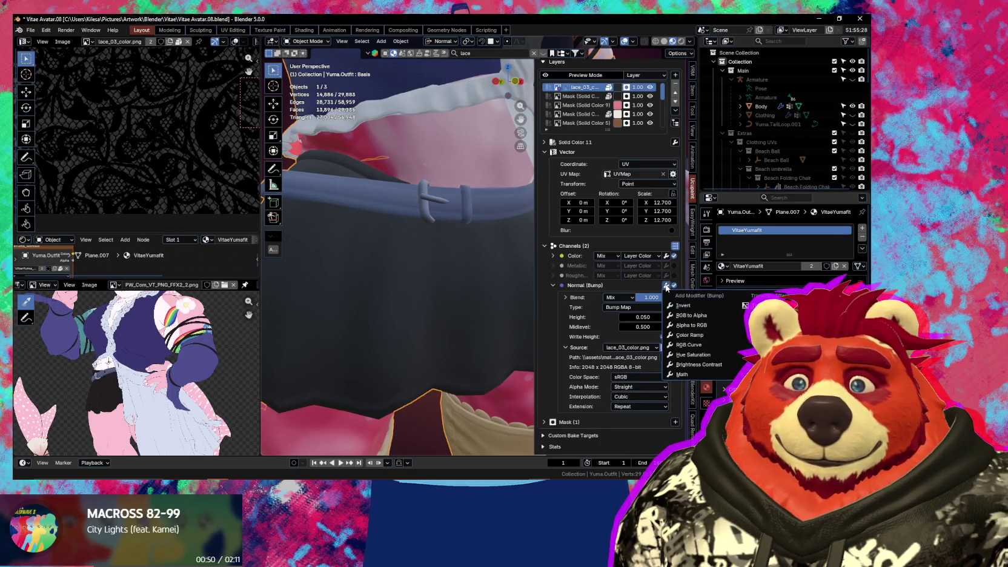
click(685, 306)
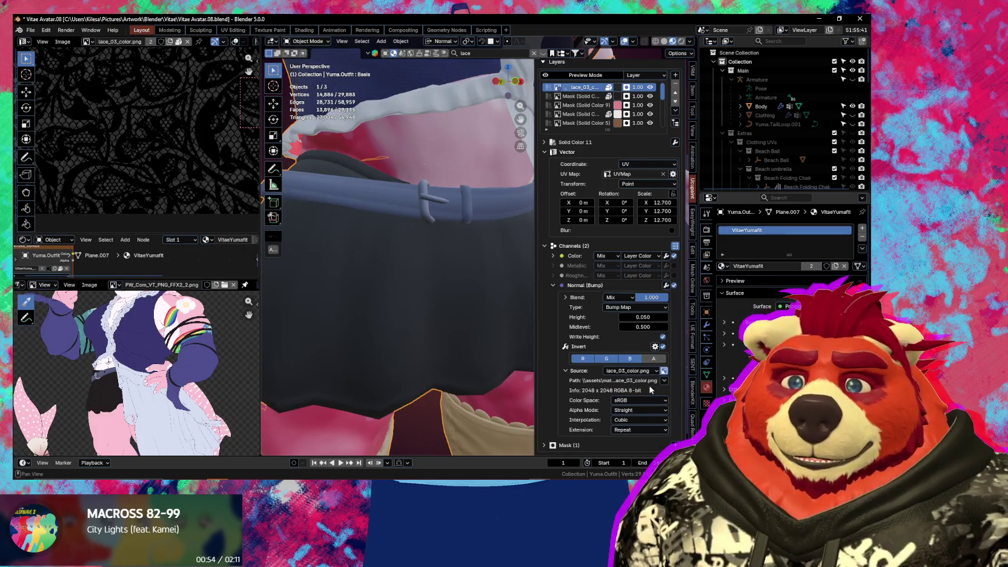
click(655, 347)
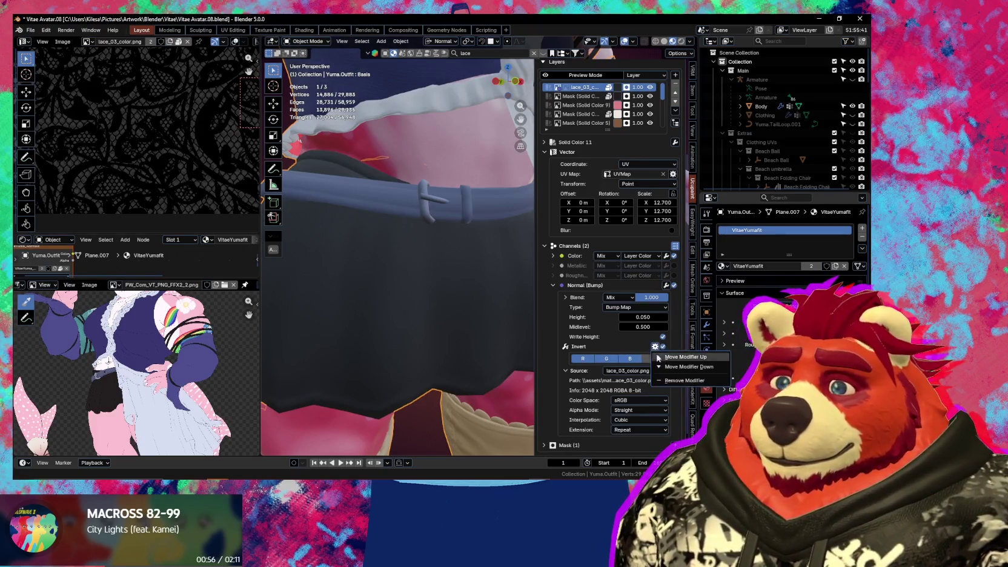
click(669, 380)
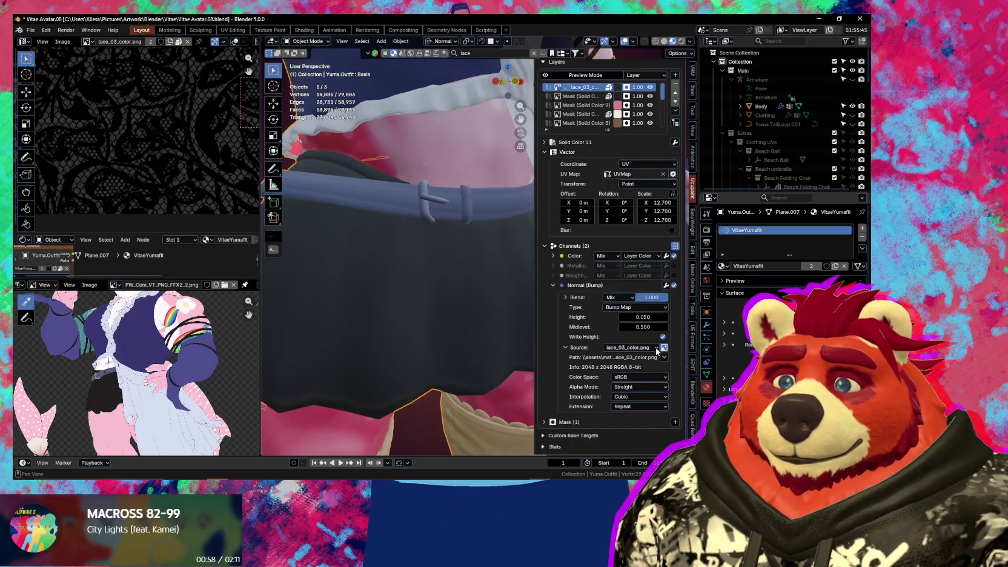
click(656, 348)
click(655, 350)
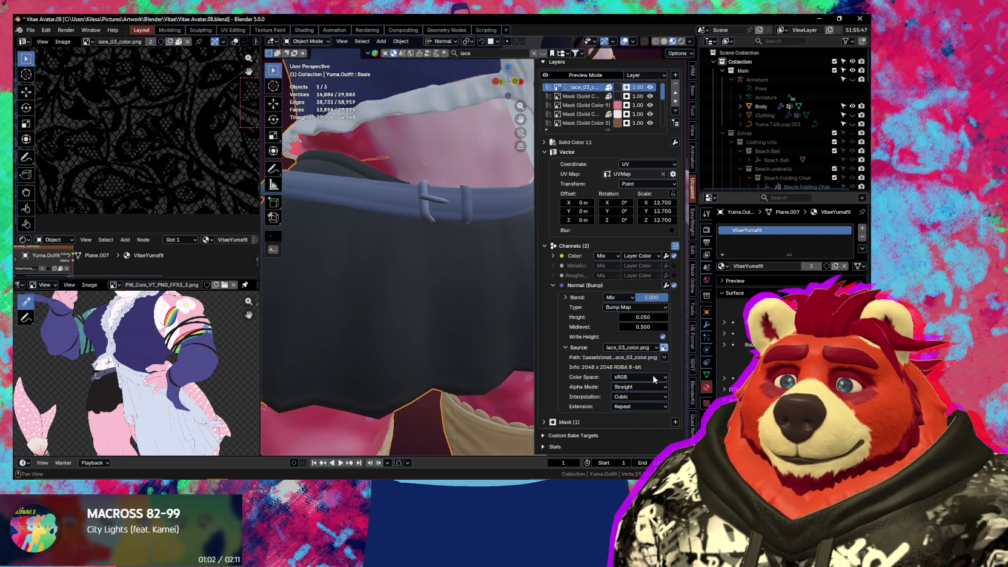
Keep Straight alpha and Cubic interpolation, and set the lace image colour space to Non-Color
click(646, 387)
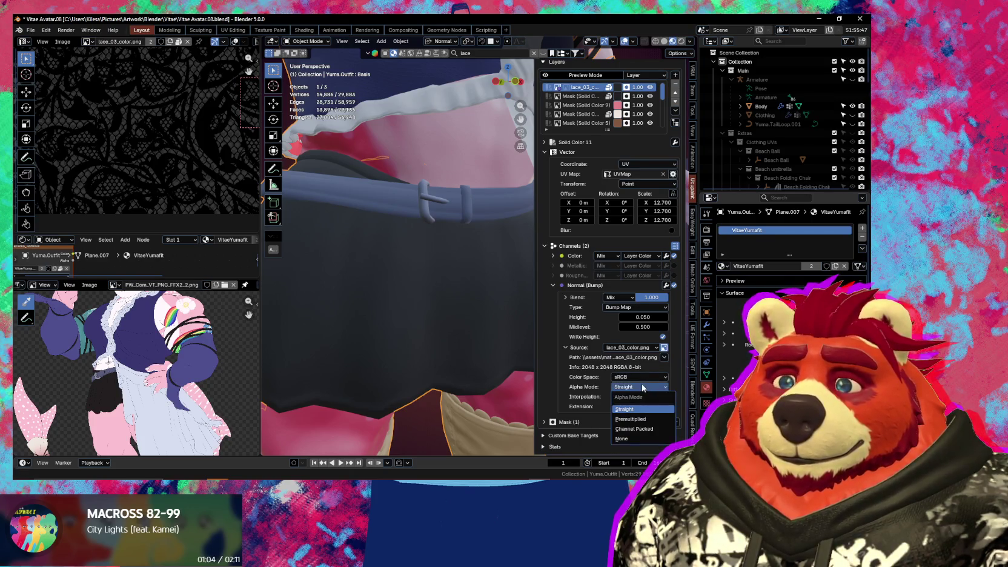
click(624, 409)
click(626, 396)
click(626, 400)
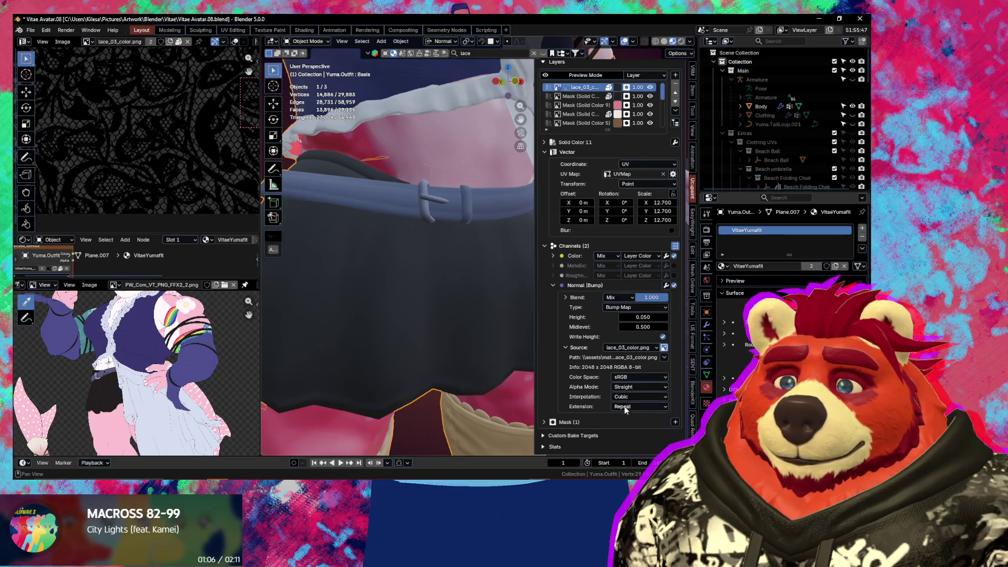
click(631, 378)
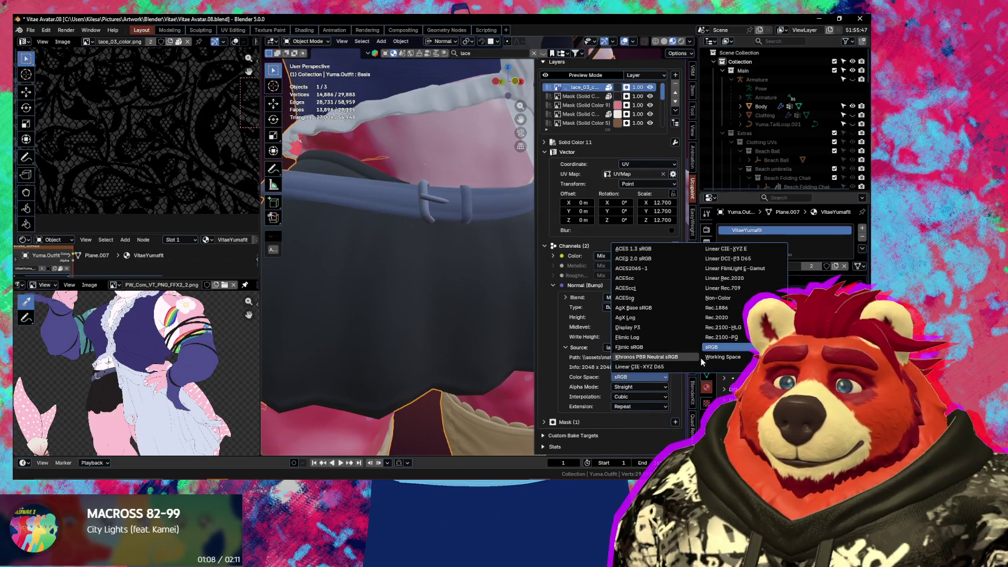
click(727, 299)
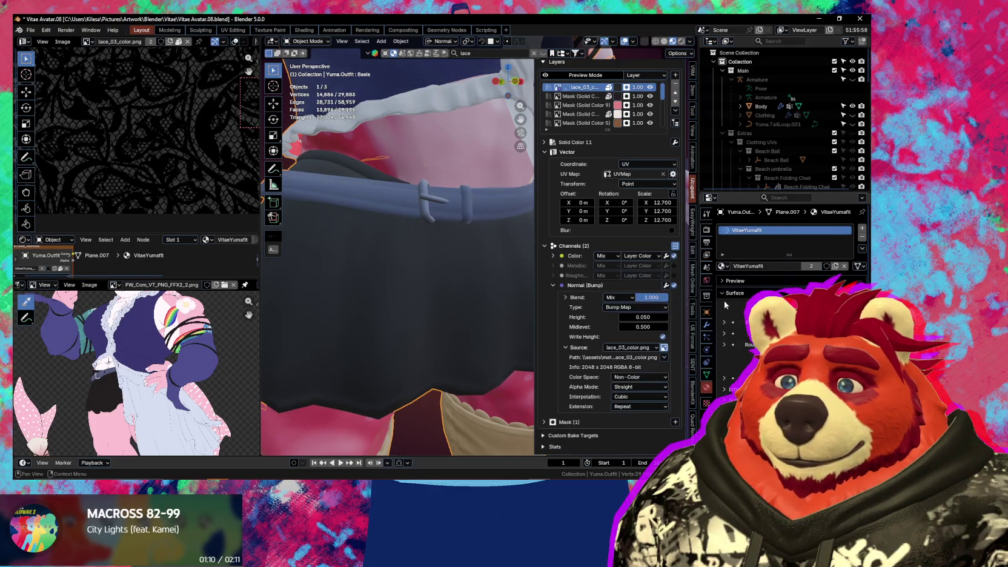
mouse_move(508, 315)
middle_down()
mouse_move(526, 338)
mouse_move(474, 324)
mouse_move(485, 332)
middle_up()
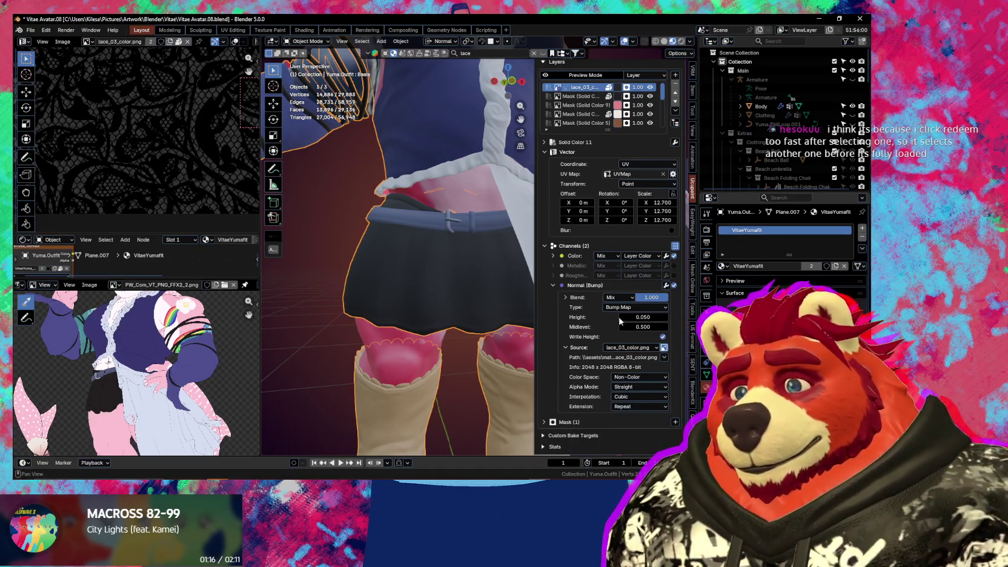
Reduce the lace layer's Vector Scale from 12.700 to 1.000 on every axis
drag(657, 203, 657, 203)
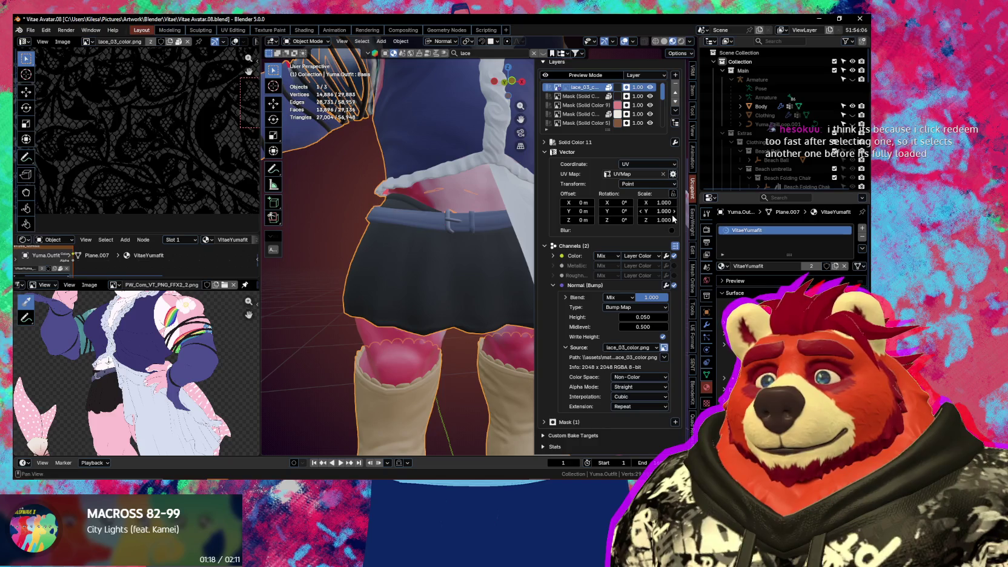
scroll(432, 296, up, 3)
mouse_move(431, 297)
middle_down()
mouse_move(498, 284)
mouse_move(450, 296)
middle_up()
scroll(187, 190, down, 3)
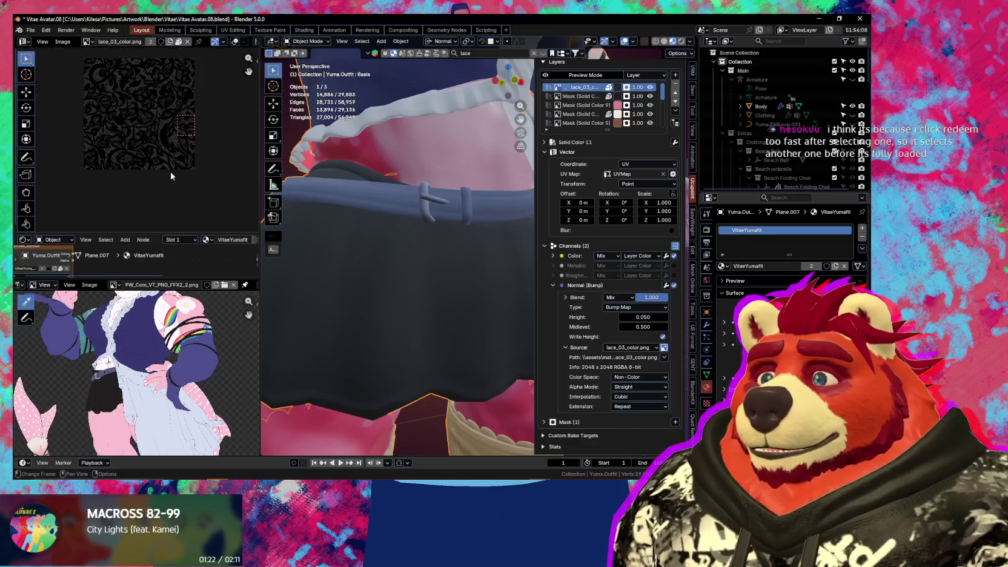
scroll(186, 190, up, 3)
scroll(186, 190, up, 2)
scroll(181, 158, up, 2)
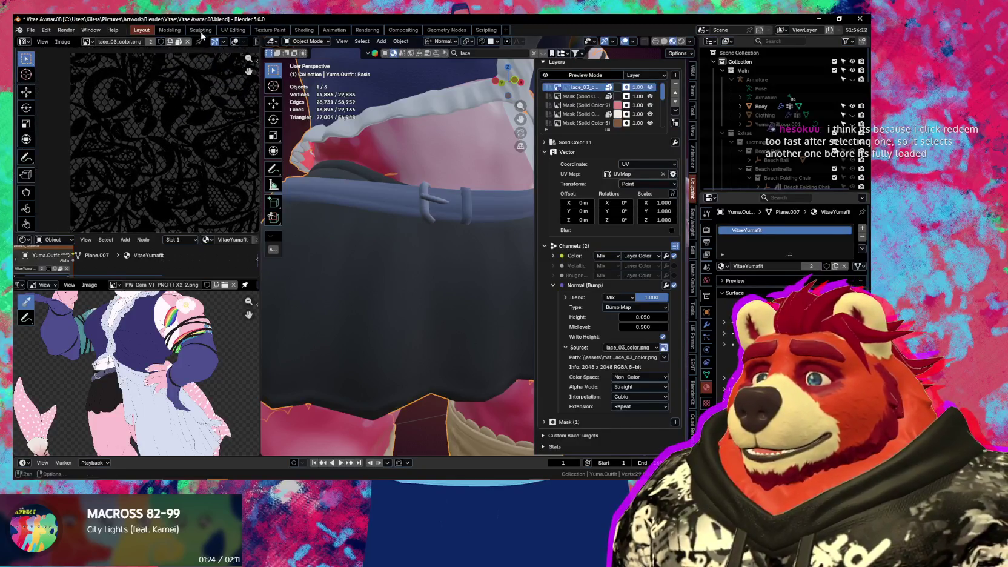
scroll(171, 109, up, 1)
scroll(189, 136, down, 1)
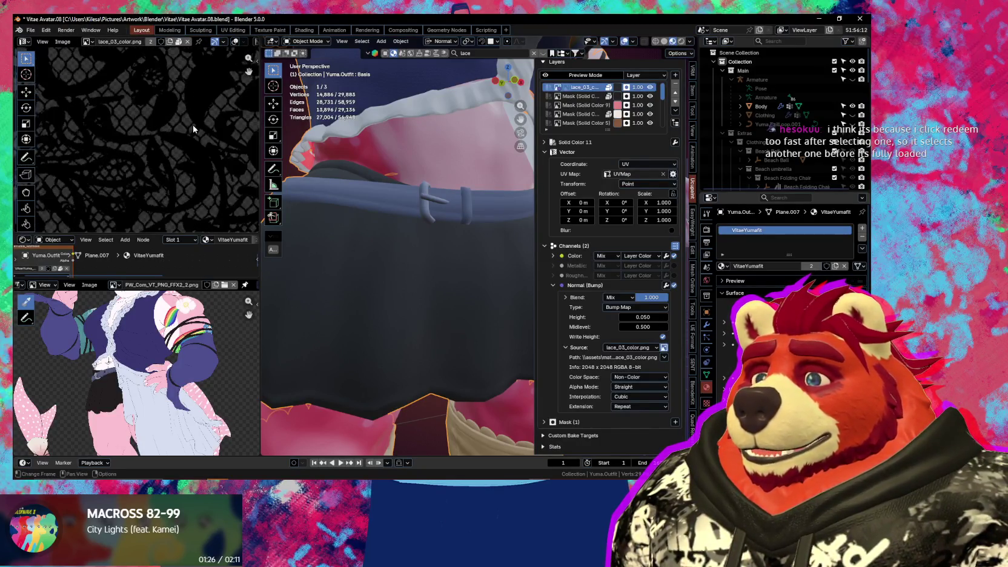
scroll(189, 144, down, 2)
scroll(220, 145, down, 1)
scroll(220, 145, up, 2)
scroll(182, 109, up, 1)
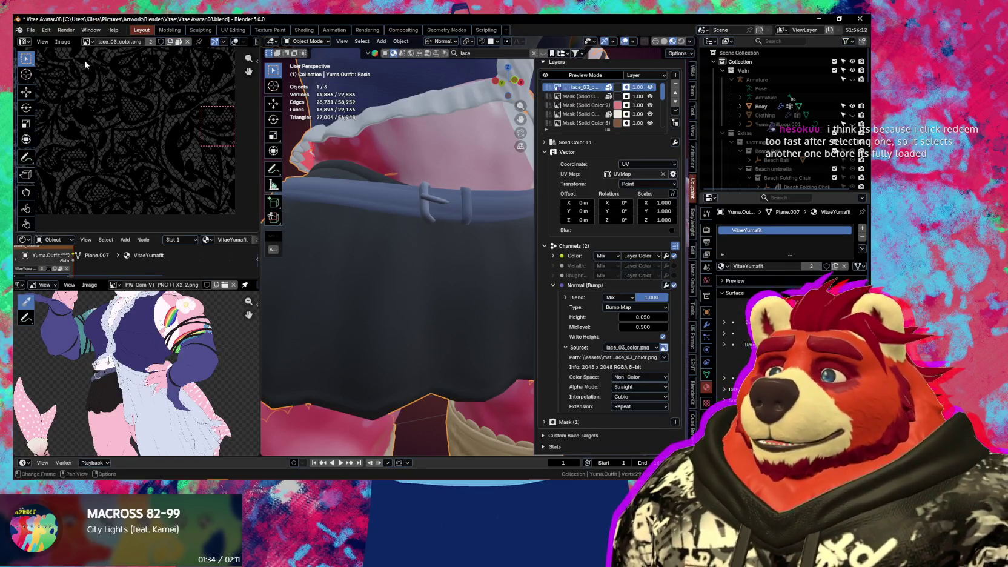
Apply Image > Invert > Invert Image Colors to the lace image in the Image Editor
click(61, 41)
mouse_move(73, 172)
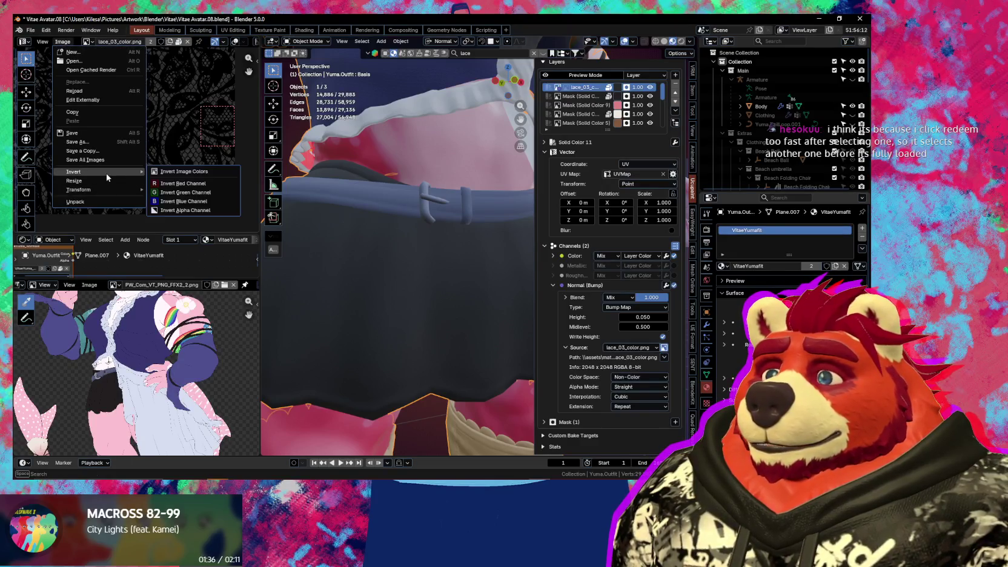
click(161, 176)
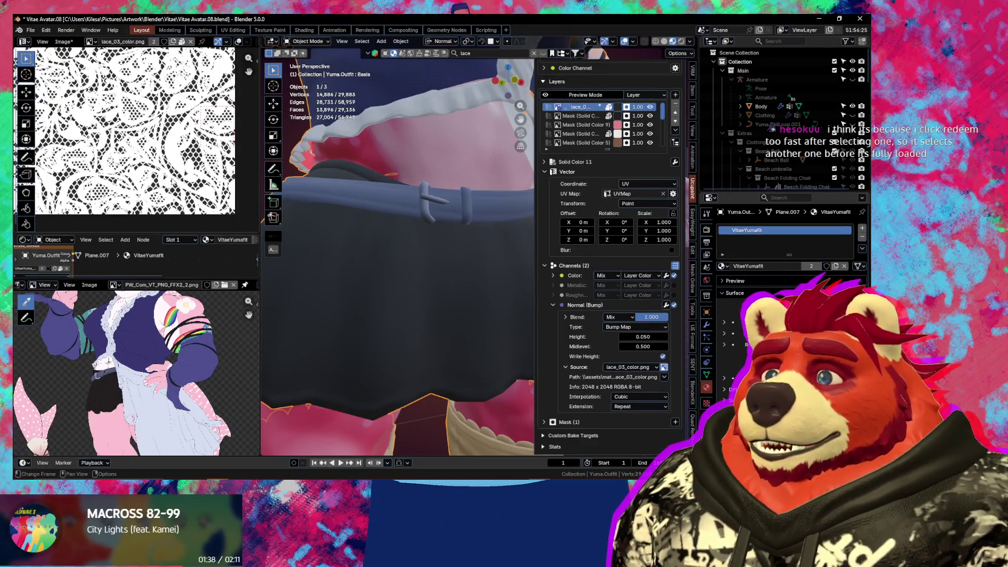
scroll(453, 381, down, 5)
middle_drag(453, 380, 449, 382)
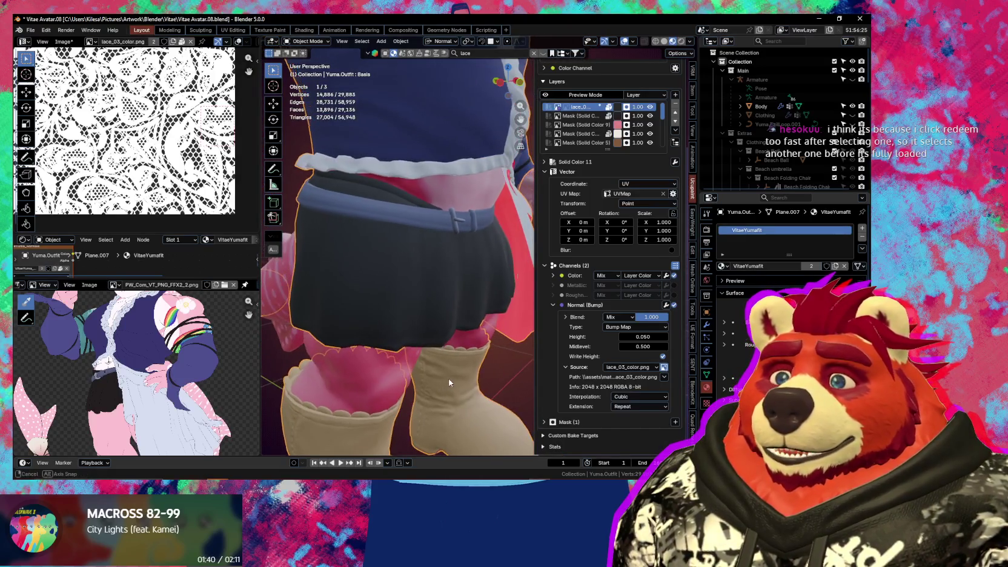
middle_drag(440, 317, 462, 350)
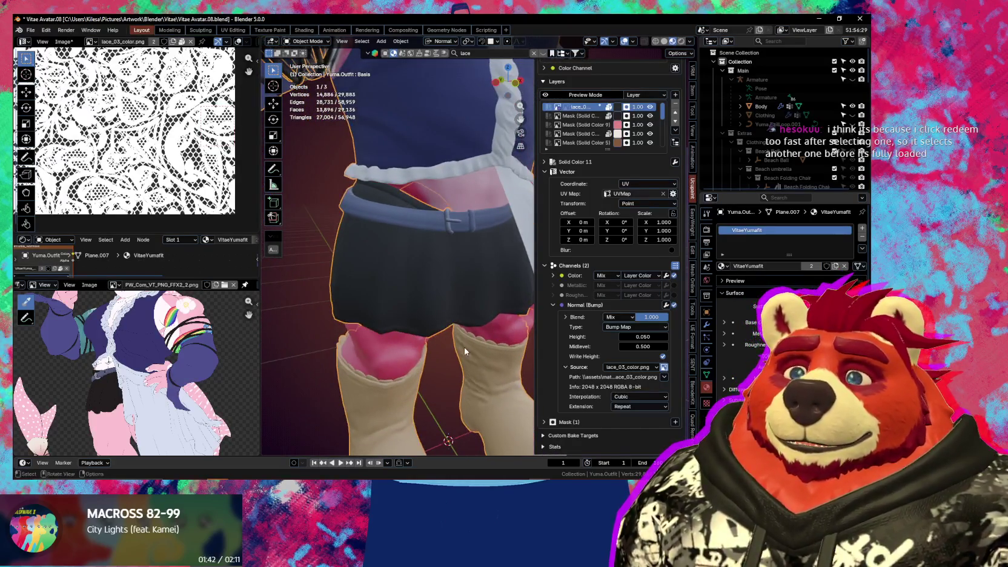
scroll(564, 397, up, 2)
scroll(570, 390, down, 2)
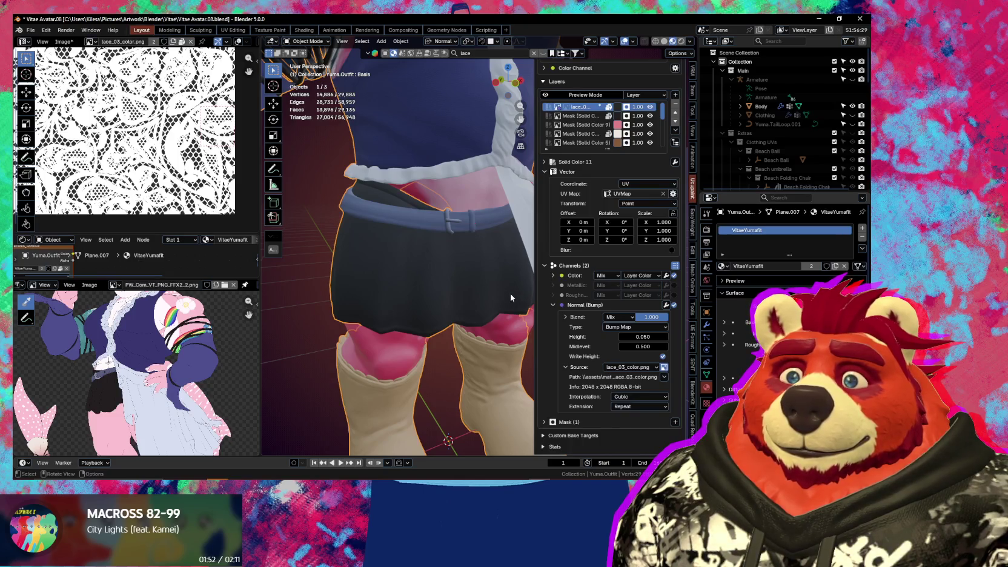
Select the Solid Color 11 layer in Ucupaint and collapse the bump source image details
click(674, 305)
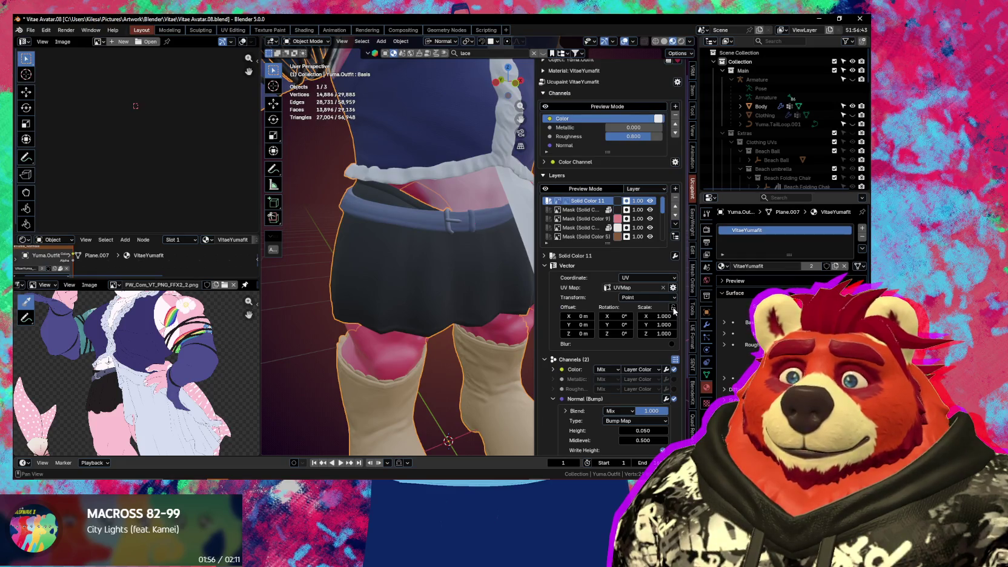
scroll(663, 345, down, 5)
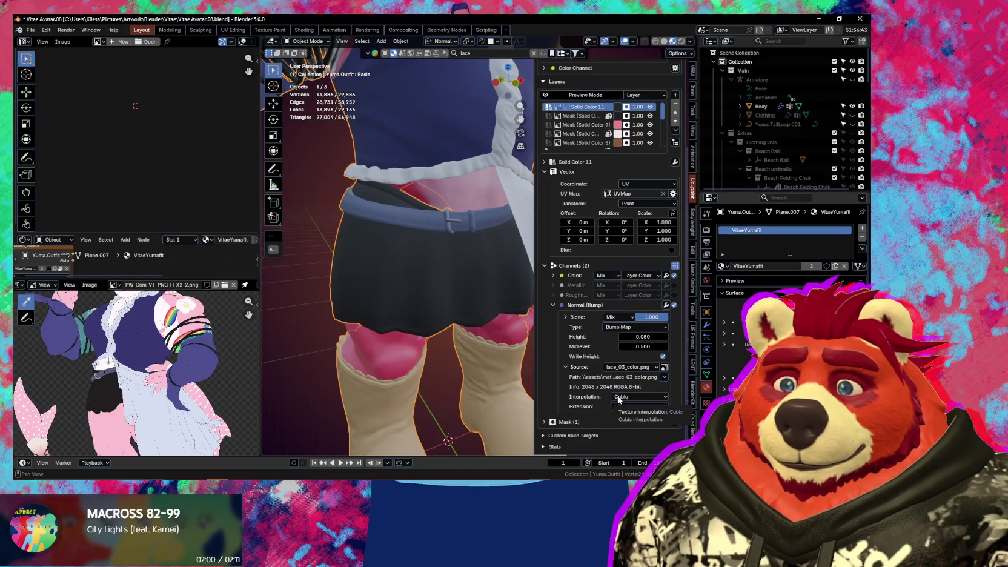
click(566, 367)
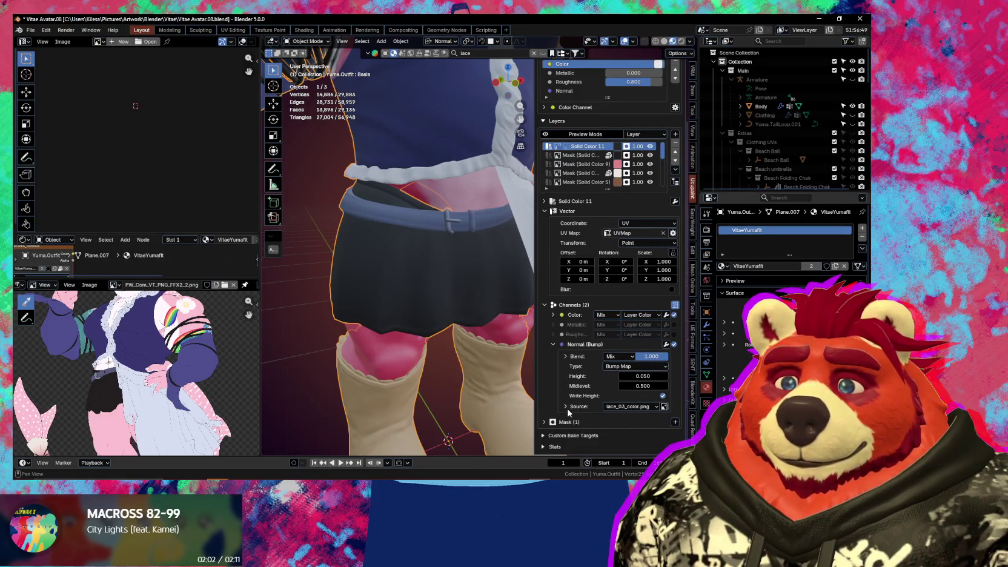
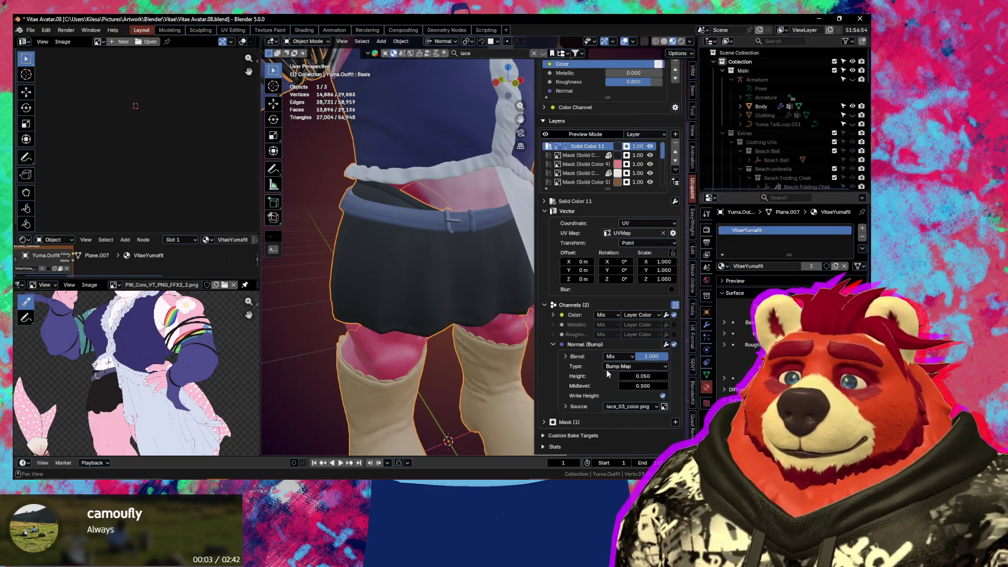
Keep the channel type as Bump Map and try bump heights of 0, then 0.5
click(634, 367)
click(634, 369)
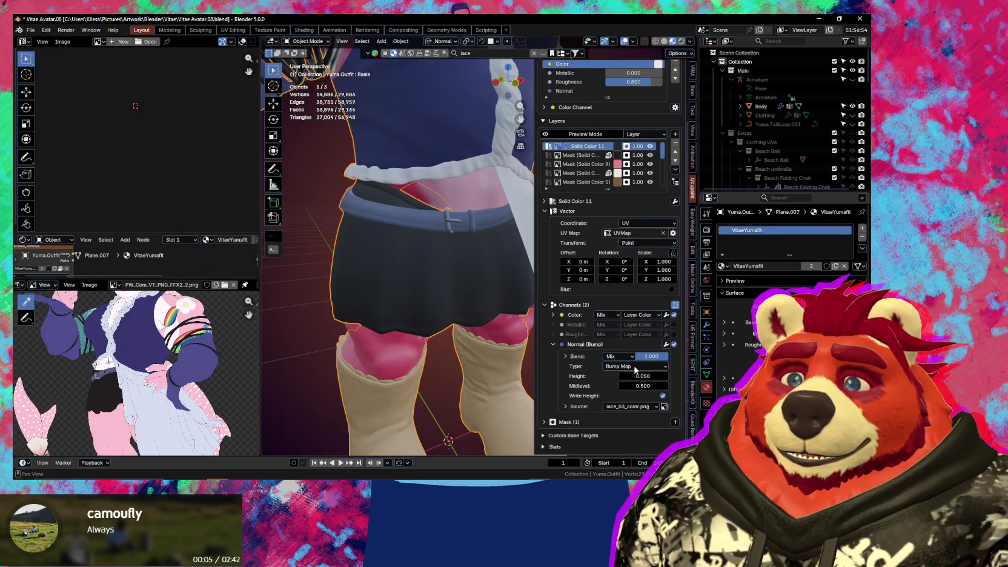
drag(658, 374, 658, 374)
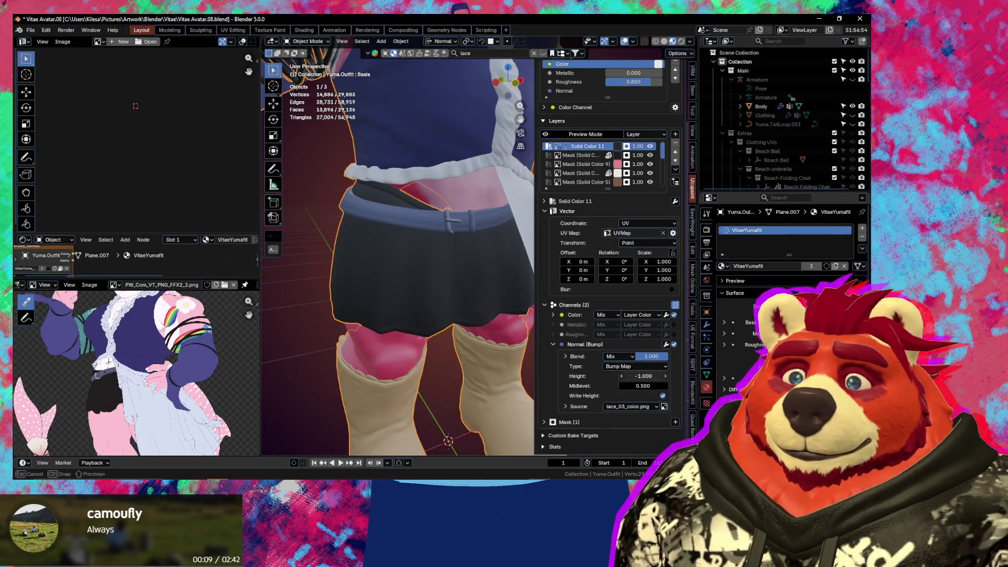
drag(659, 374, 658, 375)
click(646, 376)
text(0)
key(Return)
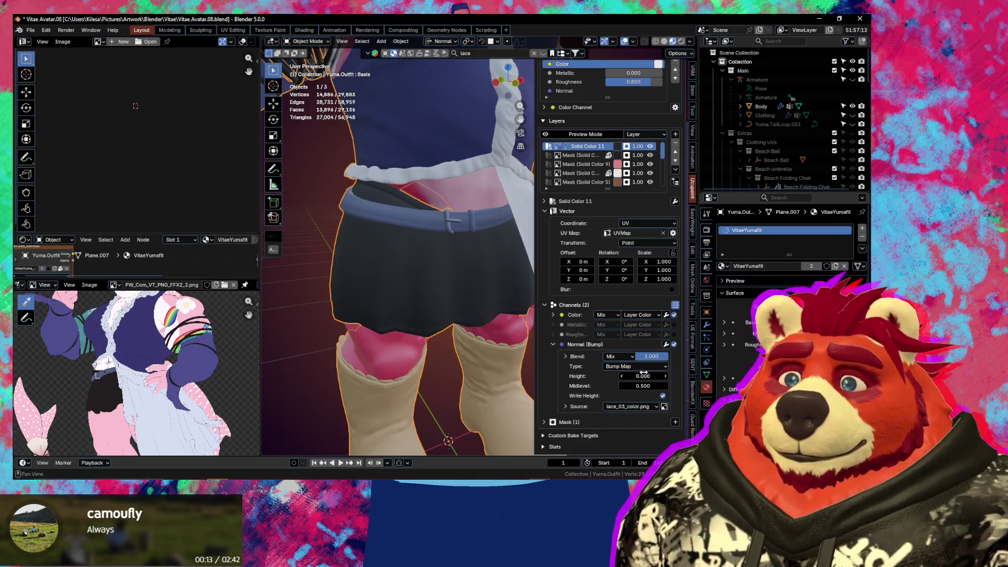
click(646, 375)
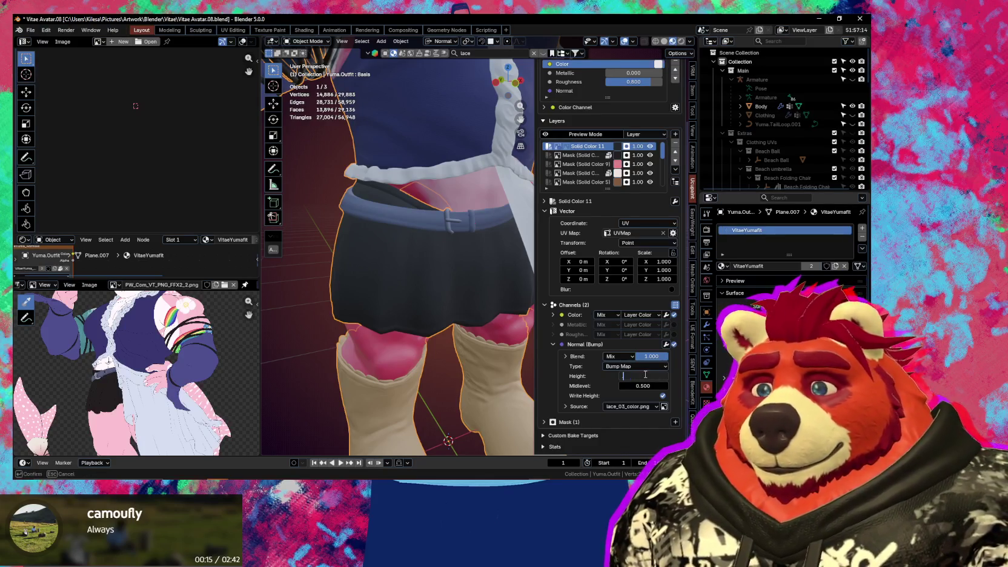
text(0.5)
key(Return)
Settle the bump height at 0.05 while viewing the belt buckle
scroll(519, 302, up, 3)
scroll(492, 307, up, 3)
shift+middle_drag(492, 307, 638, 375)
click(638, 376)
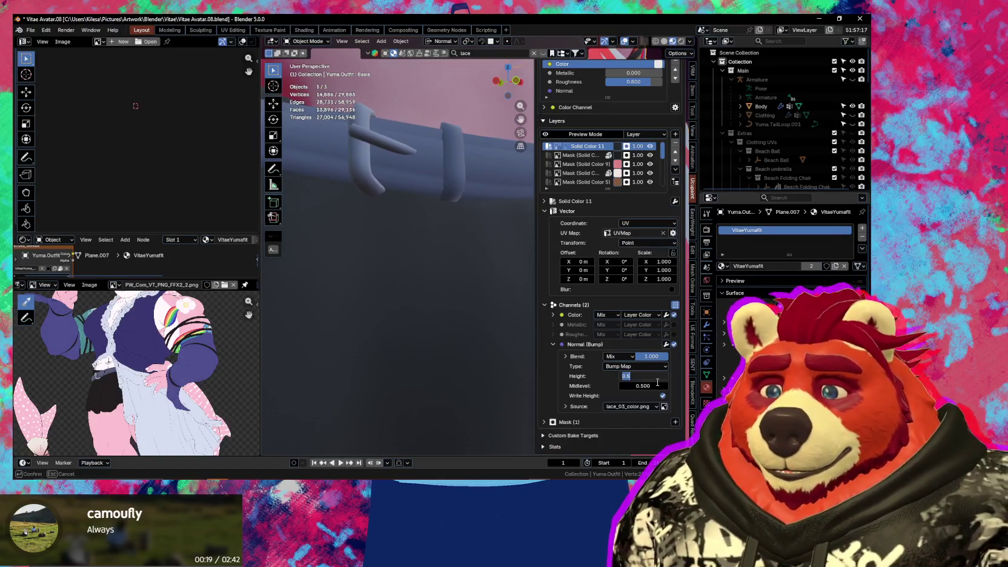
text(0.05)
key(Return)
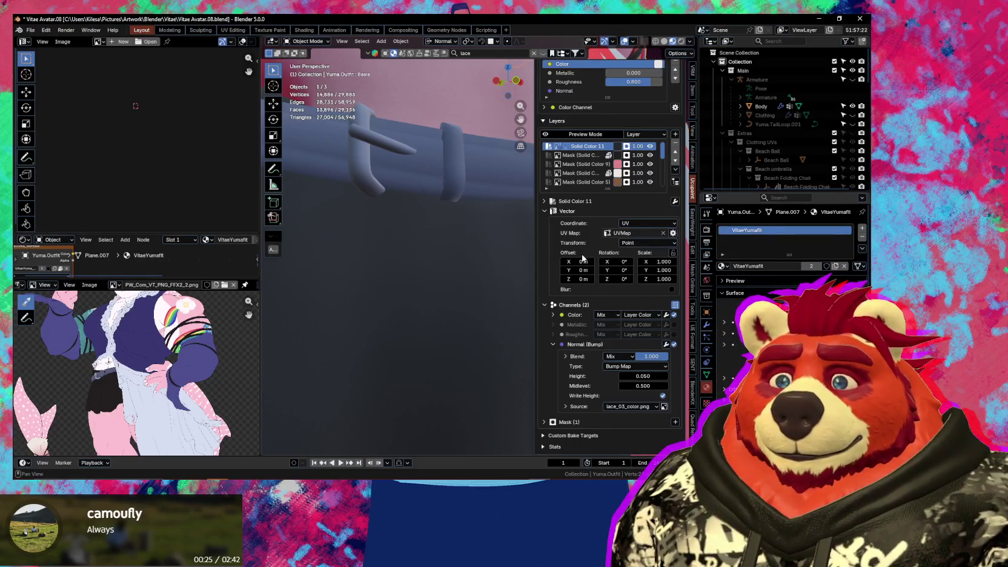
middle_drag(566, 259, 419, 311)
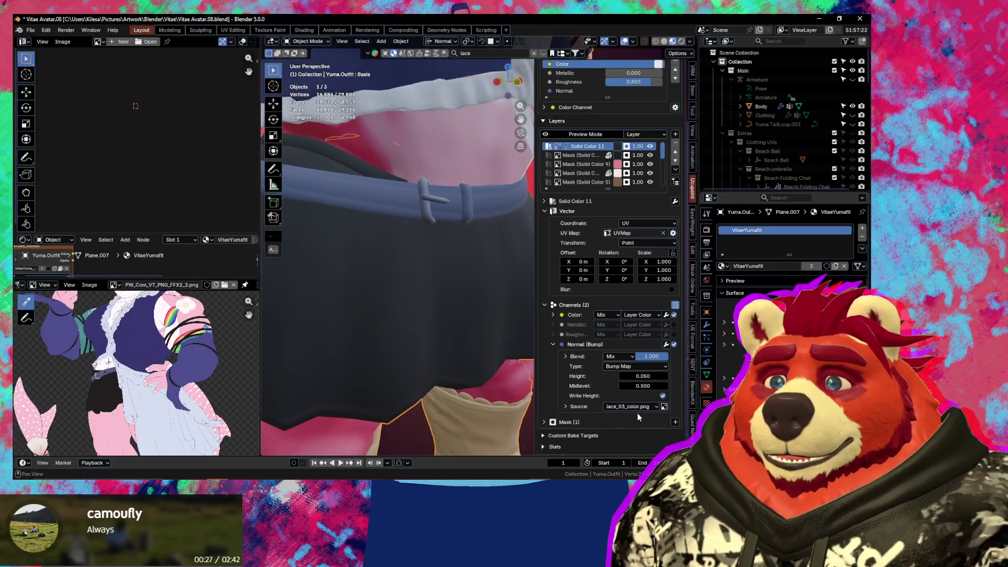
Expand the bump source details and show the lace image in the image editor
click(566, 407)
scroll(565, 408, down, 2)
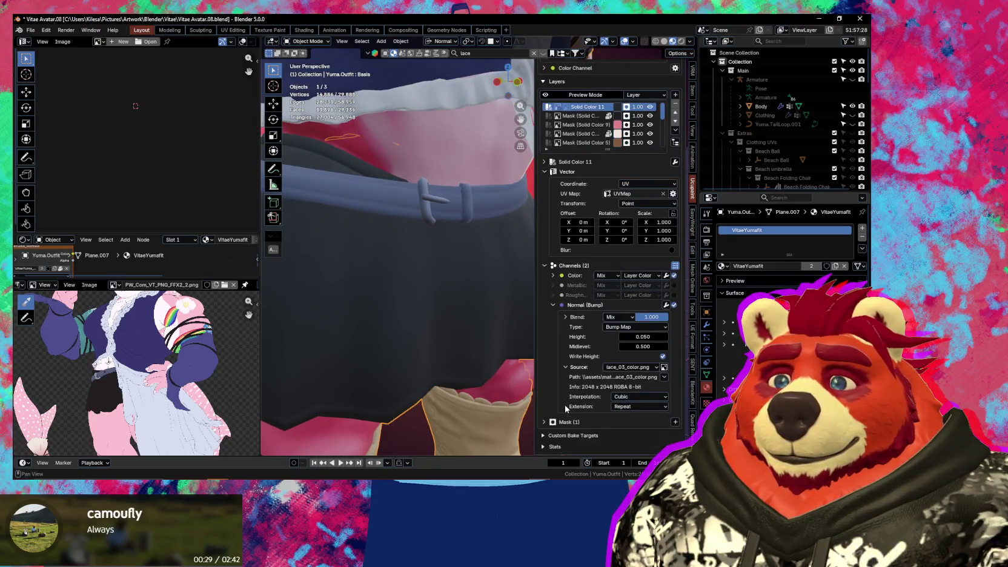
click(663, 377)
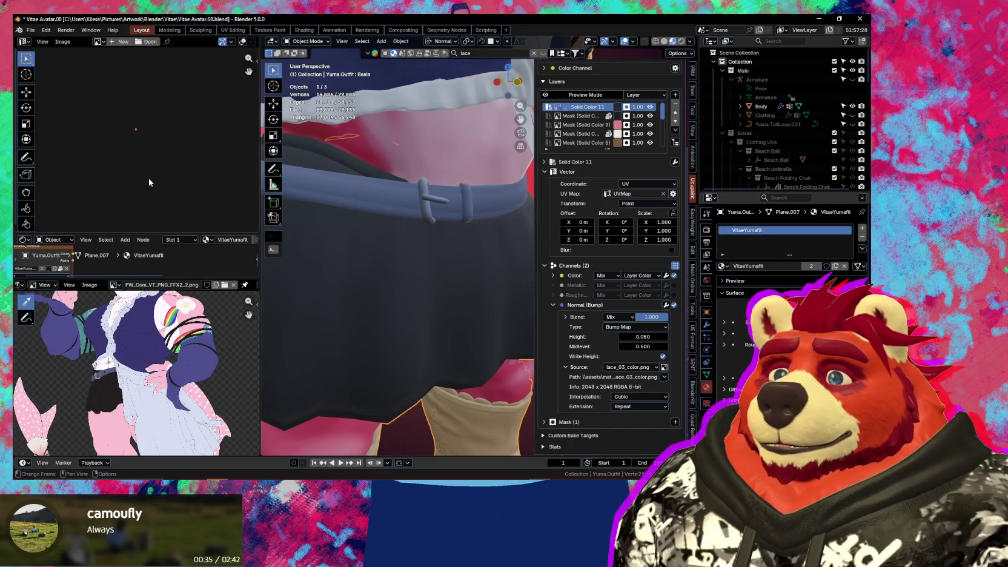
click(566, 107)
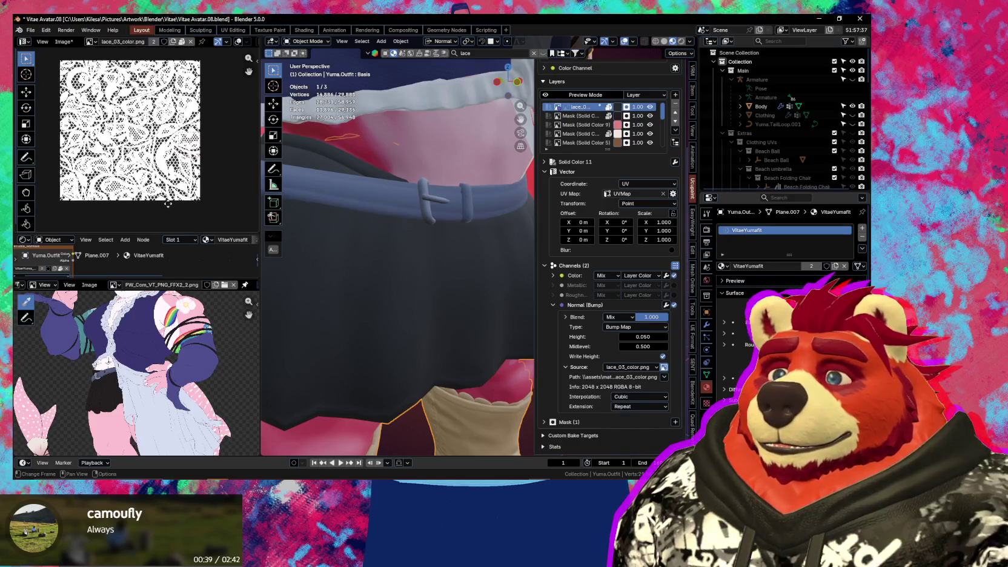
Set the bump source to Layer Color, then Custom Data with the lace_03_color image
click(653, 368)
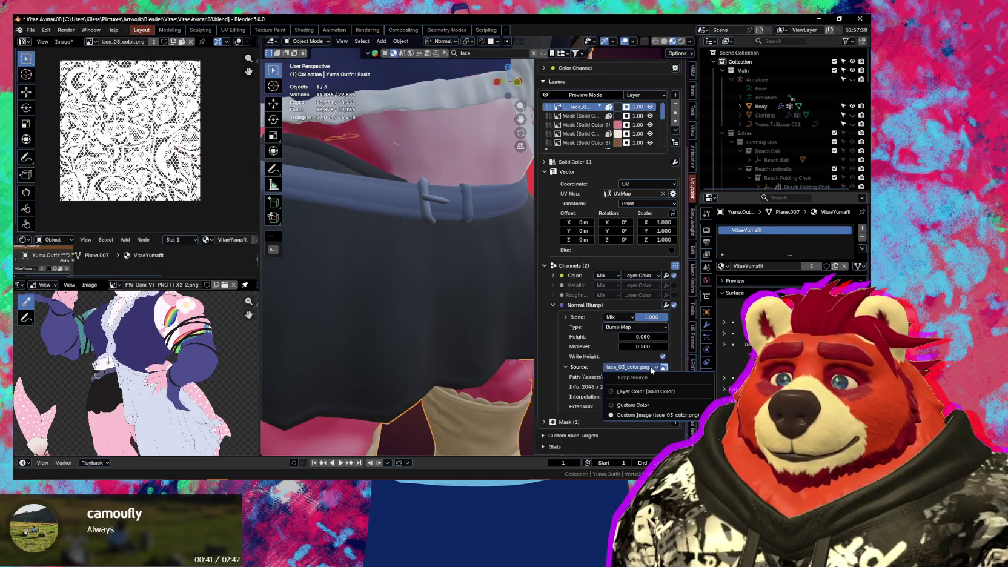
click(646, 392)
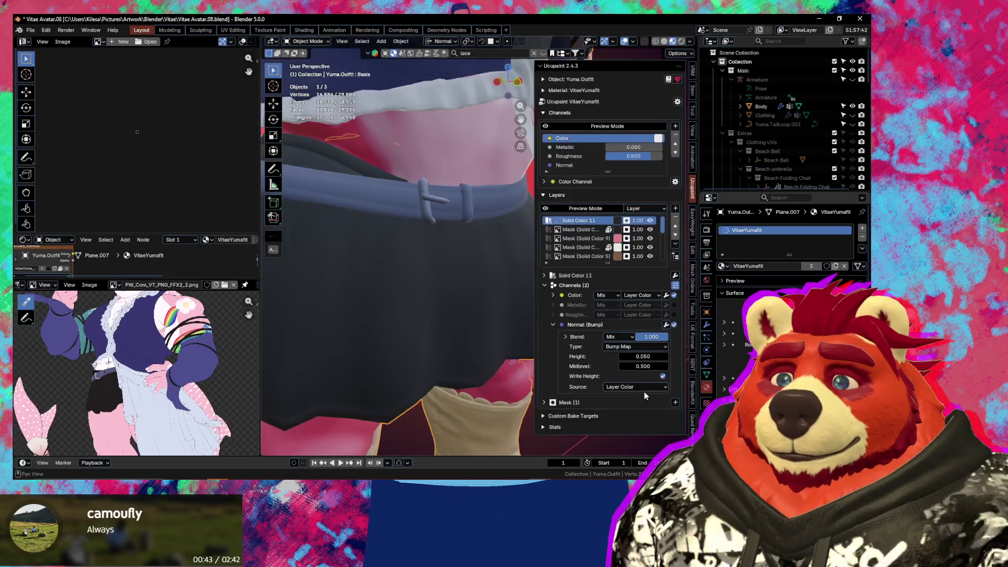
click(643, 387)
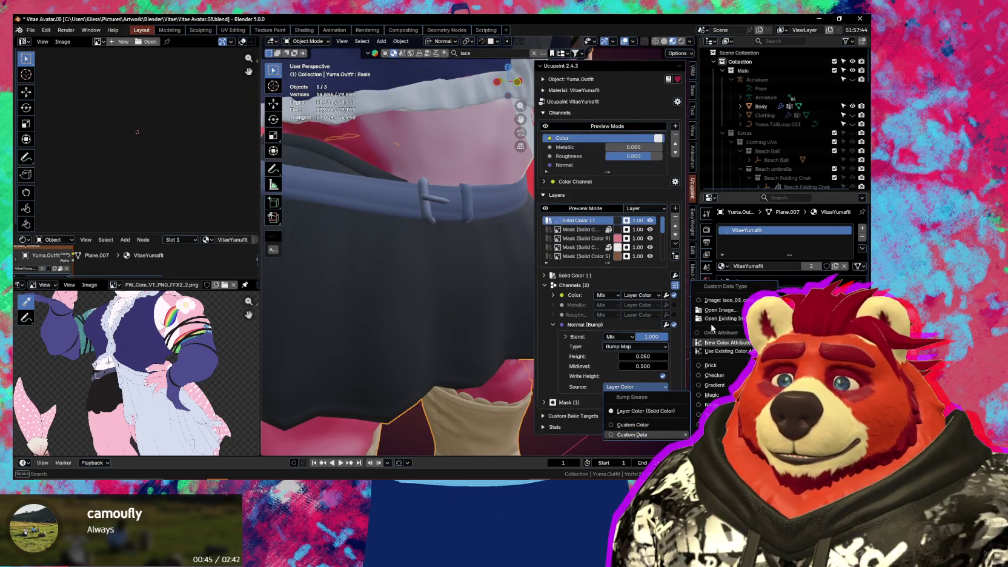
click(739, 301)
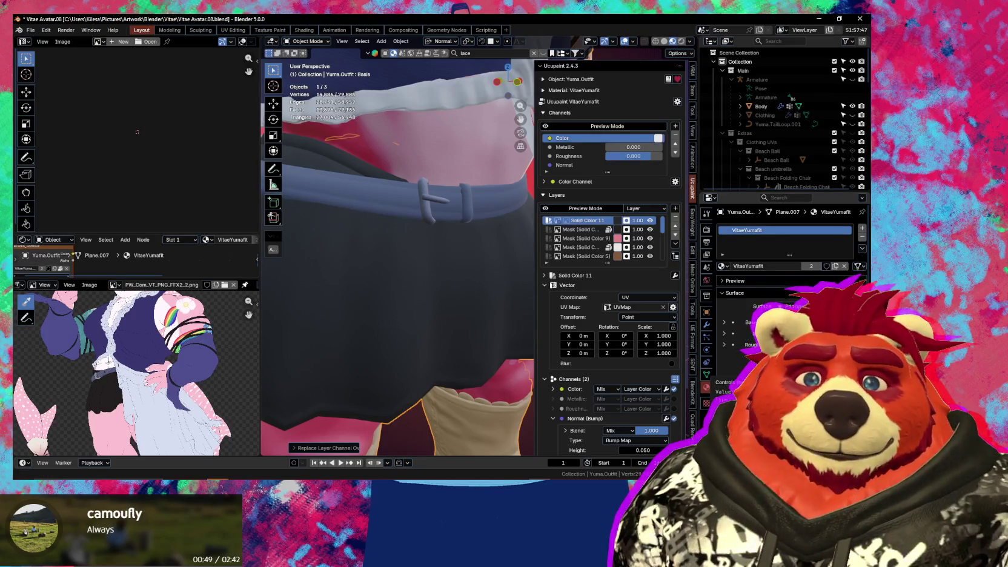
scroll(606, 272, down, 3)
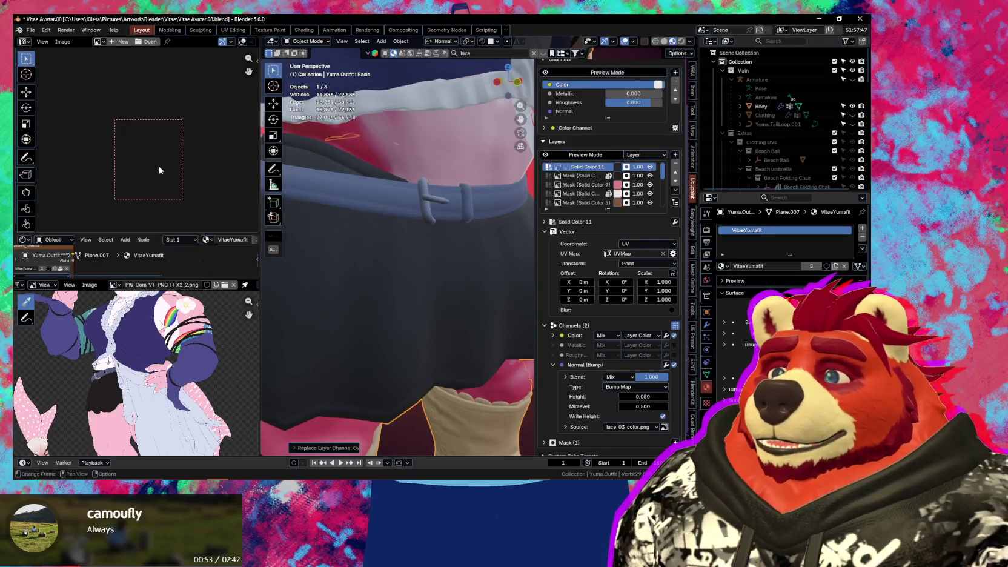
scroll(160, 179, down, 4)
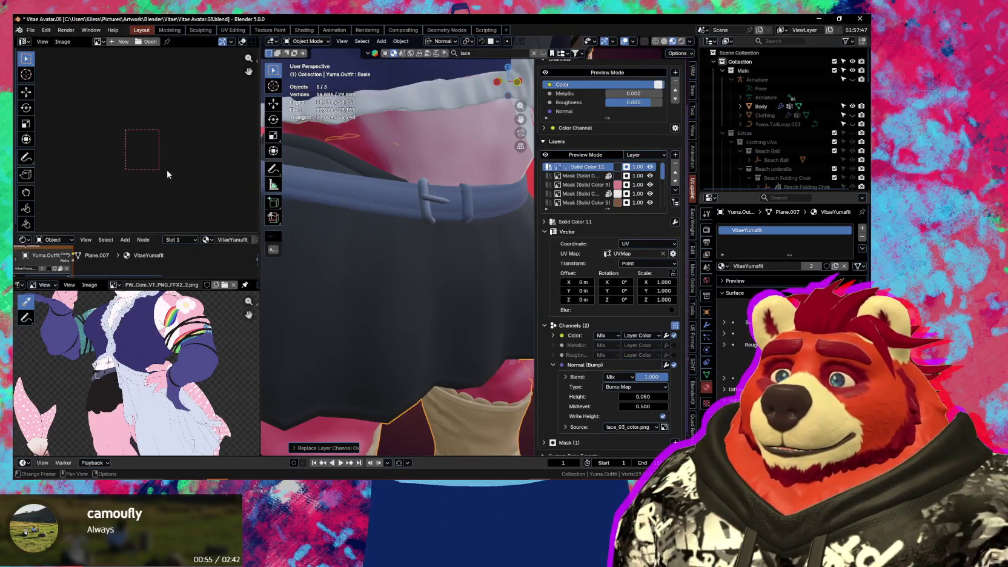
scroll(192, 144, down, 5)
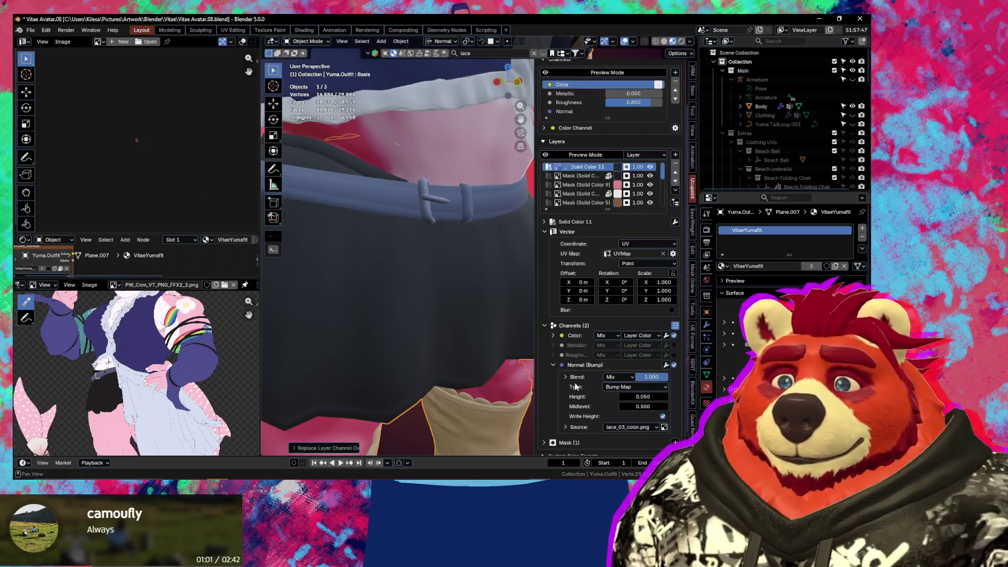
scroll(578, 389, down, 1)
scroll(404, 279, down, 3)
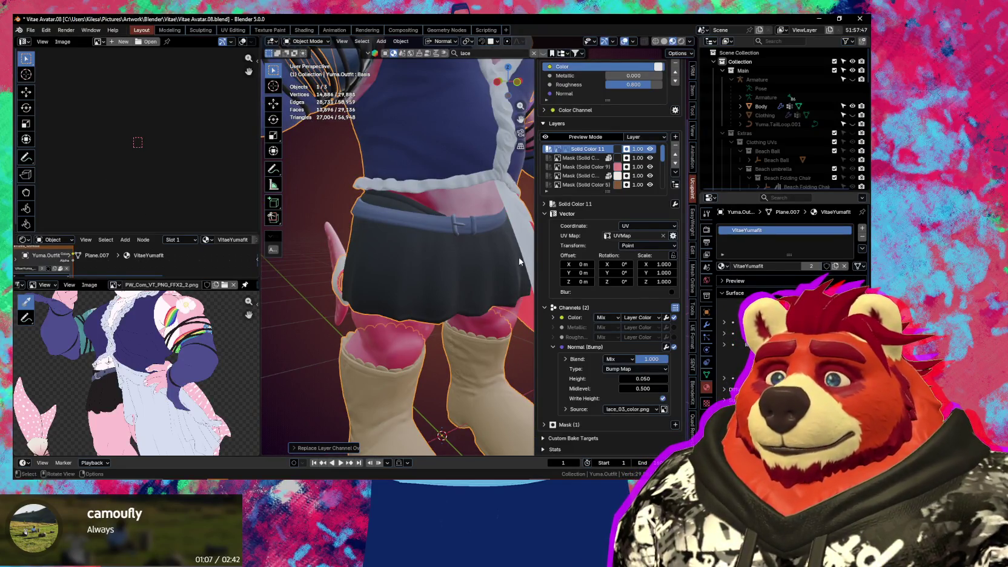
Show the layer's mask image and inspect the skirt UVs in Edit Mode, then return to Object Mode
click(565, 151)
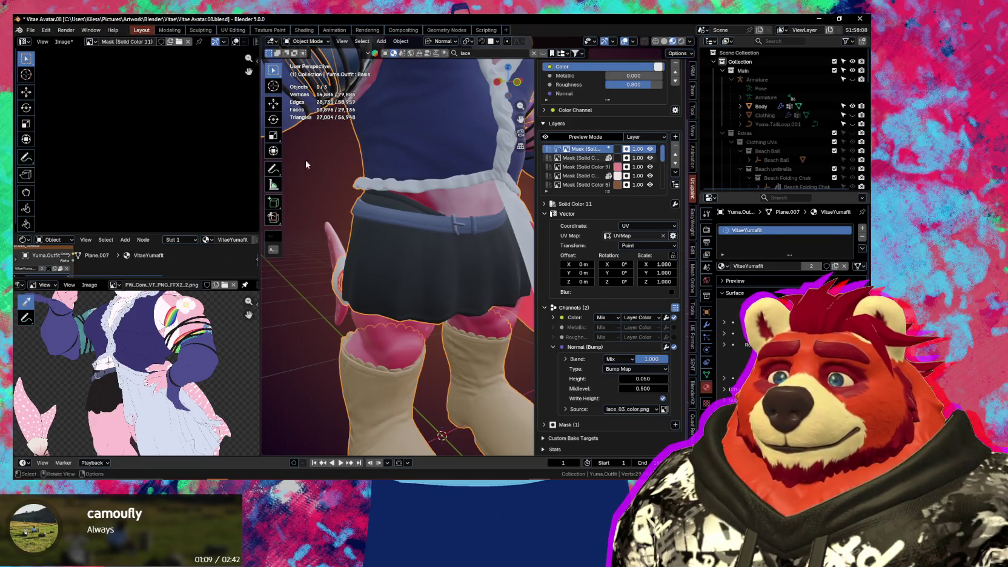
scroll(182, 200, up, 1)
key(Tab)
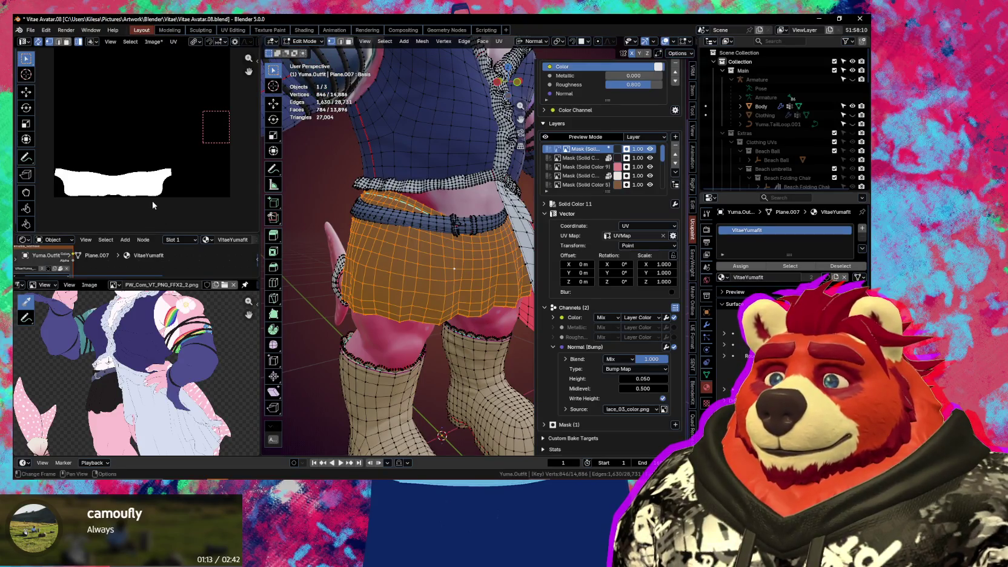
scroll(163, 202, up, 2)
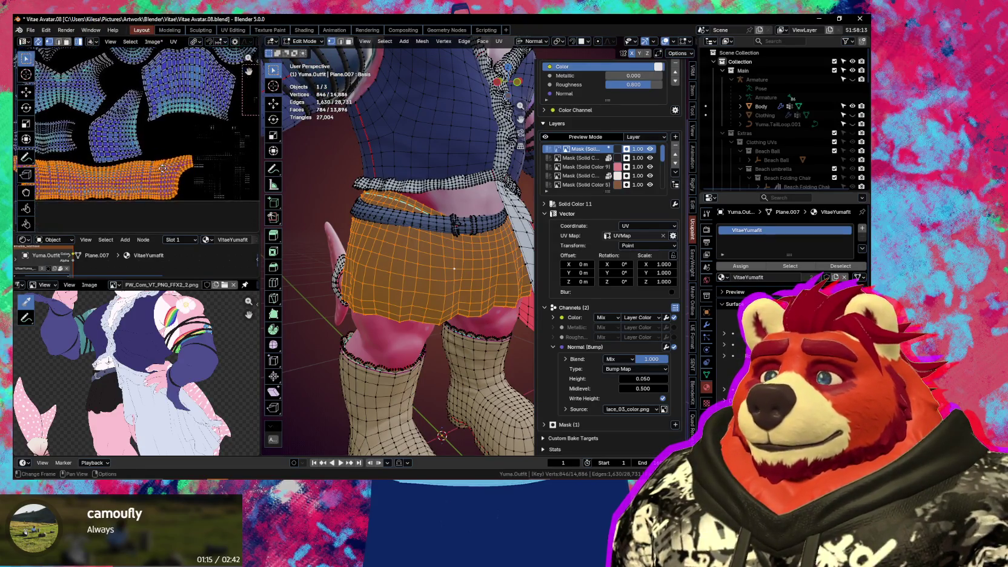
key(Tab)
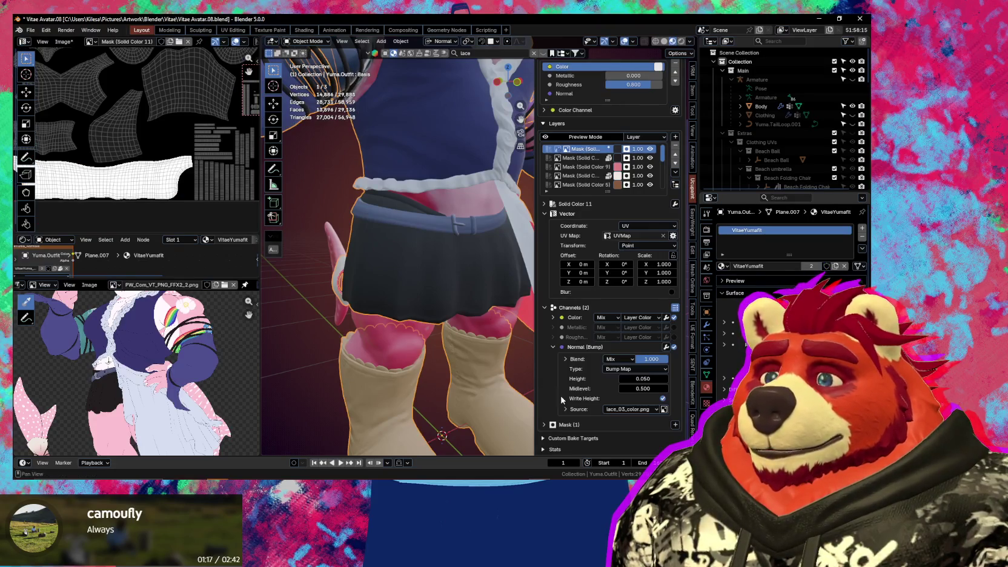
Choose Custom Image as bump source and view lace_03_color.png in the image editor
click(648, 412)
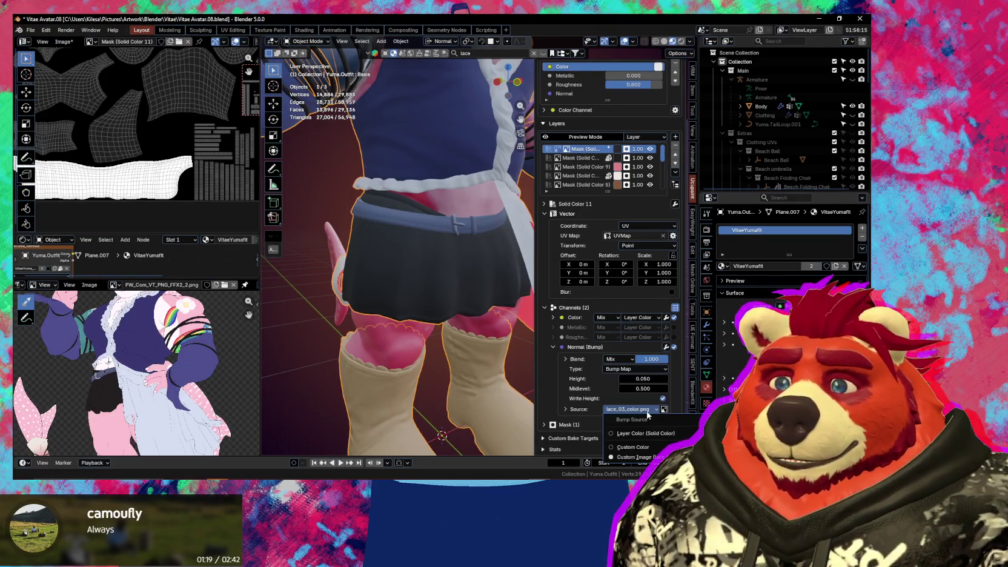
mouse_move(637, 456)
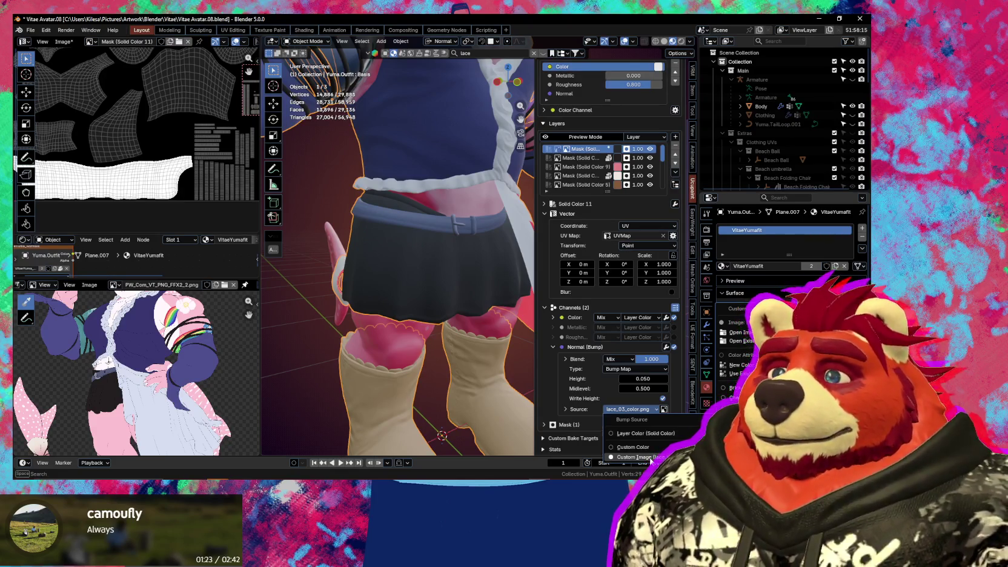
click(650, 457)
click(561, 149)
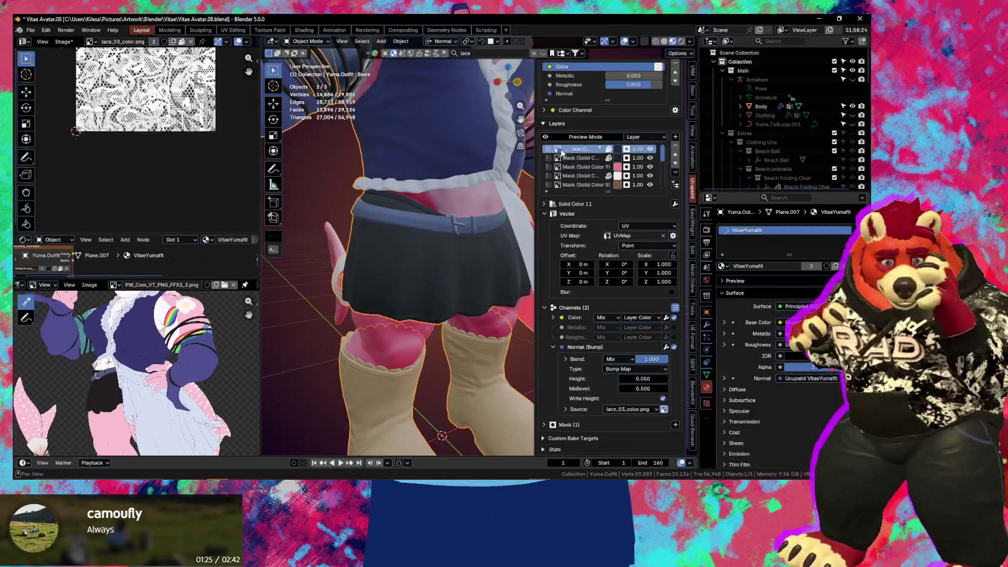
middle_drag(182, 161, 184, 179)
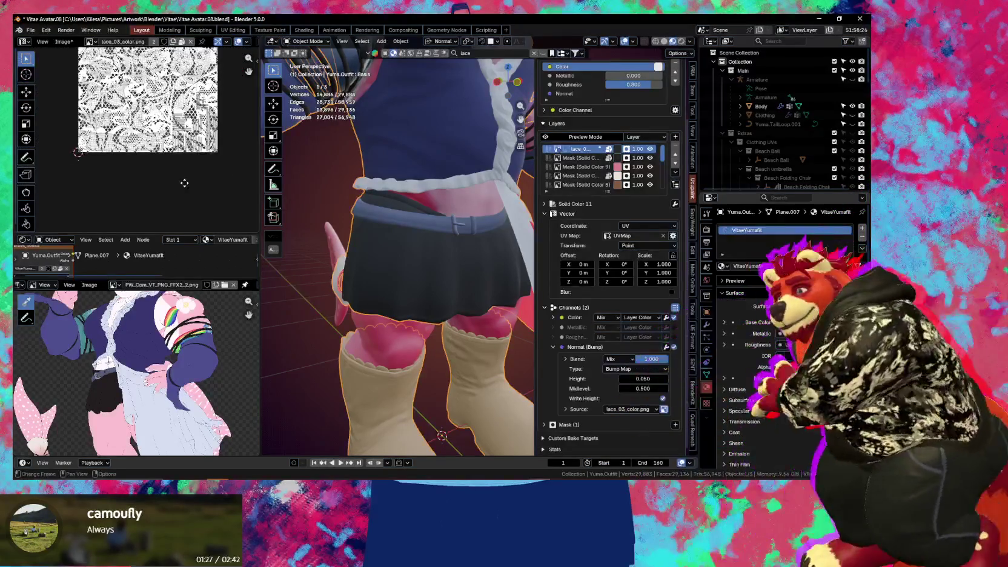
scroll(183, 179, up, 1)
scroll(184, 152, up, 2)
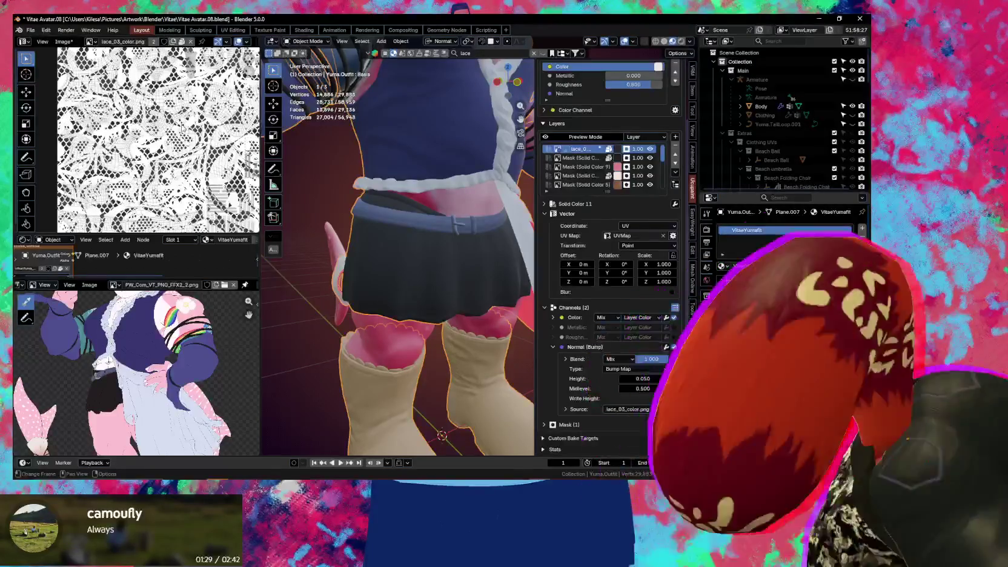
scroll(183, 128, up, 1)
scroll(183, 128, up, 1)
scroll(184, 127, up, 2)
scroll(184, 127, down, 1)
scroll(184, 127, down, 2)
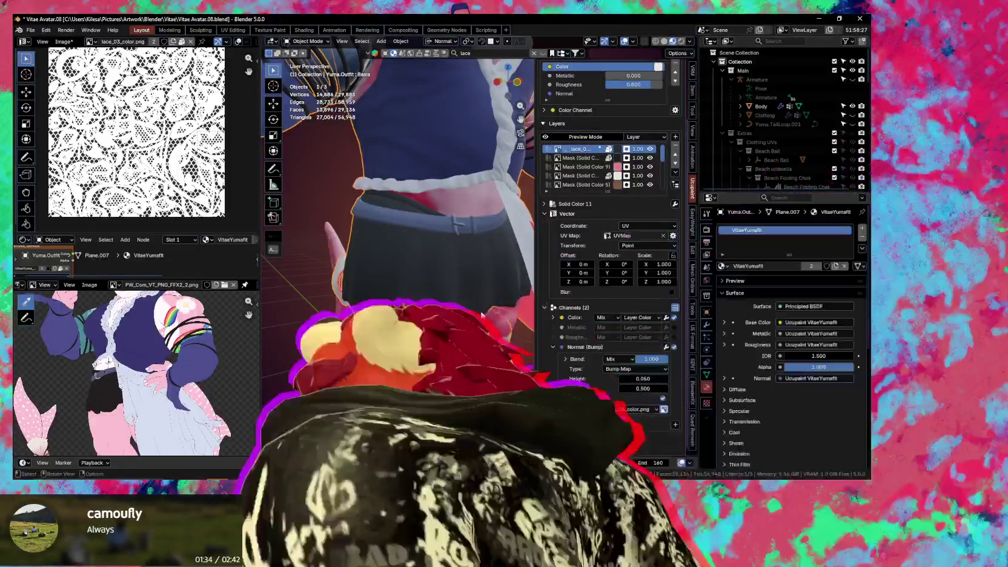
mouse_move(515, 285)
middle_down()
mouse_move(444, 315)
mouse_move(479, 324)
middle_up()
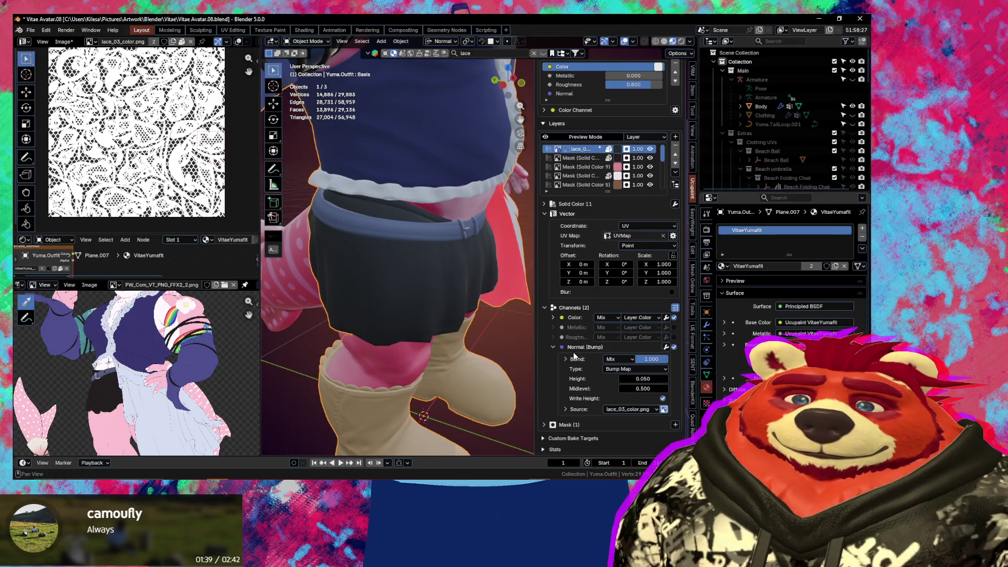
Tweak the lace bump channel's strength and write-height options, and change its blend from Mix to Add
click(666, 347)
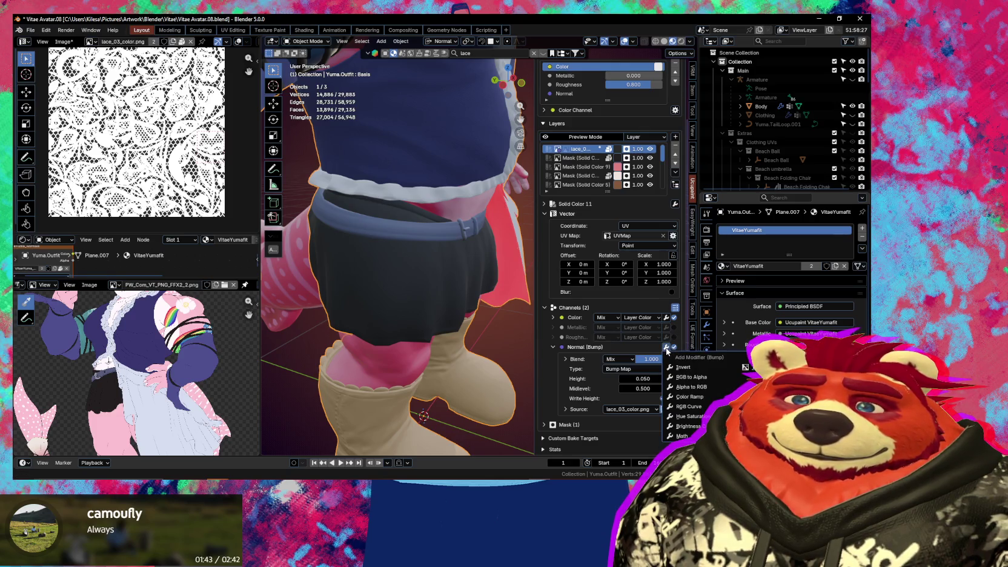
click(667, 349)
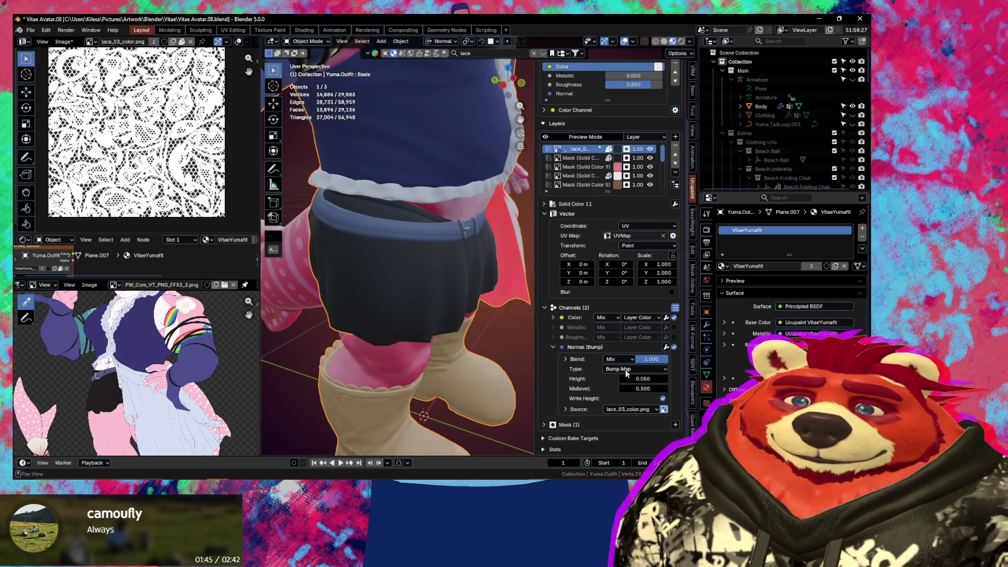
mouse_move(657, 362)
mouse_down()
mouse_move(606, 362)
mouse_move(667, 388)
mouse_up()
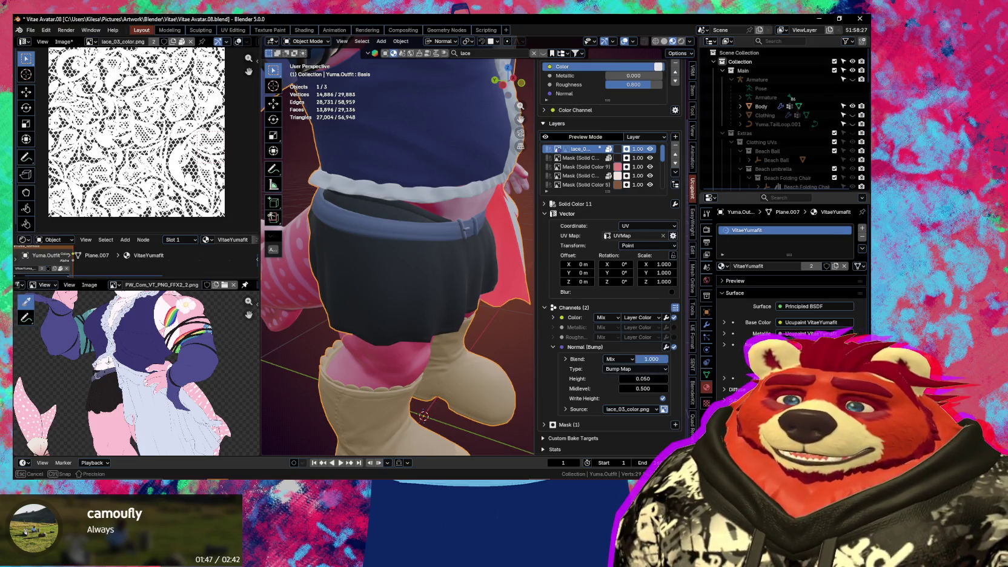
click(663, 399)
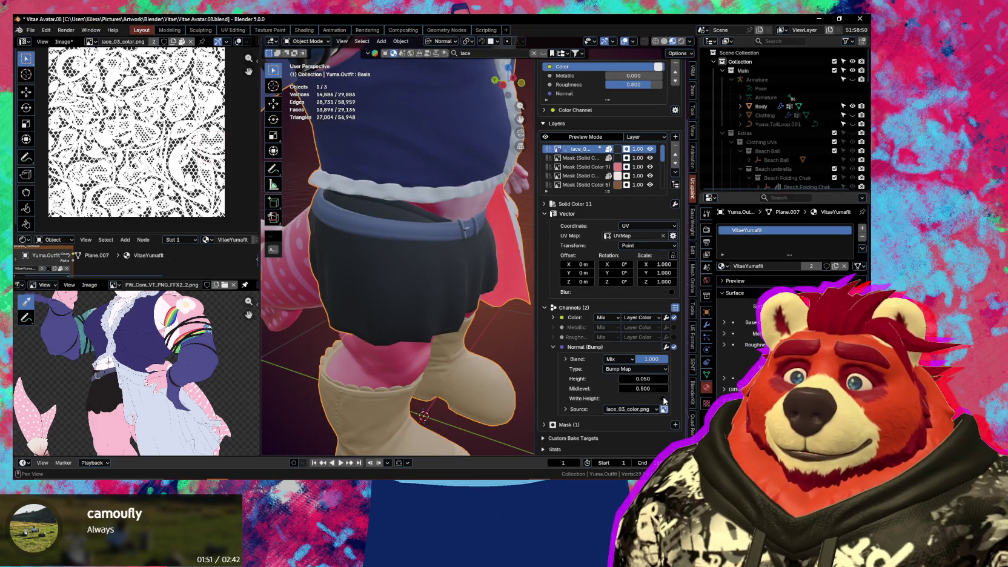
scroll(479, 243, up, 5)
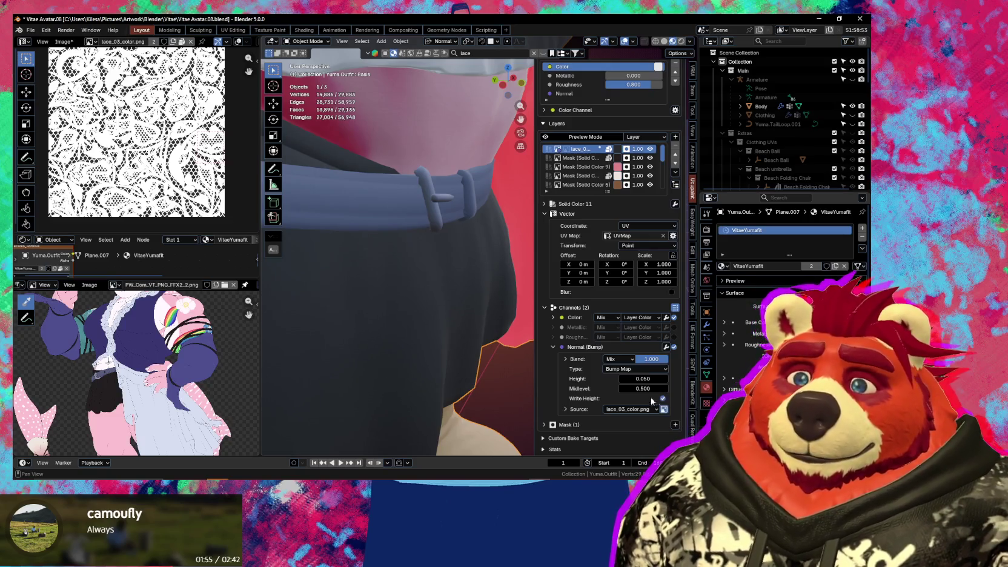
click(618, 359)
click(618, 391)
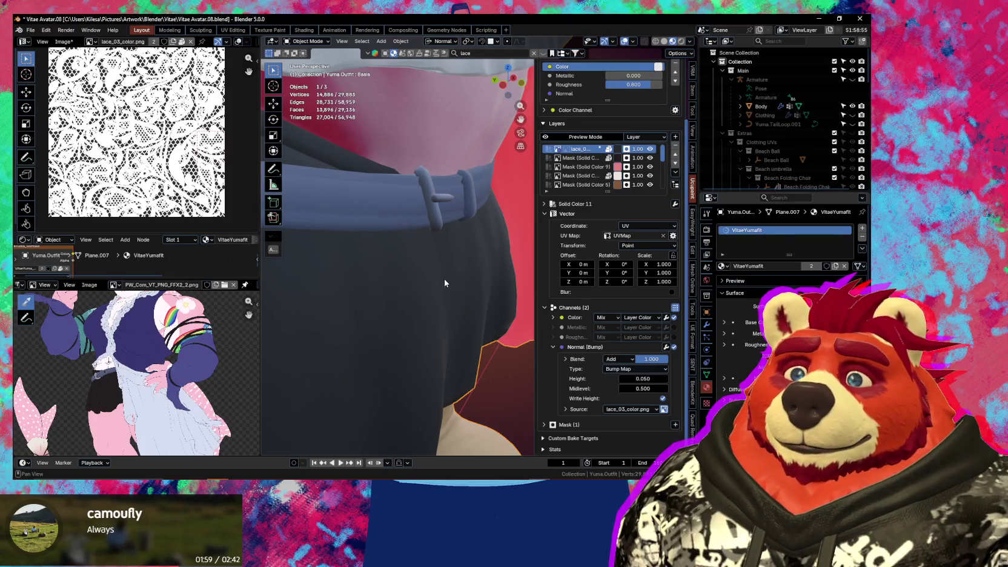
middle_drag(445, 279, 452, 368)
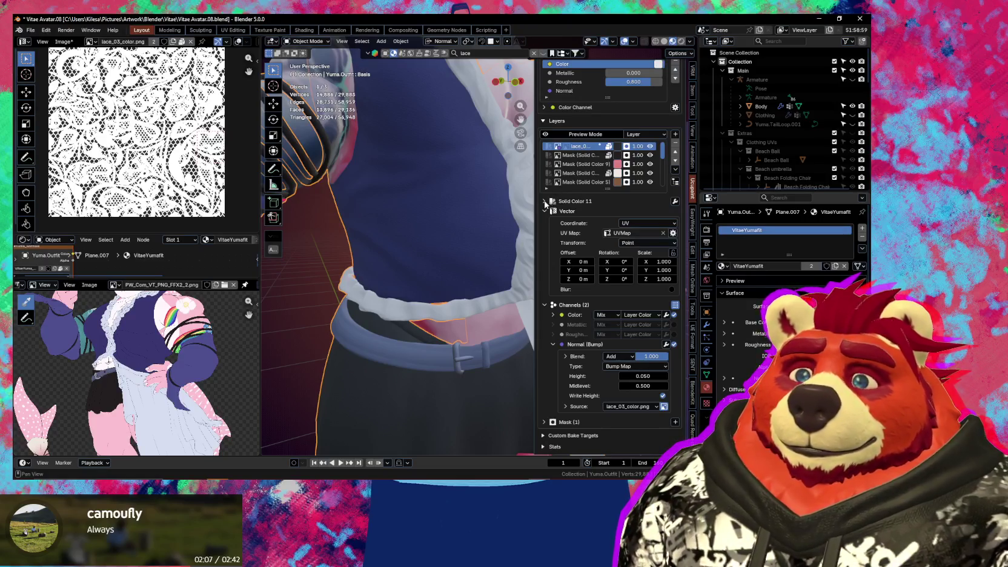
Preview a brighter layer colour, then cancel to keep the dark grey
click(617, 155)
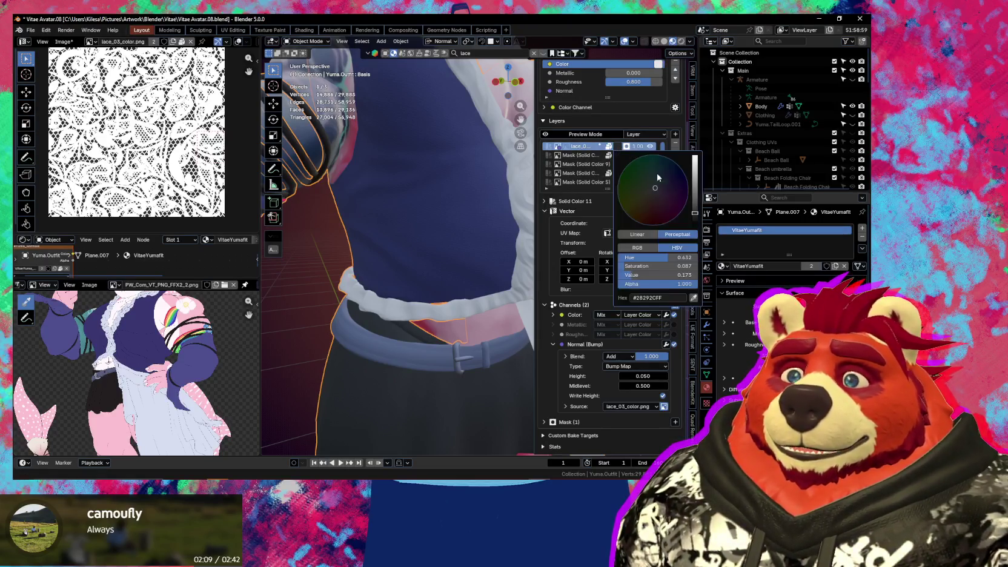
drag(696, 183, 695, 193)
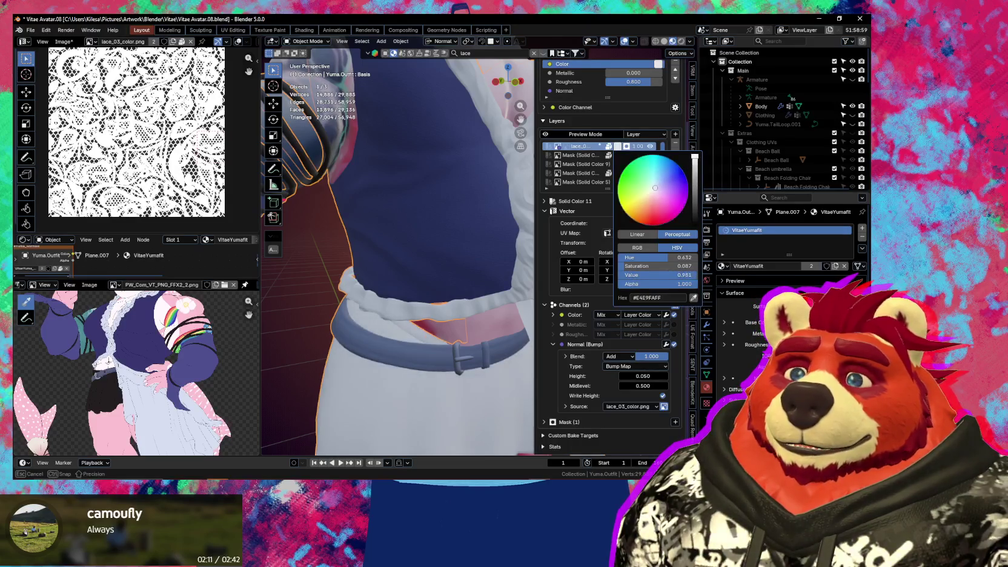
drag(694, 192, 695, 193)
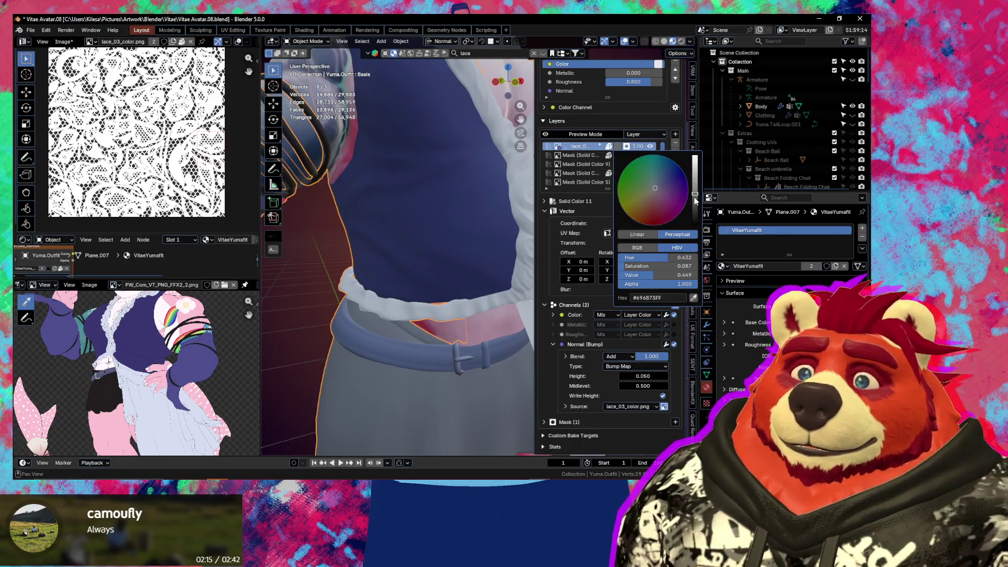
key(Escape)
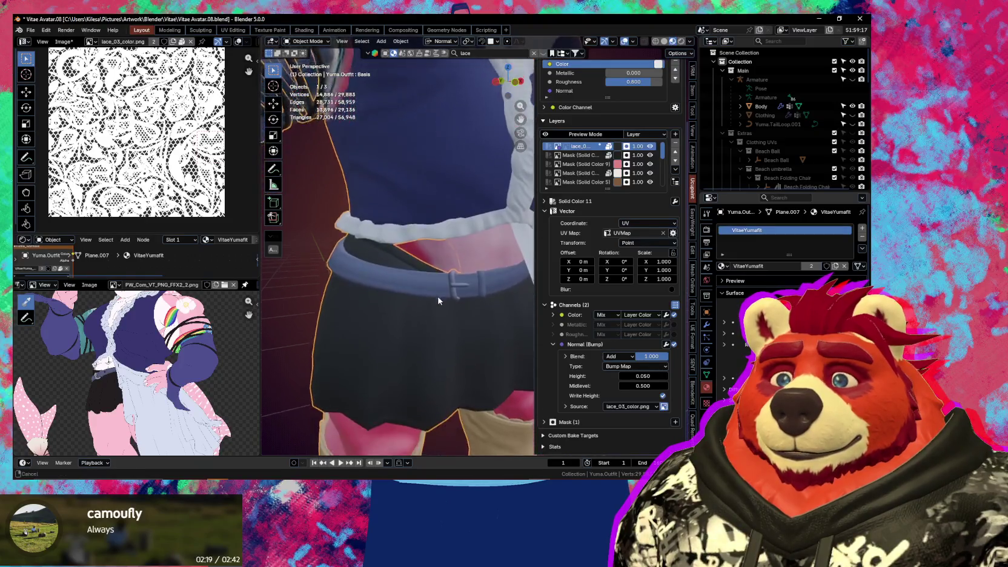
Change the bump source from the lace image to Custom Color
shift+middle_drag(442, 362, 442, 241)
click(564, 407)
scroll(563, 413, down, 2)
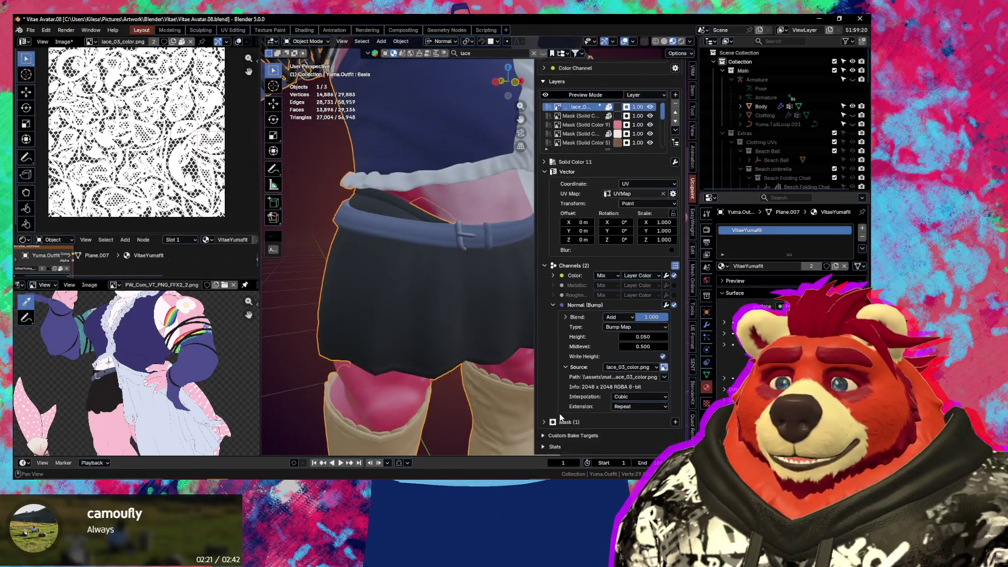
click(630, 368)
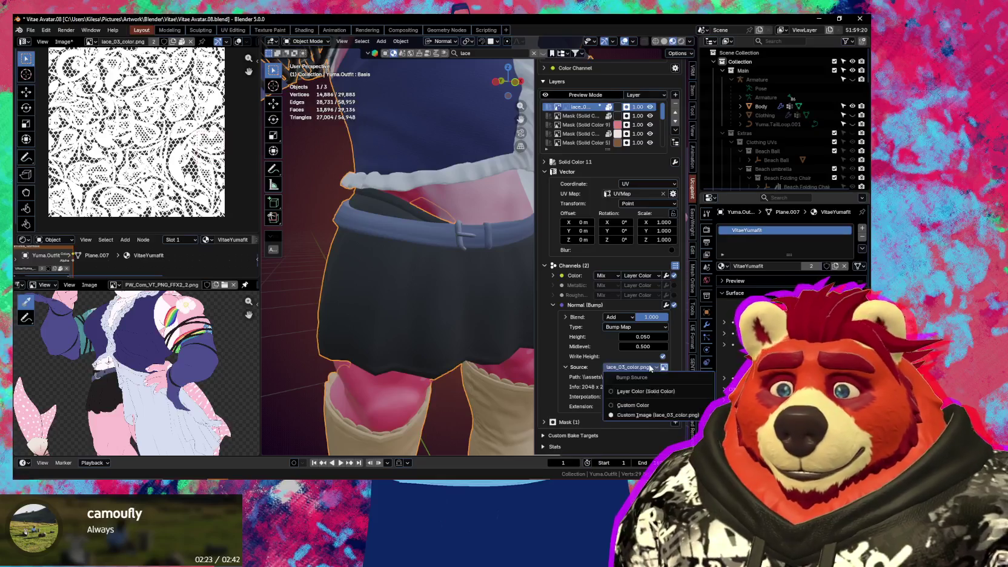
click(633, 406)
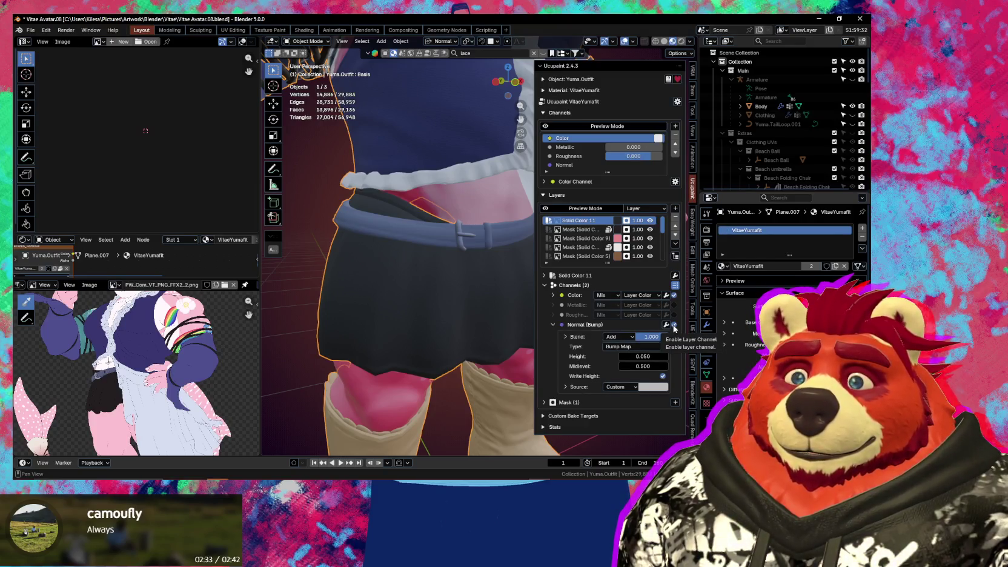
Make the Solid Color 4 mask active and switch the outfit to Texture Paint mode
click(589, 229)
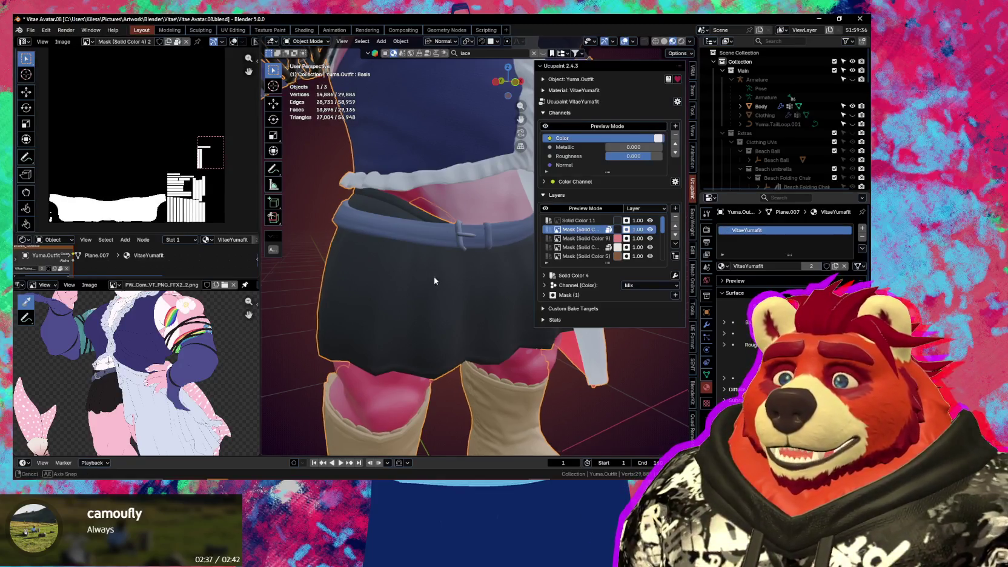
middle_drag(434, 281, 421, 309)
key(ctrl+Tab)
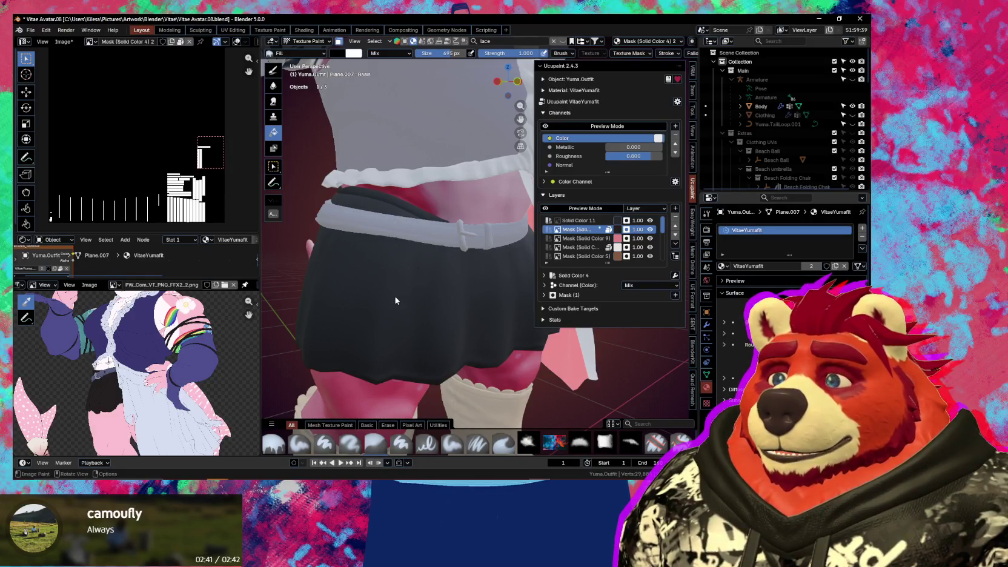
scroll(121, 206, up, 1)
scroll(121, 206, down, 2)
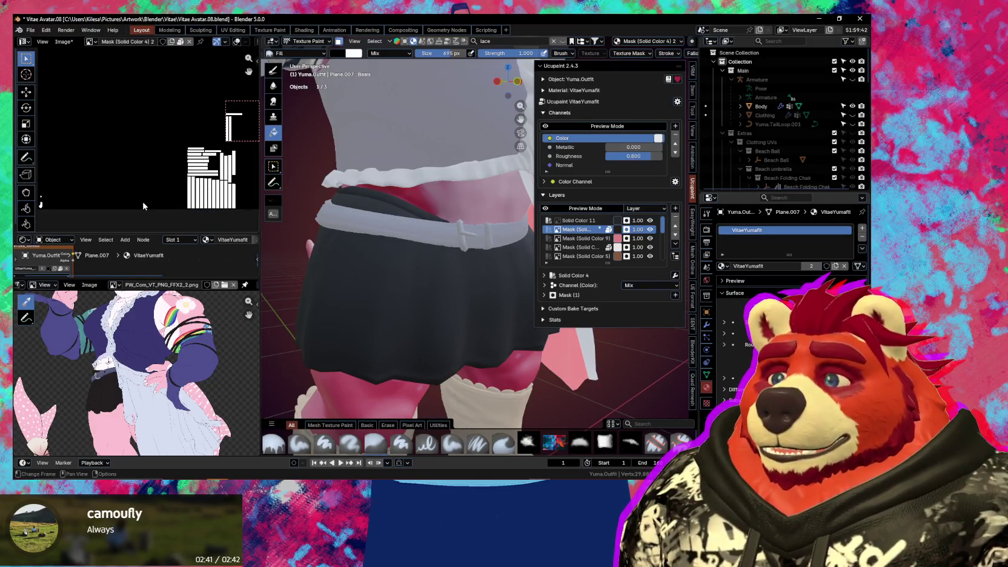
scroll(121, 200, down, 2)
scroll(133, 192, up, 3)
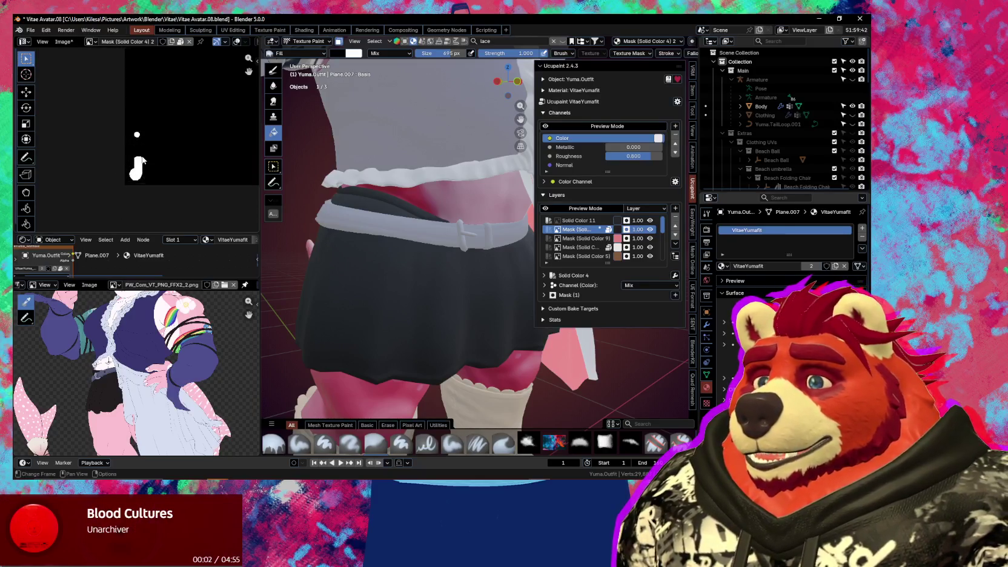
scroll(145, 179, up, 3)
scroll(172, 185, down, 2)
scroll(185, 184, down, 2)
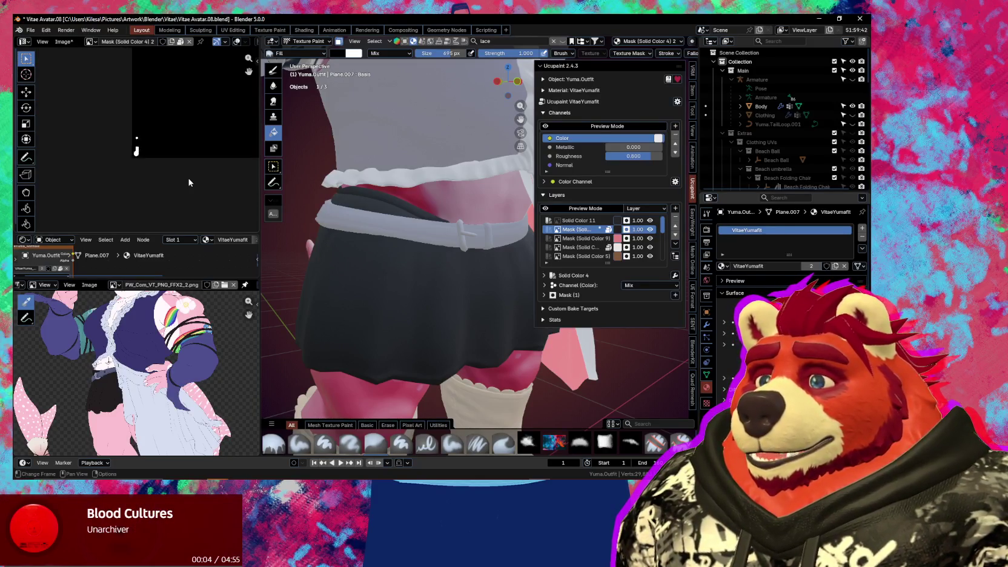
scroll(162, 209, down, 3)
scroll(149, 222, down, 1)
Check the skirt faces in Edit Mode, return to Texture Paint, and select Solid Color 11
key(Tab)
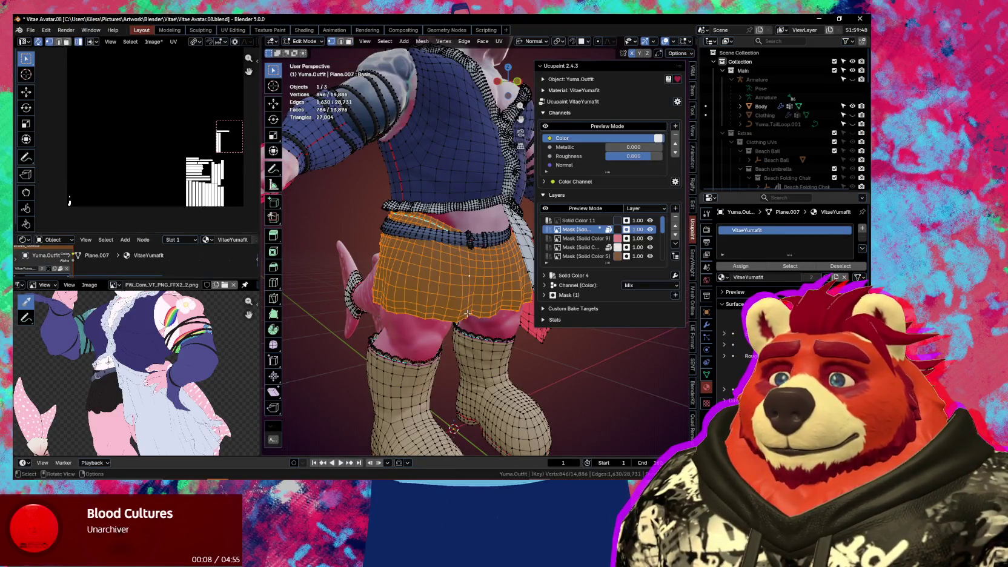
key(Tab)
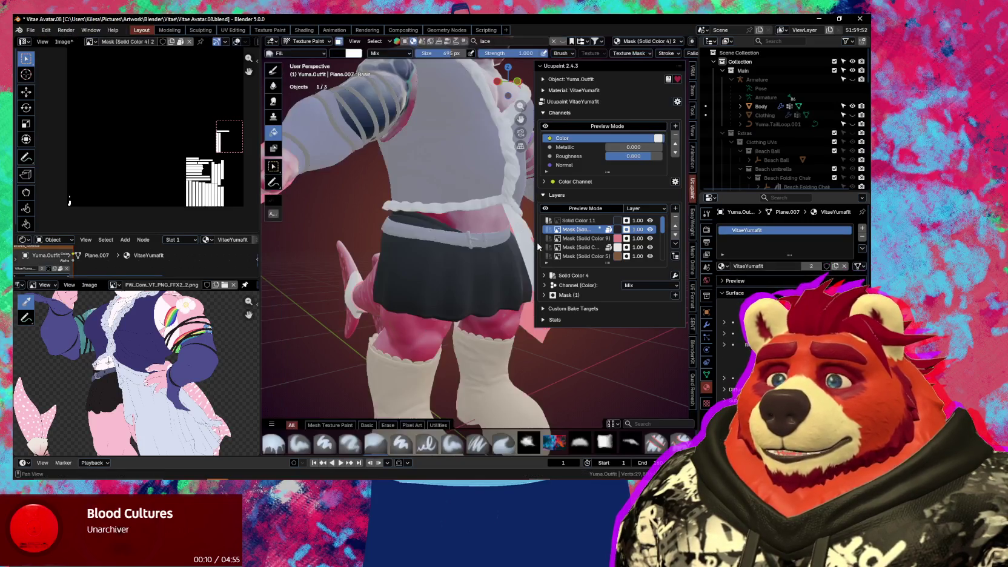
click(603, 221)
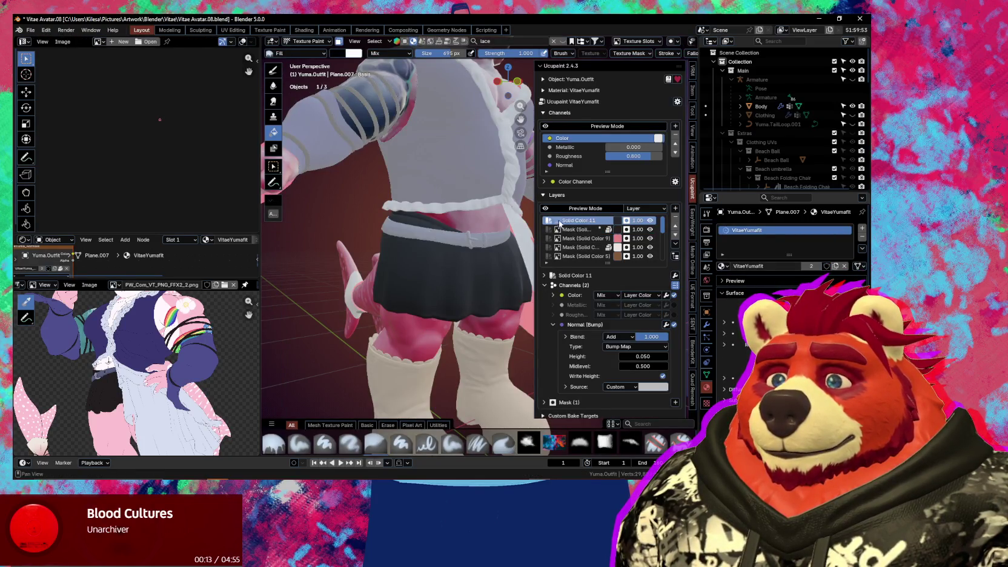
Select the Solid Color 11 mask and set its bump source to Custom Data
click(558, 221)
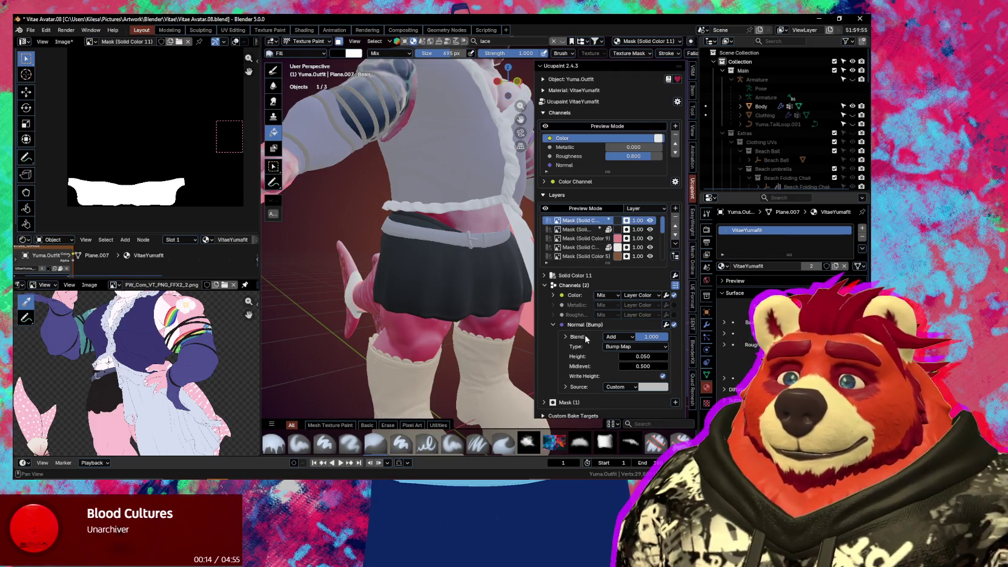
click(621, 388)
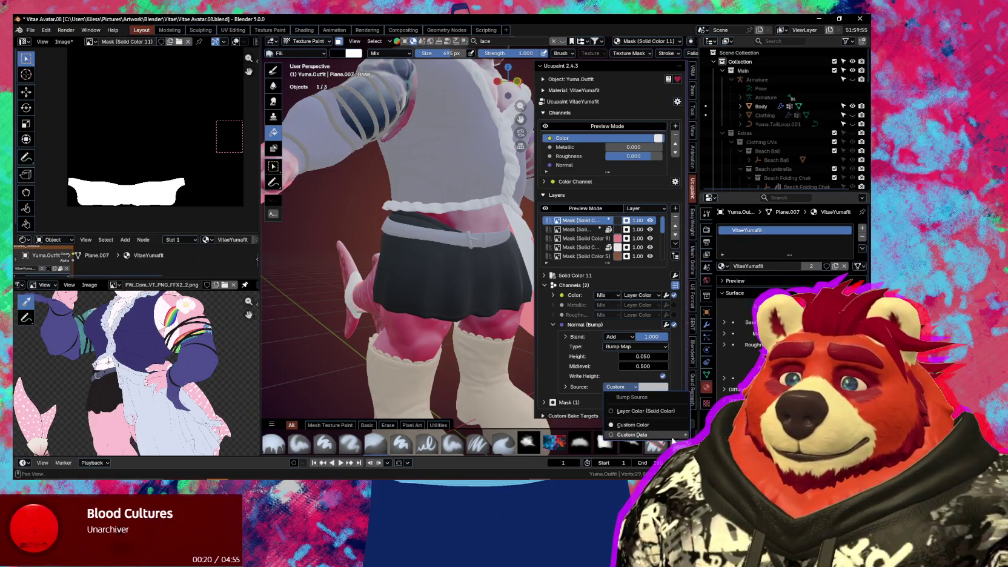
click(731, 314)
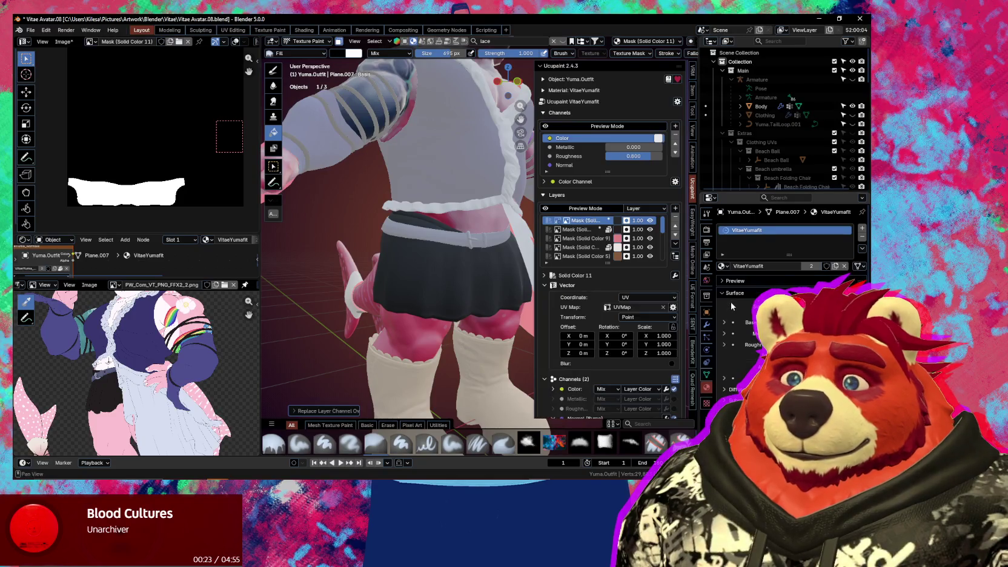
Set the layer's mapping scale to 20 on X, Y and Z, then start removing the mask layer
scroll(475, 318, up, 5)
shift+middle_drag(475, 317, 652, 287)
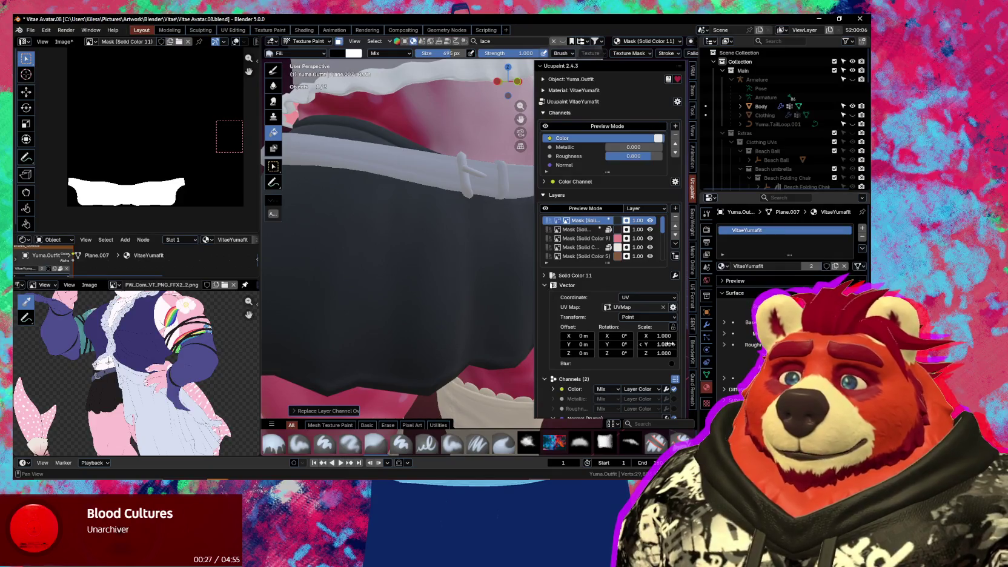
drag(664, 336, 670, 344)
text(20)
key(Return)
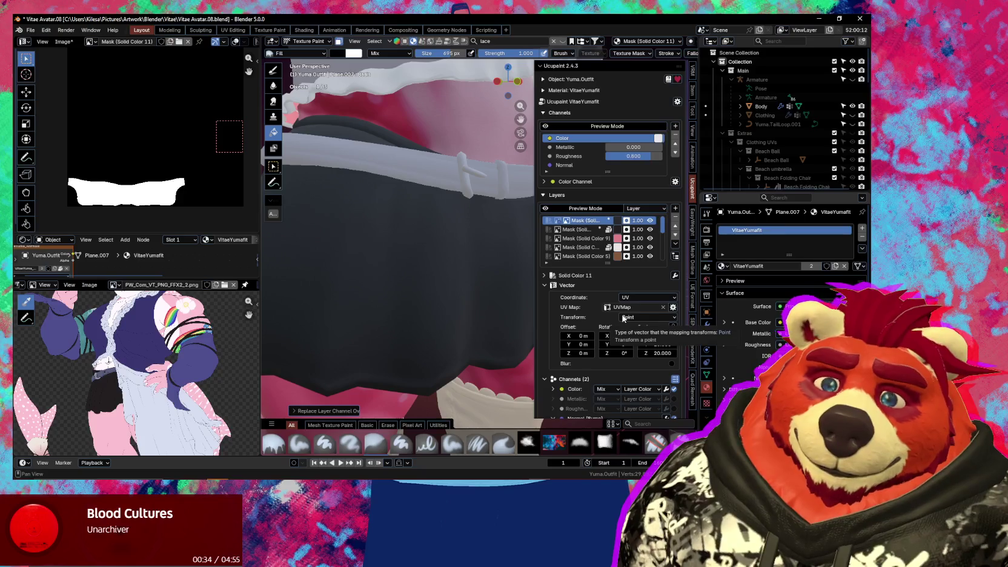
click(675, 217)
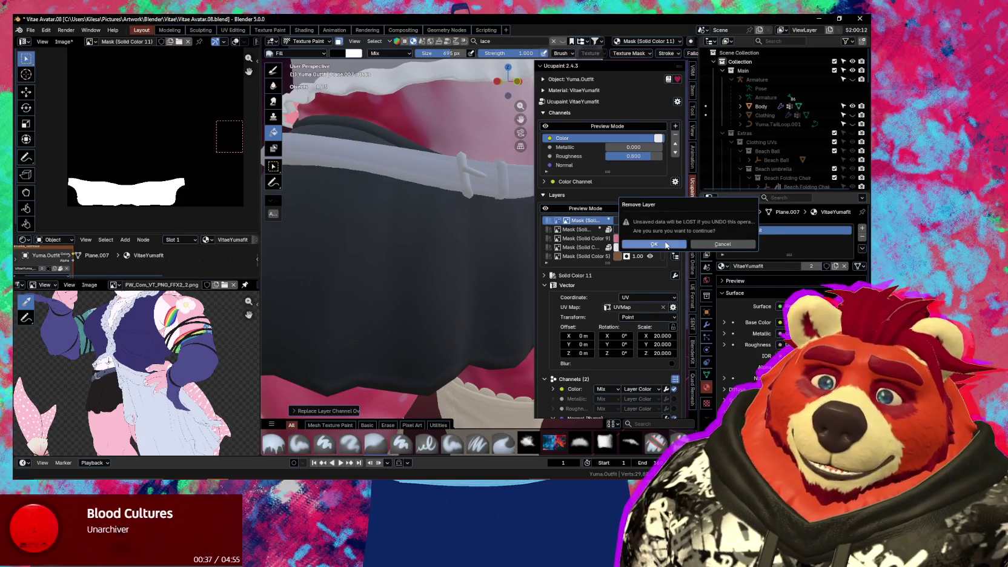
Remove the old mask and add a new Solid Color layer with an image mask filled on the skirt
click(655, 244)
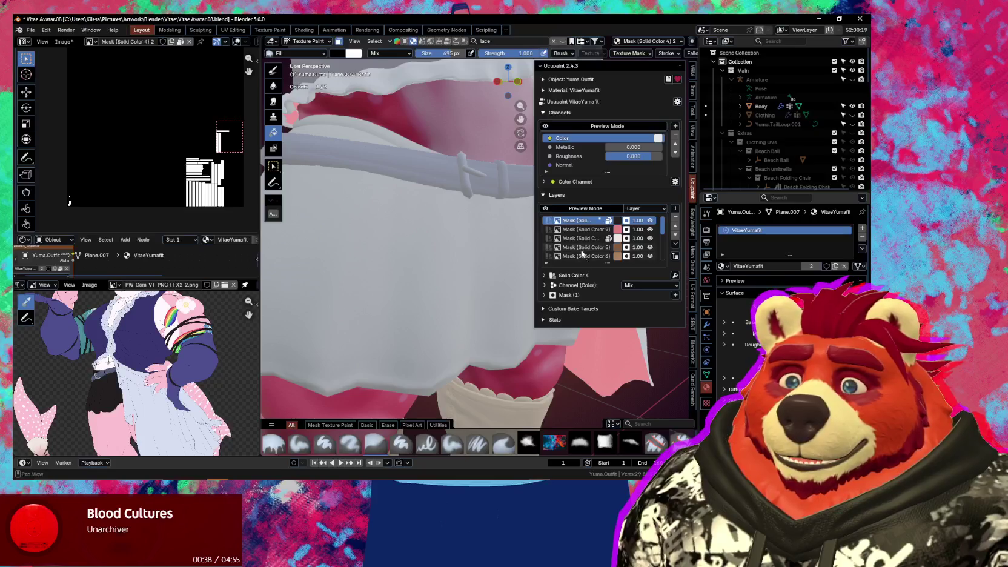
click(676, 209)
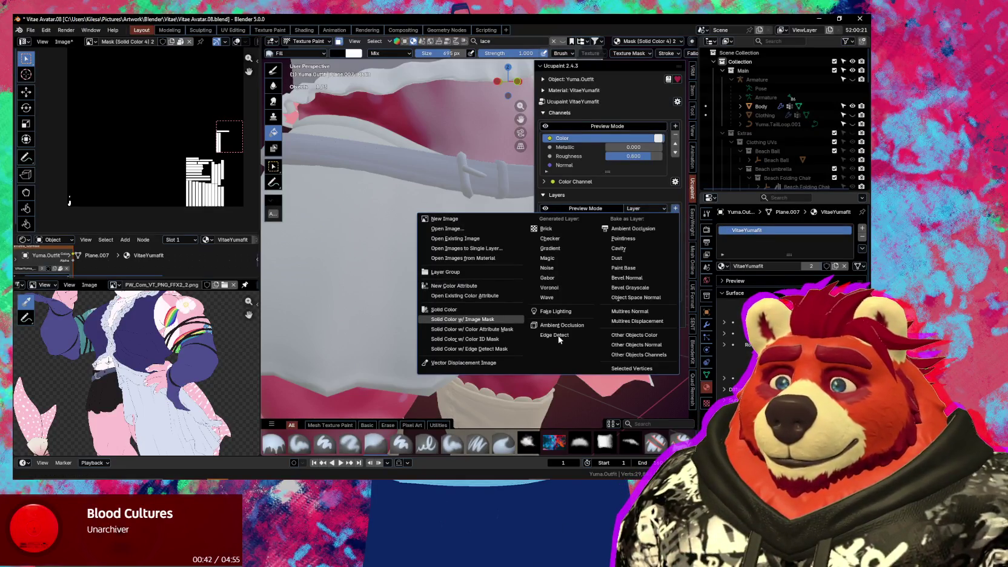
click(484, 319)
click(523, 343)
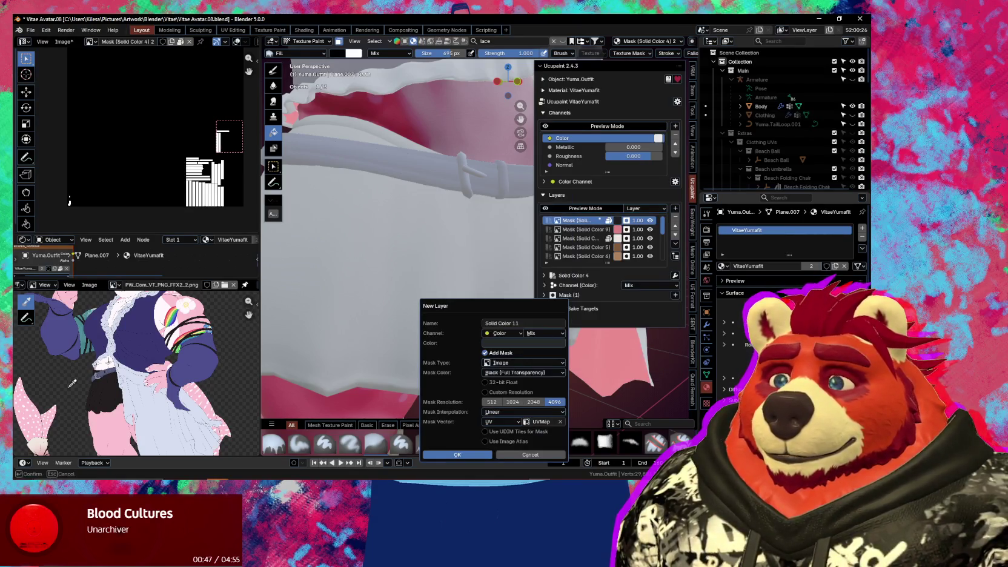
click(460, 455)
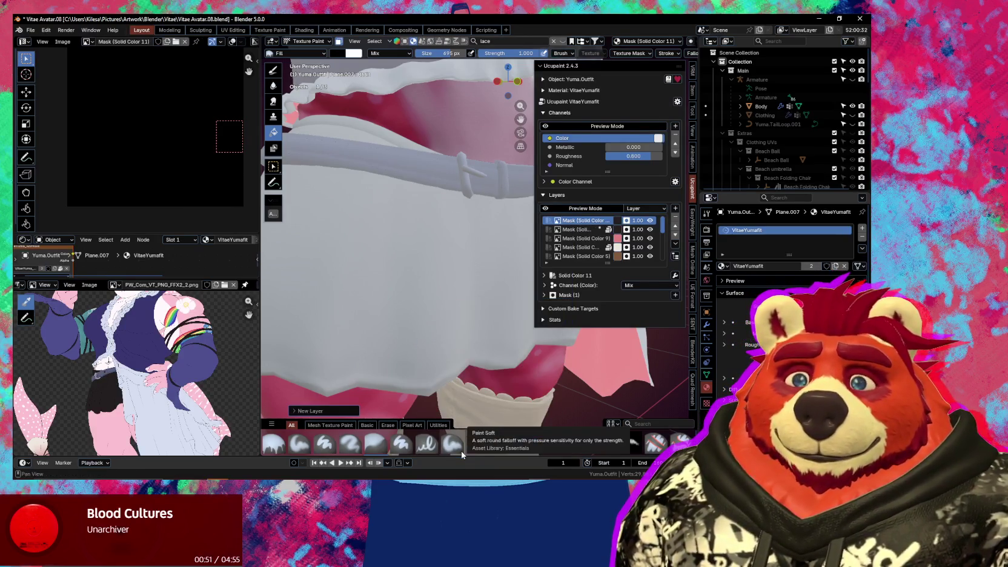
middle_drag(423, 338, 415, 333)
key(grave)
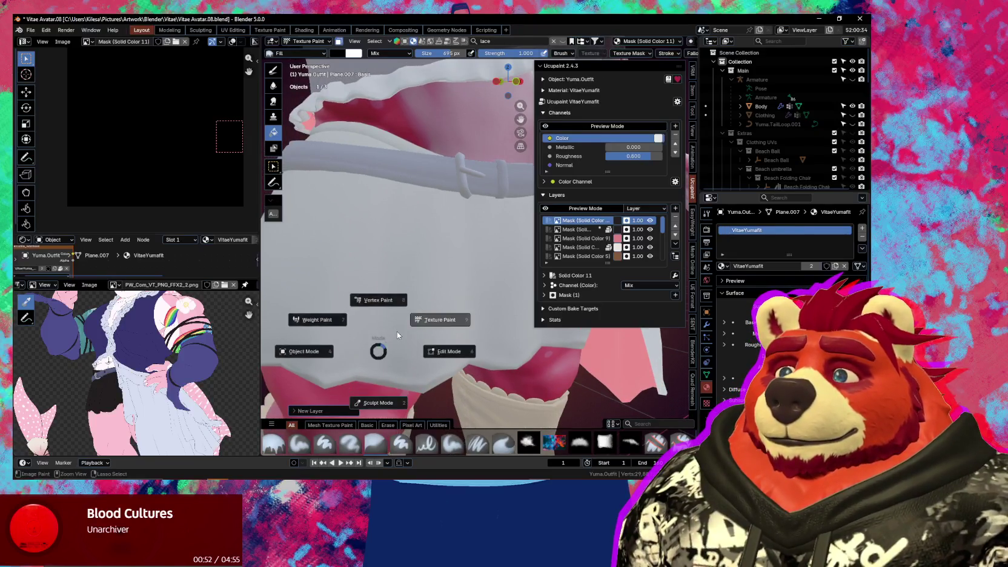
click(401, 274)
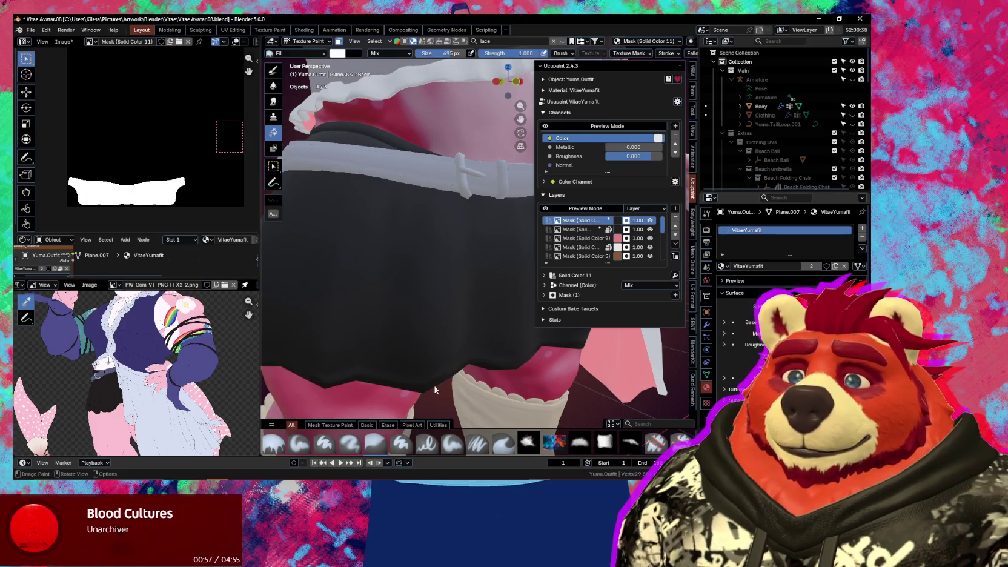
Enable the layer's bump channel and load the existing lace_03_color.png as its source
click(544, 285)
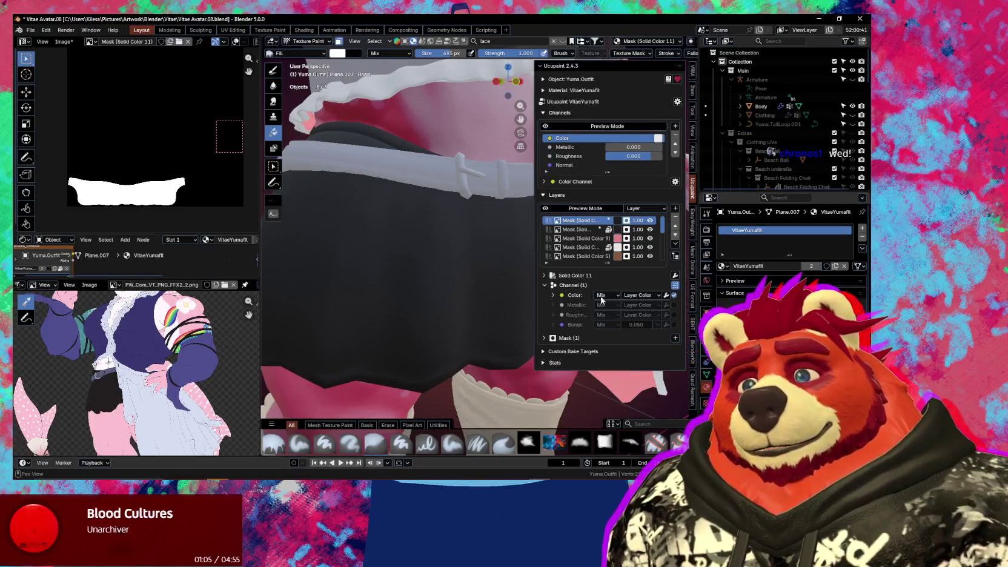
click(675, 325)
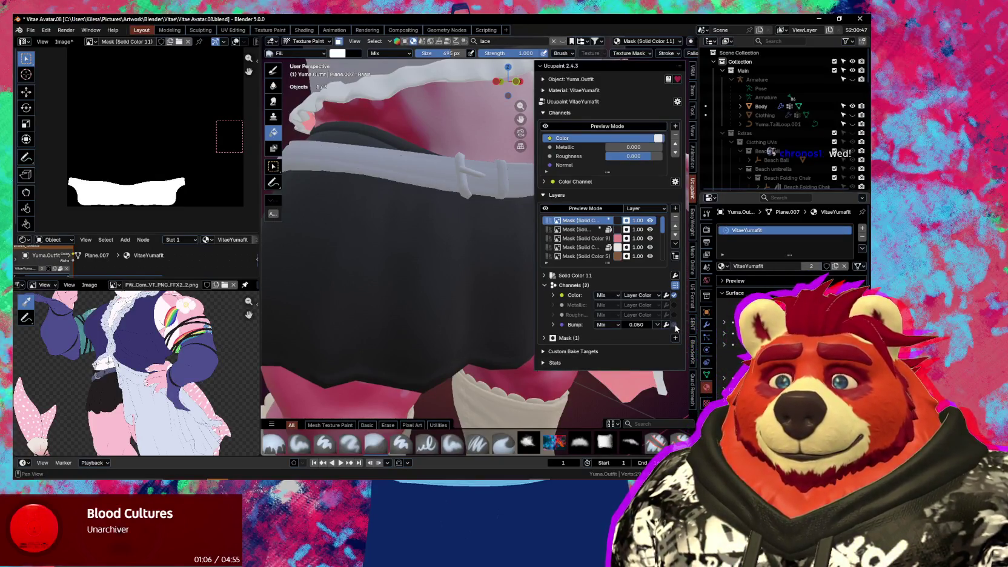
click(553, 325)
scroll(584, 340, down, 1)
click(656, 370)
mouse_move(636, 416)
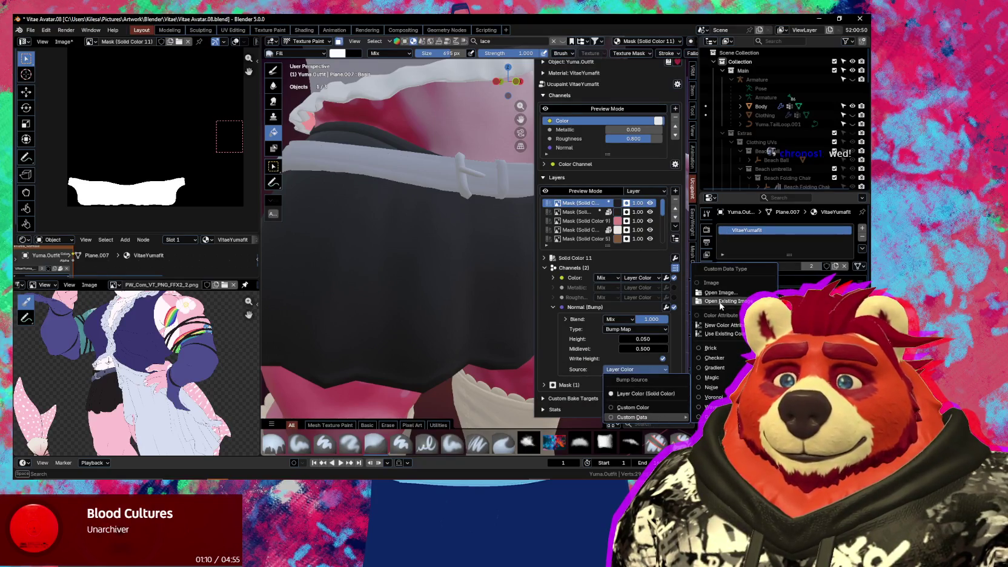
click(721, 301)
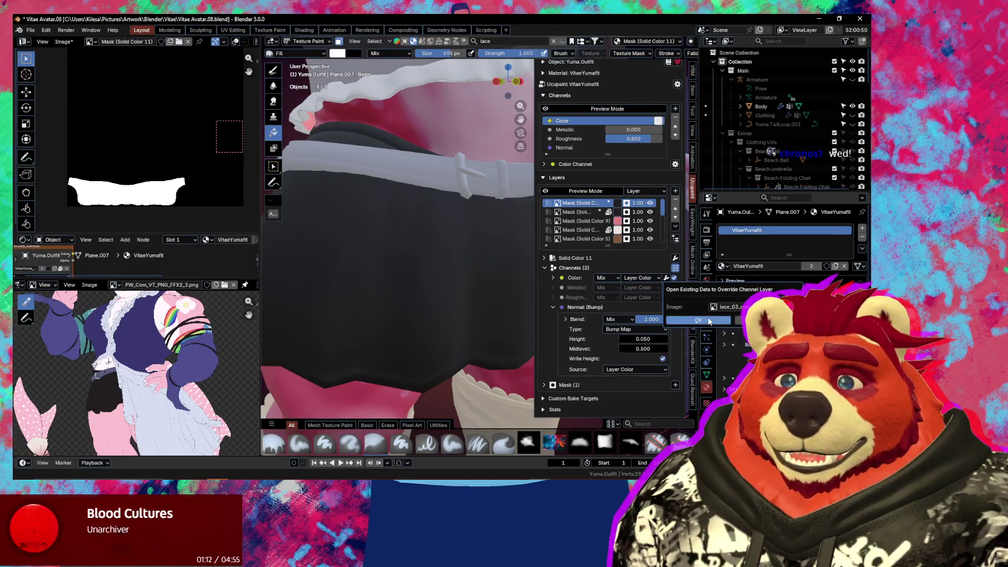
click(724, 319)
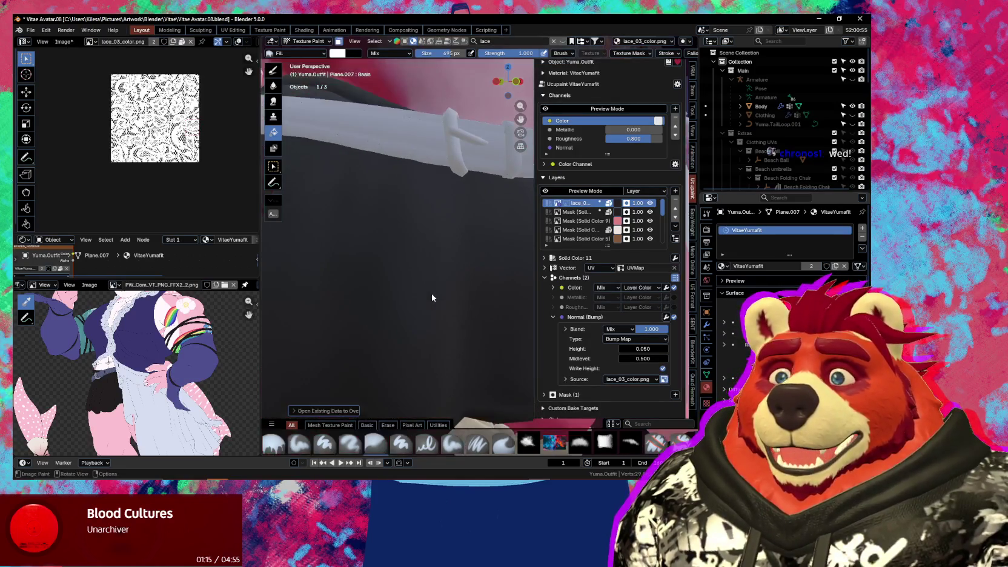
Hide the sidebar and orbit and zoom around the skirt to inspect the lace
shift+scroll(434, 296, down, 5)
mouse_move(434, 295)
middle_down()
mouse_move(494, 300)
mouse_move(468, 303)
middle_up()
key(n)
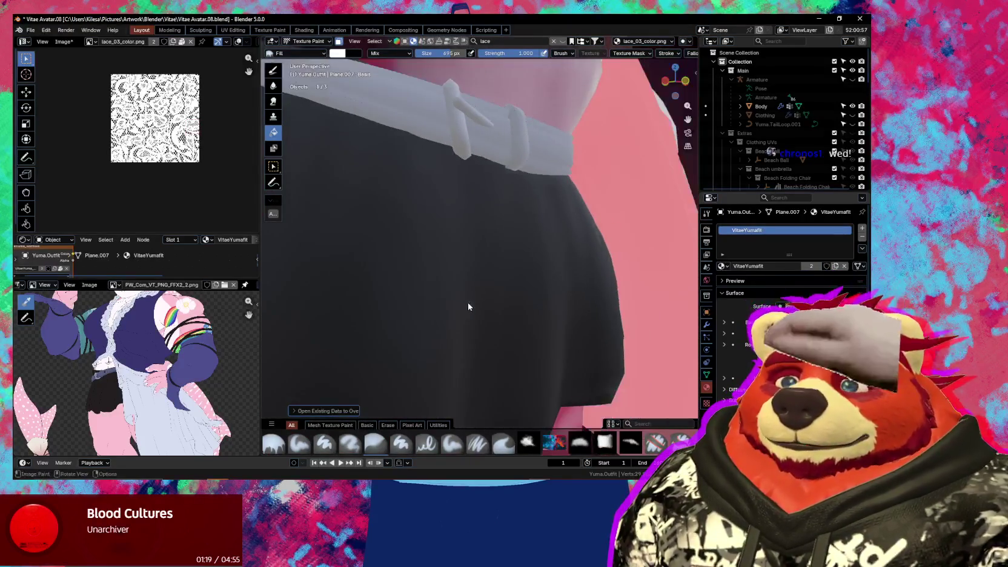
shift+scroll(469, 302, up, 2)
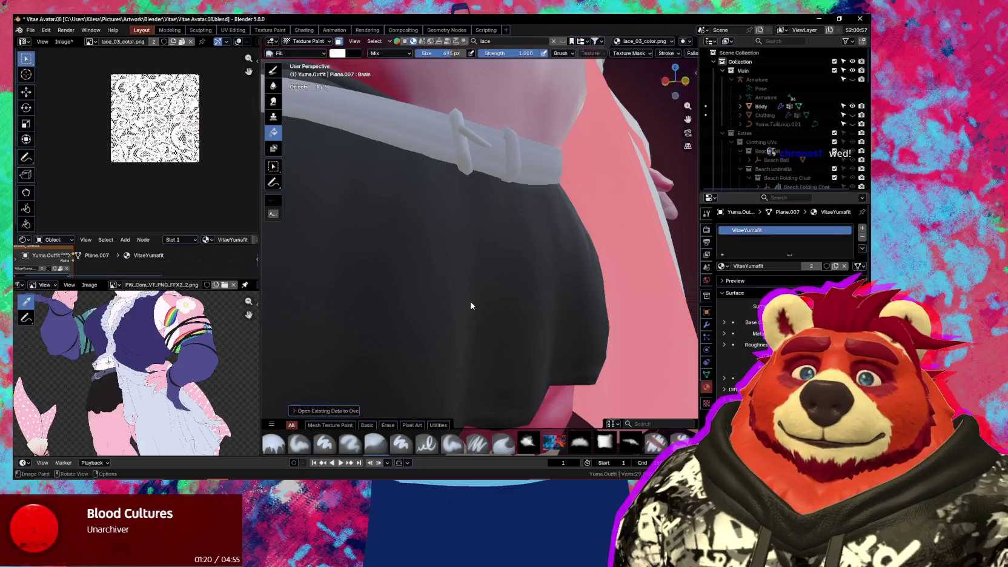
scroll(160, 167, up, 3)
scroll(161, 167, up, 2)
scroll(160, 167, up, 3)
scroll(161, 166, down, 2)
scroll(161, 166, up, 1)
scroll(164, 170, down, 2)
scroll(179, 182, down, 2)
scroll(145, 188, up, 2)
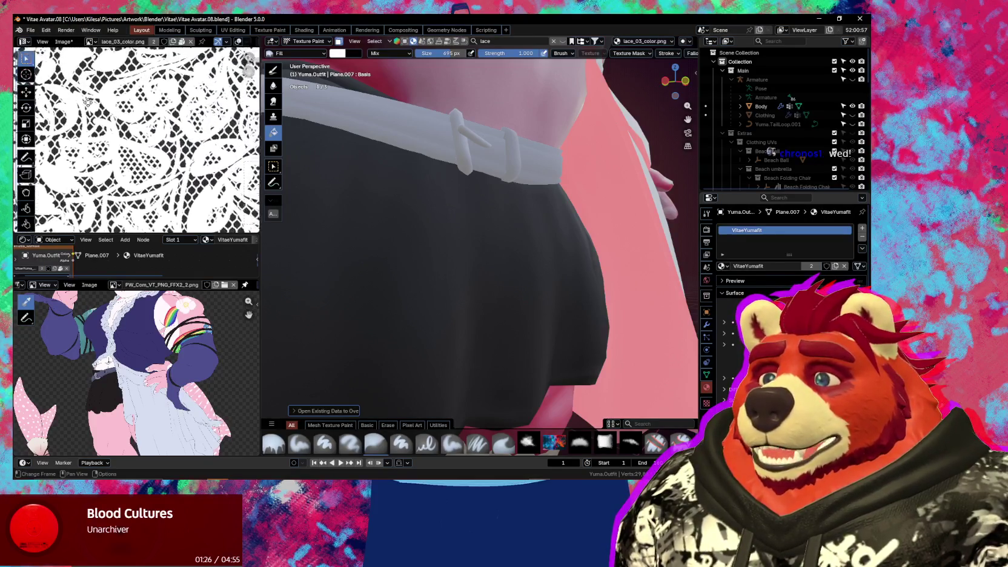
scroll(109, 194, down, 3)
scroll(112, 182, up, 2)
scroll(118, 121, up, 1)
scroll(155, 109, down, 3)
scroll(159, 111, up, 2)
scroll(159, 112, down, 1)
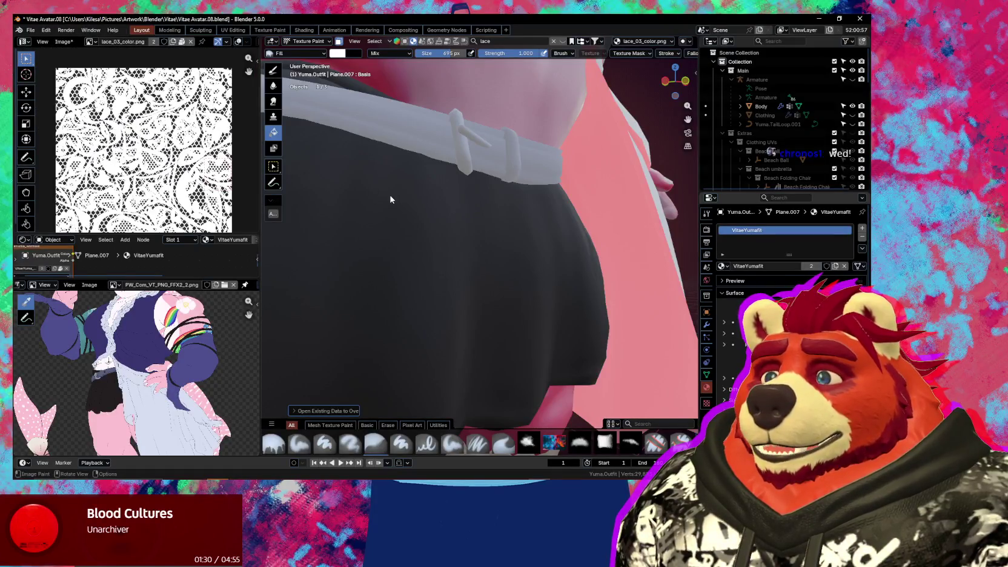
shift+middle_drag(390, 199, 434, 233)
key(n)
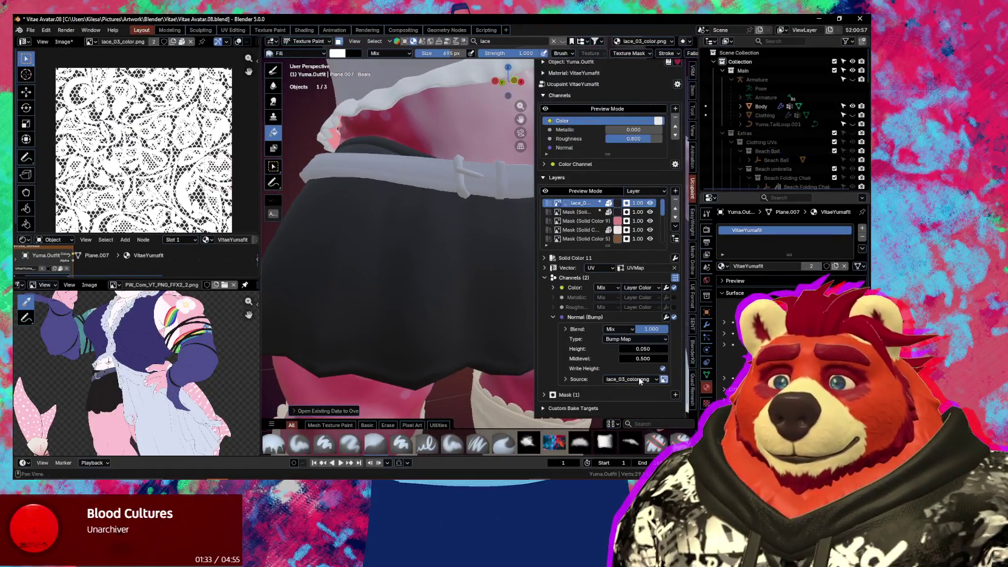
Replace the channel source with the existing lace_03_normal.jpg image, found by searching 'lace'
click(639, 380)
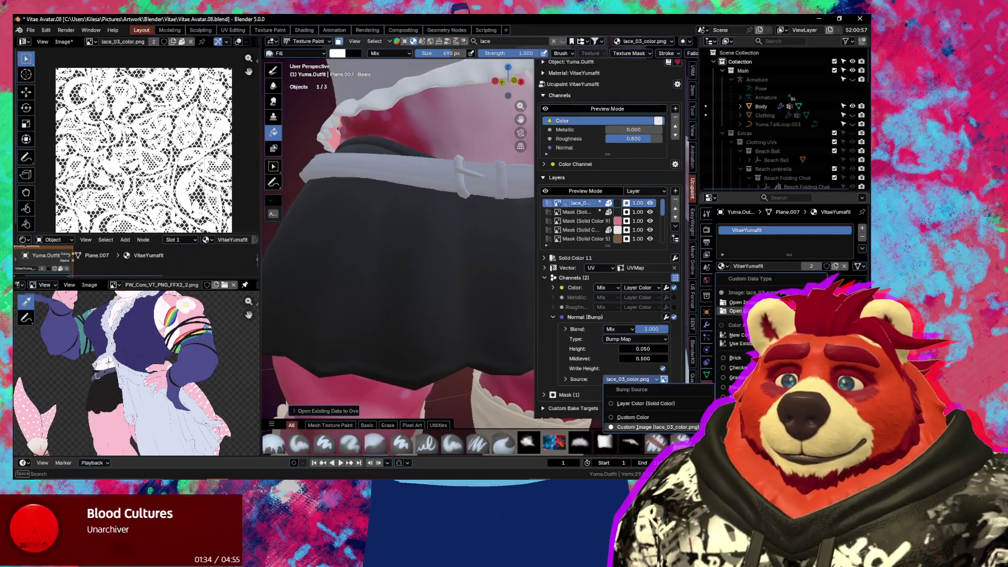
click(734, 310)
click(733, 329)
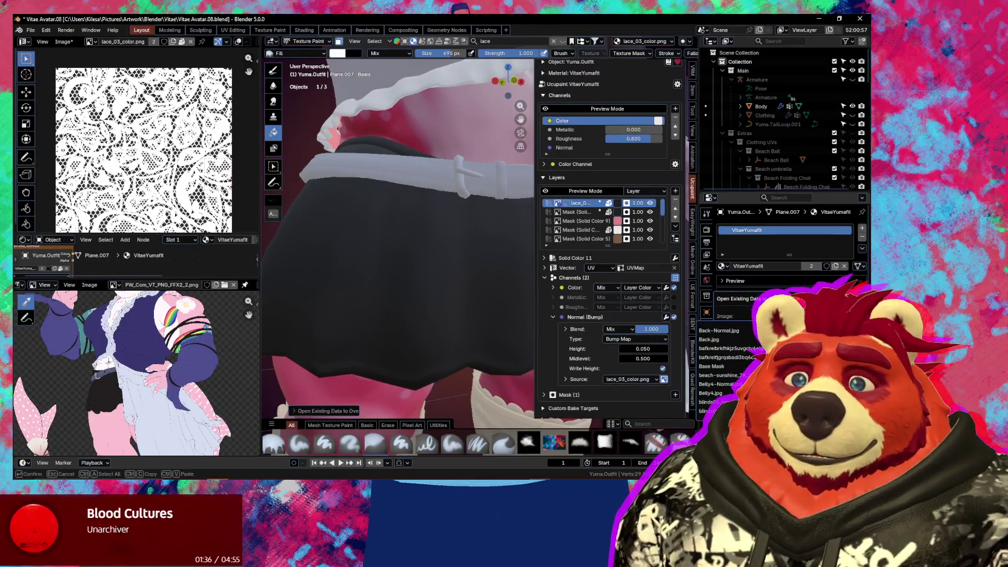
text(lace)
key(Down)
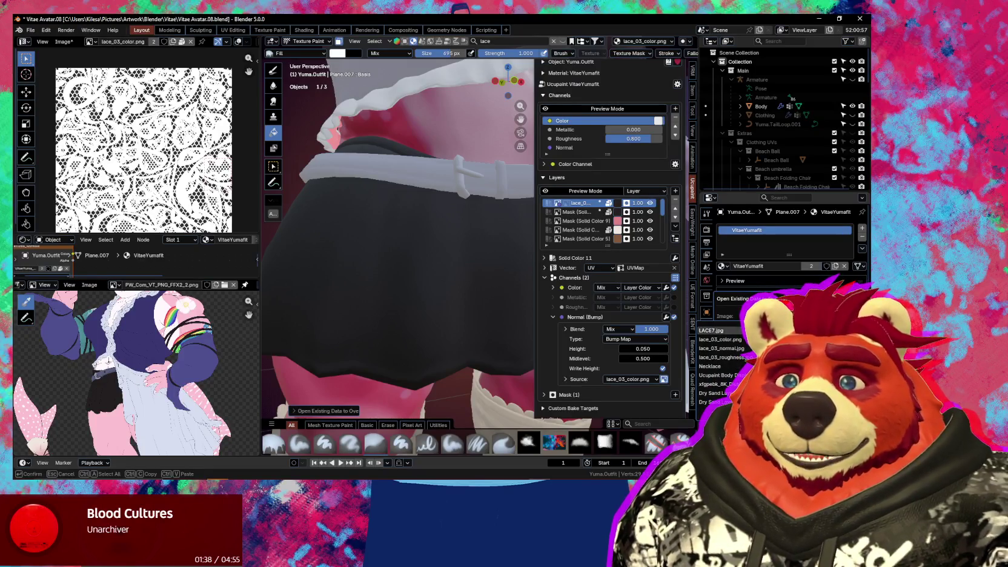
key(Down)
key(Down)
key(Down)
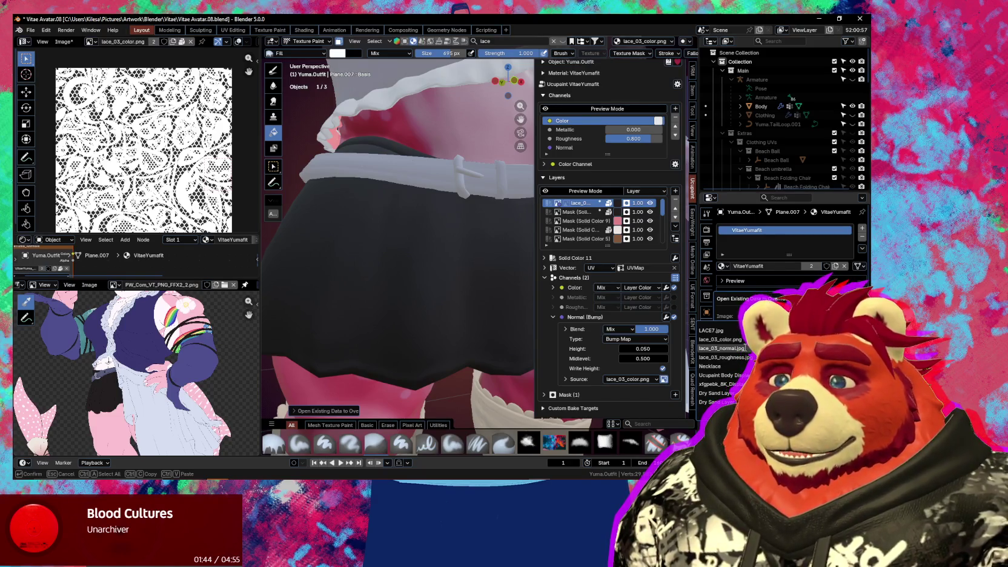
click(745, 348)
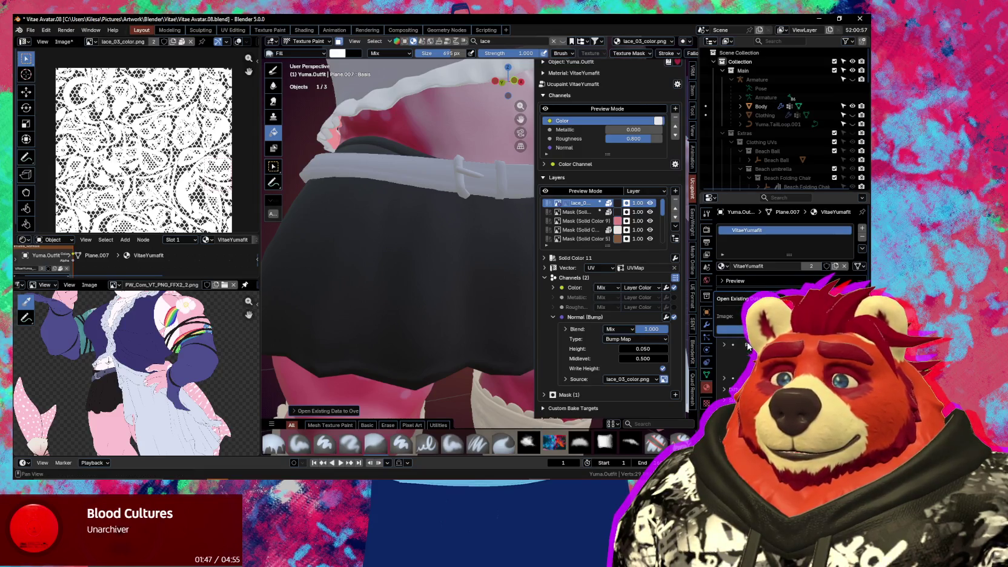
click(727, 329)
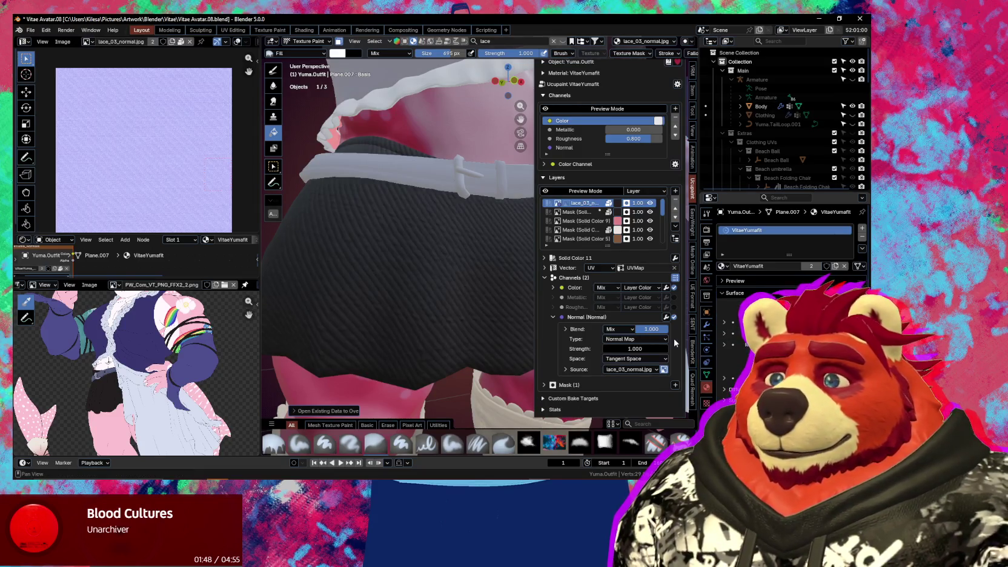
Orbit to a new skirt angle and isolate the sphere in local view
scroll(197, 214, up, 2)
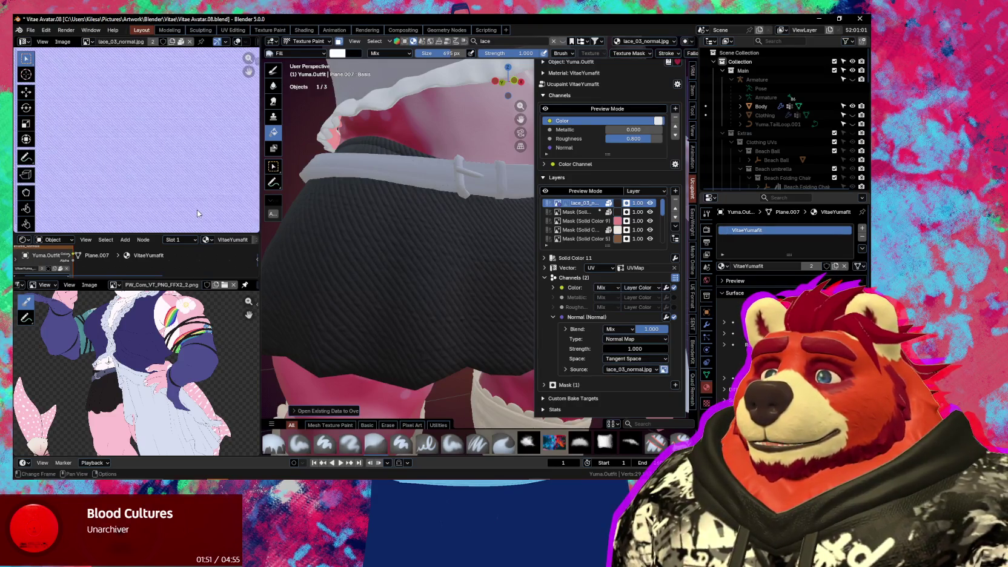
mouse_move(388, 273)
middle_down()
mouse_move(473, 312)
mouse_move(483, 304)
middle_up()
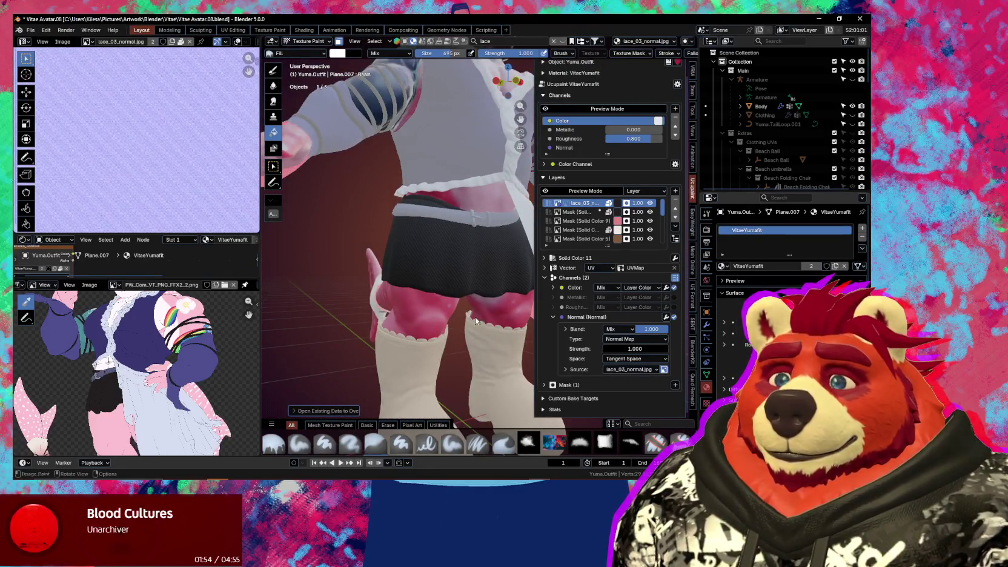
key(KP_Divide)
key(ctrl+Tab)
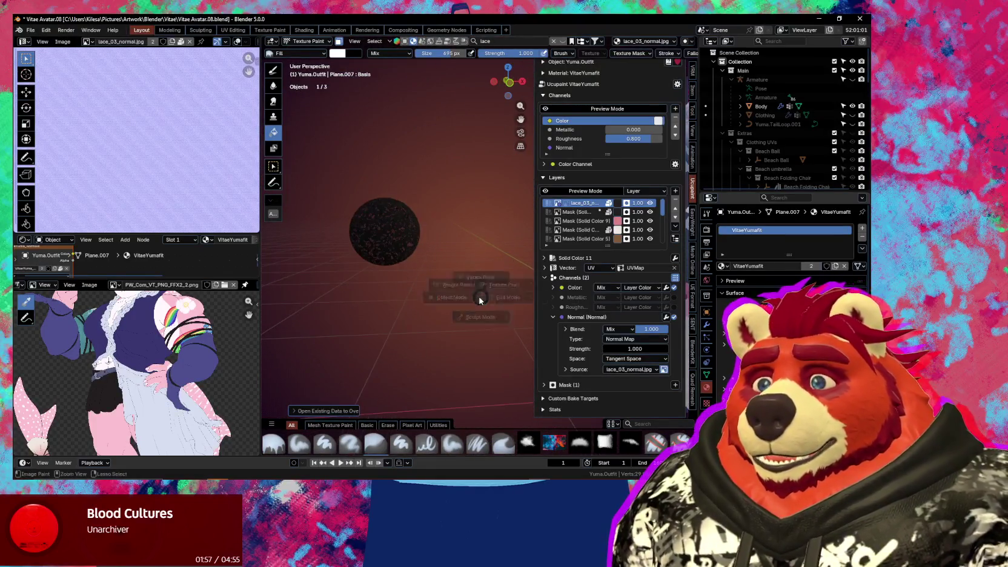
Return to Object Mode, leave local view and select Sphere.001
click(310, 299)
key(KP_Divide)
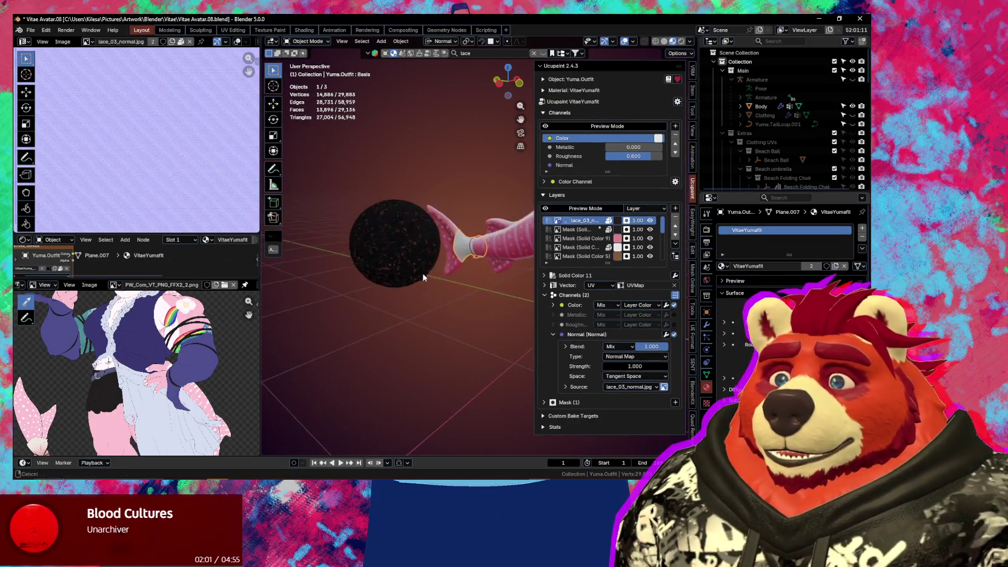
click(428, 257)
middle_drag(428, 256, 429, 266)
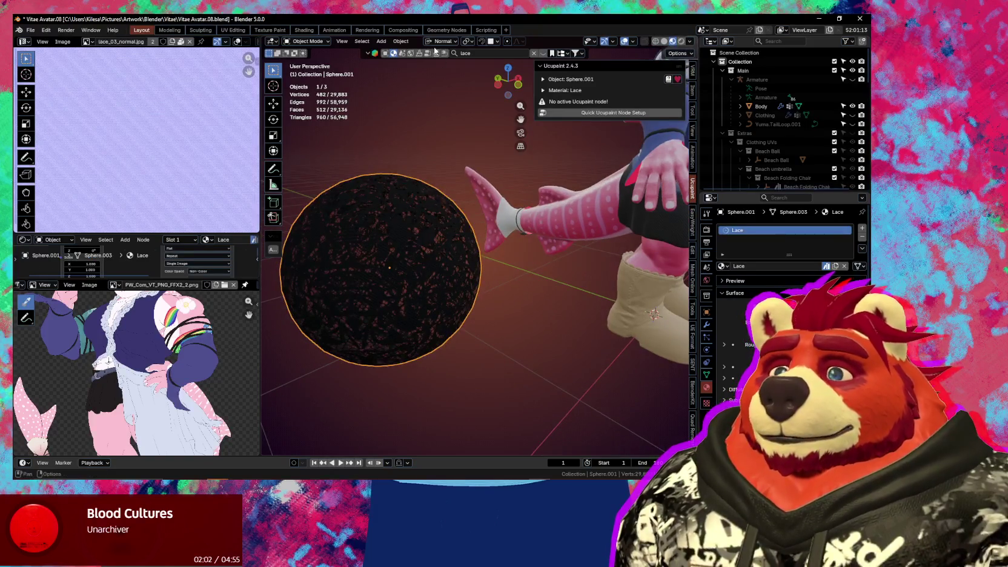
Search the online asset library for 'lace' and drop the Lace material onto the sphere
key(Return)
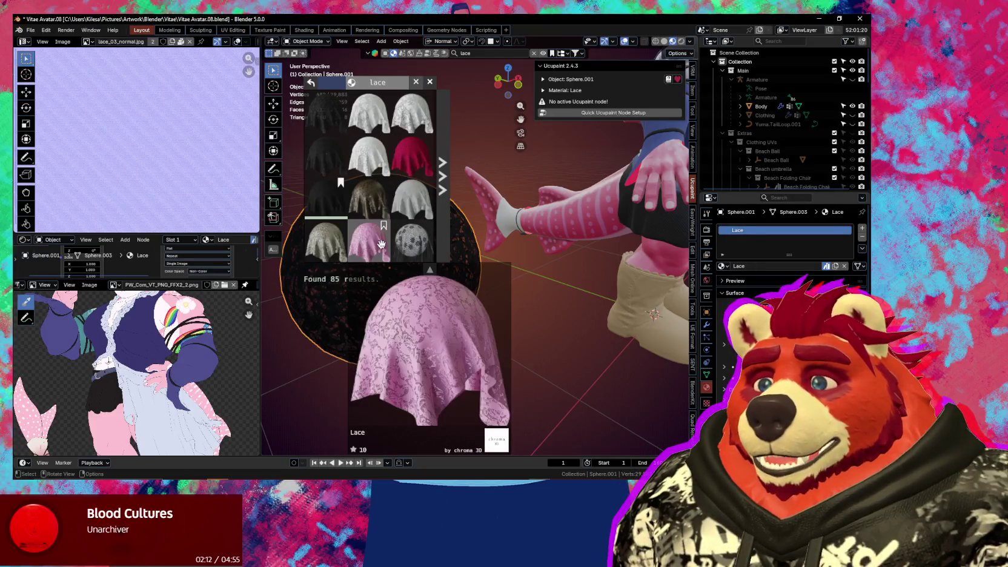
scroll(388, 240, down, 1)
scroll(371, 233, down, 2)
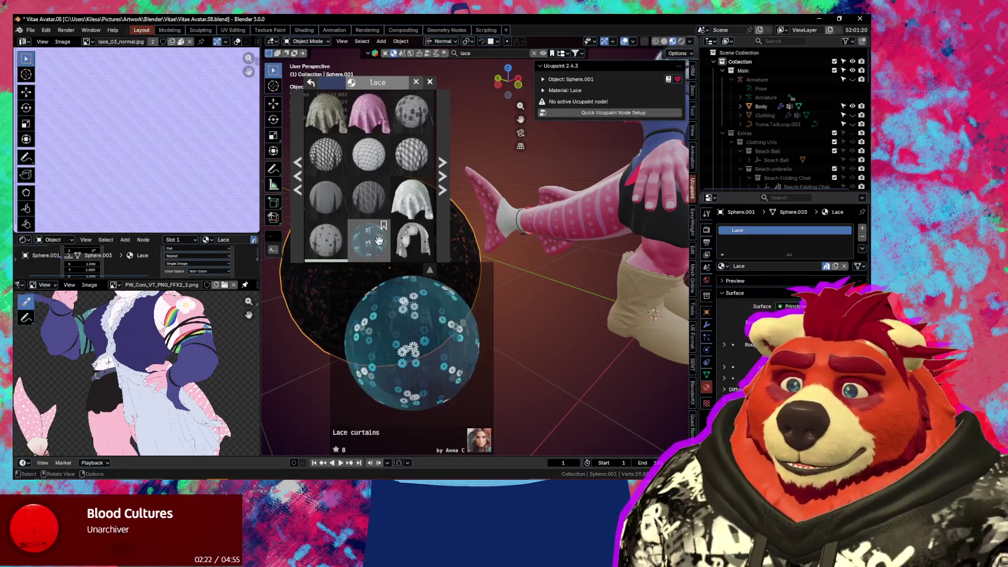
scroll(393, 181, down, 2)
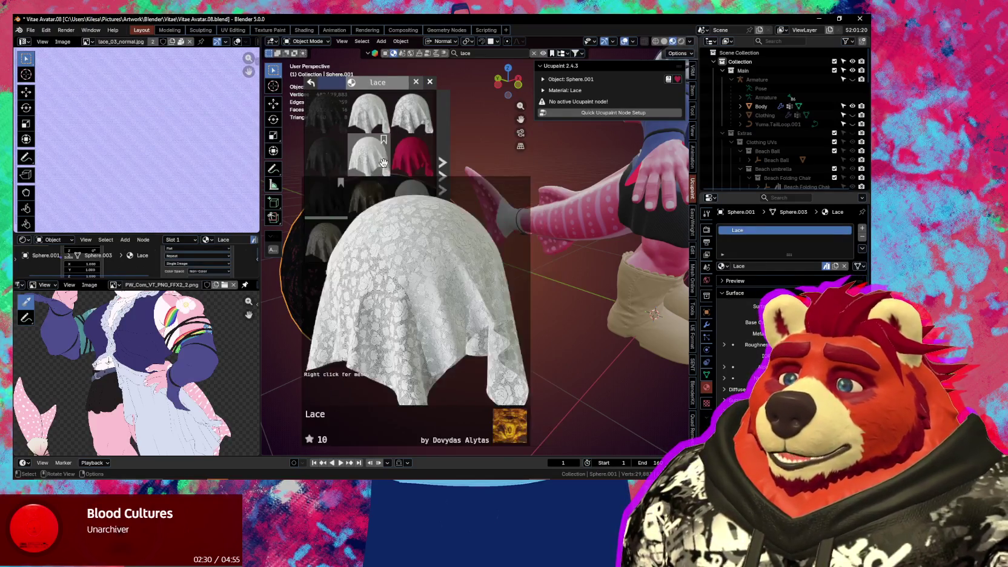
drag(383, 163, 428, 293)
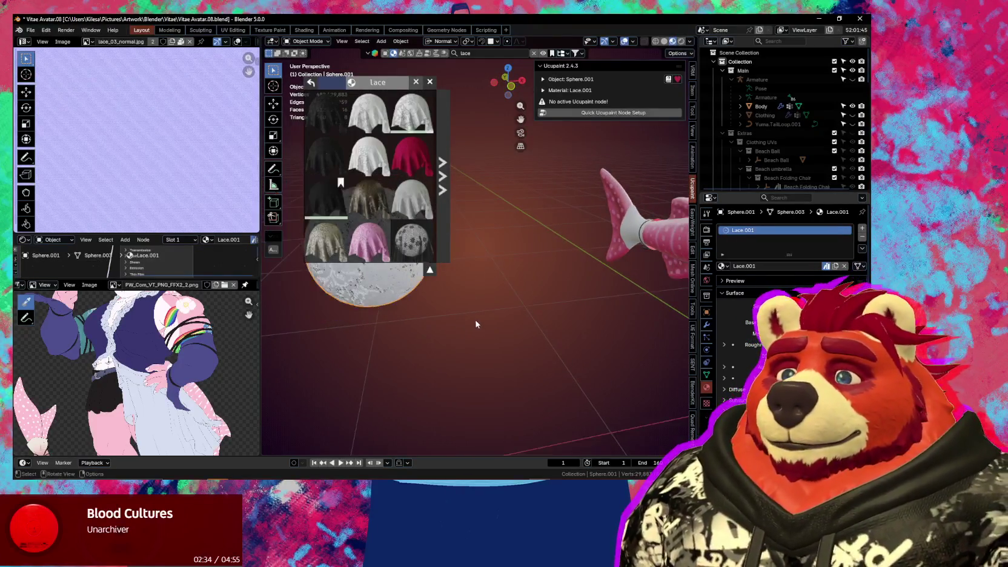
Select the skirt outfit and set its normal source to the existing image lace_04_roughness
shift+middle_drag(567, 321, 494, 220)
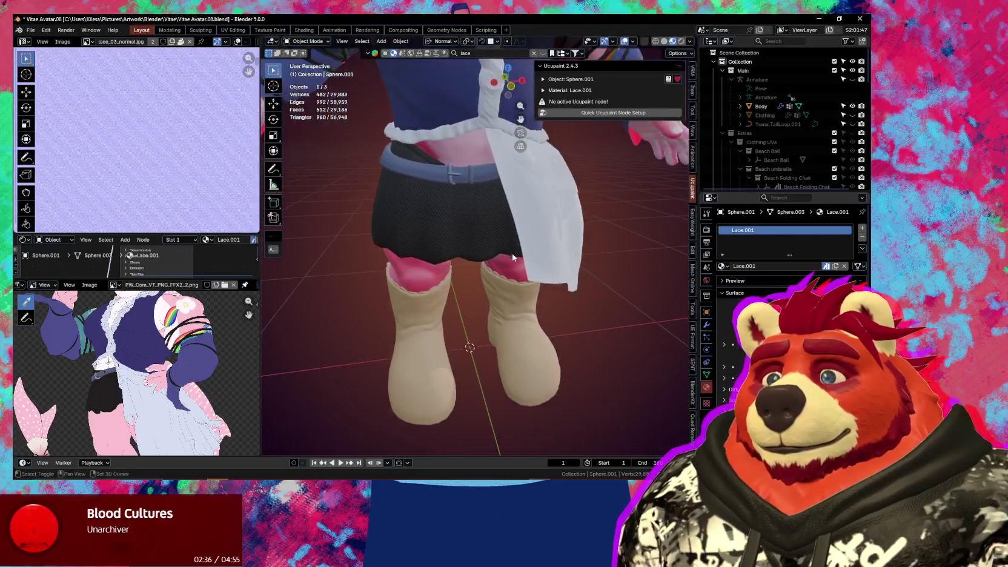
key(n)
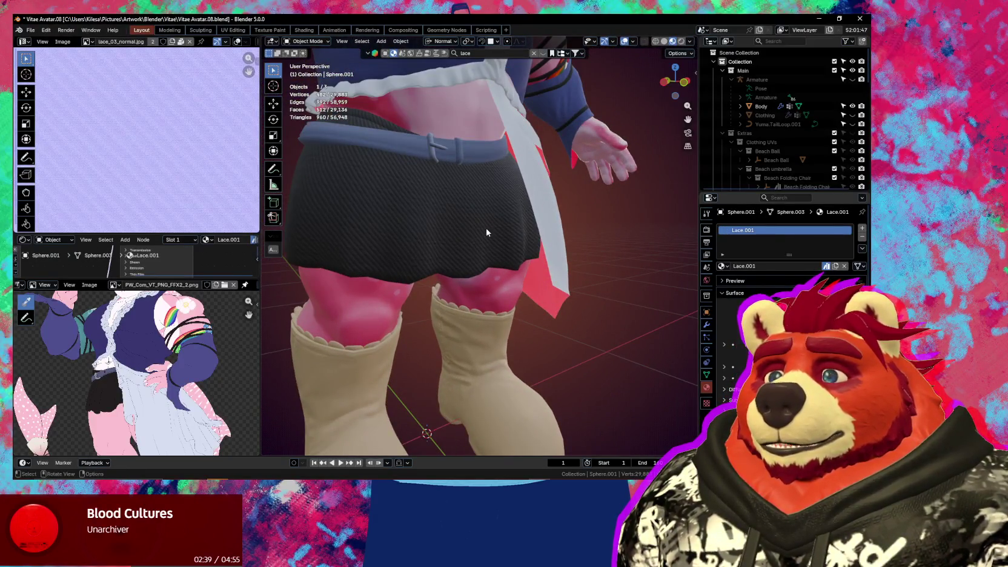
click(486, 232)
key(n)
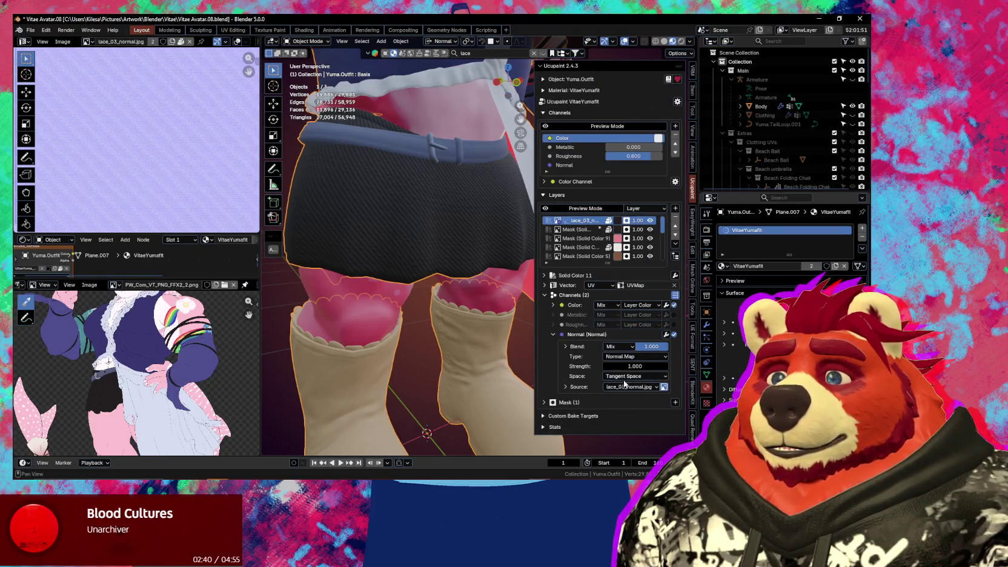
click(651, 387)
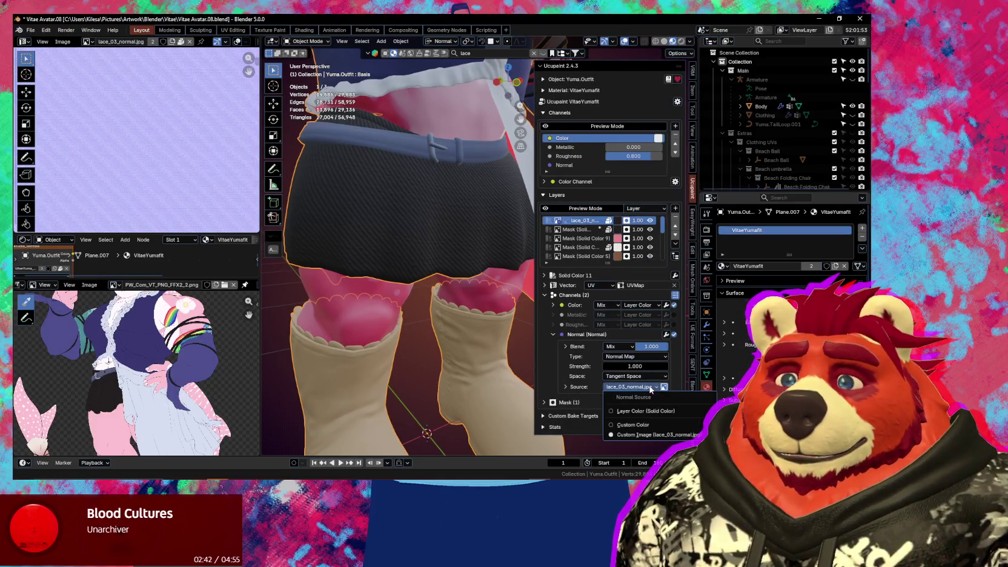
click(655, 434)
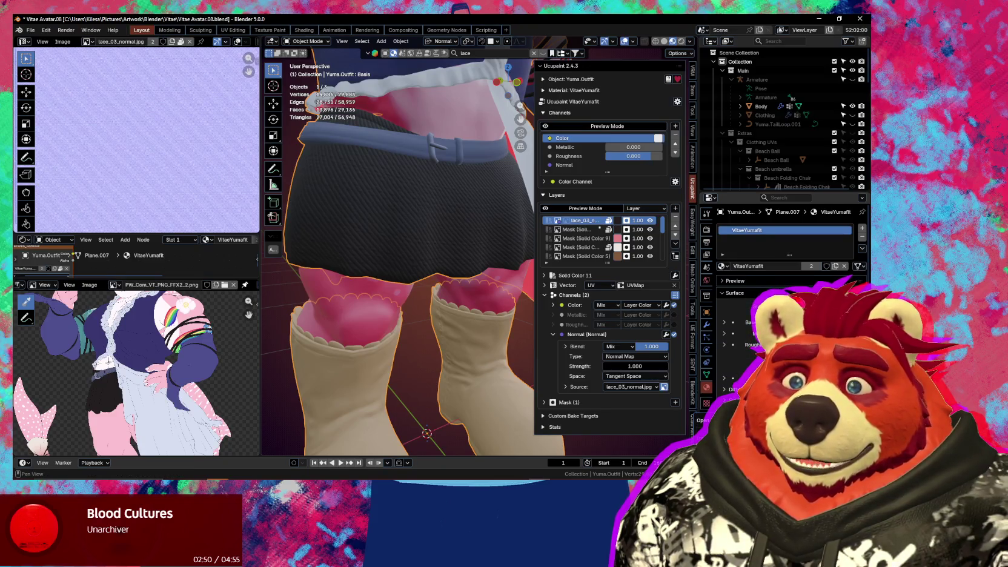
scroll(433, 289, up, 2)
scroll(432, 289, up, 3)
scroll(477, 293, up, 3)
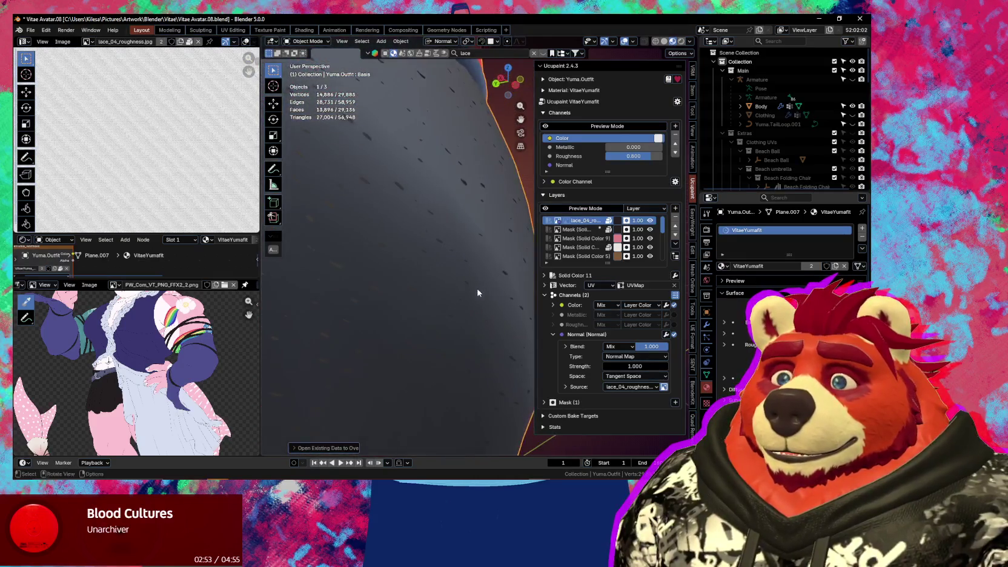
scroll(477, 293, down, 2)
Expand the layer's Vector mapping and set Scale X, Y and Z to 20
mouse_move(466, 288)
middle_down()
mouse_move(487, 289)
mouse_move(419, 285)
mouse_move(472, 303)
middle_up()
shift+middle_drag(472, 303, 562, 337)
click(544, 286)
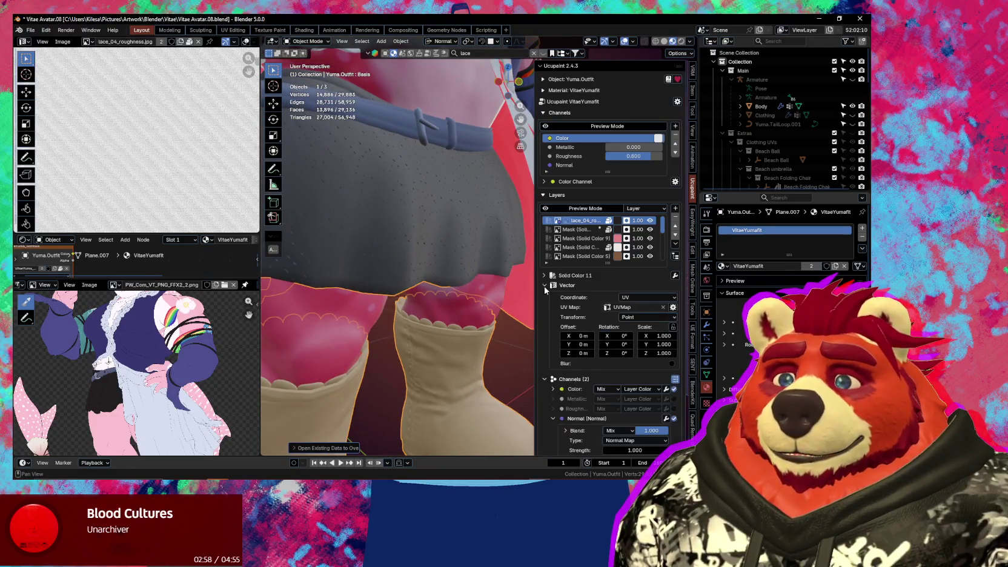
click(665, 334)
text(20)
key(Return)
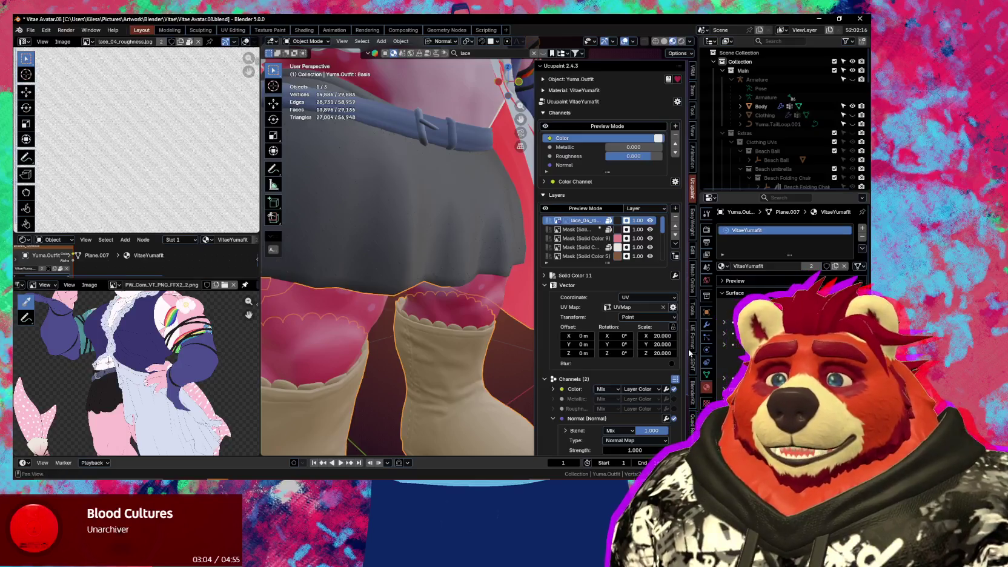
middle_drag(454, 270, 503, 321)
scroll(555, 378, down, 3)
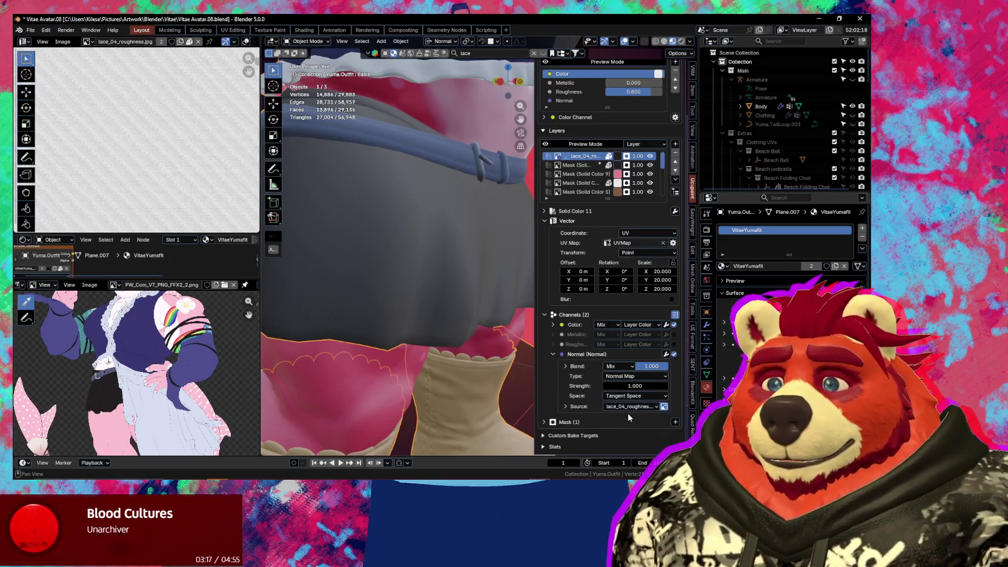
Switch the Normal channel Type from Normal Map to Bump Map and inspect the skirt closely
click(628, 377)
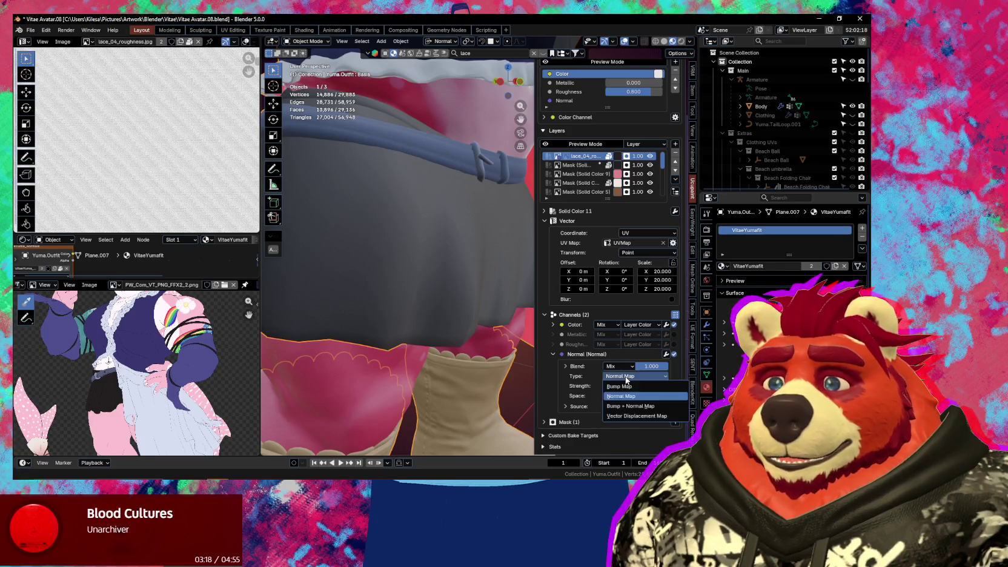
click(632, 386)
mouse_move(441, 355)
middle_down()
mouse_move(433, 355)
mouse_move(551, 397)
middle_up()
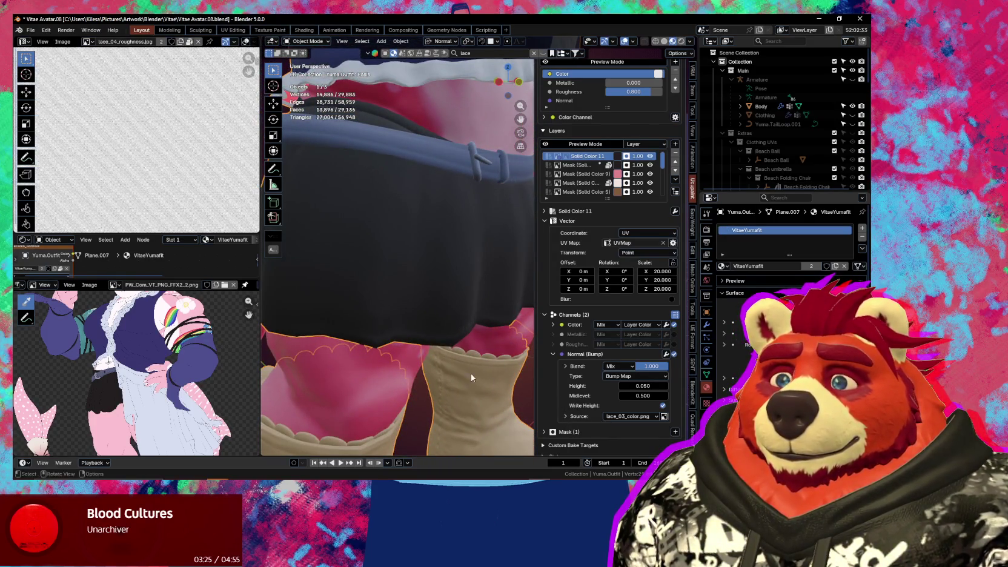
middle_drag(471, 378, 481, 368)
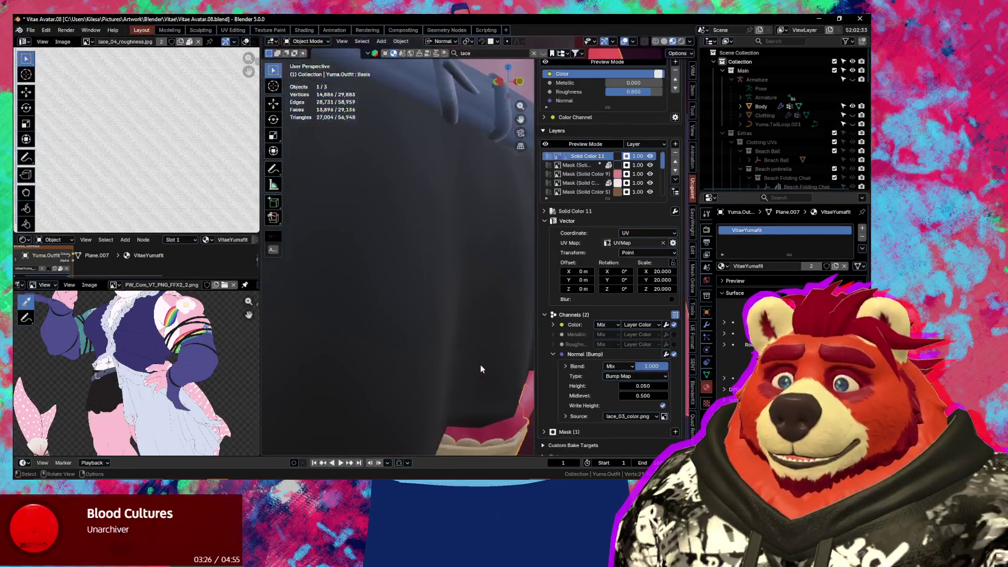
scroll(481, 369, down, 3)
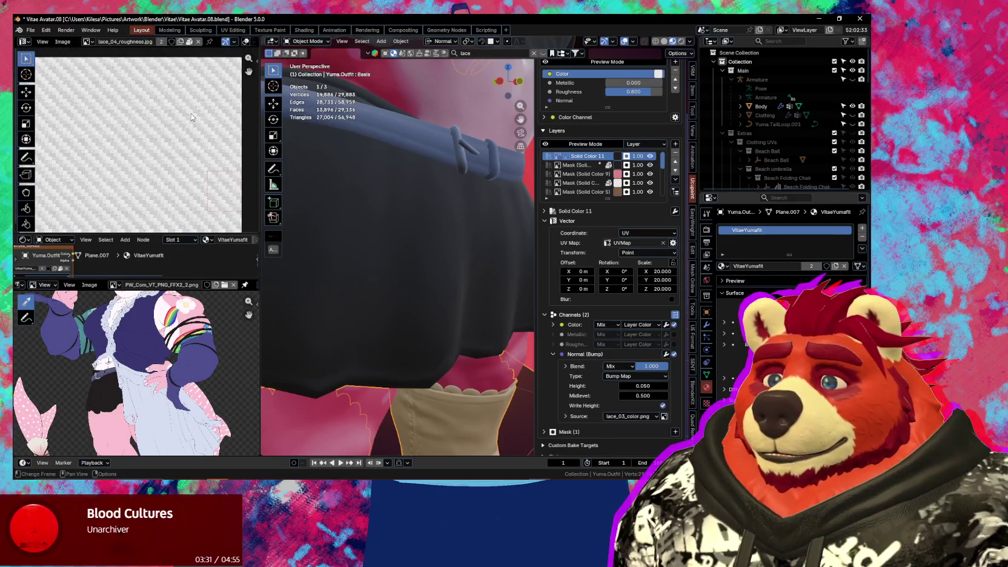
scroll(458, 227, down, 3)
scroll(458, 227, down, 3)
middle_drag(458, 227, 451, 224)
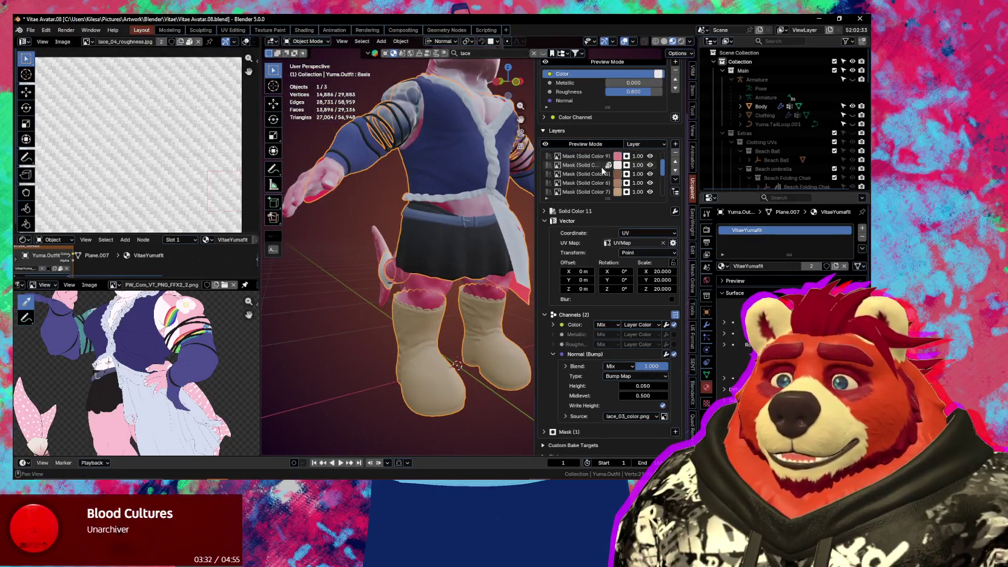
Select the LACE7.jpg layer and change its Normal (Bump) blend from Mix to Add
scroll(584, 168, down, 3)
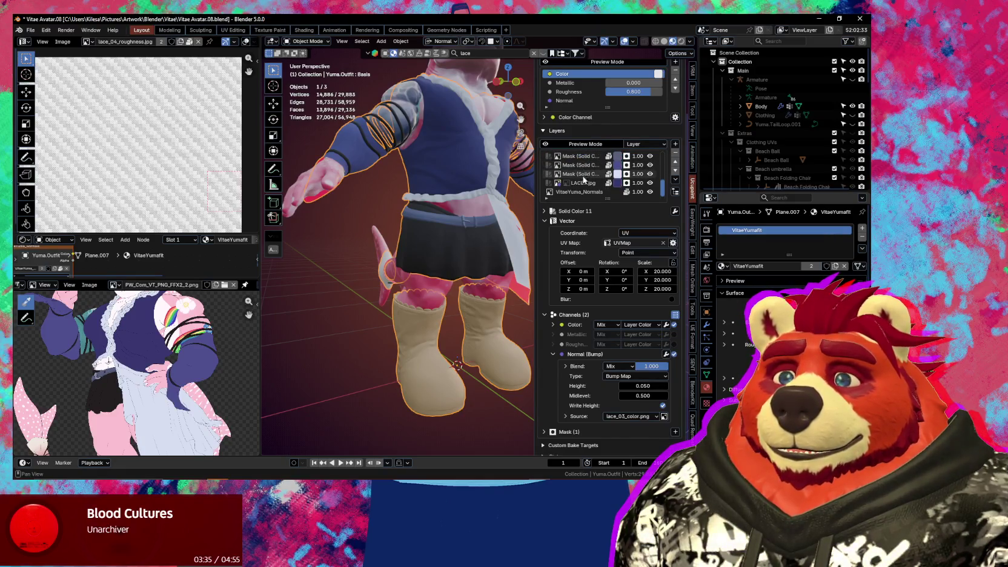
click(581, 182)
scroll(582, 354, down, 3)
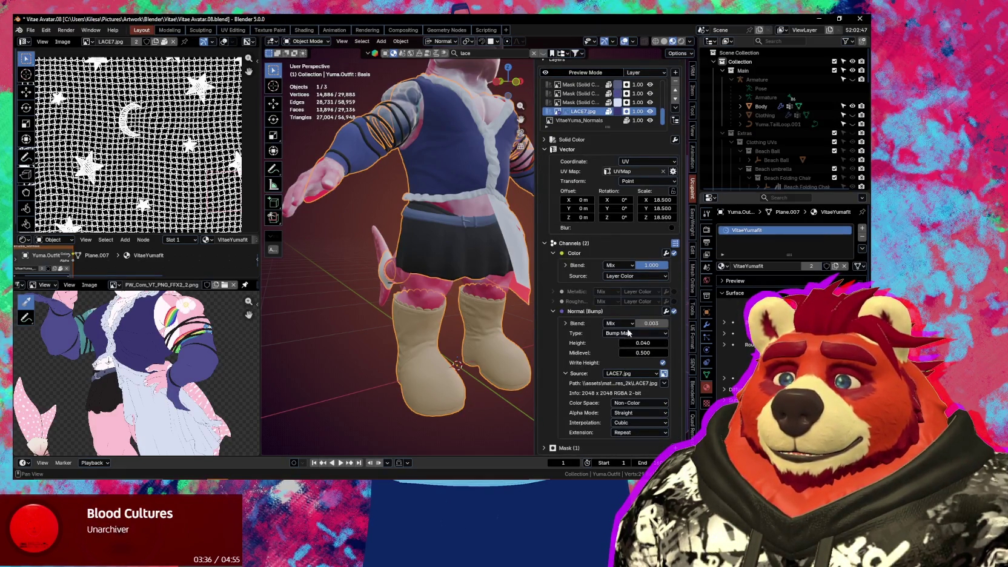
click(624, 324)
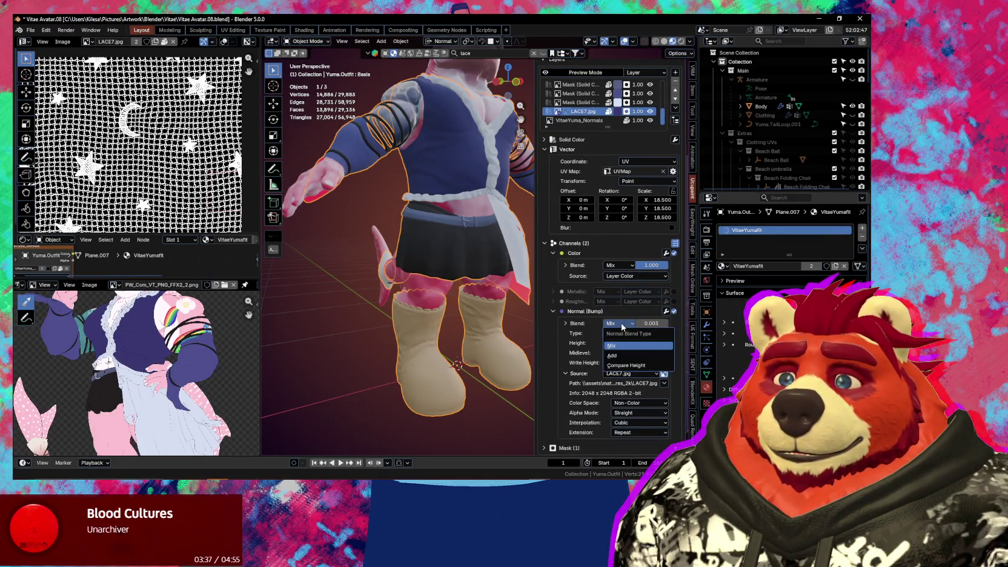
click(622, 356)
mouse_move(439, 327)
ctrl+middle_down()
mouse_move(444, 301)
mouse_move(470, 310)
ctrl+middle_up()
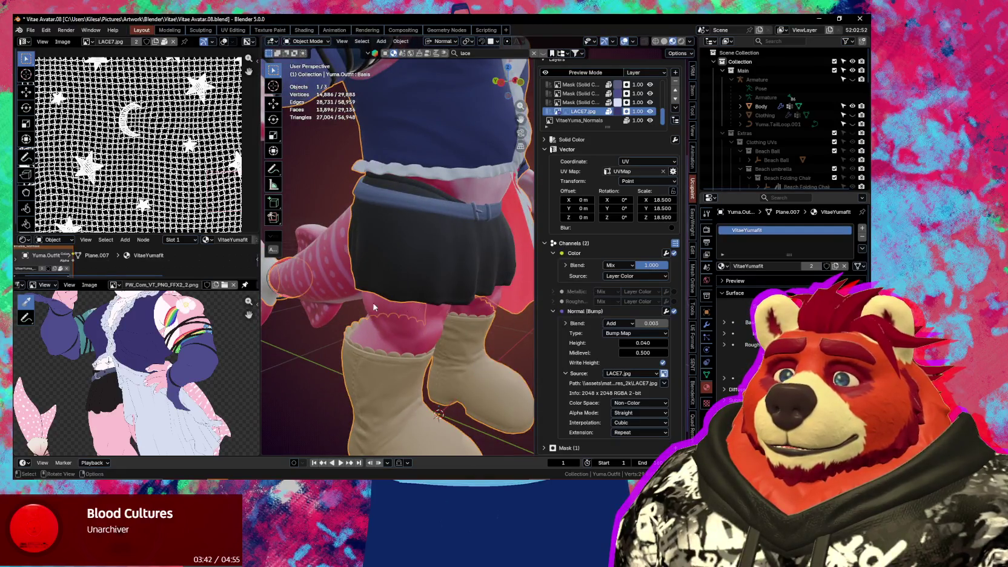
scroll(457, 277, up, 2)
scroll(589, 126, up, 3)
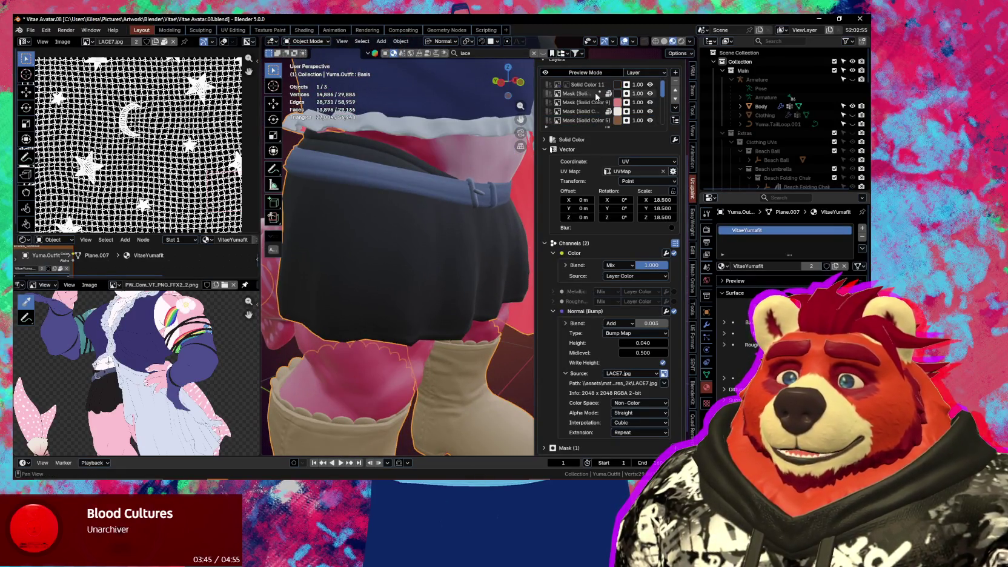
click(593, 84)
scroll(593, 81, up, 3)
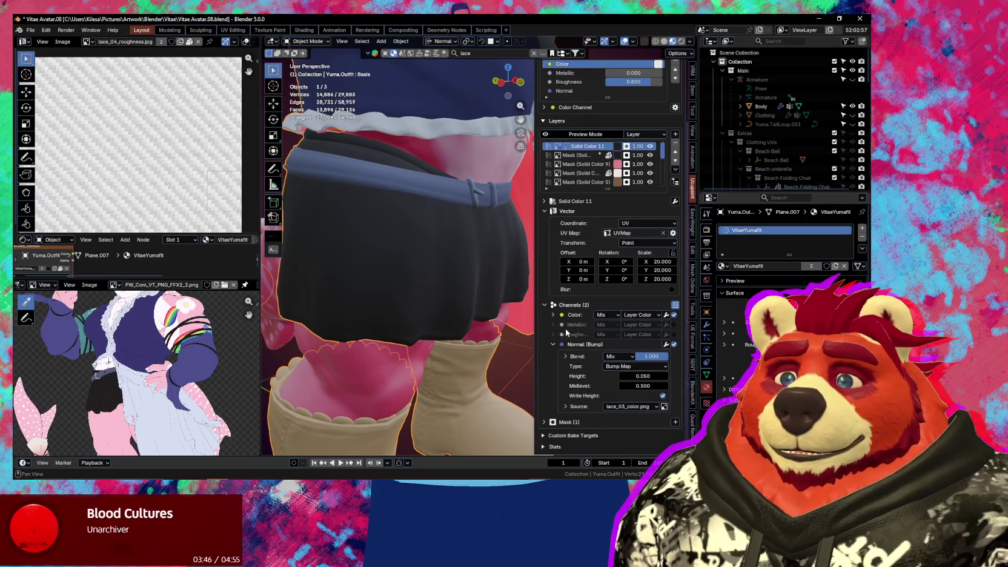
Set the Solid Color 11 layer's Vector Scale X, Y and Z to 1
shift+middle_drag(424, 291, 395, 318)
scroll(396, 318, up, 4)
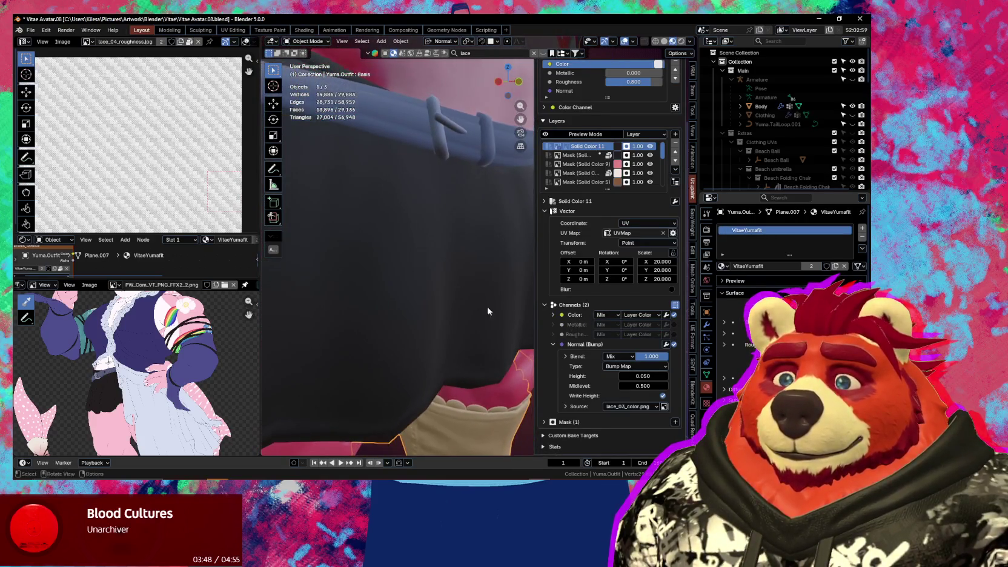
drag(661, 261, 660, 280)
text(1)
key(Return)
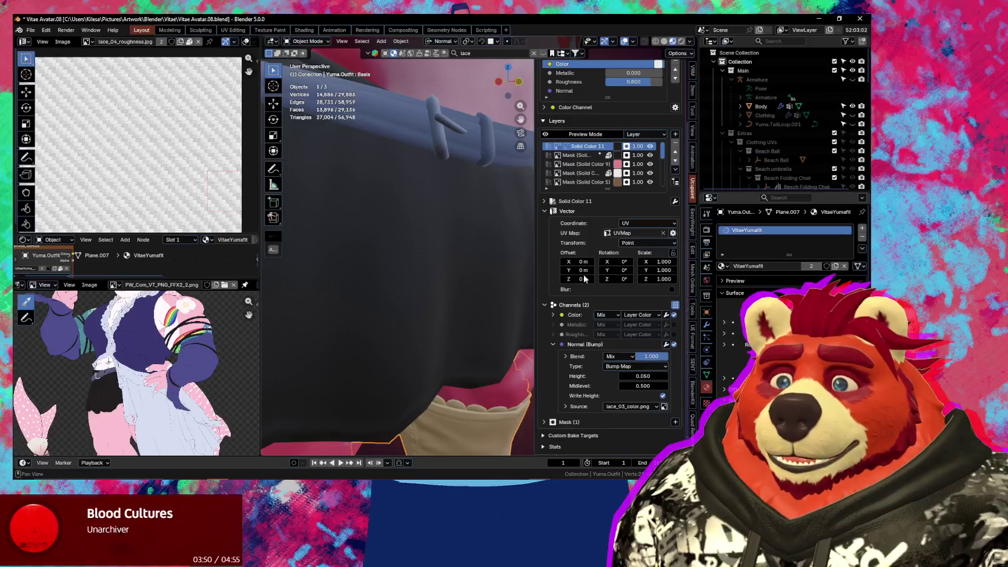
Explore the bump source options and preview the current lace_03_color.png source image
click(642, 407)
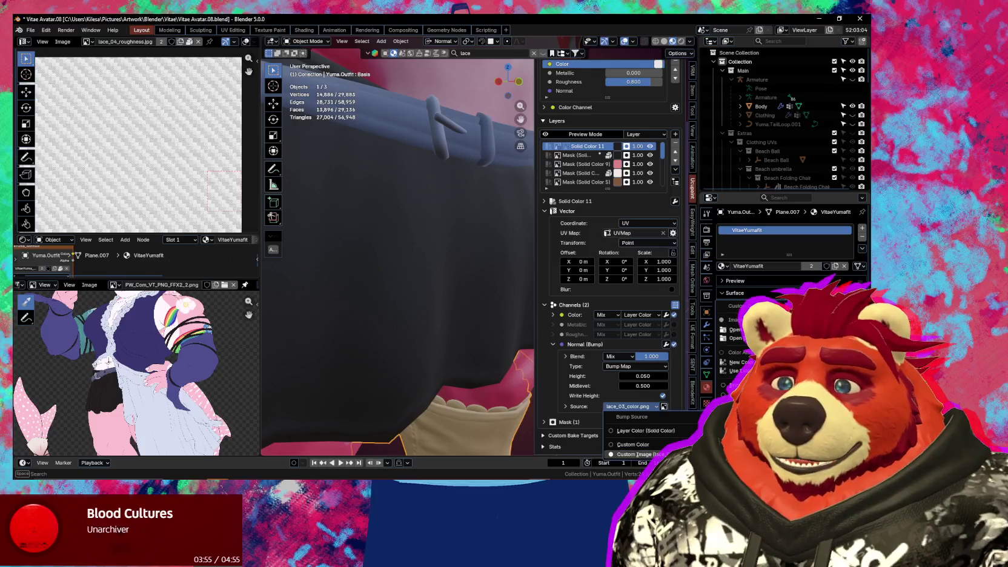
click(736, 338)
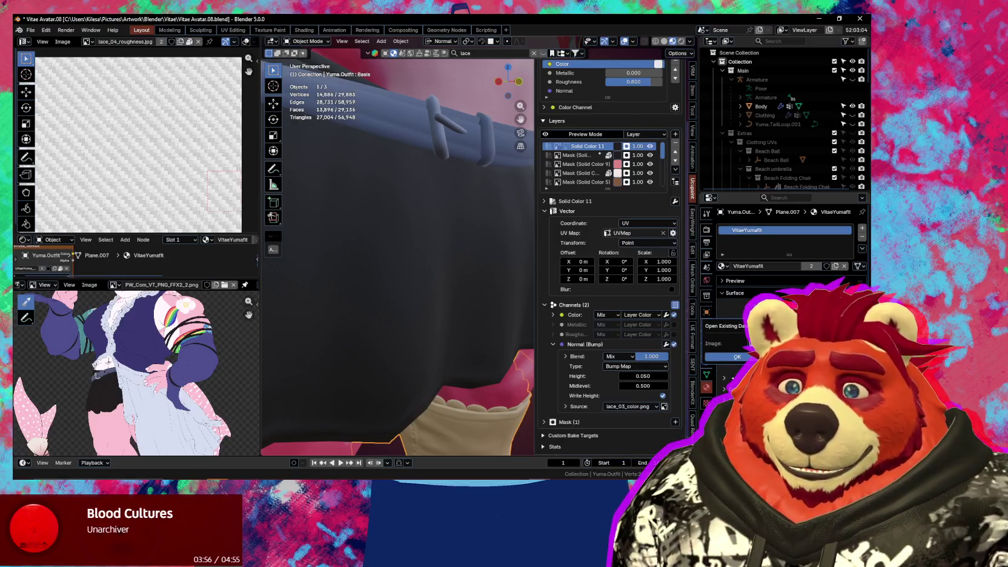
click(727, 344)
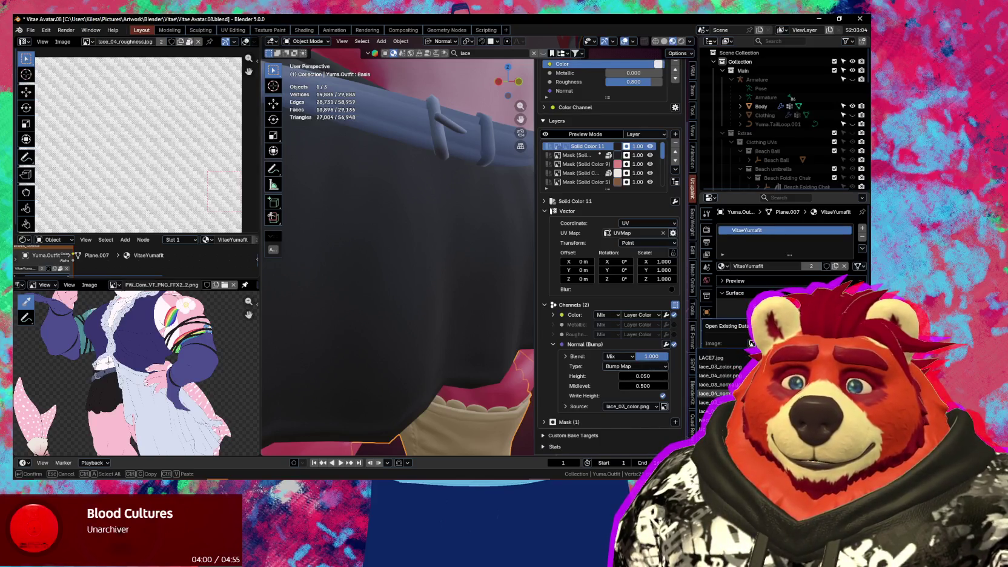
key(Escape)
key(Escape)
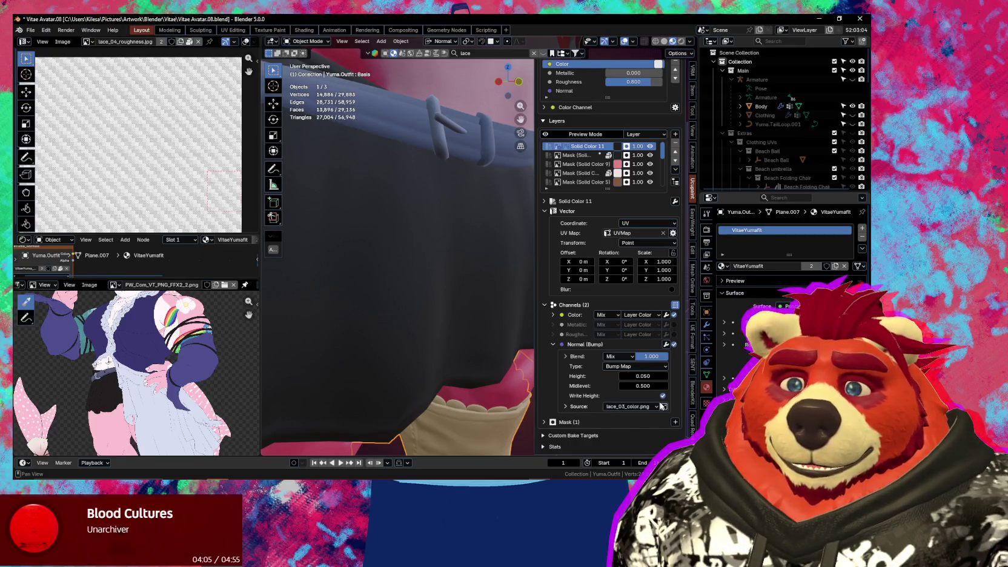
click(567, 406)
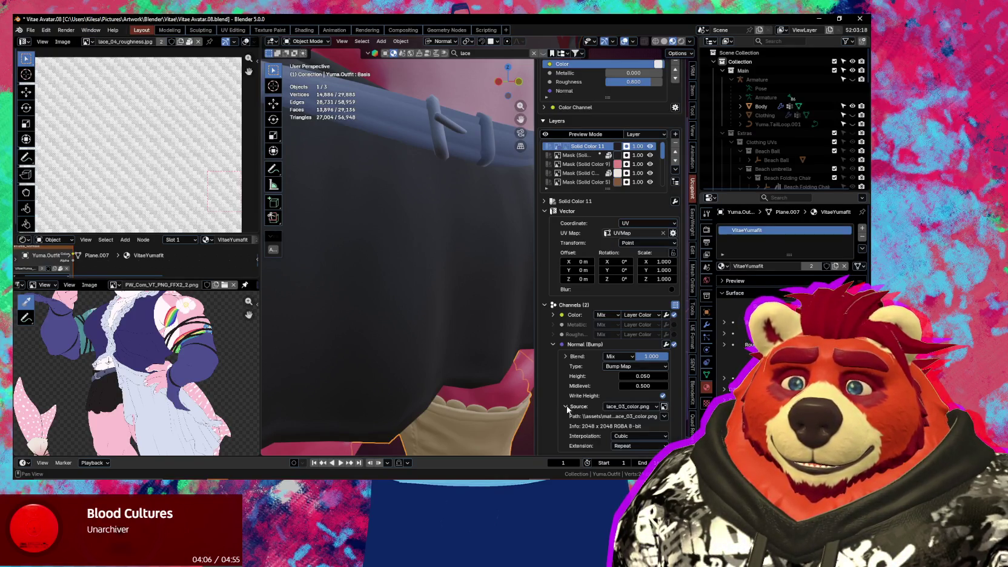
click(664, 407)
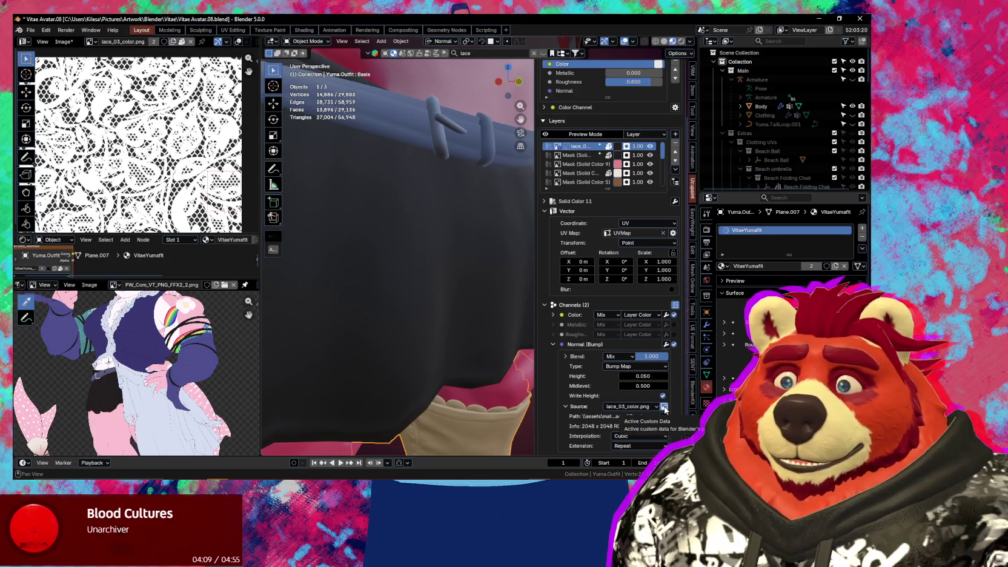
click(664, 407)
click(664, 407)
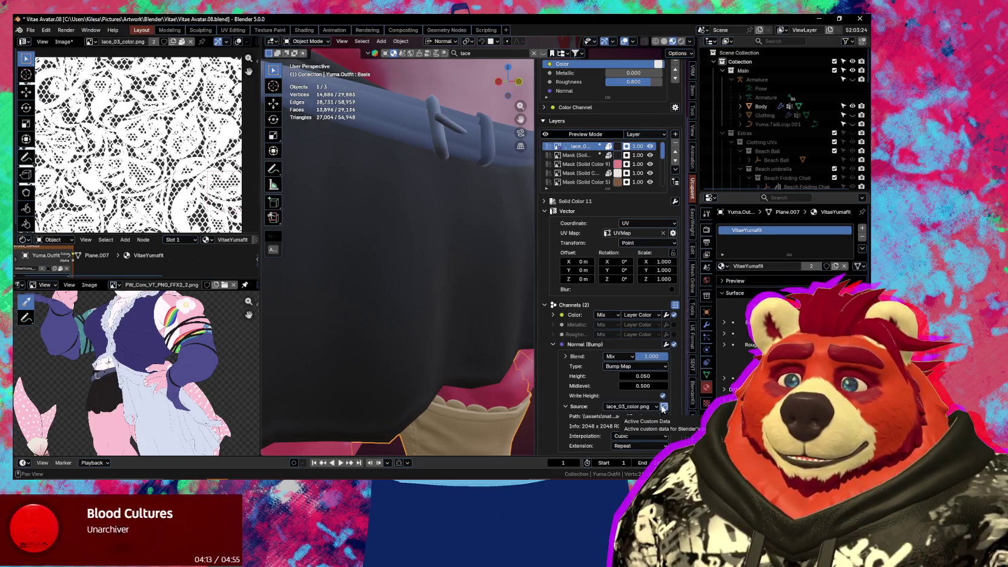
click(664, 417)
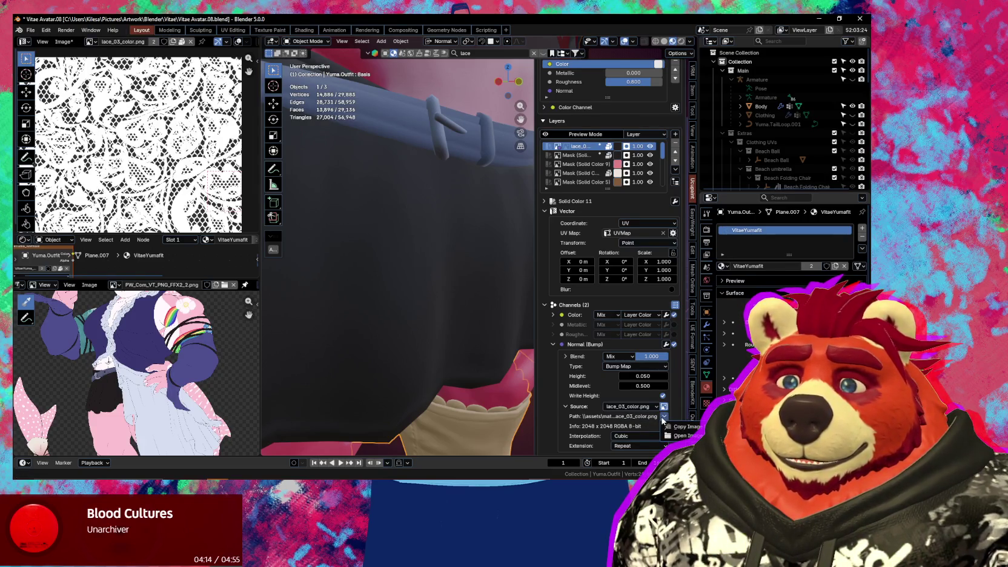
click(683, 435)
scroll(604, 425, down, 2)
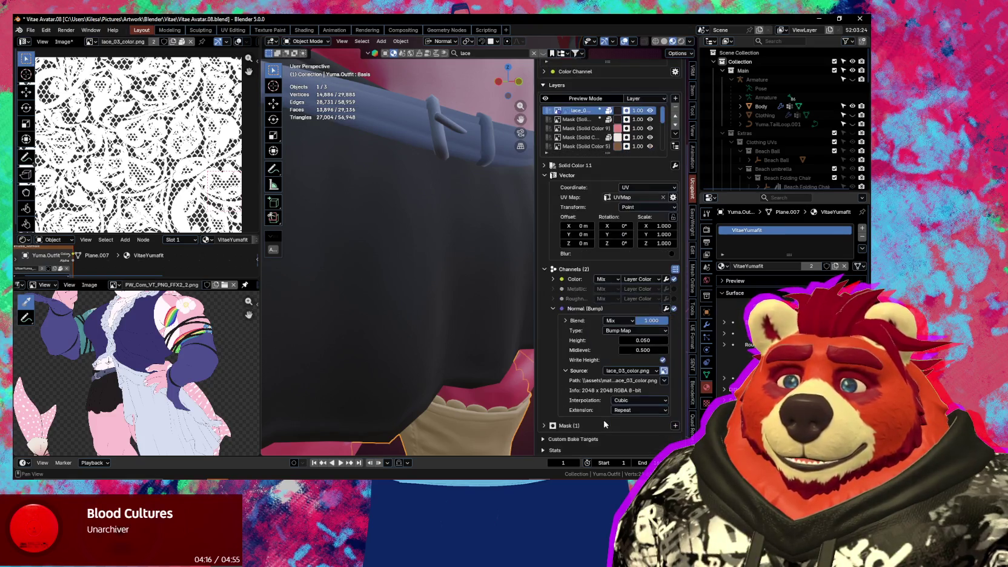
Set the bump source to the existing image lace_04_color.png
click(641, 370)
mouse_move(656, 418)
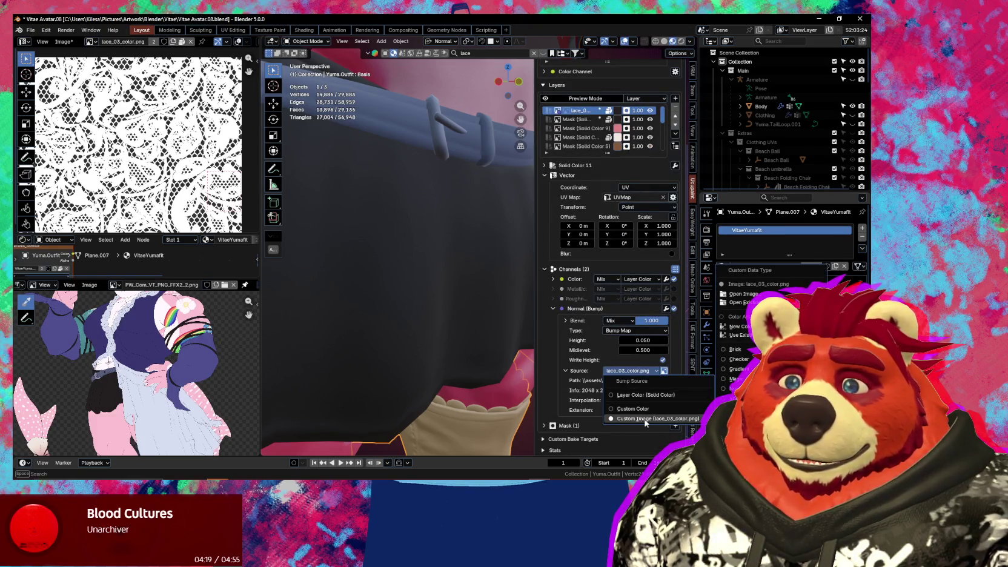
click(742, 302)
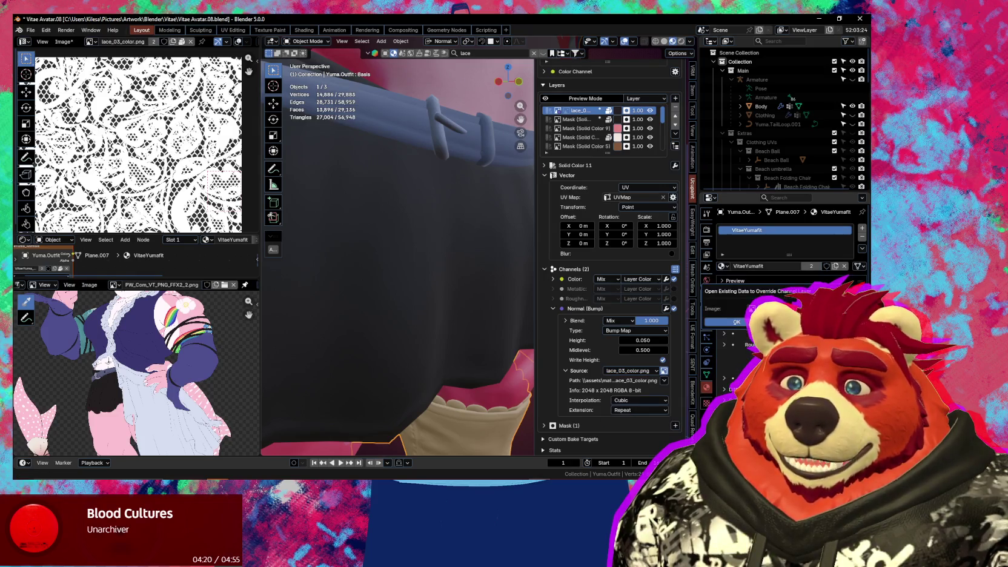
click(745, 309)
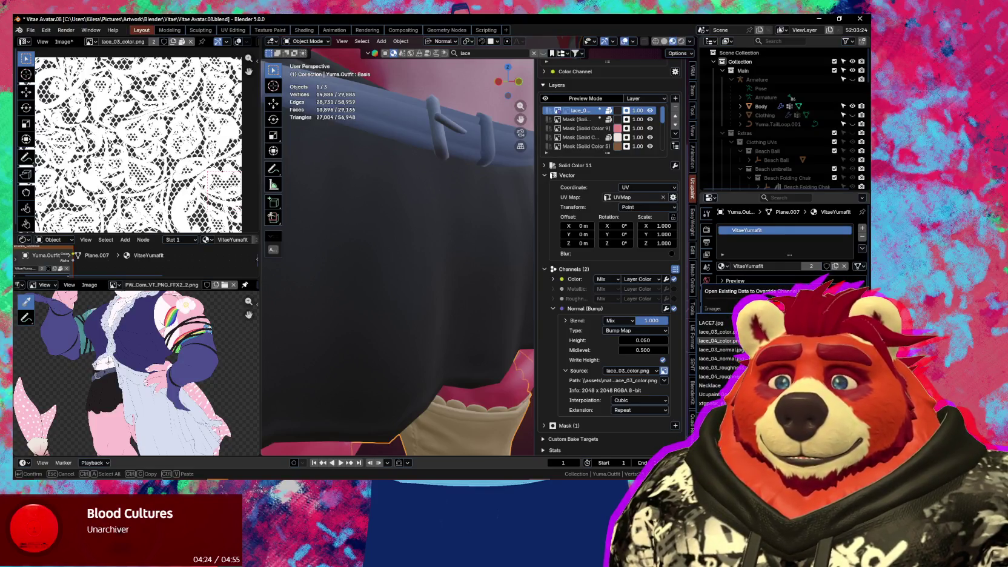
click(715, 341)
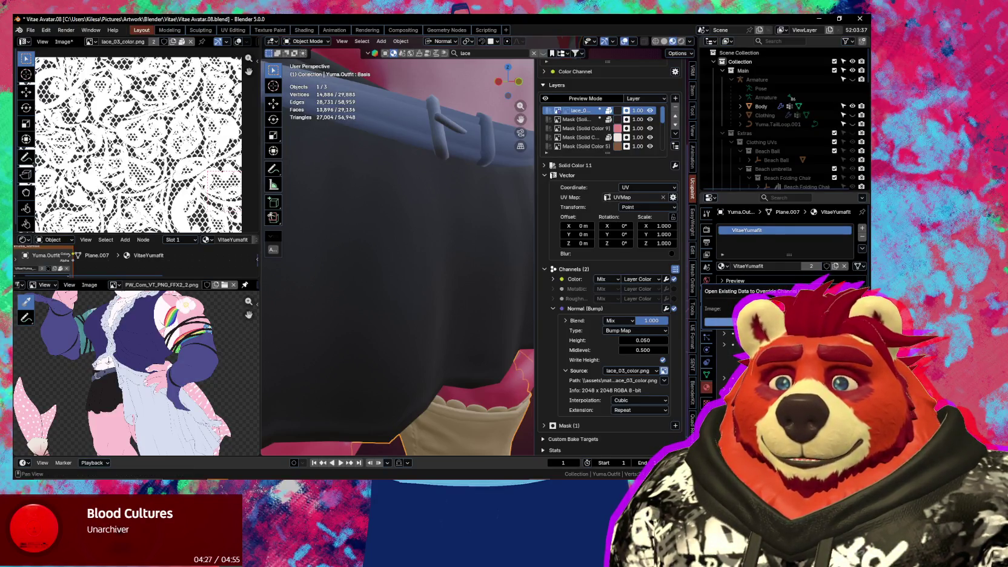
key(Return)
Reset the lace texture scale to 20 and view the skirt up close
middle_drag(478, 364, 436, 341)
middle_drag(494, 348, 420, 332)
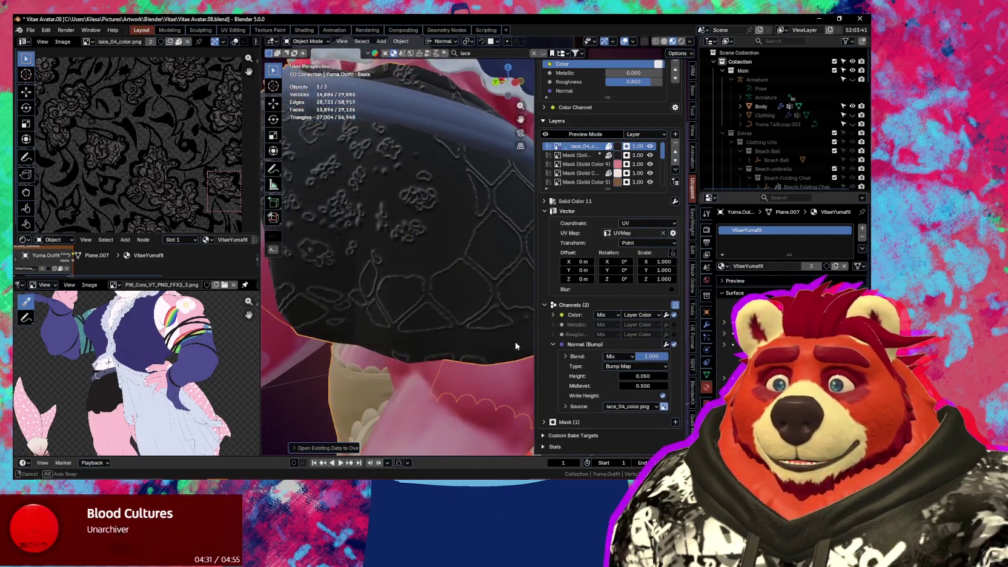
click(651, 264)
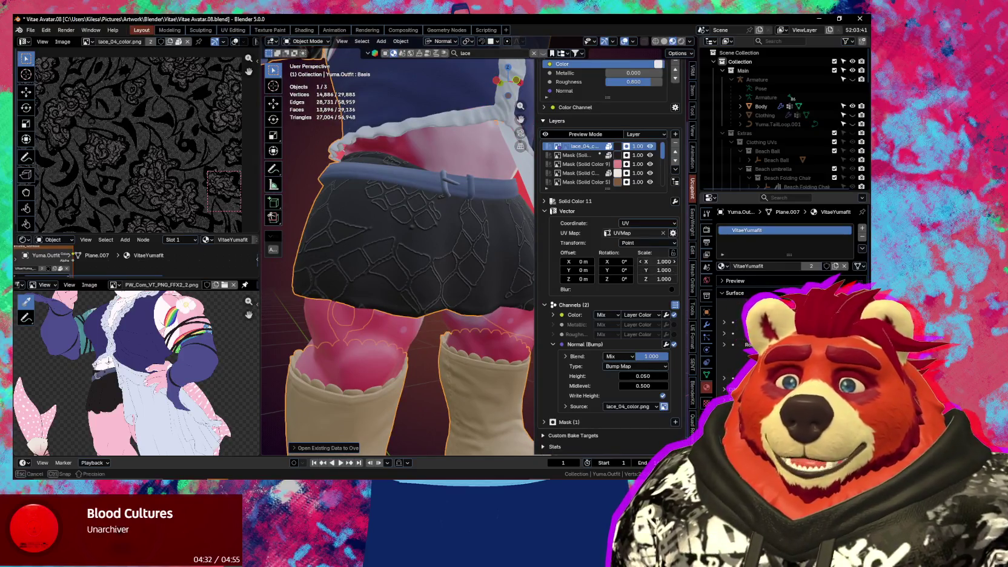
text(20)
key(Return)
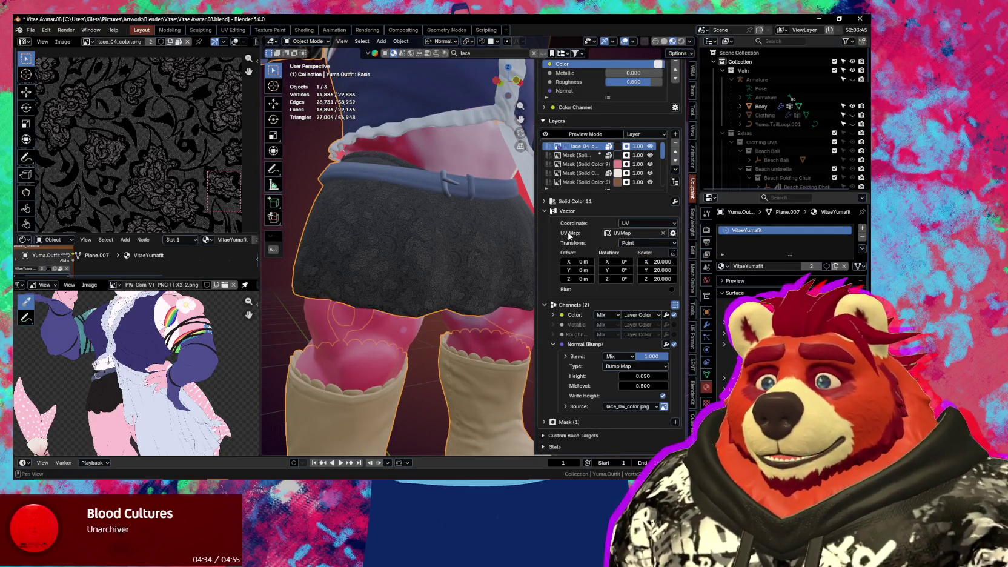
scroll(370, 281, up, 2)
middle_drag(371, 281, 393, 274)
scroll(474, 279, up, 3)
mouse_move(475, 279)
middle_down()
mouse_move(457, 279)
mouse_move(466, 279)
middle_up()
Lower the lace bump blend strength, trying 0.1 and then a smaller value
click(653, 356)
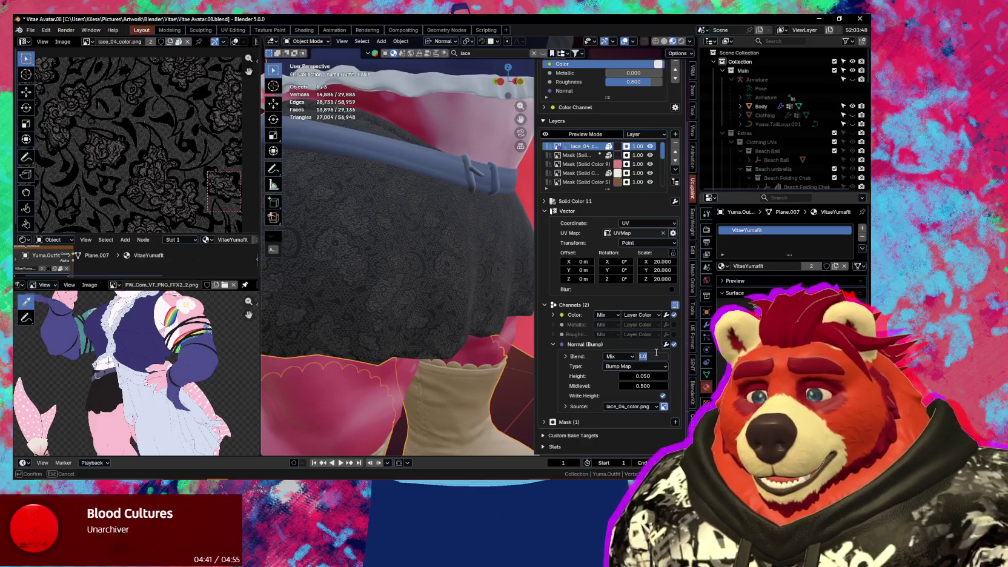
text(0.1)
key(Return)
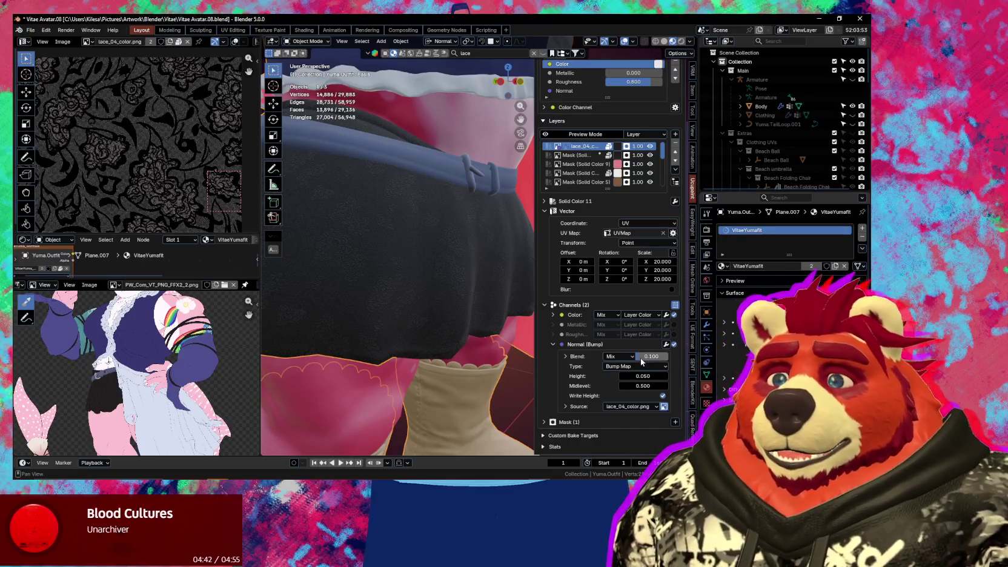
click(654, 356)
key(BackSpace)
text(0.01)
text(.04)
key(Return)
mouse_move(434, 299)
middle_down()
mouse_move(412, 300)
mouse_move(490, 320)
mouse_move(456, 317)
mouse_move(448, 331)
mouse_move(543, 340)
mouse_move(523, 321)
middle_up()
key(n)
key(n)
Change the lace tiling scale from 18.5 up to 34
drag(660, 261, 648, 261)
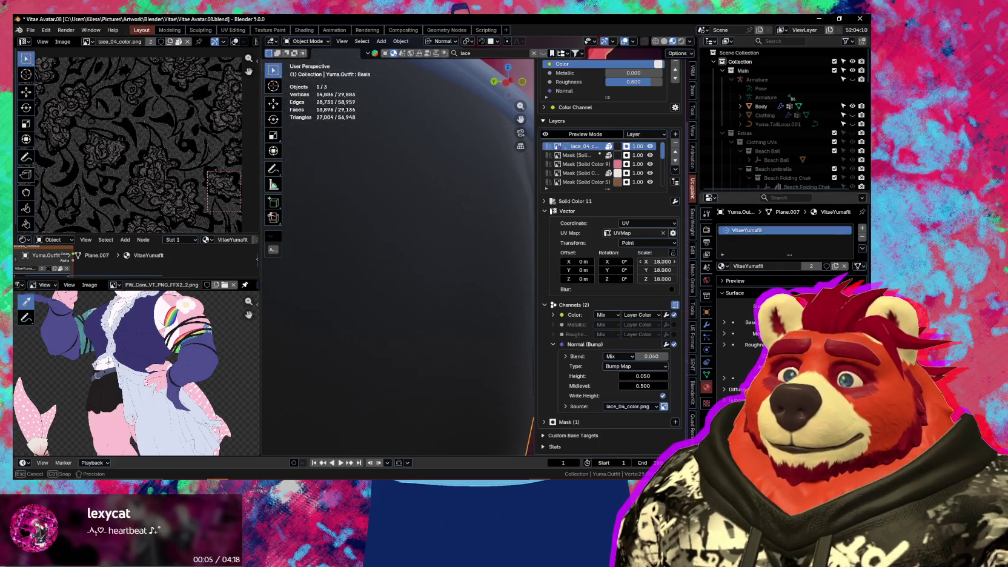
drag(660, 261, 669, 261)
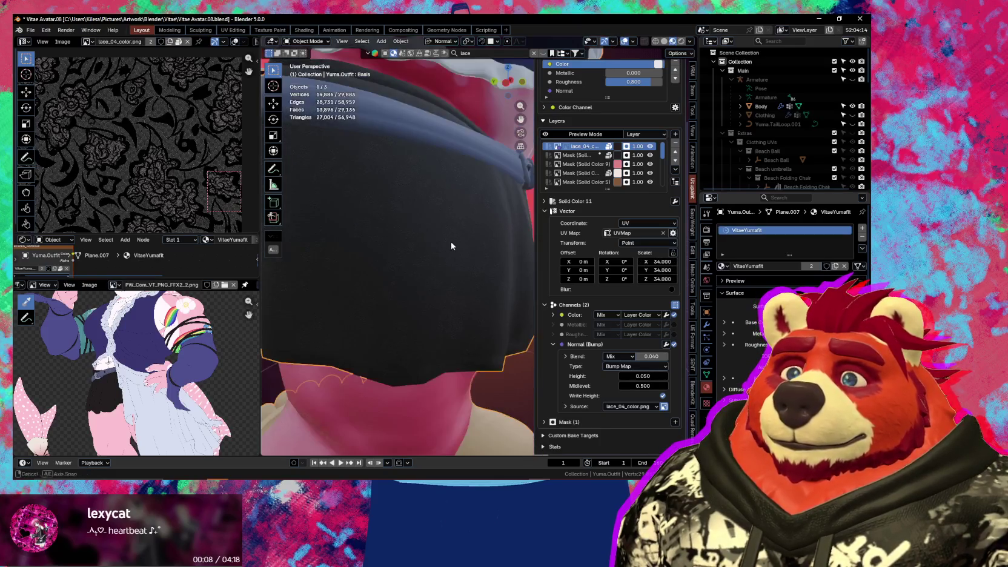
middle_drag(461, 267, 479, 261)
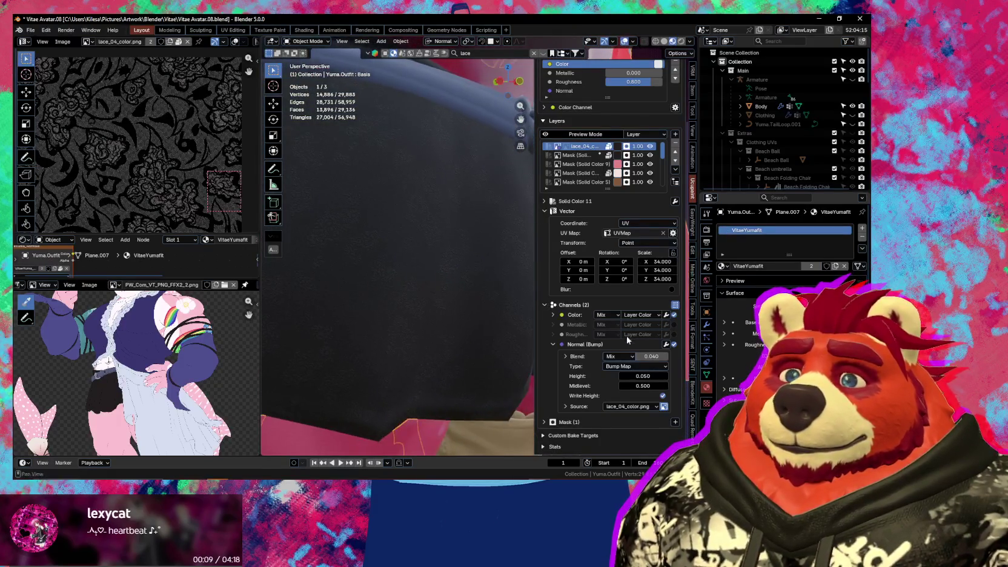
Fine-tune the lace bump strength to about 0.061 and enable the Roughness channel
drag(652, 356, 655, 357)
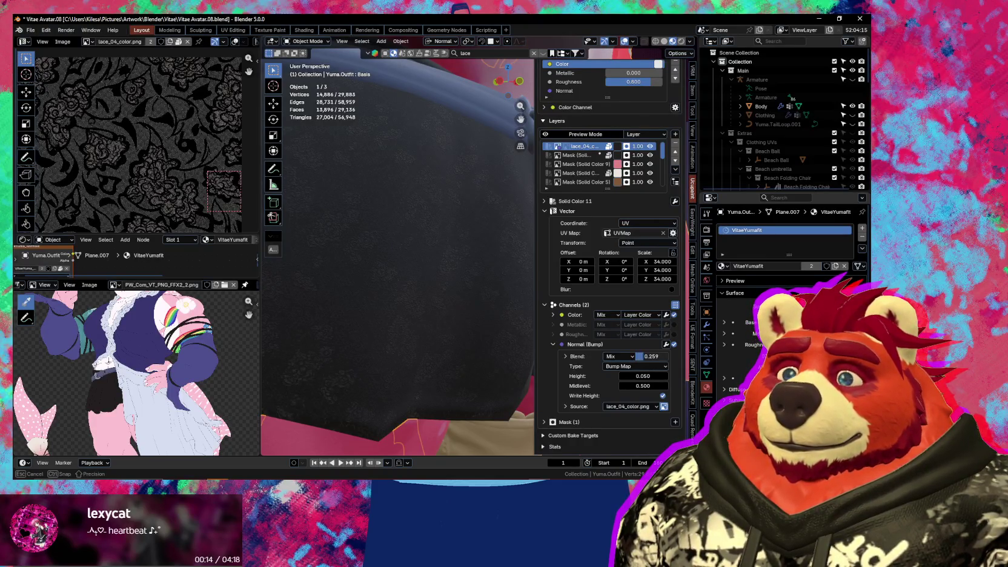
drag(651, 357, 658, 356)
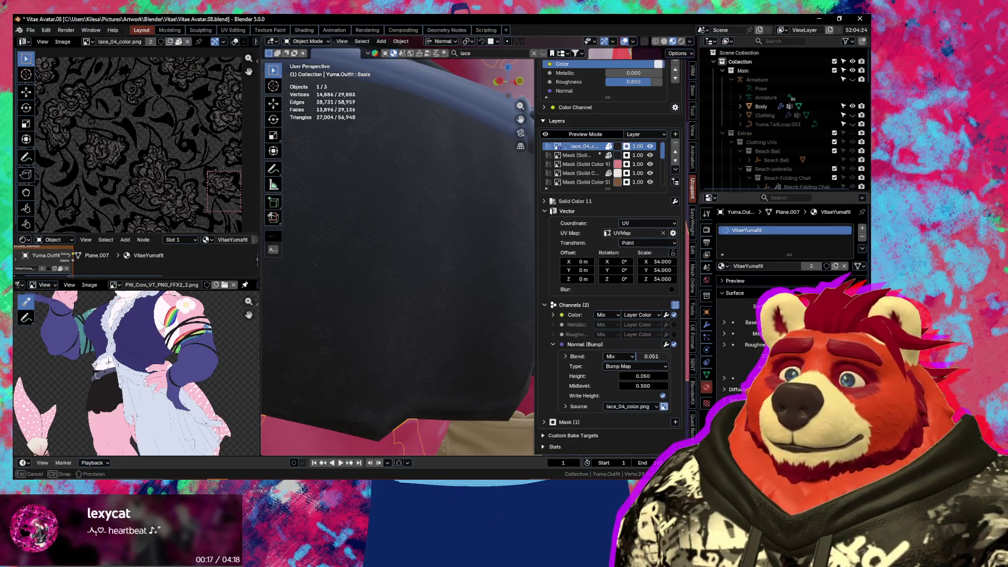
drag(651, 356, 654, 356)
key(n)
mouse_move(446, 334)
middle_down()
mouse_move(419, 350)
mouse_move(516, 348)
middle_up()
scroll(516, 348, up, 3)
scroll(521, 338, up, 2)
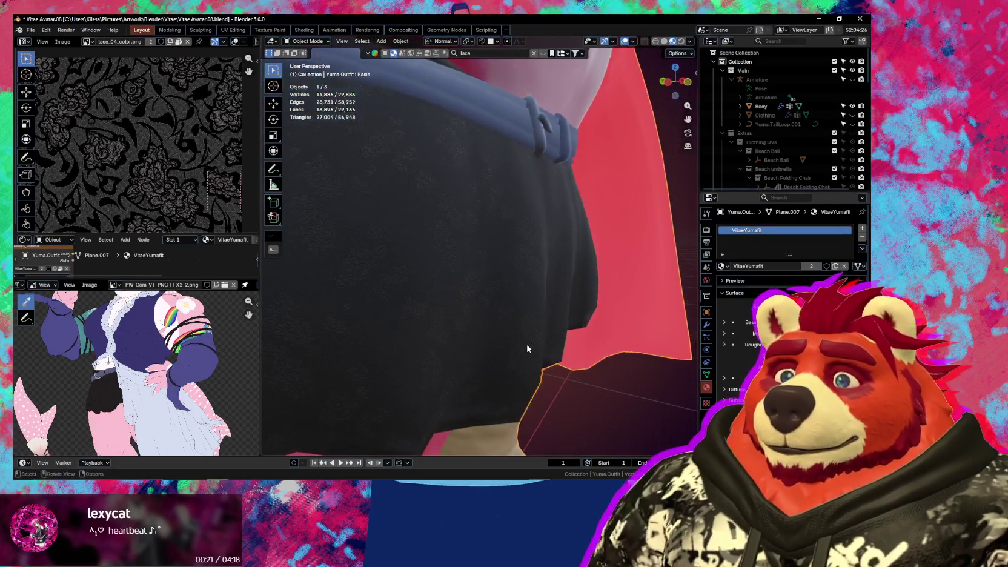
key(n)
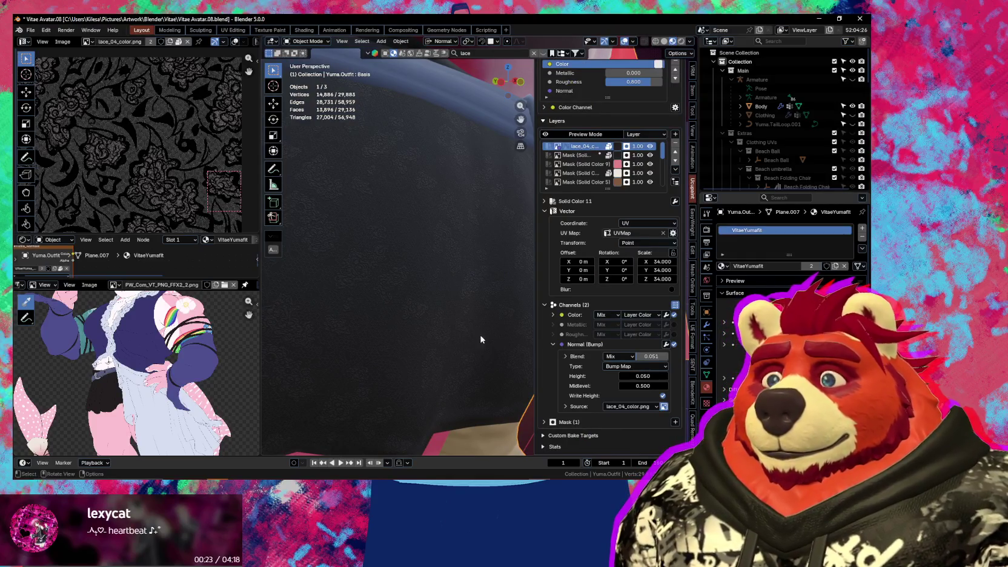
drag(650, 358, 652, 356)
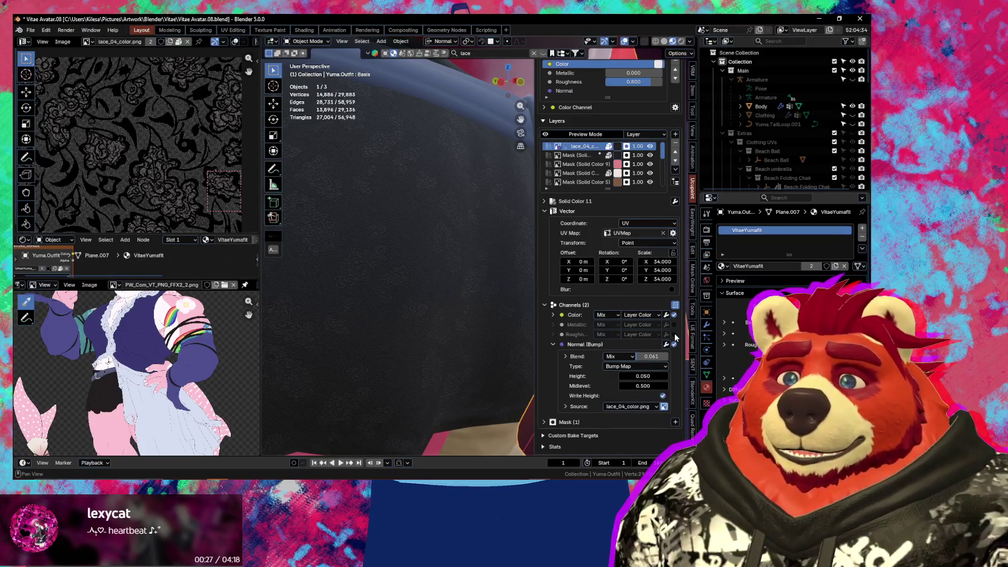
click(674, 335)
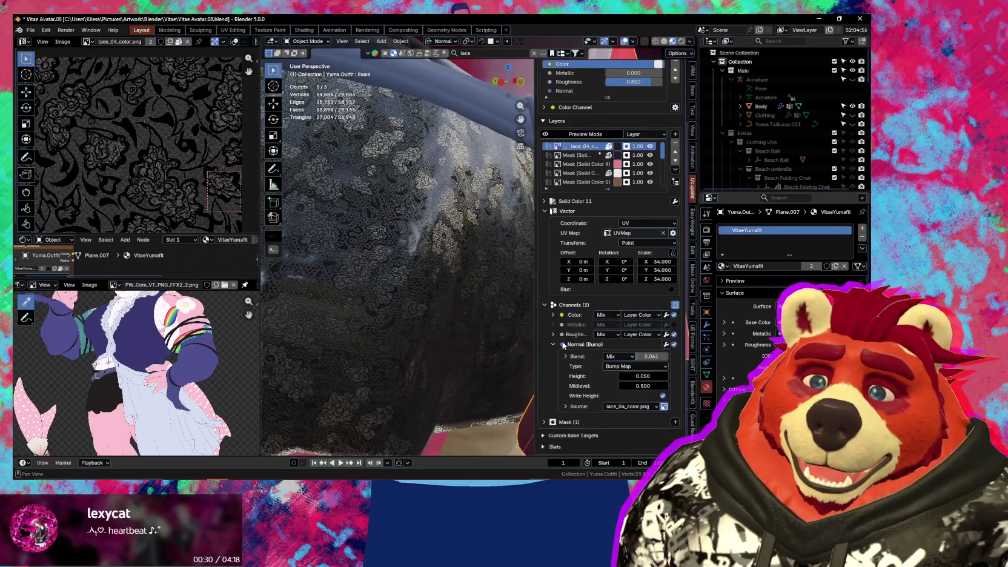
Set the Roughness channel source to the existing image lace_04_color.png
click(552, 334)
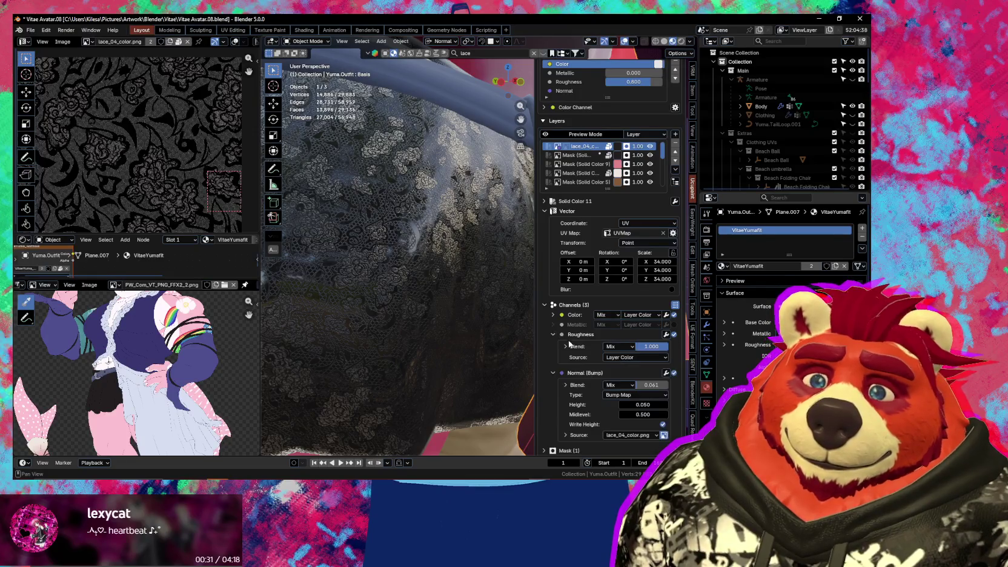
click(637, 358)
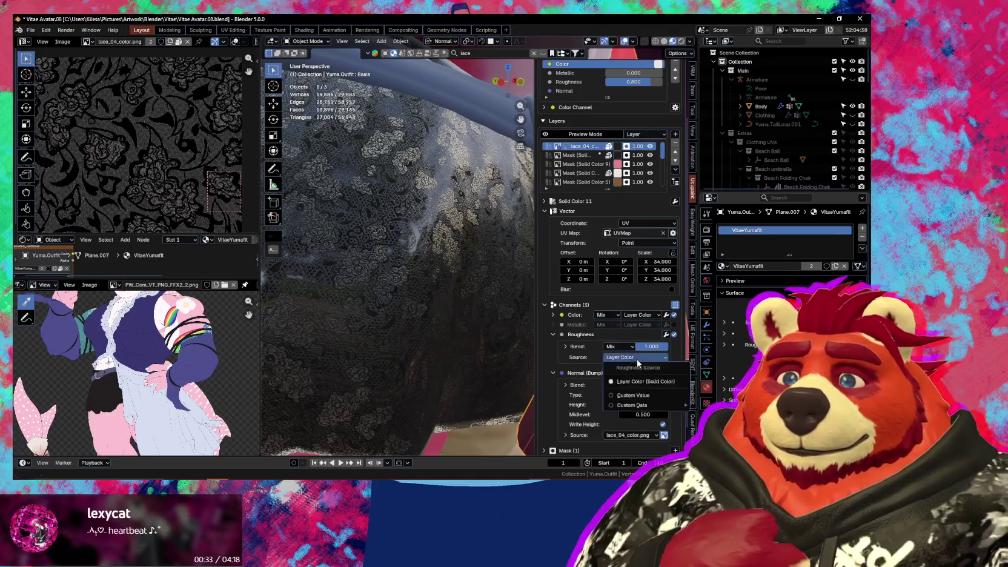
mouse_move(632, 405)
click(725, 289)
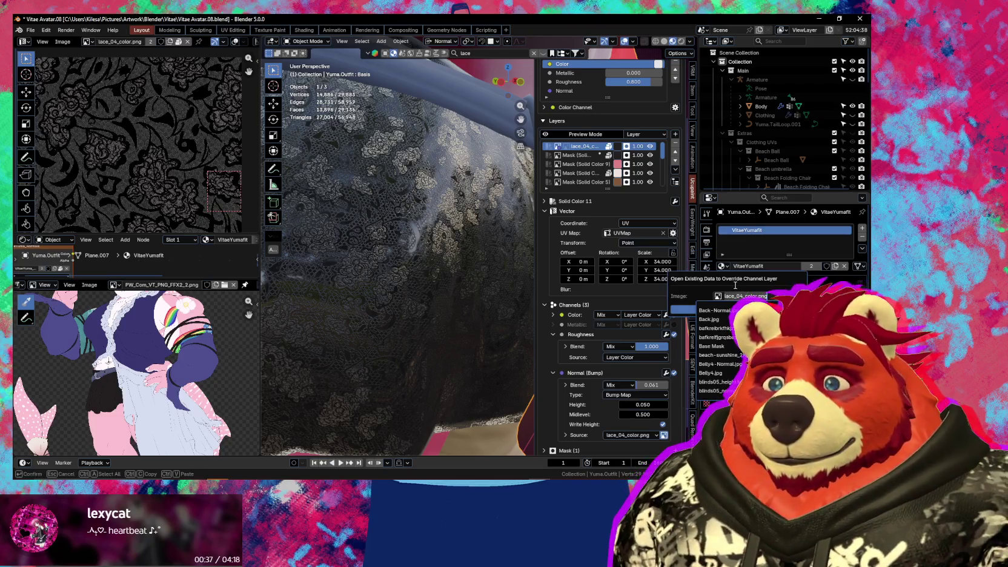
text(lace)
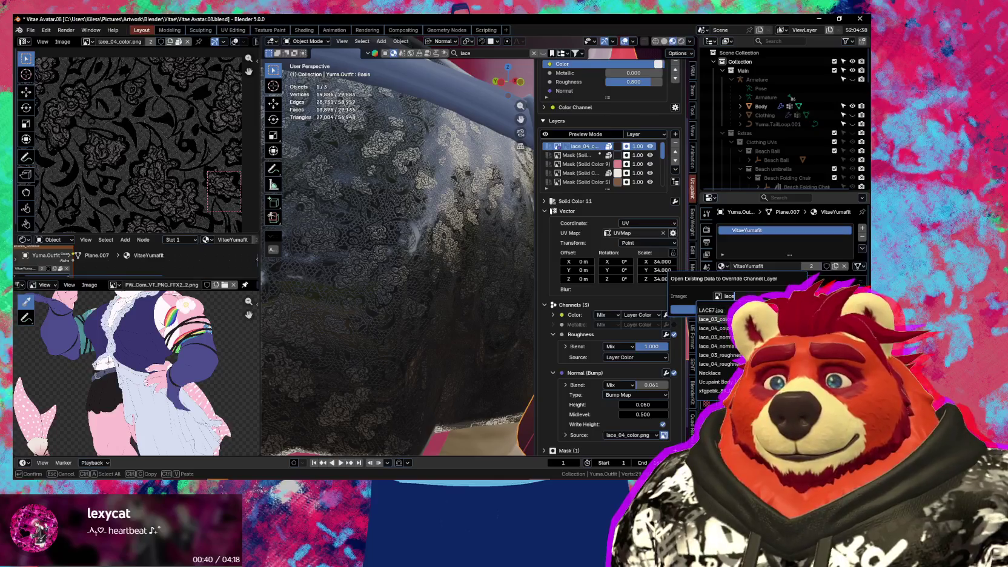
click(715, 328)
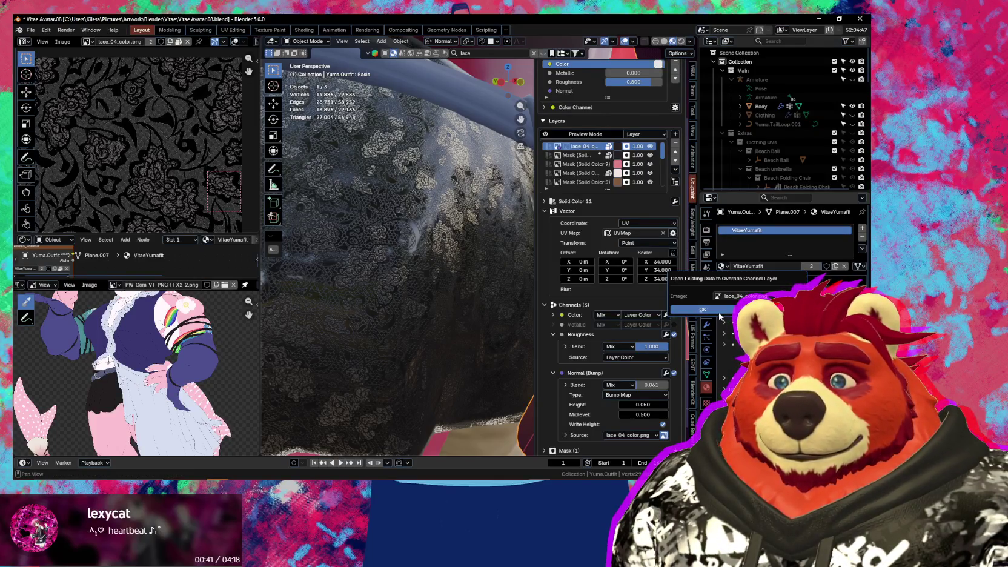
click(719, 311)
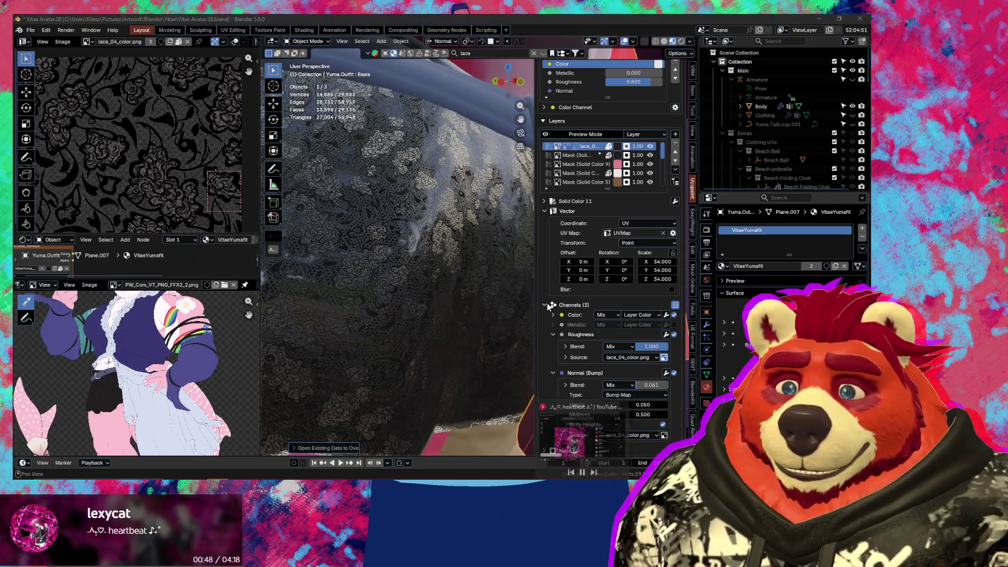
click(666, 334)
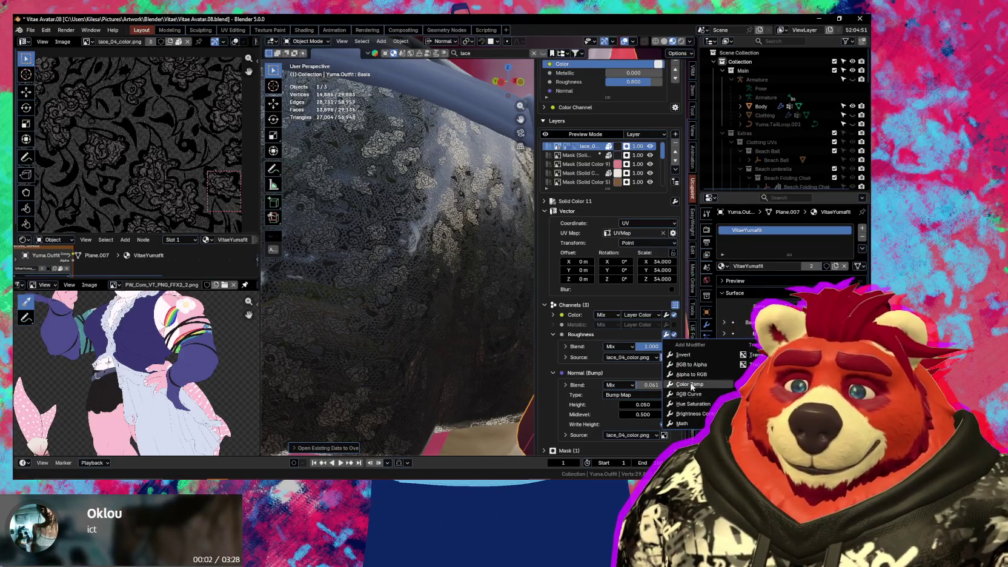
Add an Invert modifier to the lace layer's Roughness channel
click(683, 355)
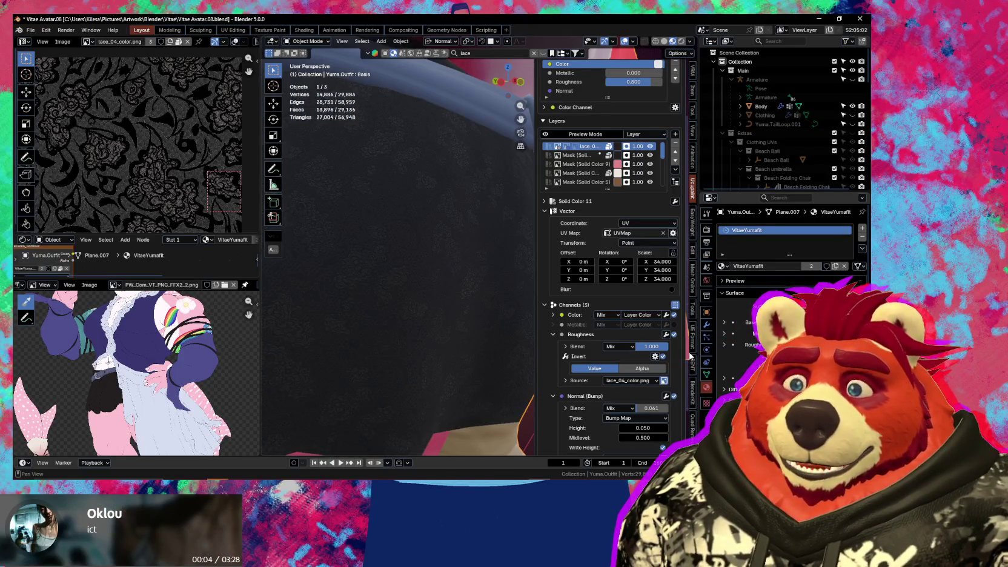
scroll(423, 321, down, 2)
scroll(439, 322, down, 1)
key(n)
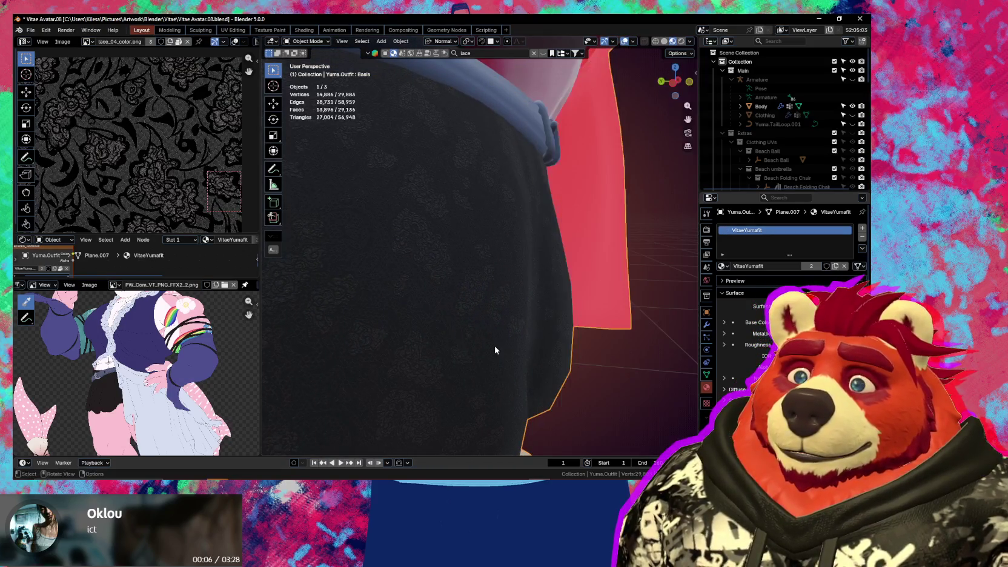
scroll(504, 352, down, 3)
scroll(504, 349, up, 1)
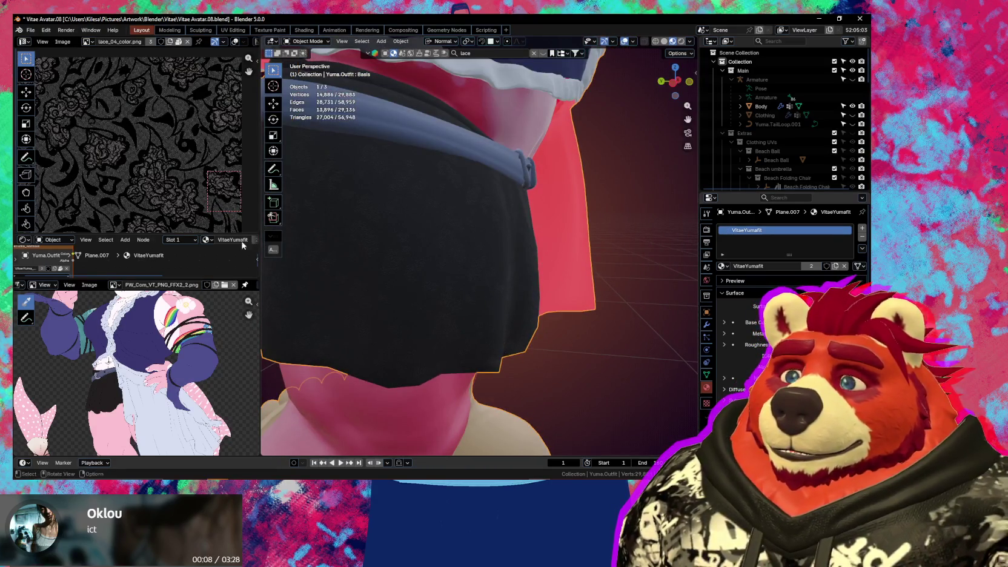
scroll(191, 220, up, 2)
scroll(191, 220, up, 2)
scroll(191, 220, down, 2)
Pan over the lace_04_color.png texture, then orbit back in close on the skirt
mouse_move(182, 206)
middle_down()
mouse_move(131, 160)
mouse_move(234, 184)
middle_up()
scroll(131, 160, up, 2)
scroll(130, 161, down, 2)
scroll(139, 164, down, 1)
scroll(233, 184, down, 1)
scroll(206, 187, down, 1)
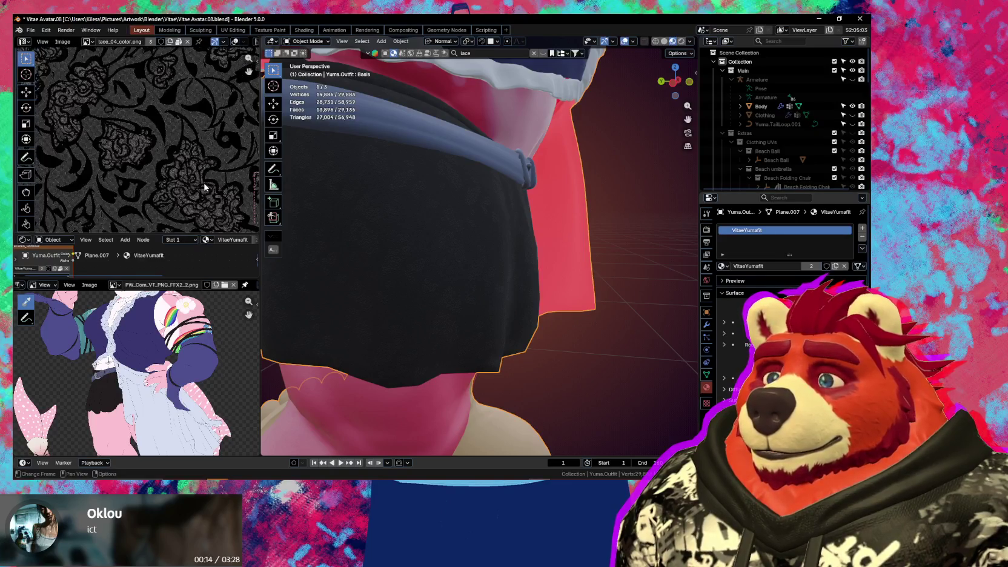
scroll(369, 247, down, 4)
key(n)
key(n)
middle_drag(424, 278, 449, 289)
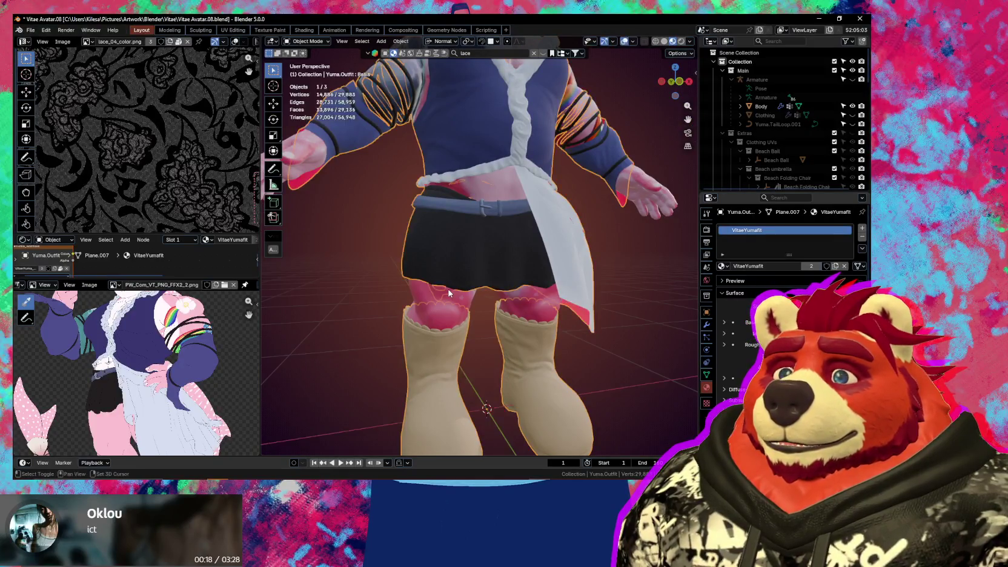
scroll(453, 304, up, 3)
key(n)
scroll(456, 308, up, 2)
middle_drag(459, 312, 479, 328)
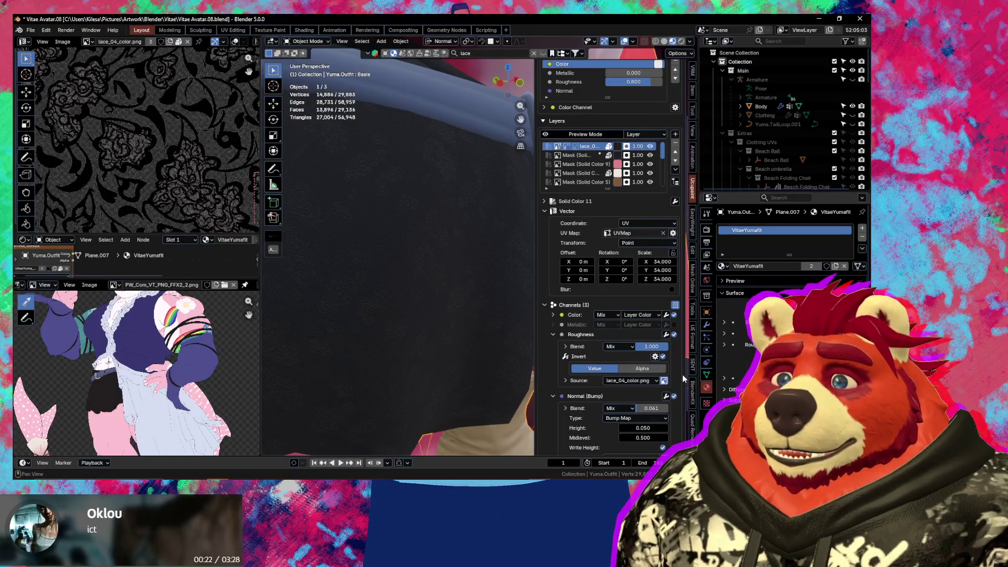
Add a Brightness Contrast roughness modifier with contrast 0.900 and brightness -0.600
click(666, 334)
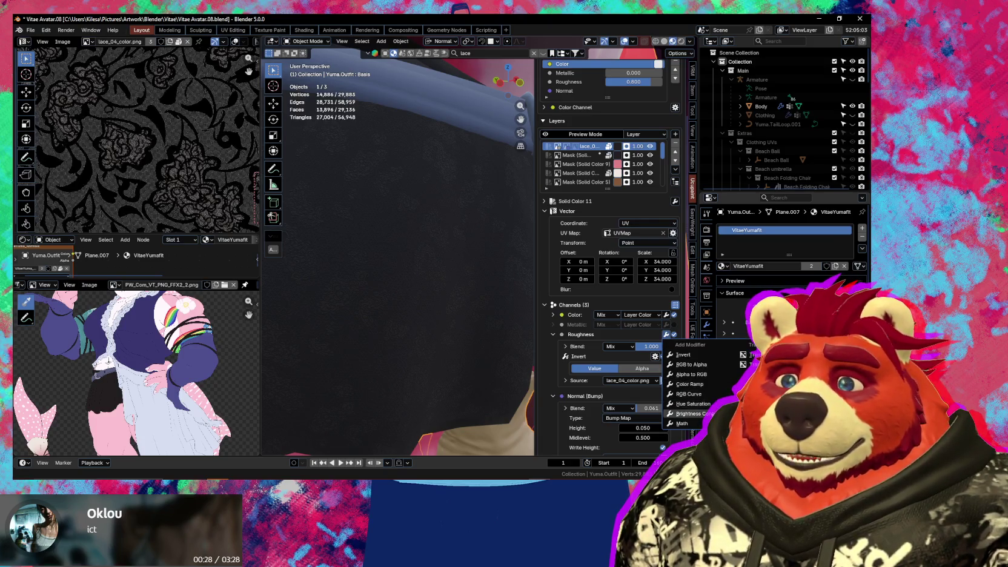
click(687, 414)
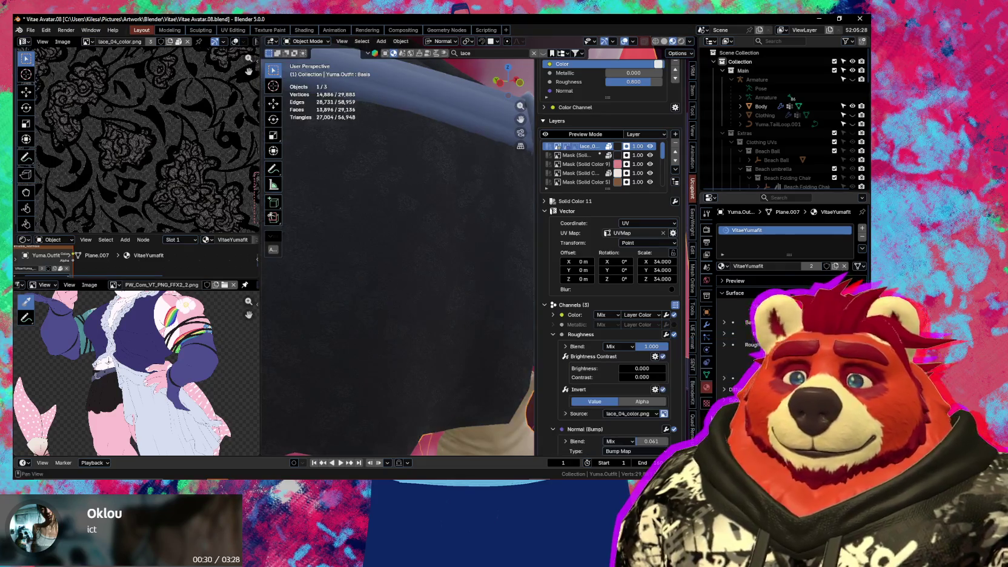
mouse_move(643, 377)
mouse_down()
mouse_move(664, 377)
mouse_move(624, 377)
mouse_move(664, 377)
mouse_up()
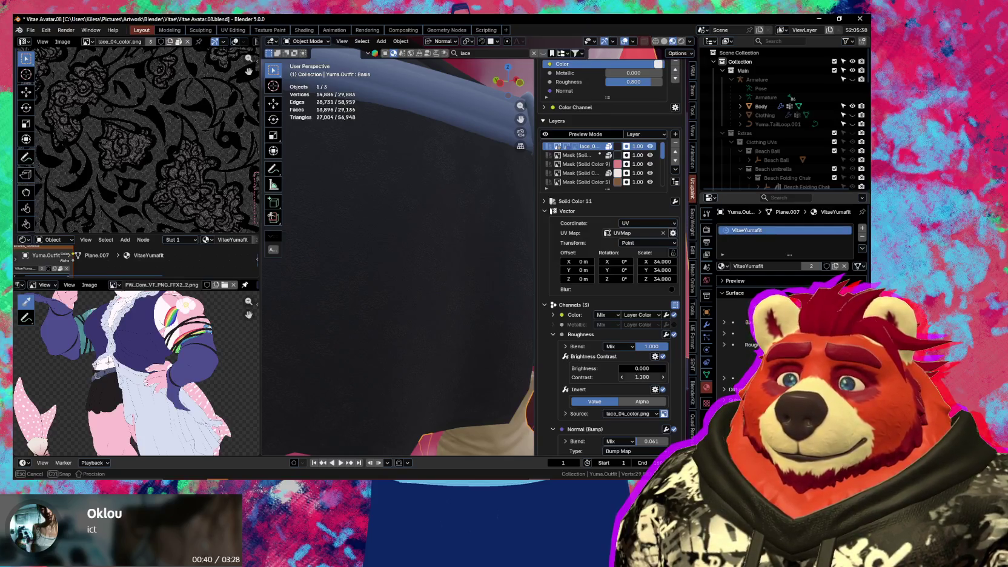
drag(641, 379, 641, 378)
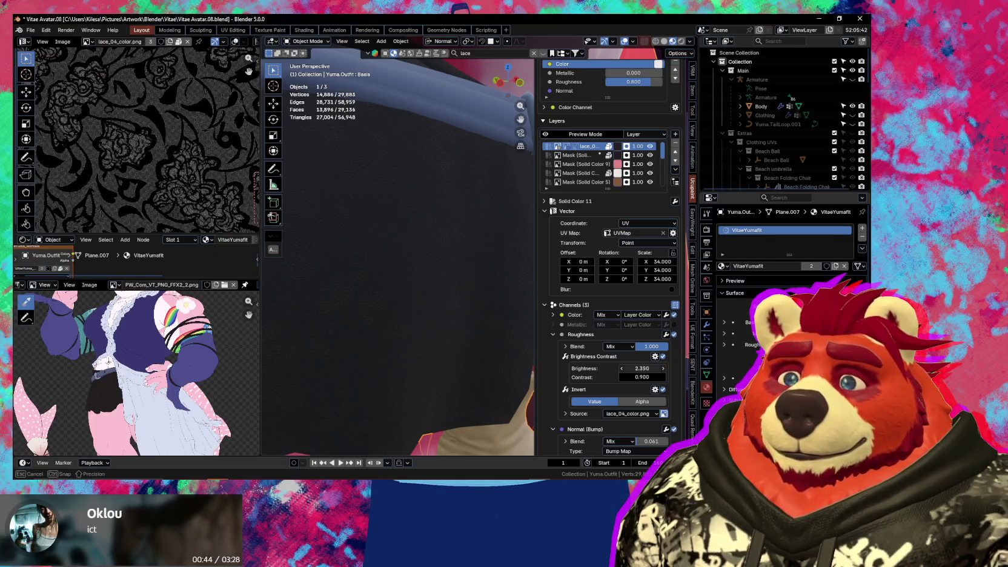
drag(642, 368, 624, 368)
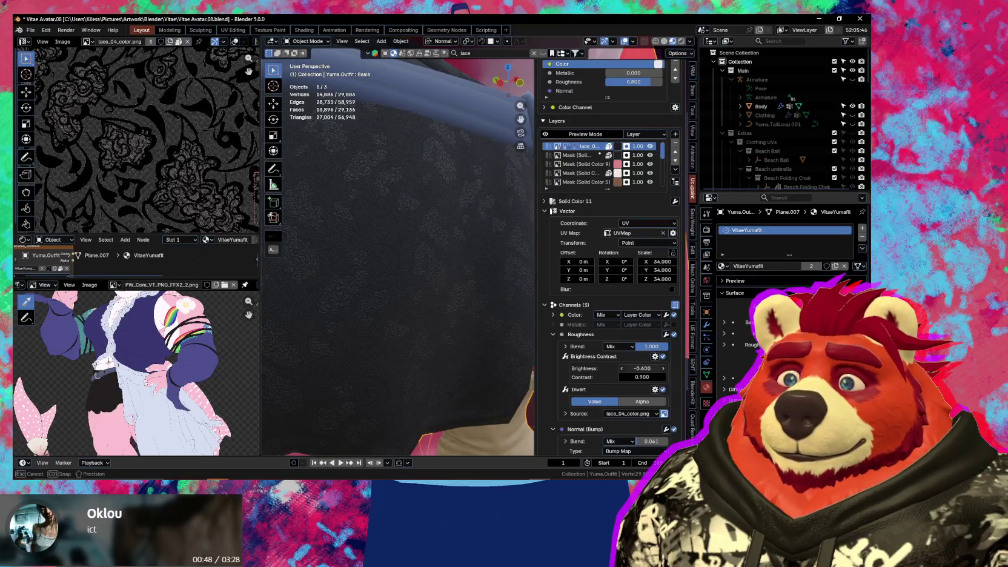
drag(642, 369, 642, 369)
Inspect the lace roughness on the skirt and apron from several angles, then bring back the Ucupaint sidebar
key(n)
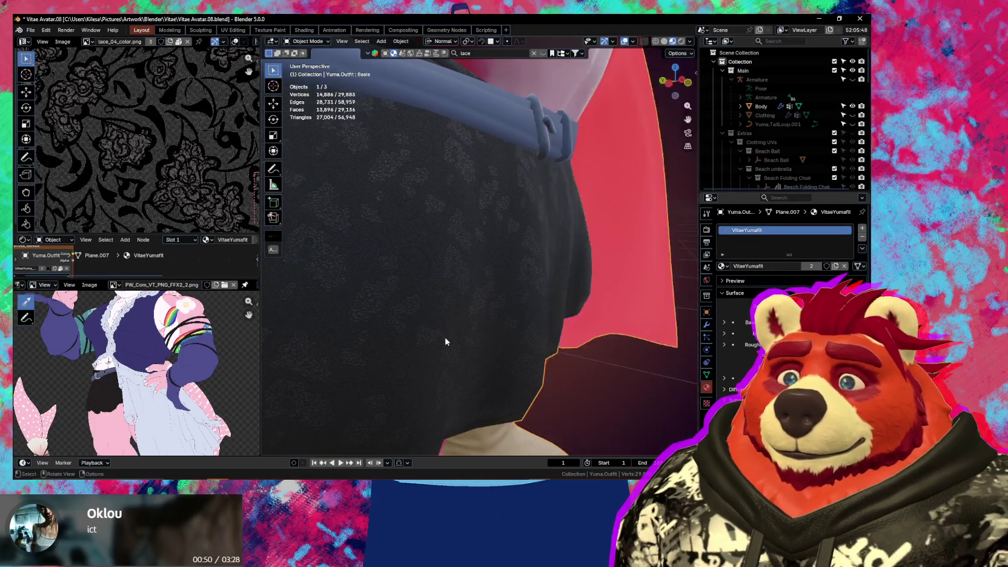
middle_drag(427, 337, 527, 347)
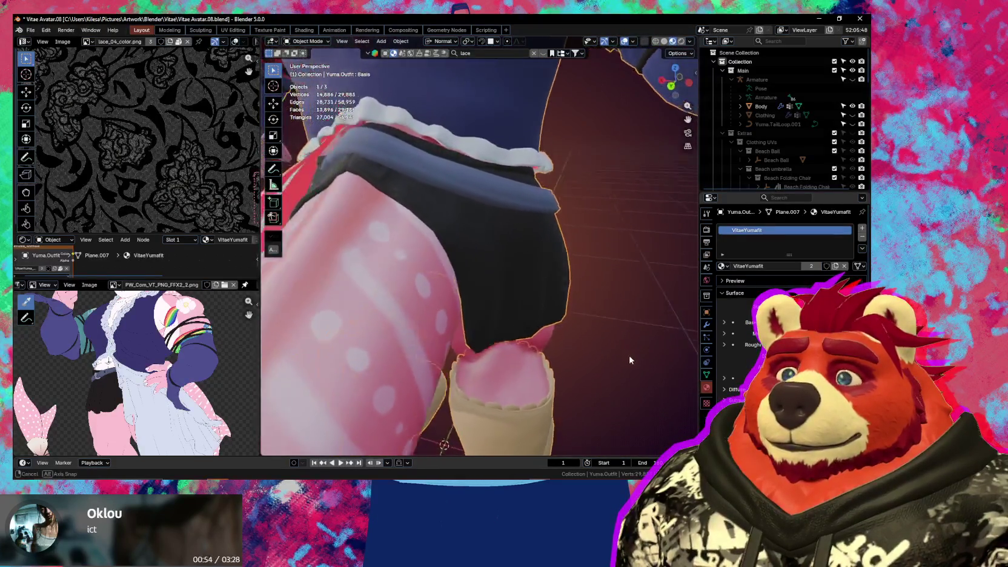
mouse_move(527, 347)
middle_down()
mouse_move(584, 345)
mouse_move(475, 337)
middle_up()
scroll(506, 347, down, 3)
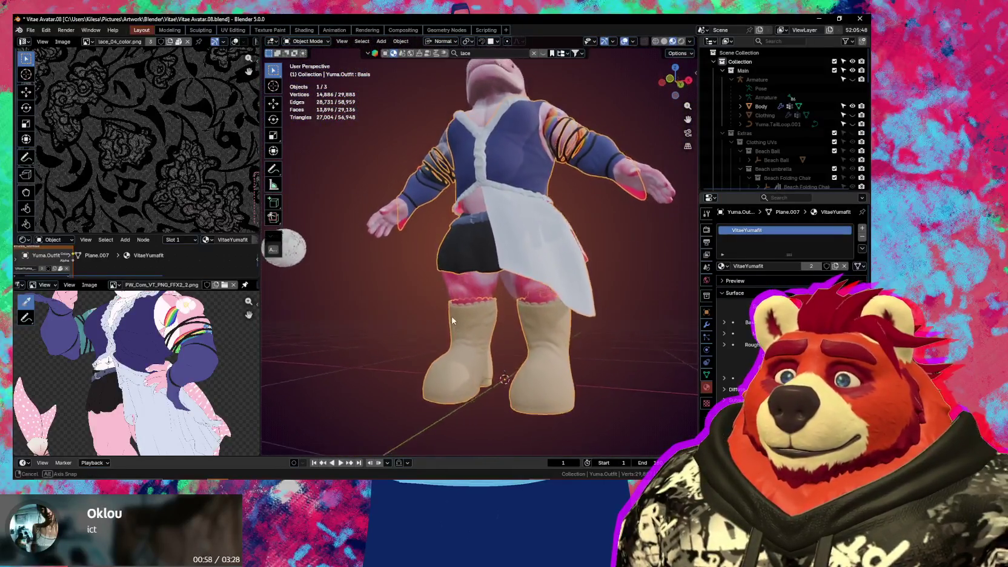
scroll(488, 328, up, 2)
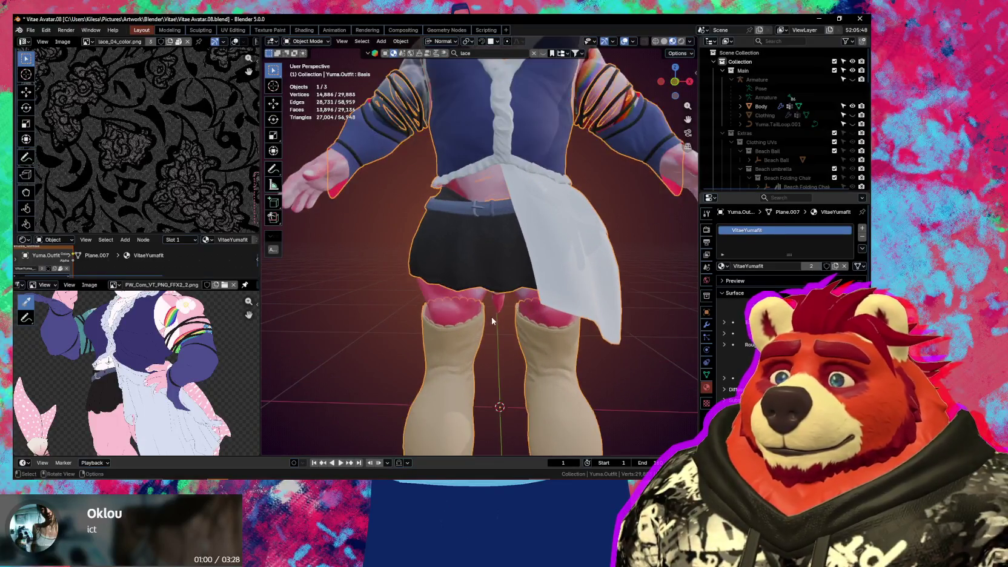
middle_drag(442, 334, 588, 362)
scroll(444, 343, up, 2)
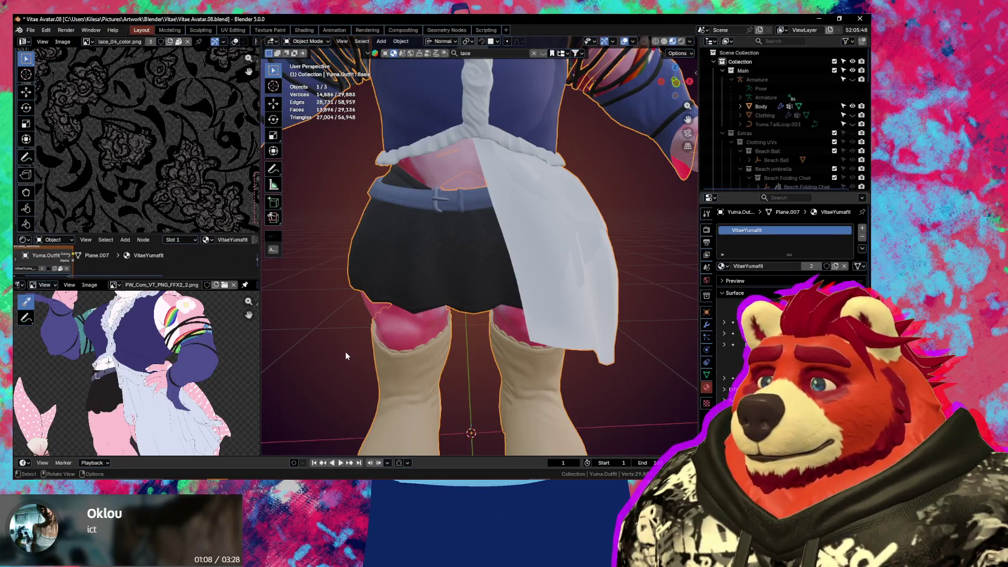
middle_drag(524, 359, 542, 333)
scroll(503, 276, up, 2)
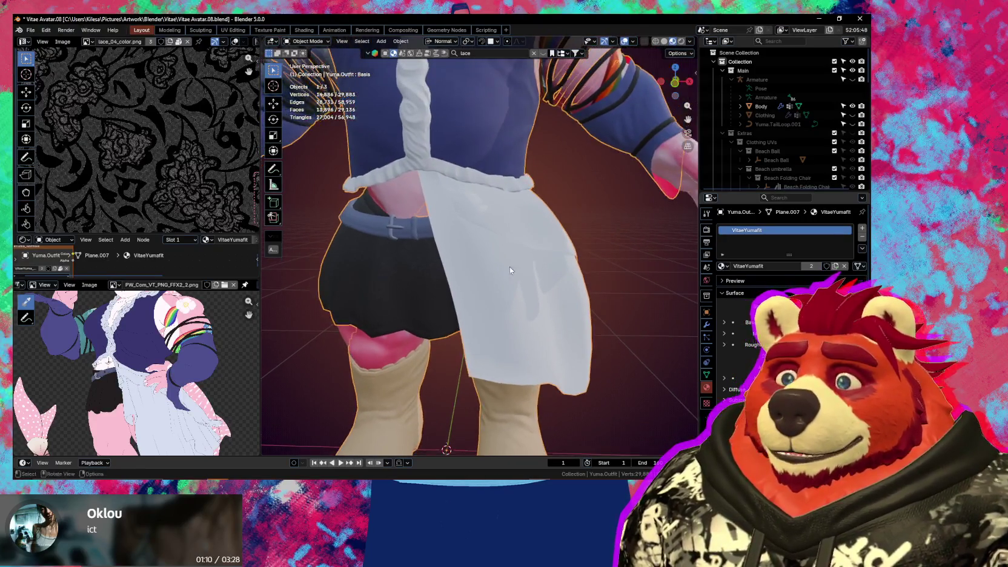
key(n)
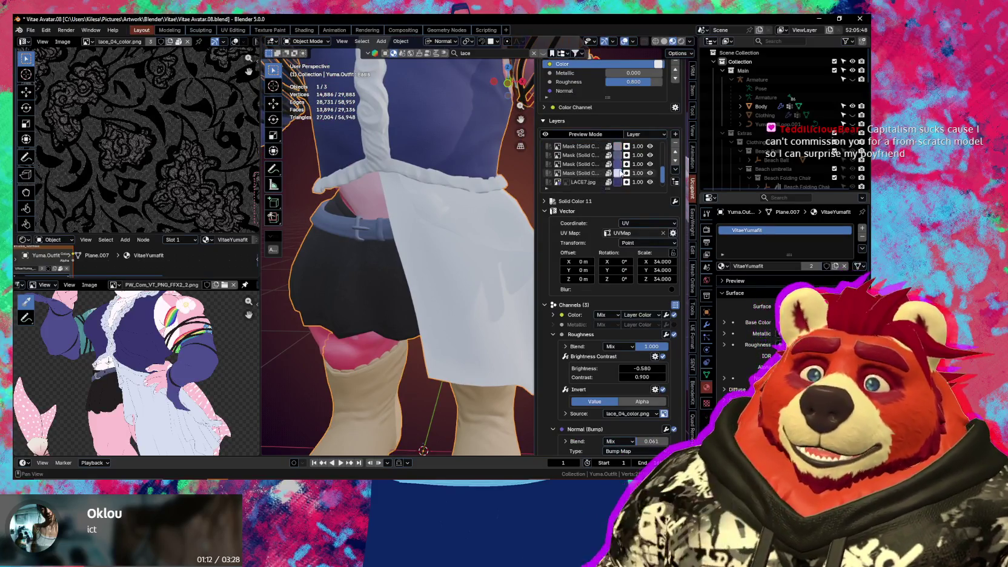
Tint the apron layer's colour a muted bluish grey
click(617, 164)
drag(653, 207, 660, 200)
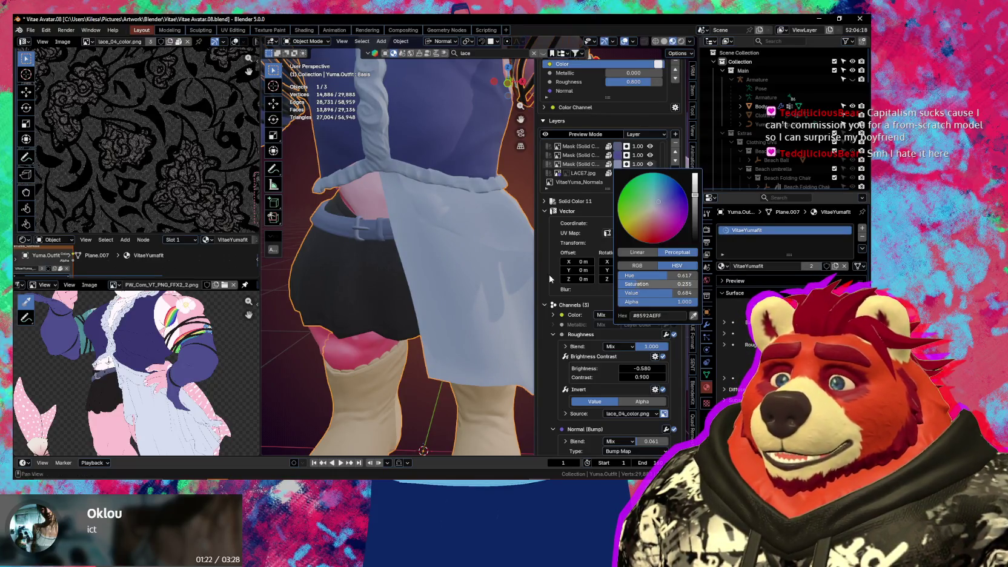
middle_drag(454, 269, 469, 274)
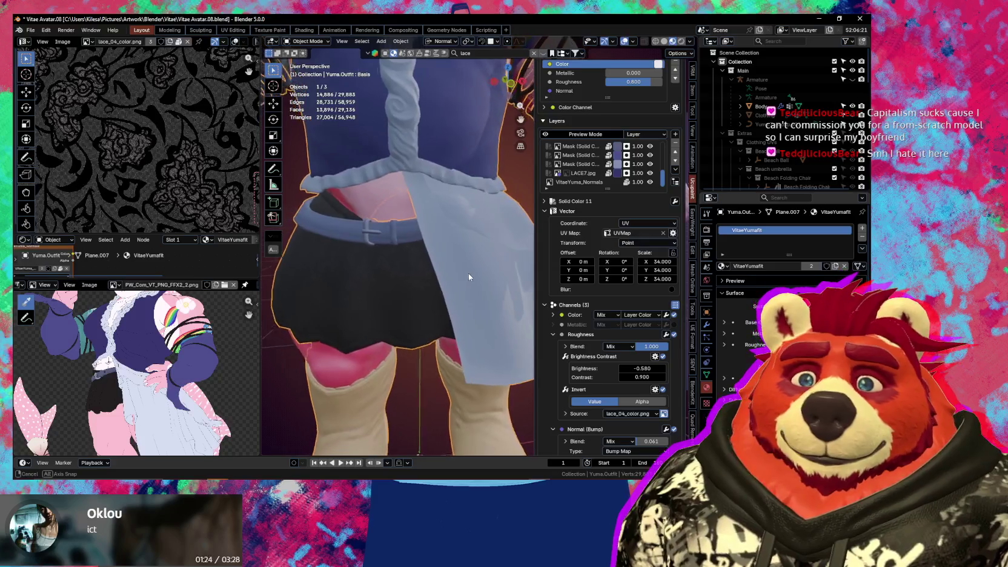
key(n)
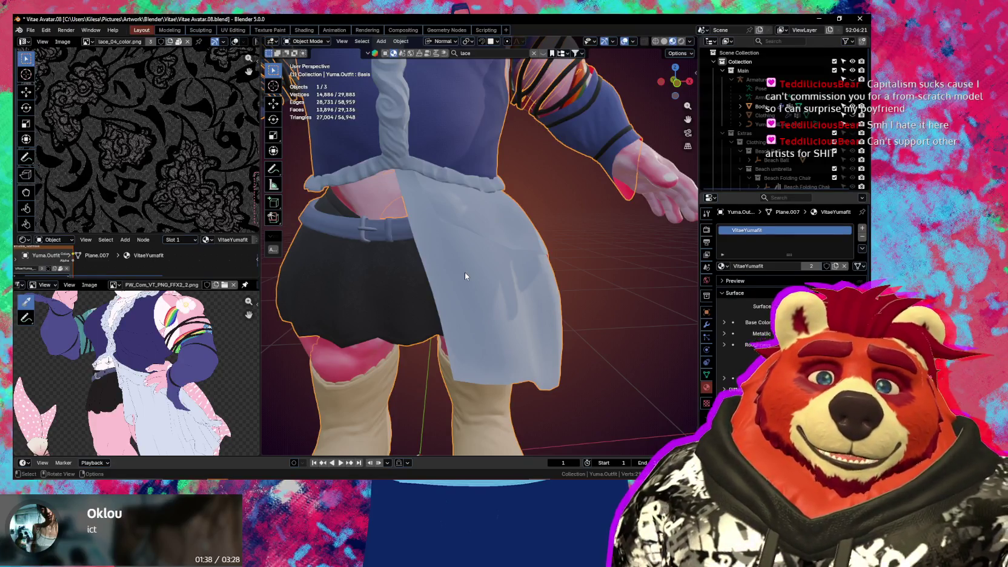
Check the new tint on the skirt and belt, then select the Solid Color 10 mask layer
scroll(432, 254, down, 5)
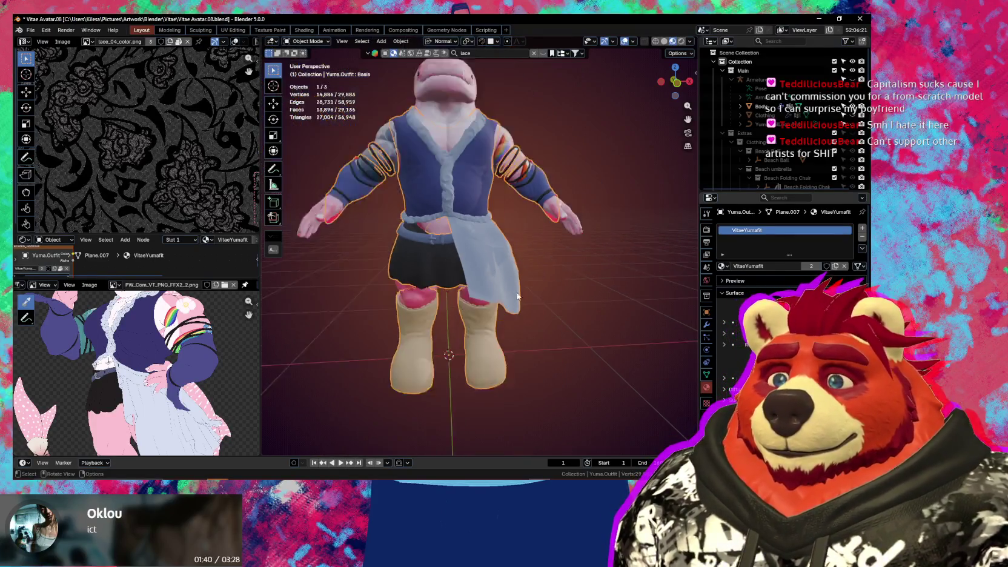
scroll(426, 250, up, 5)
scroll(461, 257, up, 3)
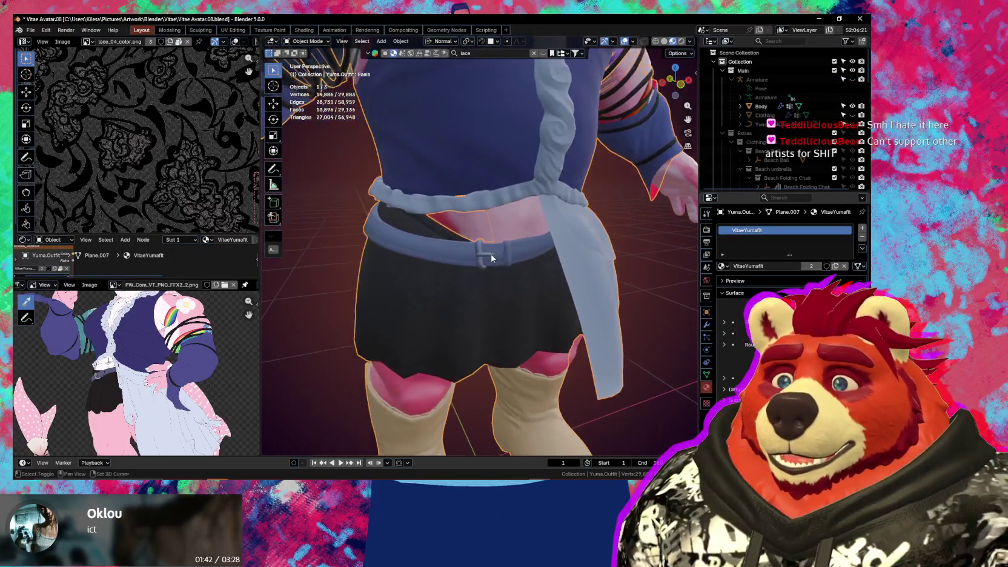
scroll(512, 268, up, 2)
scroll(539, 272, up, 2)
scroll(566, 270, up, 2)
scroll(566, 271, down, 3)
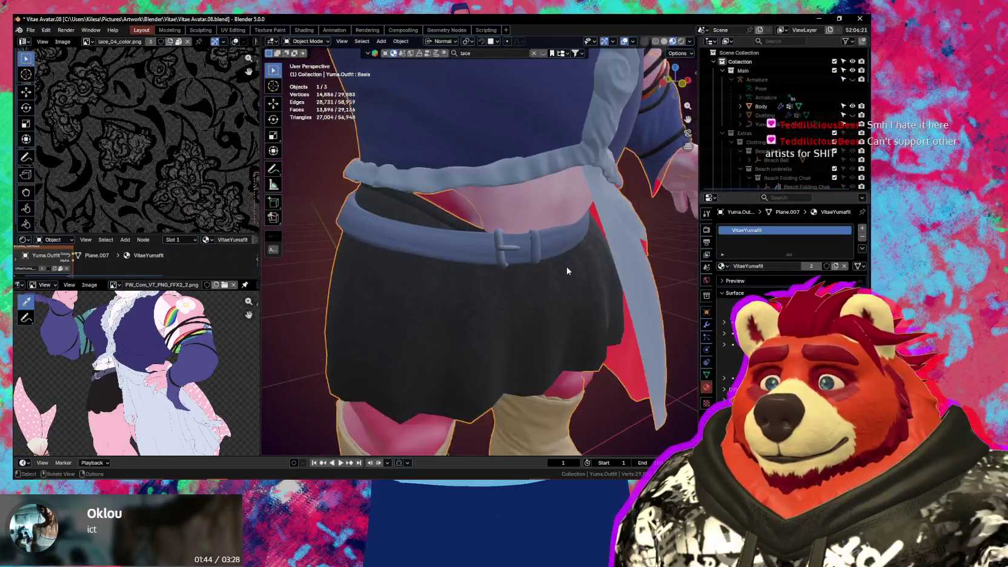
scroll(542, 264, up, 2)
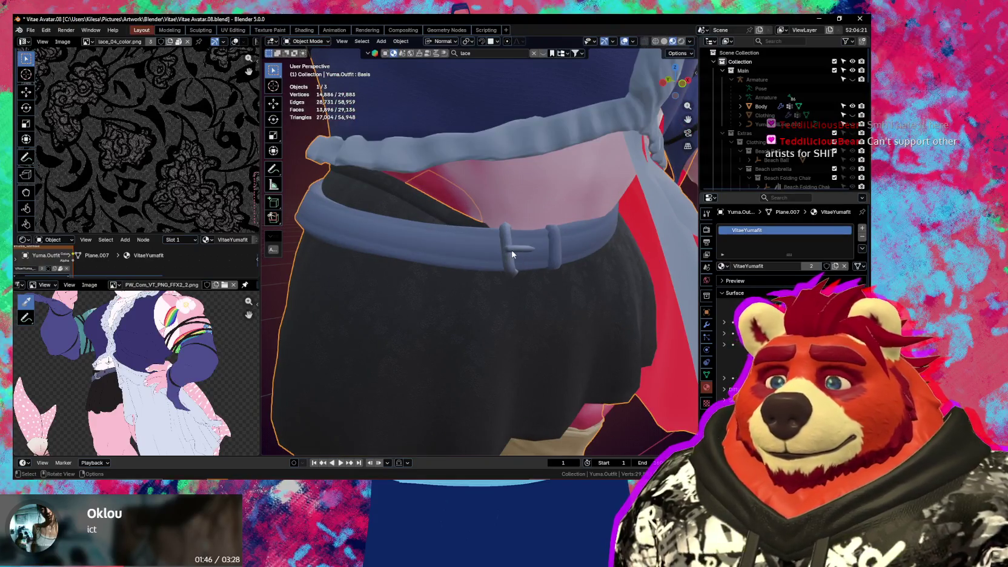
key(n)
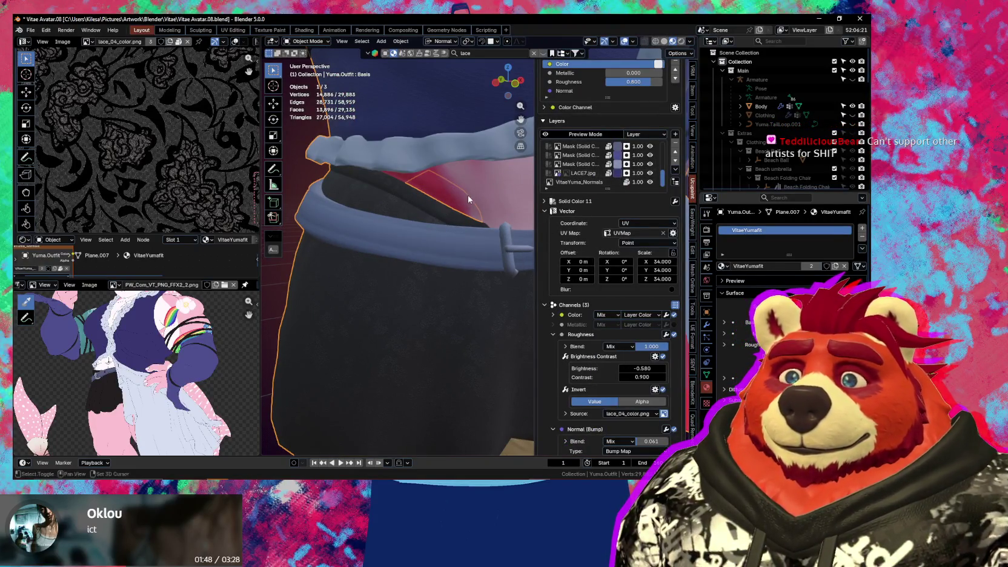
middle_drag(467, 195, 454, 206)
scroll(625, 175, up, 2)
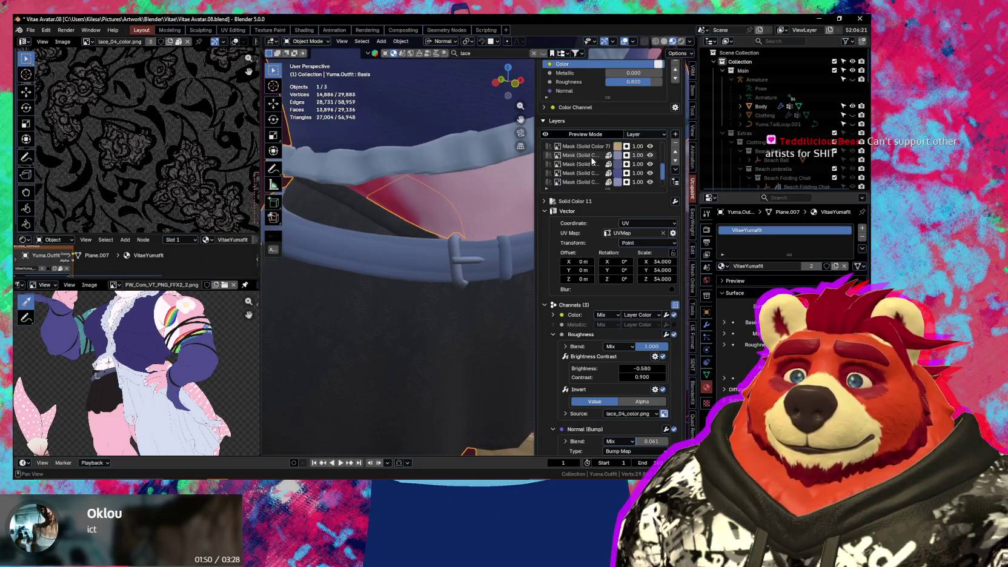
click(600, 155)
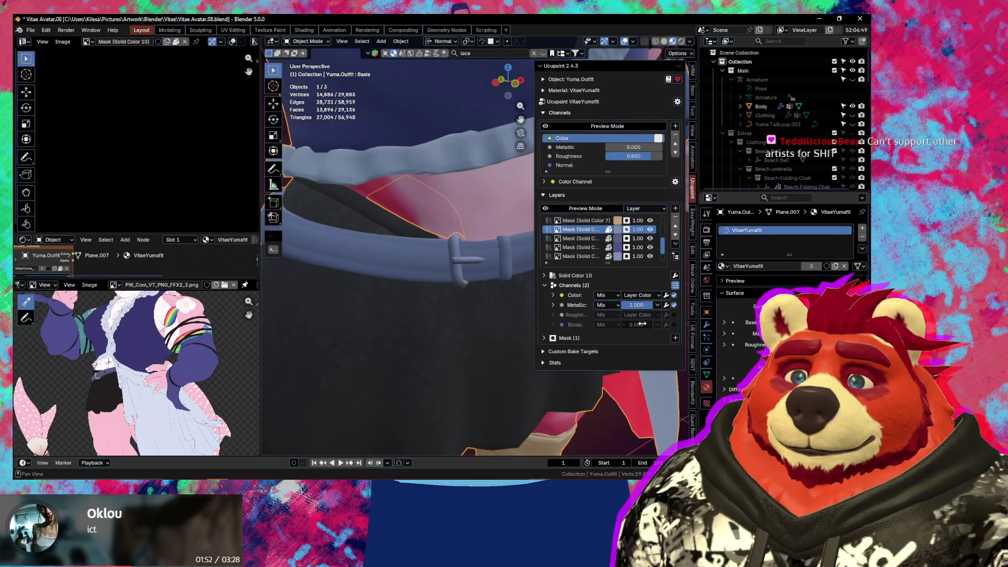
Enable roughness on the Solid Color 10 mask with a Custom Value of about 0.32
click(674, 315)
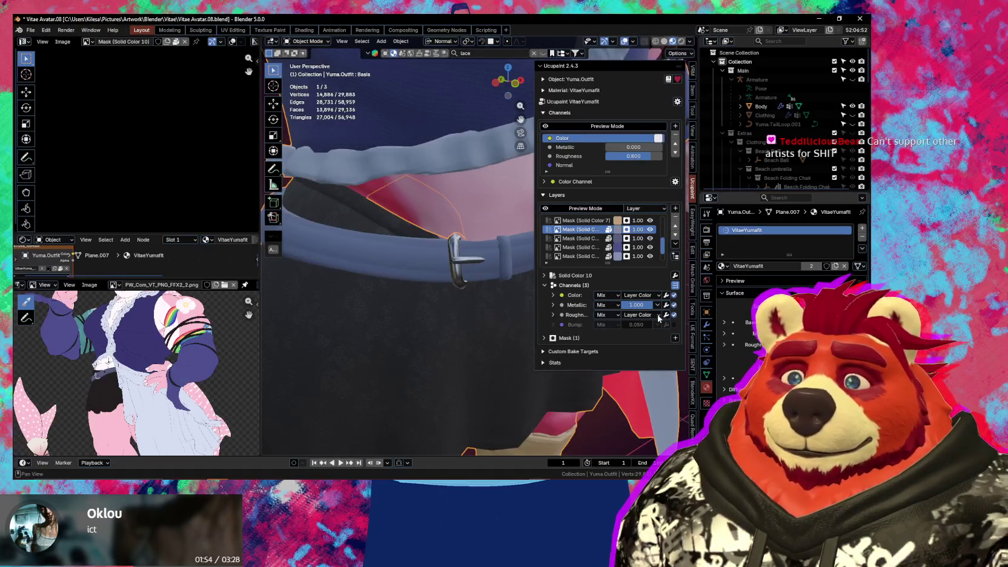
click(656, 315)
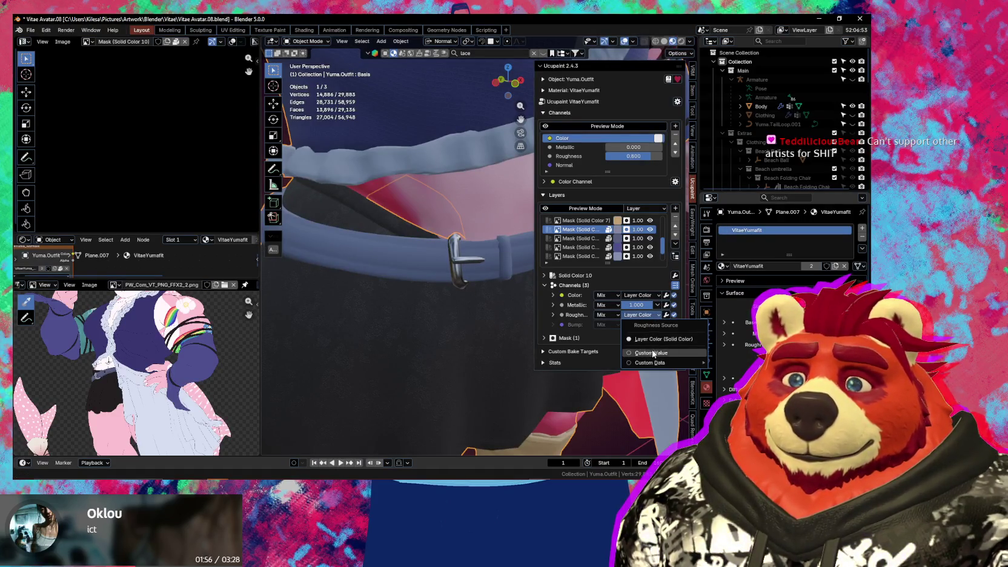
click(653, 354)
drag(641, 315, 618, 315)
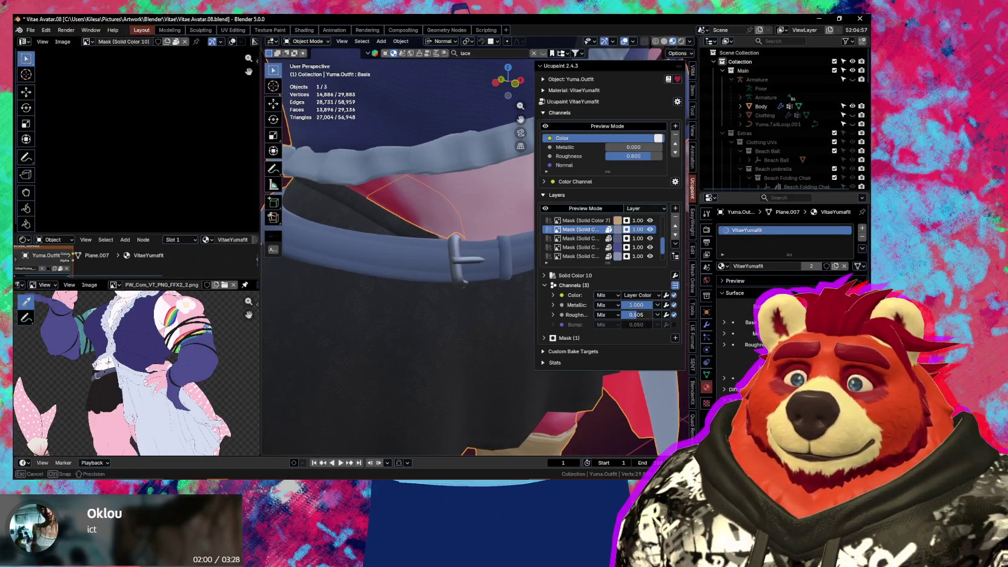
drag(636, 315, 637, 315)
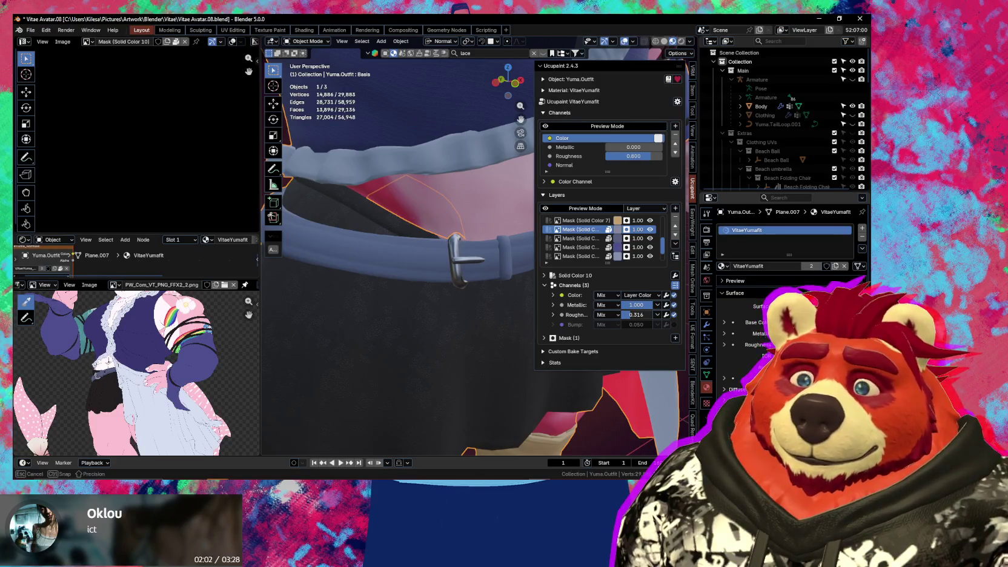
mouse_move(451, 285)
middle_down()
mouse_move(444, 292)
mouse_move(489, 287)
mouse_move(474, 296)
mouse_move(492, 260)
middle_up()
scroll(444, 292, down, 6)
key(n)
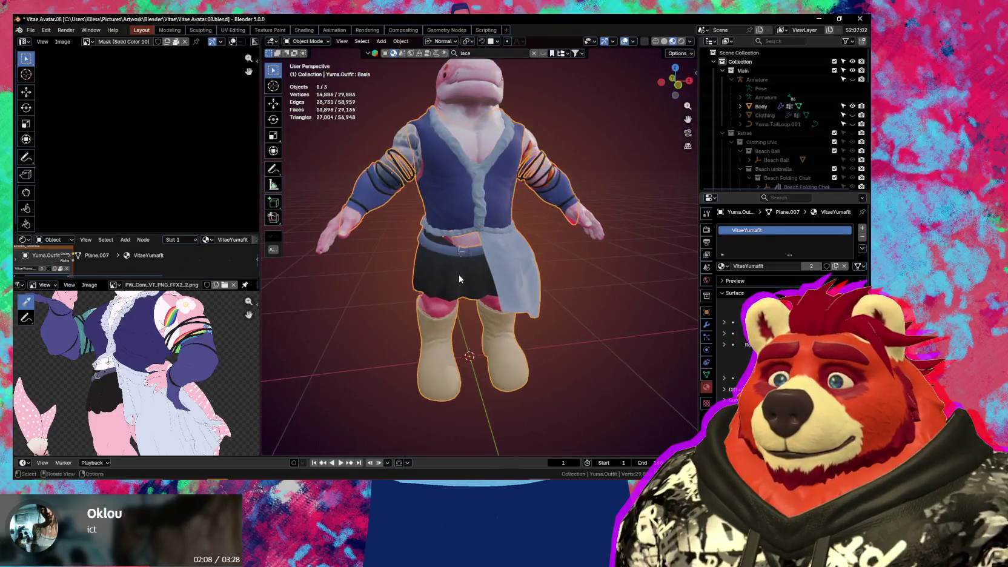
Orbit around the torso, reopen the Ucupaint panel and make the lace layer active
scroll(492, 260, up, 5)
middle_drag(493, 254, 494, 279)
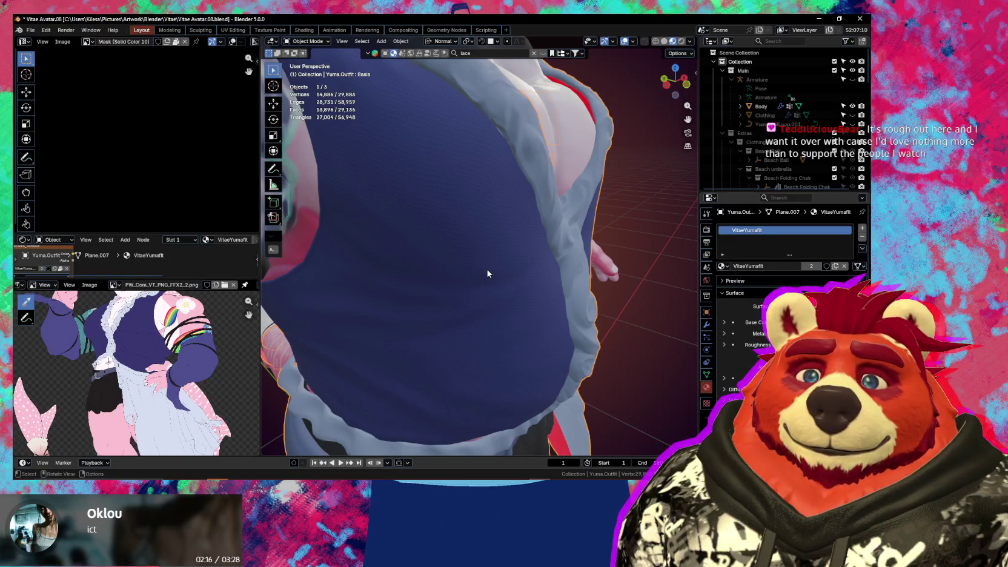
key(n)
scroll(486, 272, down, 1)
scroll(485, 270, down, 2)
scroll(474, 278, down, 1)
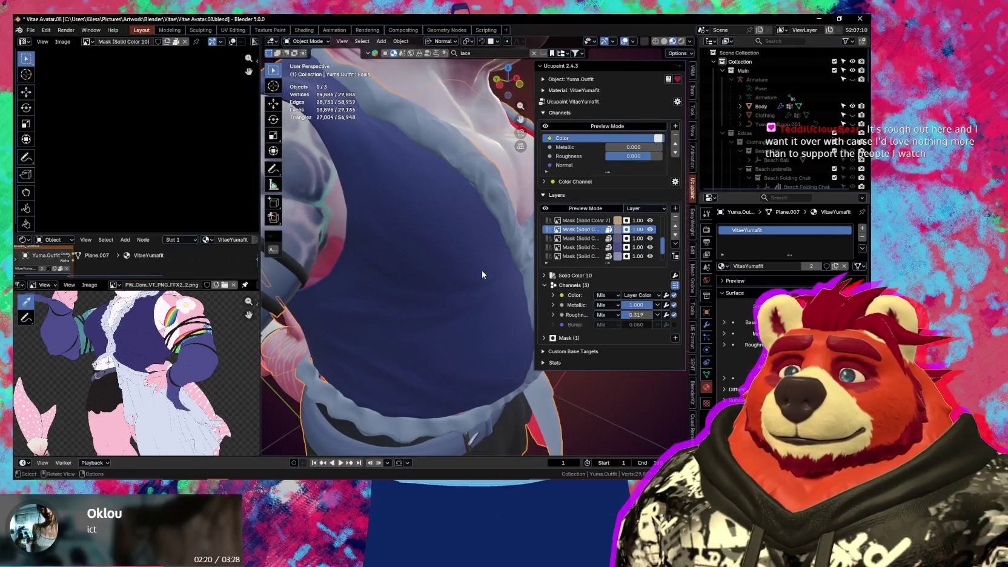
mouse_move(487, 271)
middle_down()
mouse_move(503, 290)
mouse_move(490, 266)
mouse_move(479, 277)
middle_up()
scroll(498, 267, up, 1)
scroll(493, 273, down, 1)
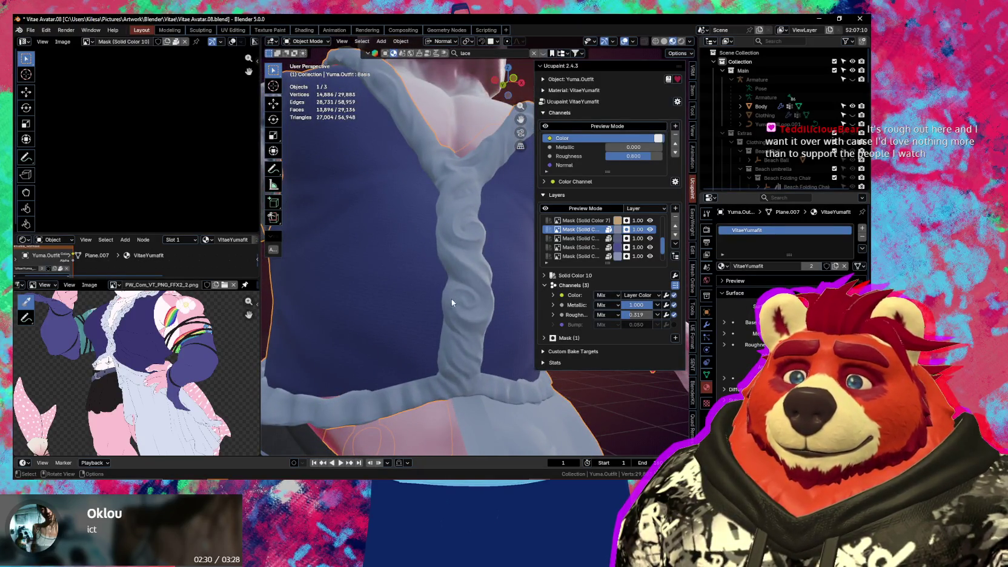
middle_drag(434, 293, 463, 303)
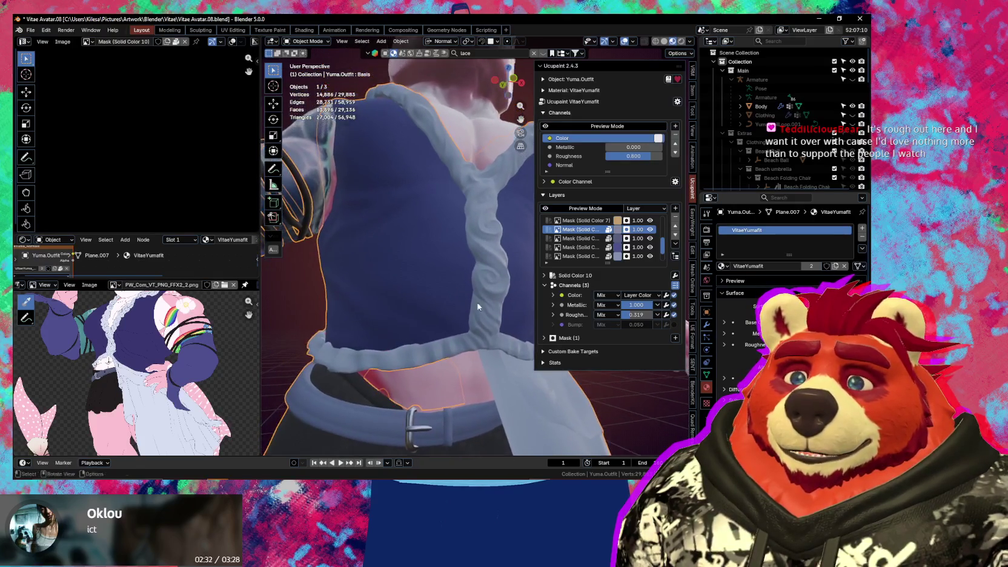
scroll(605, 244, up, 3)
click(592, 220)
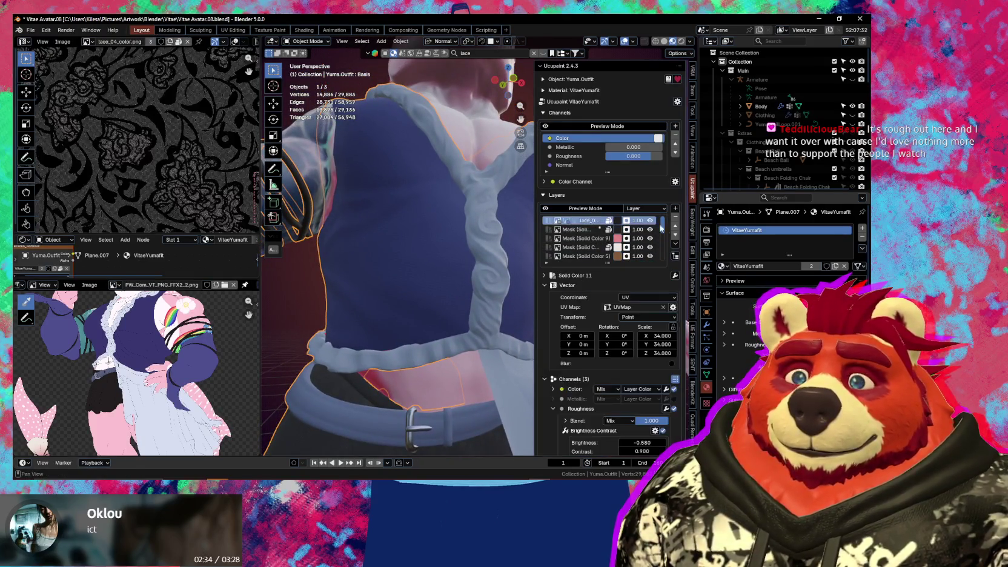
Add a Fake Lighting layer on the Color channel with Overlay blending
click(675, 208)
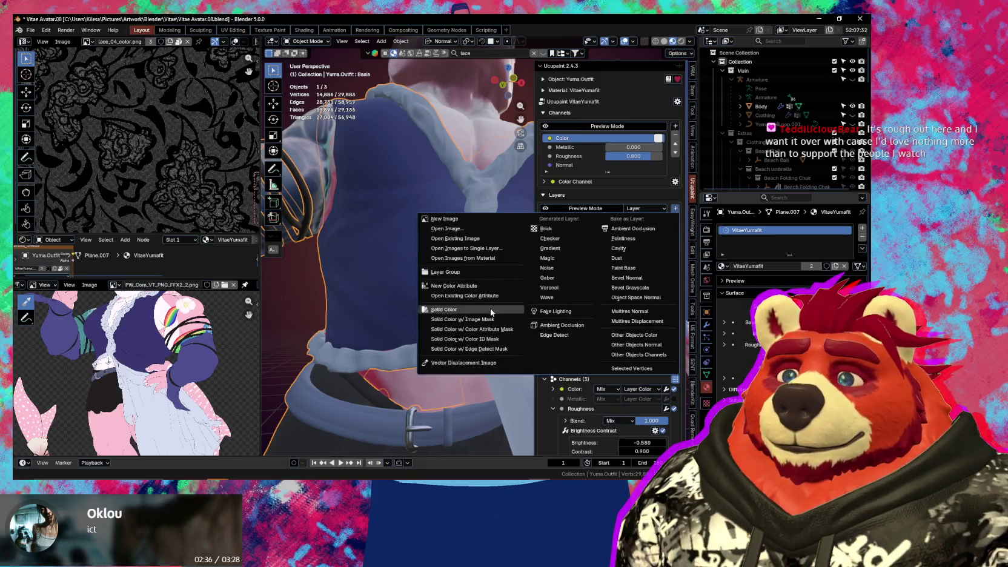
click(556, 311)
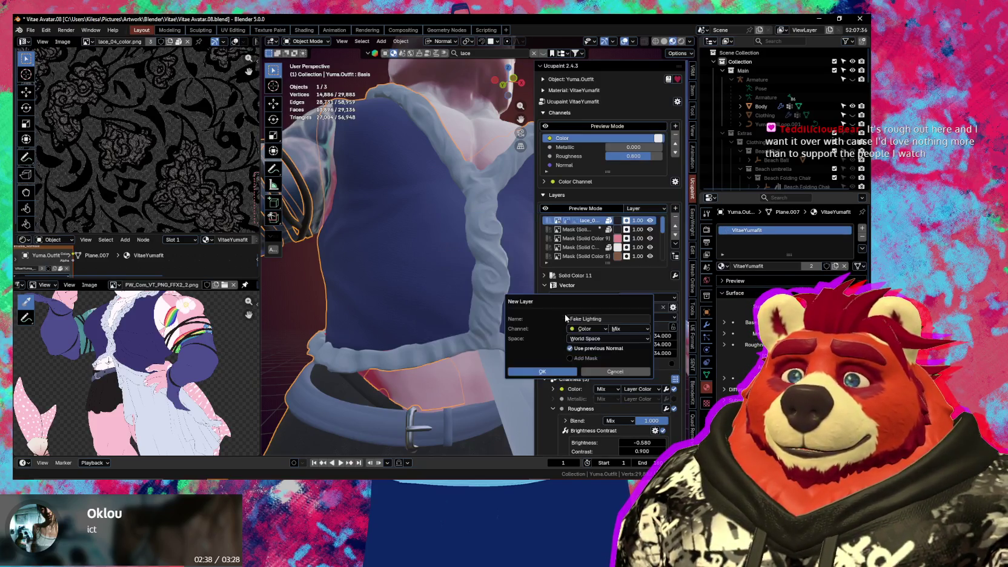
click(587, 329)
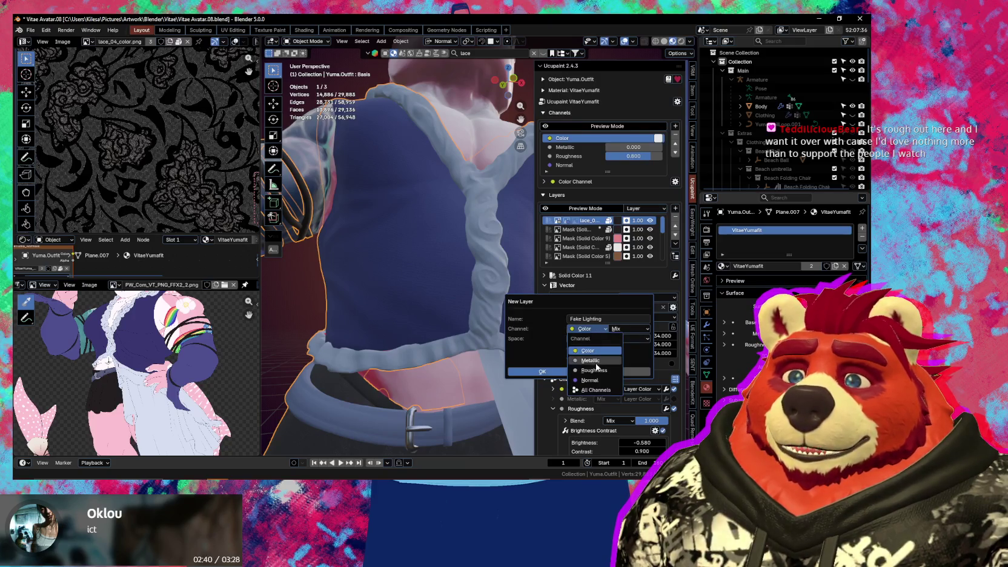
click(629, 329)
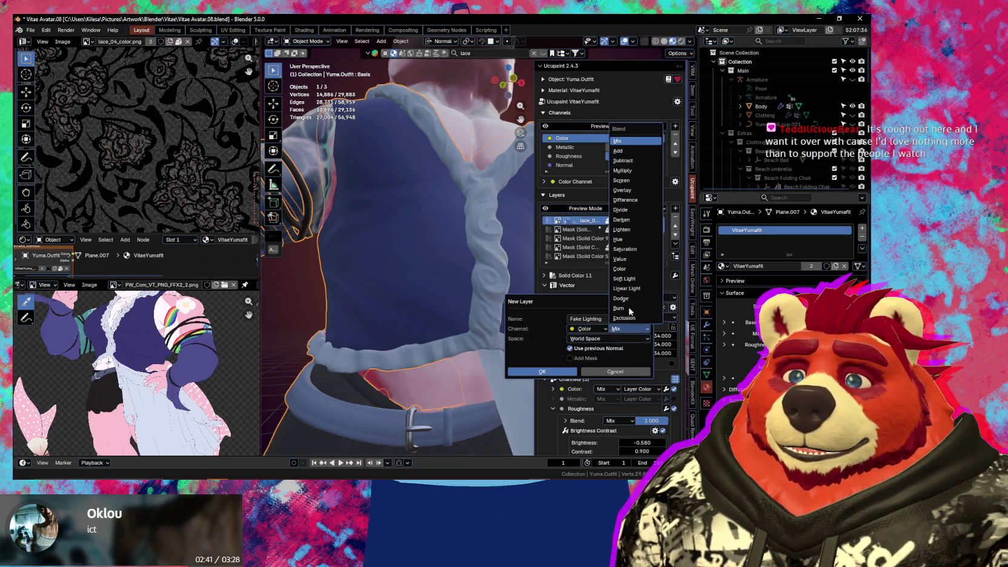
click(637, 190)
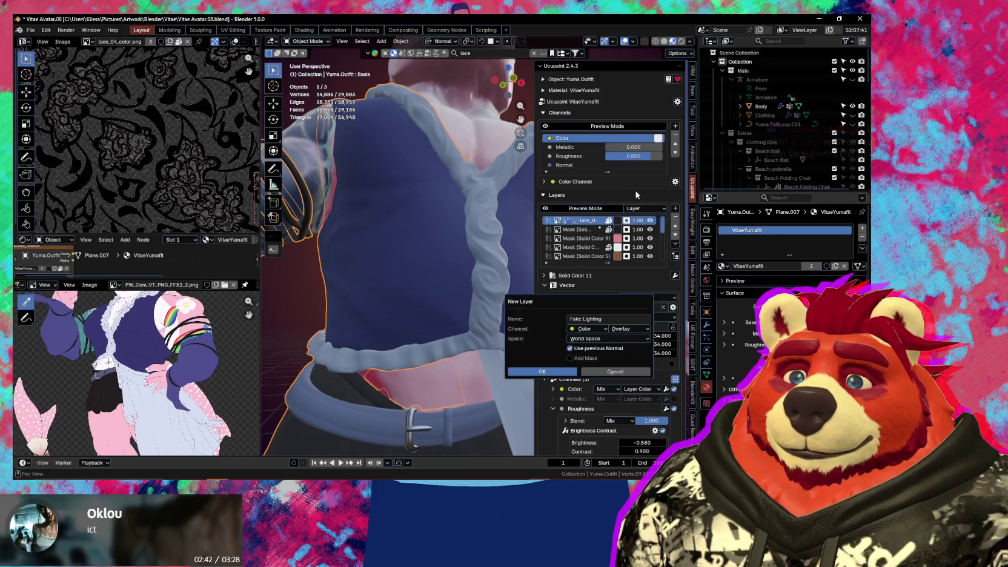
click(565, 372)
scroll(449, 310, down, 5)
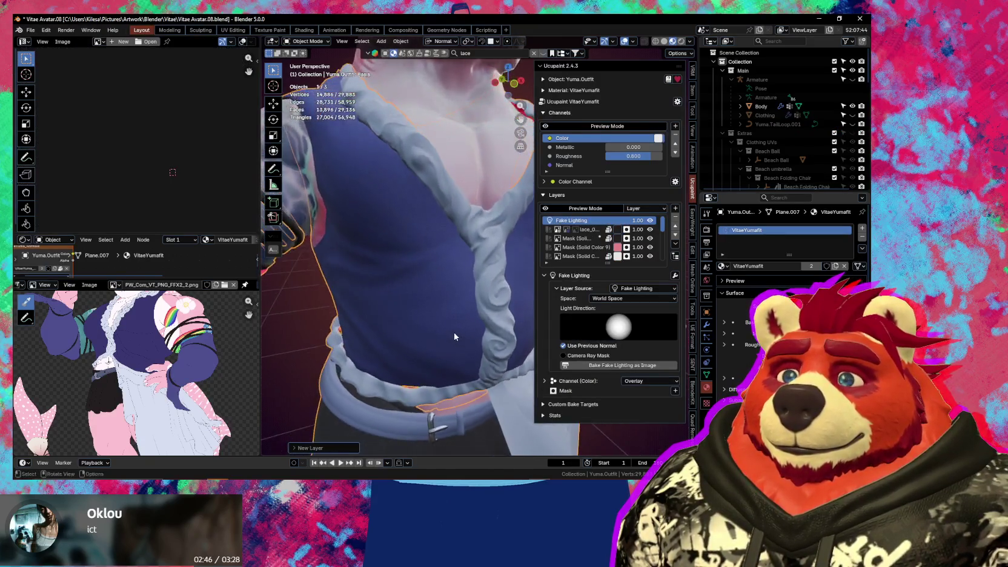
Add a Color Ramp modifier to the Fake Lighting layer
mouse_move(454, 315)
middle_down()
mouse_move(478, 278)
mouse_move(485, 303)
middle_up()
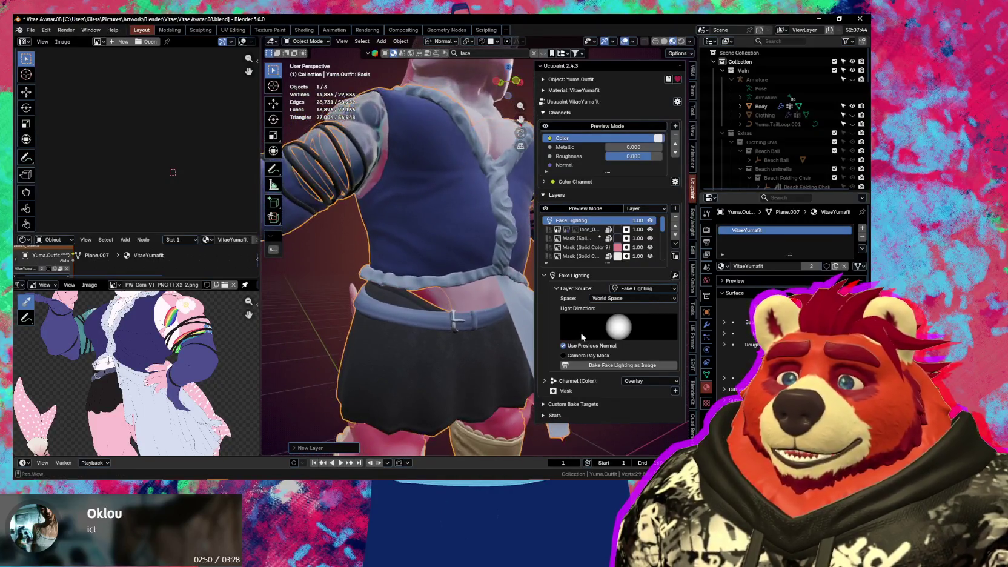
click(676, 276)
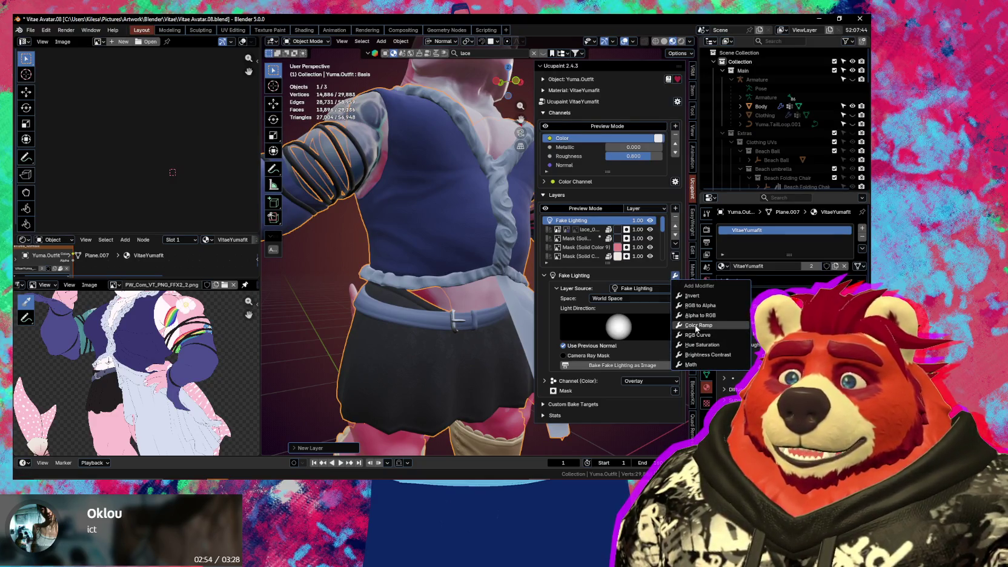
click(696, 326)
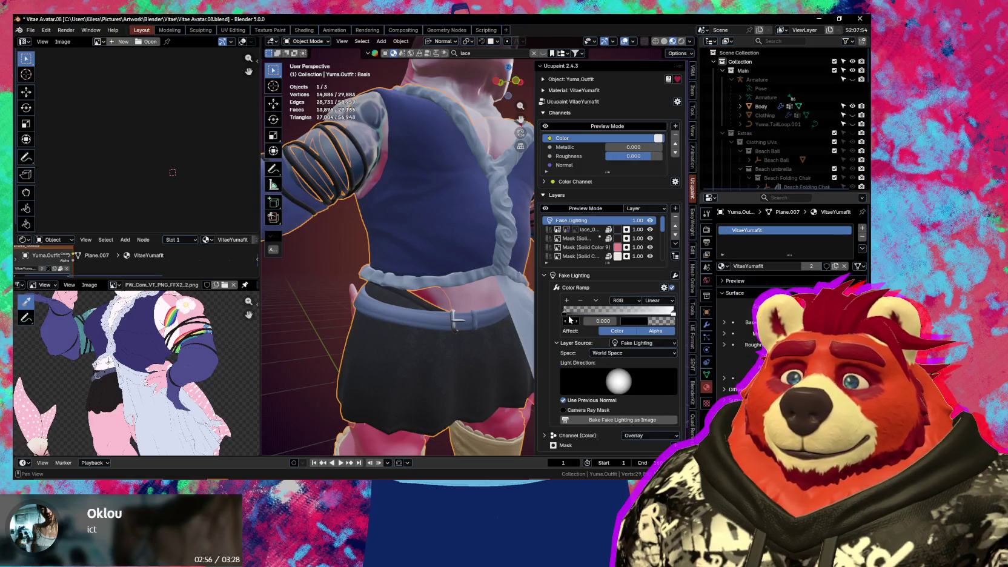
Set the ramp's dark stop to deep blue (Hue 0.692, Value 0.45) at 0.65 alpha
click(647, 324)
click(674, 295)
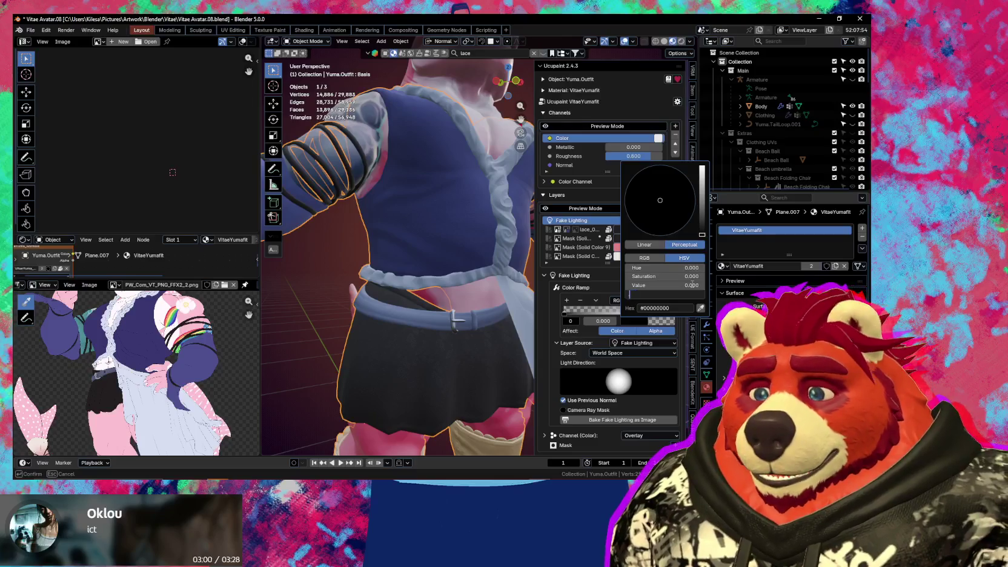
text(.65)
key(Return)
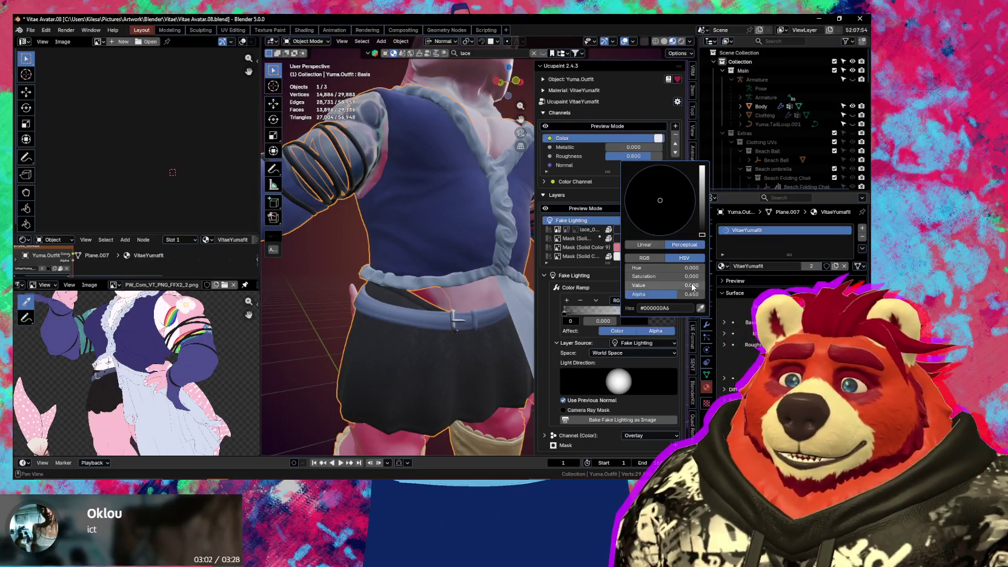
drag(701, 234, 693, 187)
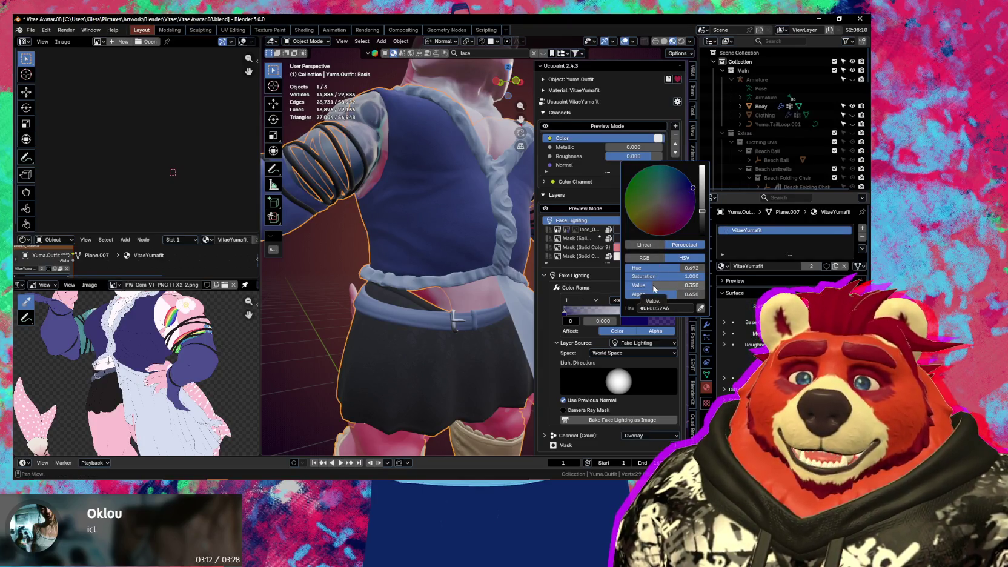
scroll(501, 289, down, 4)
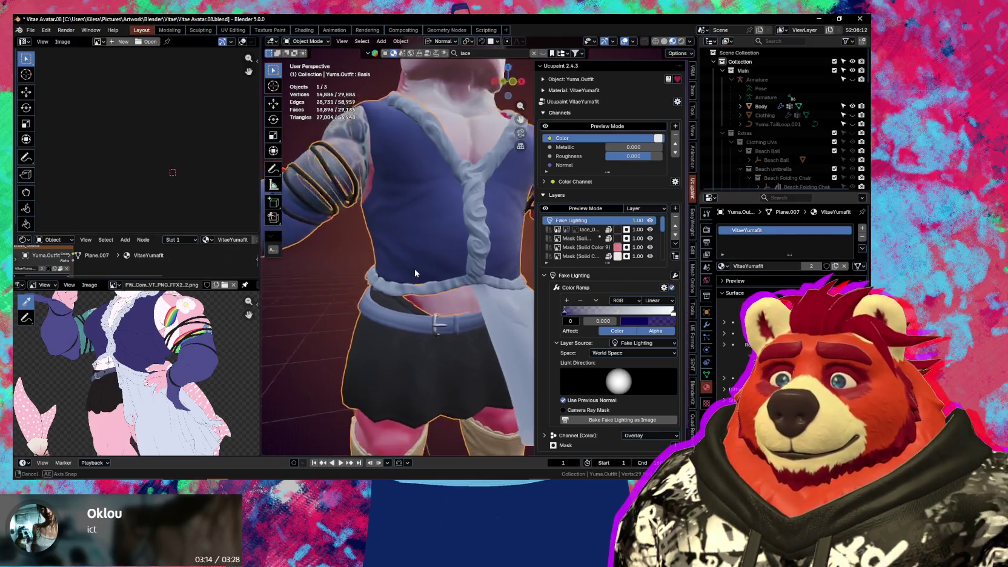
scroll(501, 289, up, 4)
middle_drag(501, 289, 495, 304)
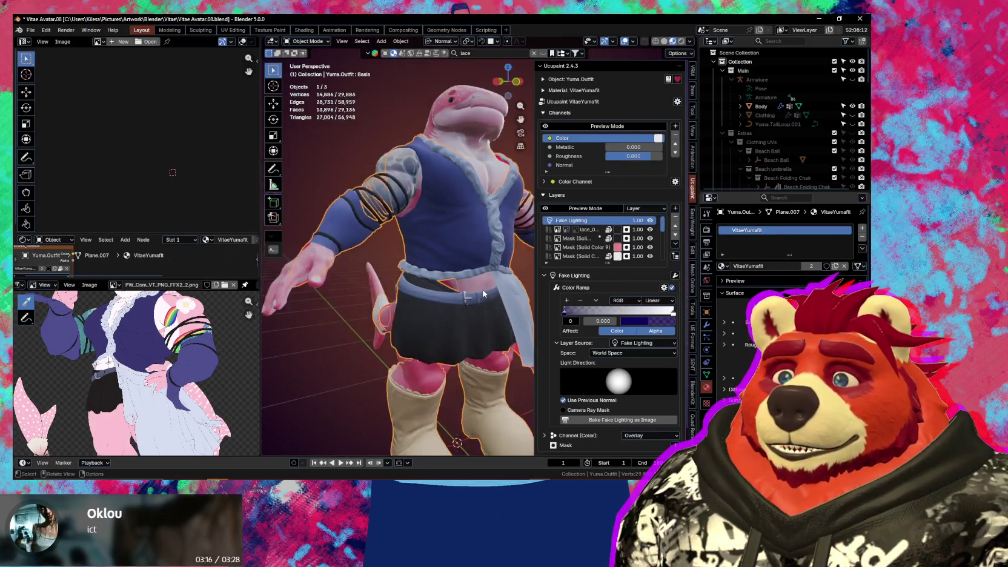
key(n)
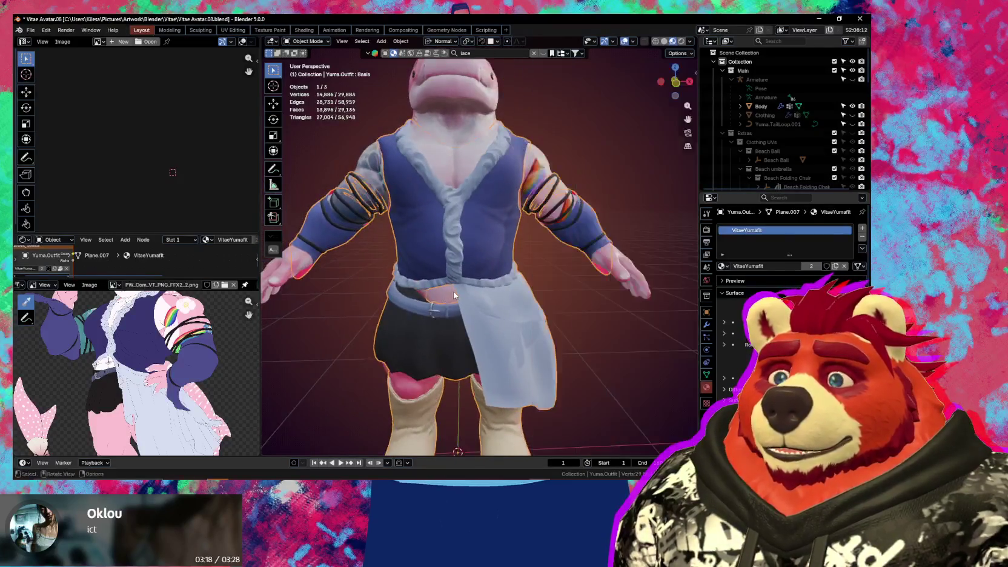
mouse_move(495, 304)
middle_down()
mouse_move(313, 273)
mouse_move(469, 257)
mouse_move(506, 289)
mouse_move(480, 307)
middle_up()
scroll(507, 289, up, 2)
key(n)
scroll(443, 264, up, 2)
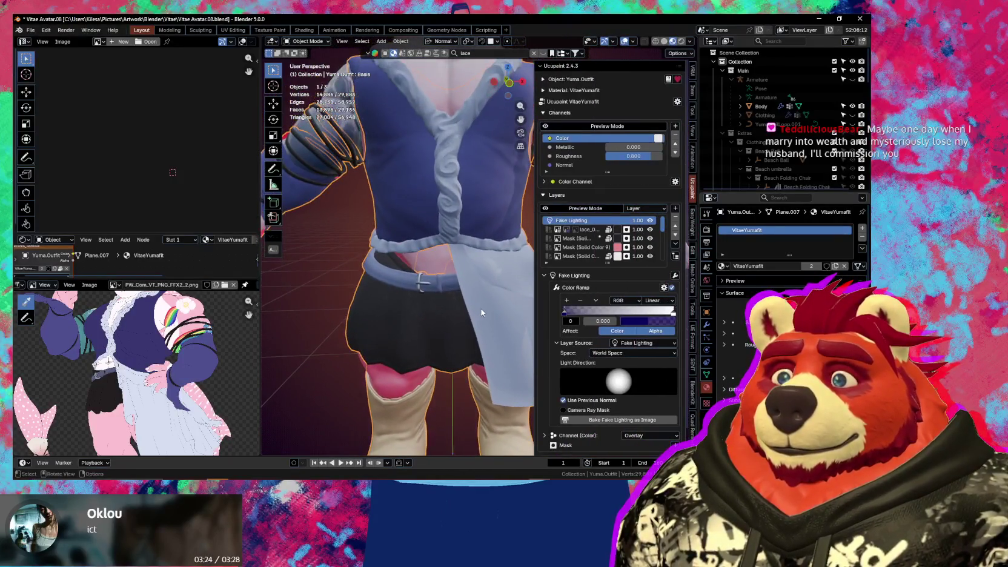
scroll(495, 206, up, 2)
middle_drag(477, 214, 490, 285)
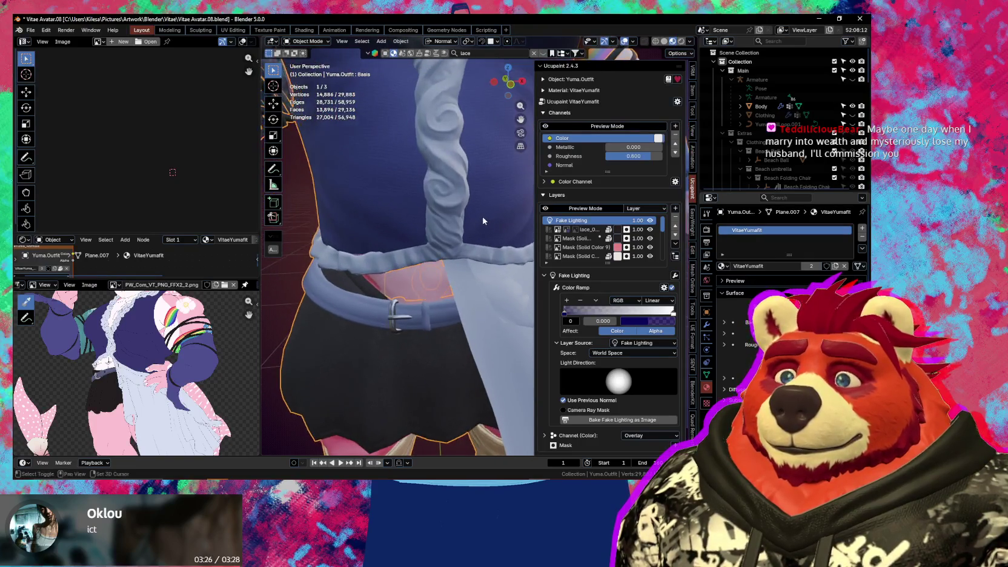
scroll(490, 285, up, 3)
key(n)
mouse_move(449, 311)
middle_down()
mouse_move(501, 261)
mouse_move(494, 246)
mouse_move(479, 285)
middle_up()
key(n)
scroll(475, 293, up, 2)
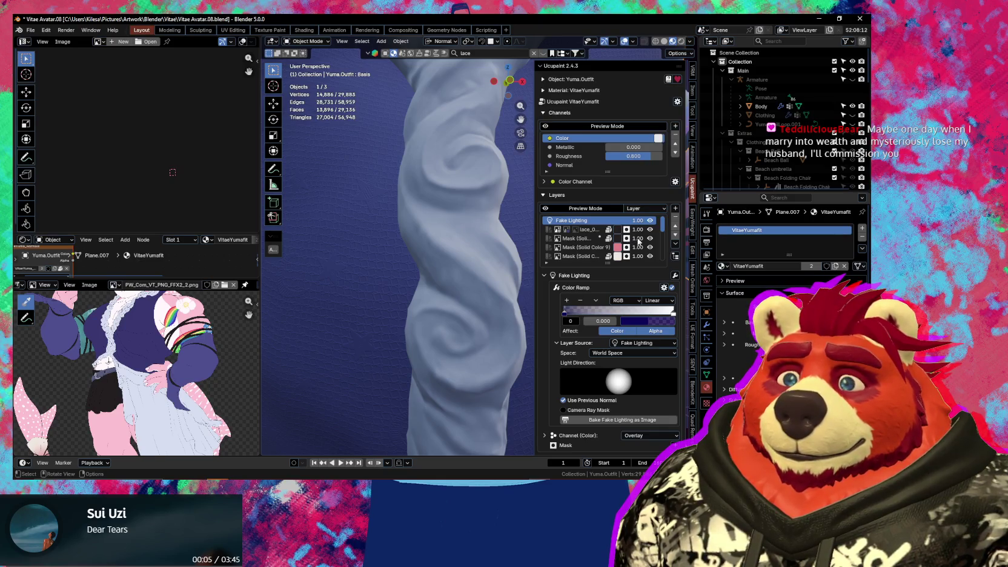
drag(663, 229, 655, 291)
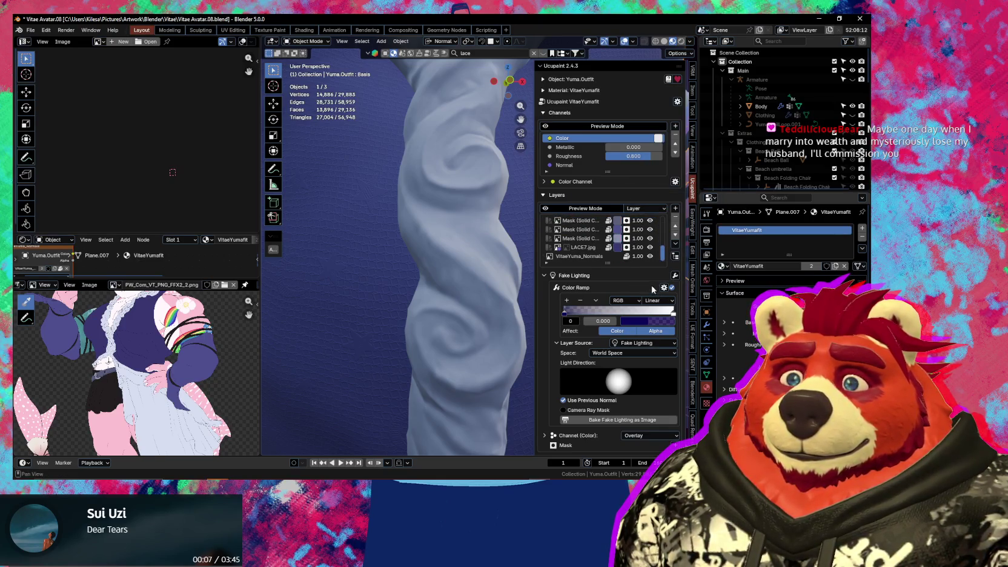
click(578, 257)
In Texture Paint with the Blur brush, soften the sash's normal detail on VitaeYuma_Normals
key(ctrl+Tab)
click(466, 271)
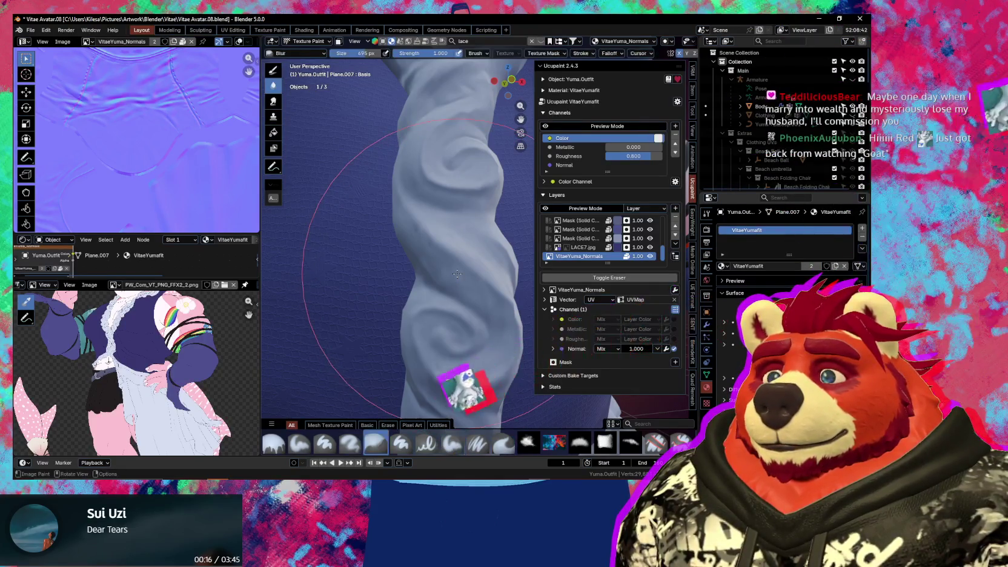
click(376, 443)
key(Tab)
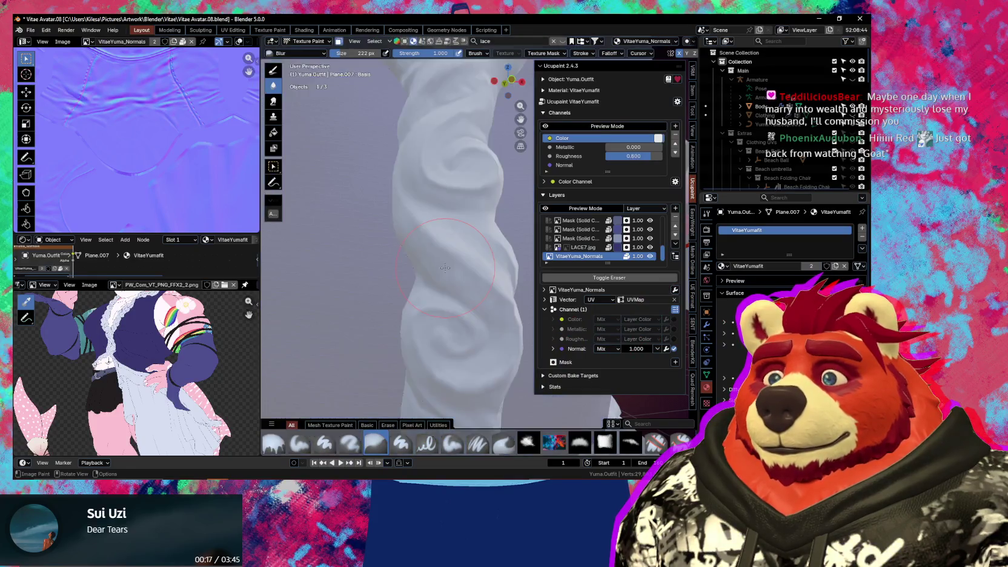
key(Tab)
key(ctrl+Tab)
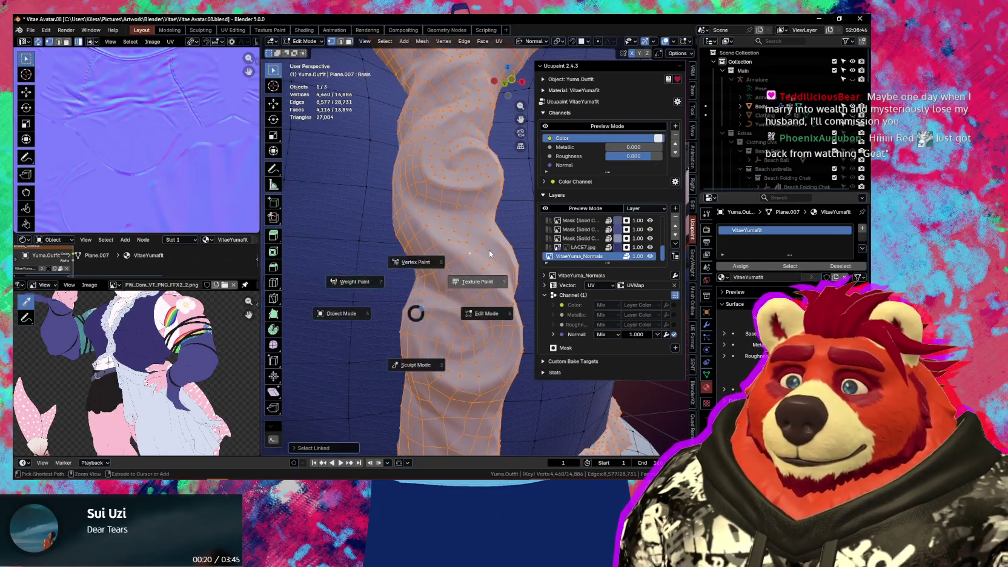
click(459, 256)
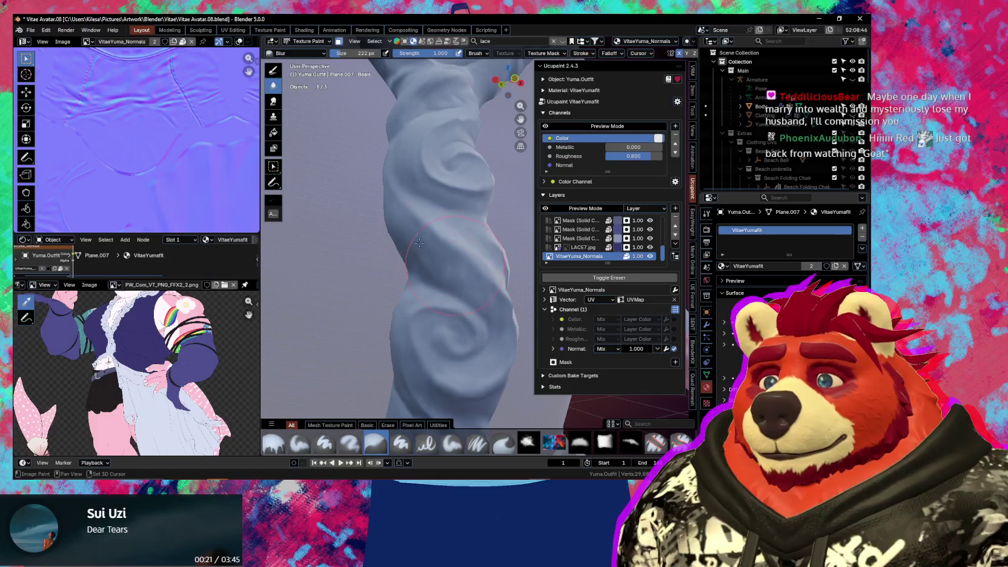
mouse_move(435, 263)
middle_down()
mouse_move(466, 304)
mouse_move(475, 241)
mouse_move(482, 252)
mouse_move(454, 289)
middle_up()
Enter Edit Mode on the outfit and select a single vertex on the sash
key(n)
middle_drag(497, 240, 479, 248)
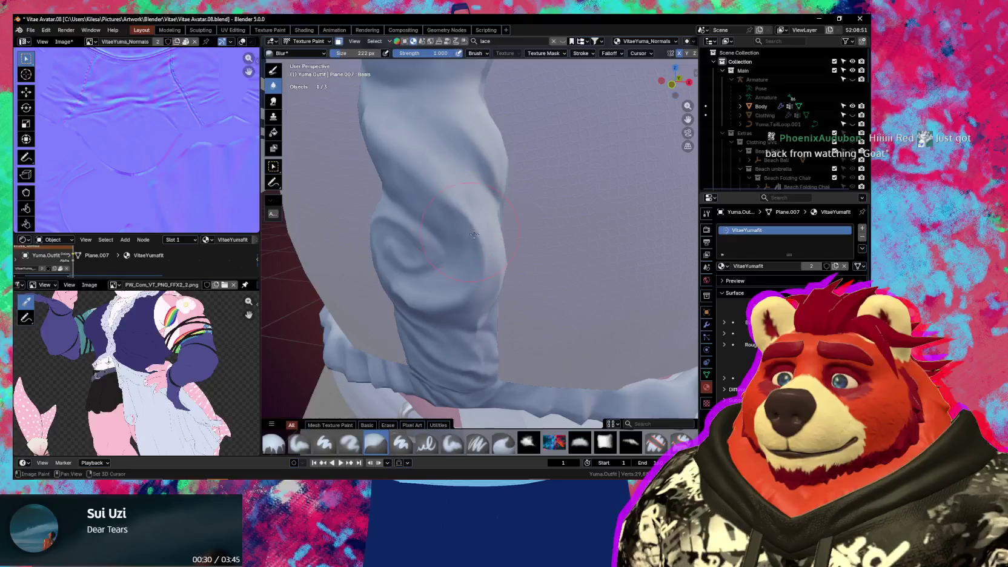
mouse_move(448, 208)
middle_down()
mouse_move(566, 222)
mouse_move(440, 237)
middle_up()
key(Tab)
scroll(566, 222, up, 5)
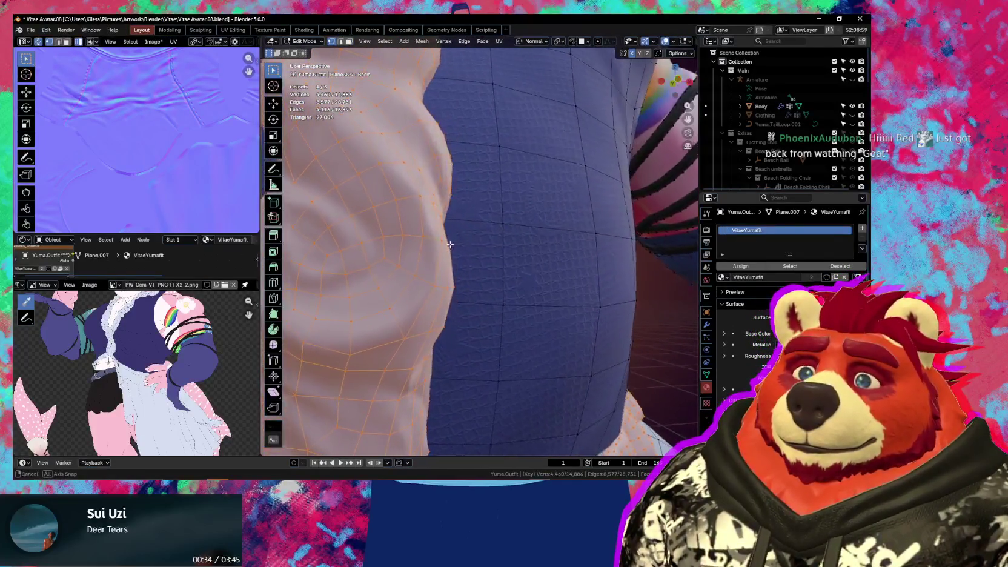
click(440, 239)
Return to Edit Mode and select a vertex on the sash fold
mouse_move(421, 202)
middle_down()
mouse_move(413, 234)
mouse_move(422, 220)
mouse_move(487, 294)
mouse_move(469, 278)
mouse_move(506, 292)
mouse_move(464, 325)
mouse_move(415, 238)
mouse_move(436, 252)
mouse_move(378, 243)
mouse_move(479, 254)
mouse_move(530, 283)
mouse_move(489, 311)
mouse_move(506, 279)
mouse_move(455, 216)
mouse_move(519, 248)
mouse_move(558, 296)
mouse_move(435, 216)
middle_up()
key(Tab)
key(Tab)
key(shift+alt+z)
key(ctrl+Tab)
key(Tab)
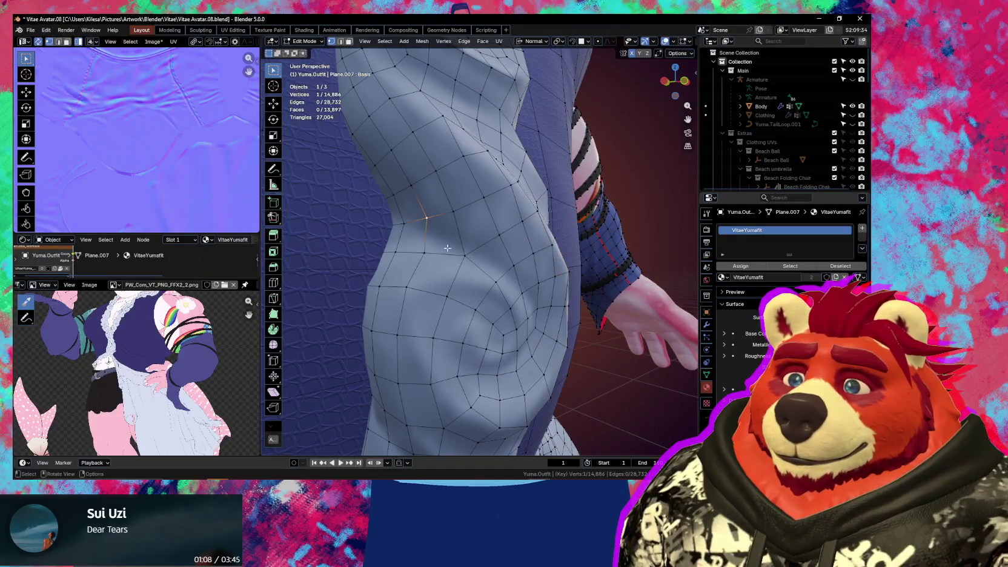
shift+click(512, 259)
middle_drag(512, 259, 469, 250)
click(419, 221)
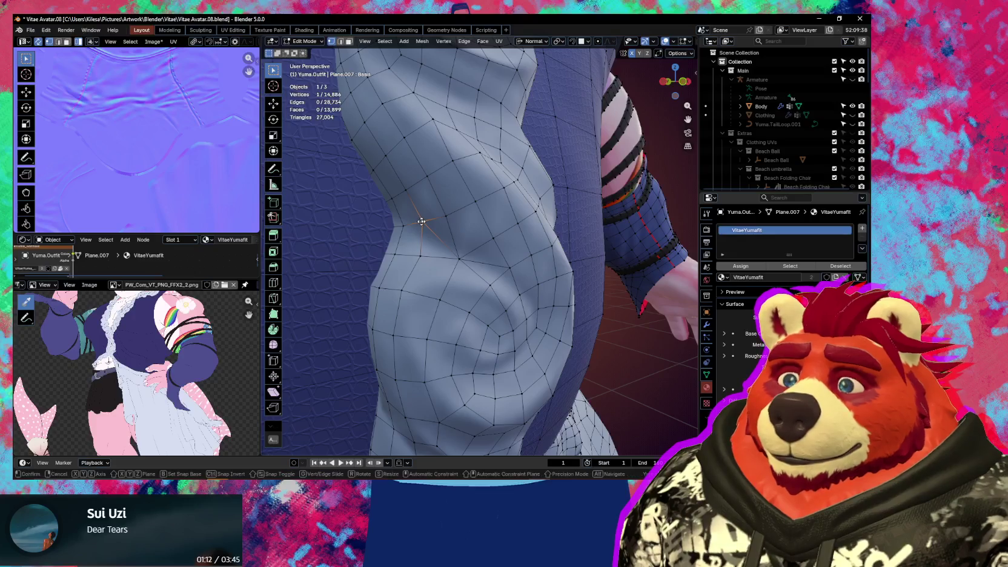
Vertex-slide the selected sash vertex with Correct UVs enabled
key(shift+v)
click(422, 237)
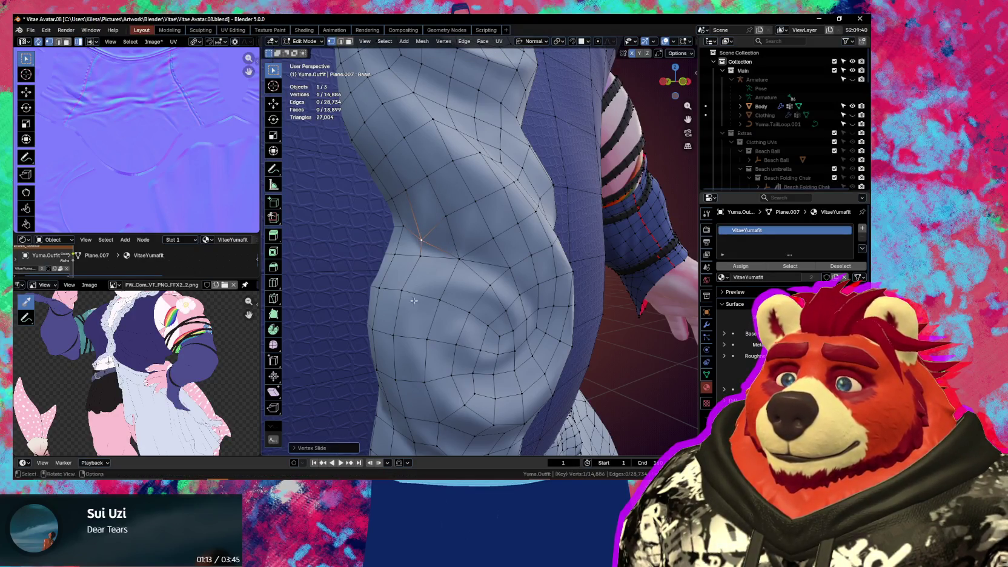
click(340, 448)
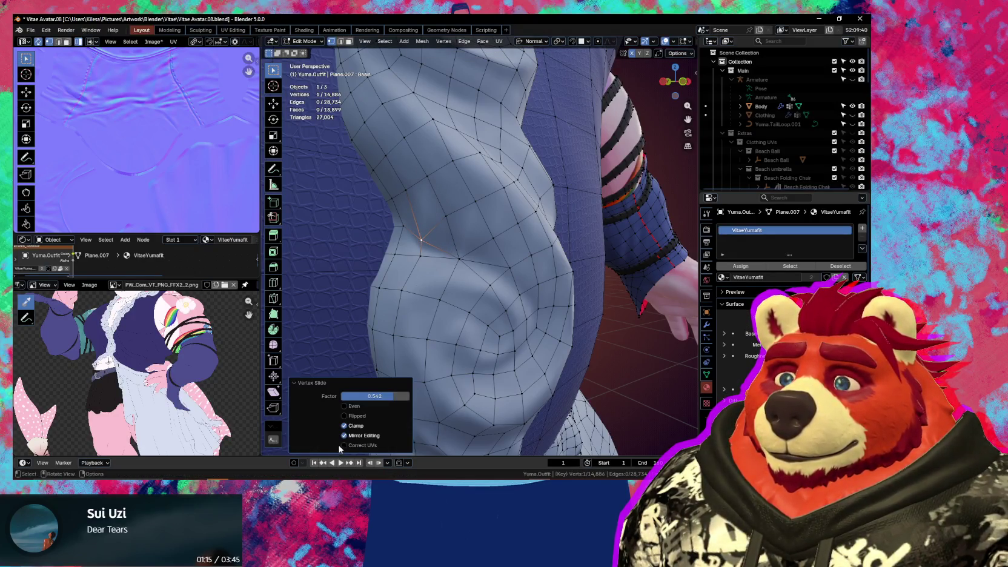
click(371, 445)
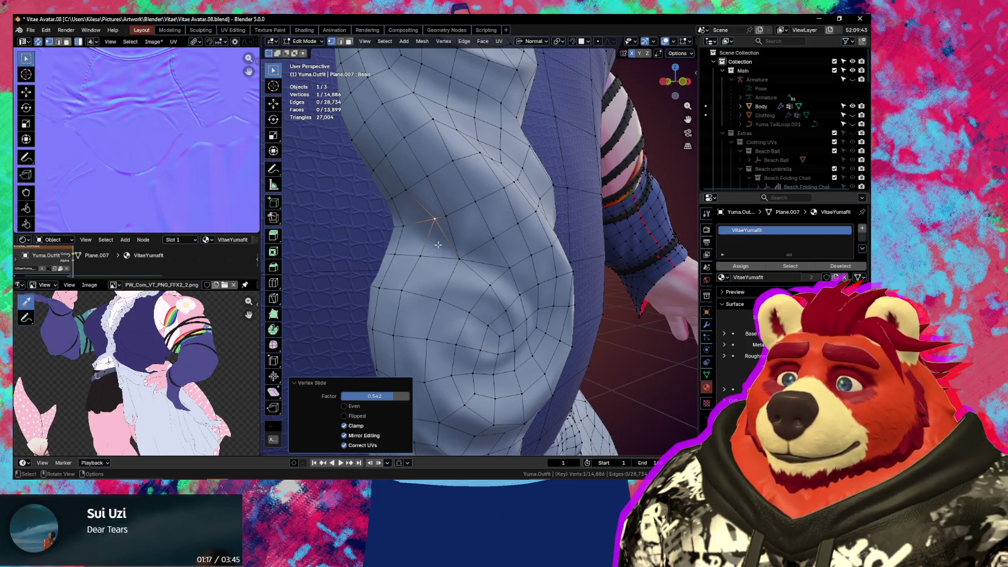
key(g)
key(g)
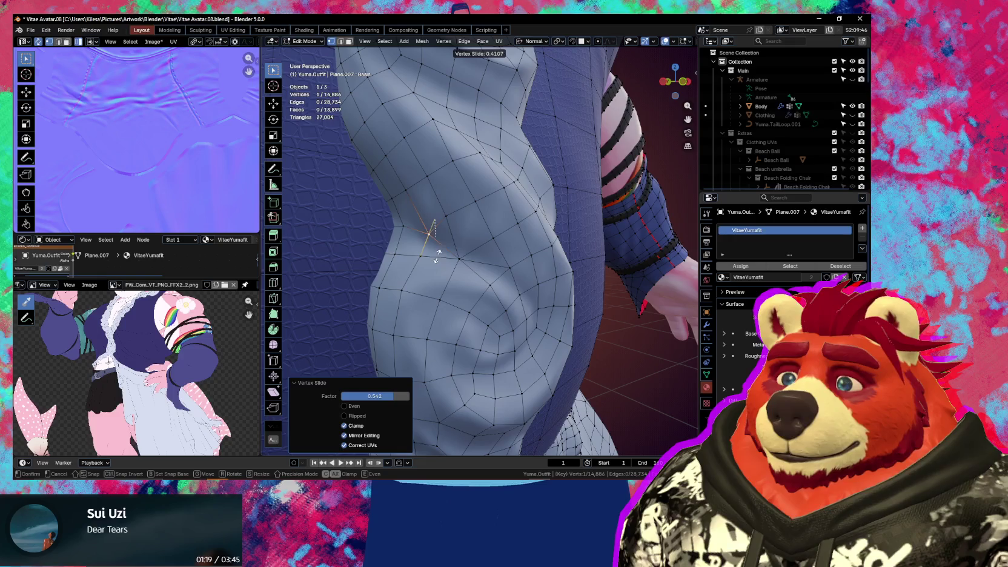
click(432, 254)
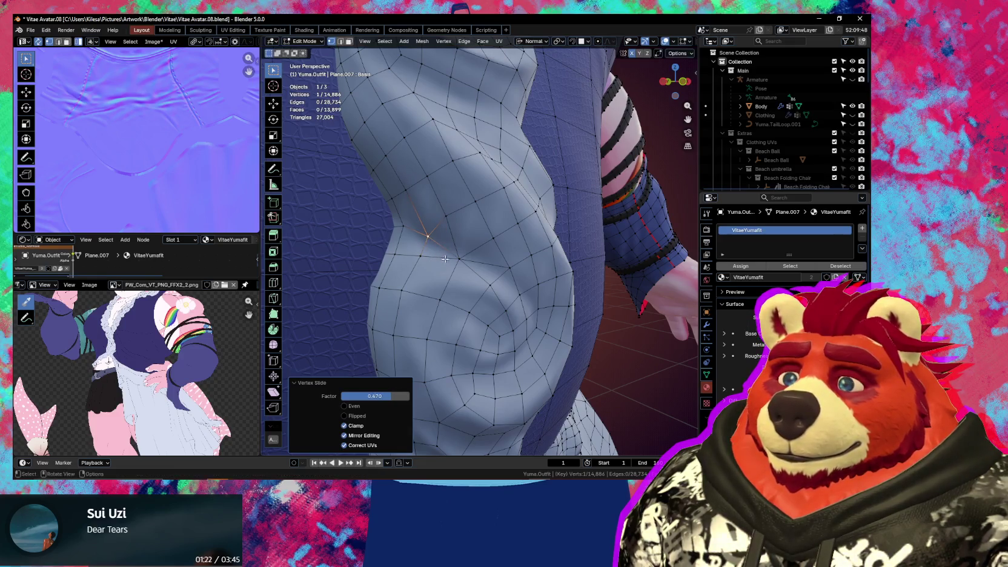
Slide two neighbouring sash vertices along their edges, one at factor 0.358
click(510, 268)
key(g)
key(g)
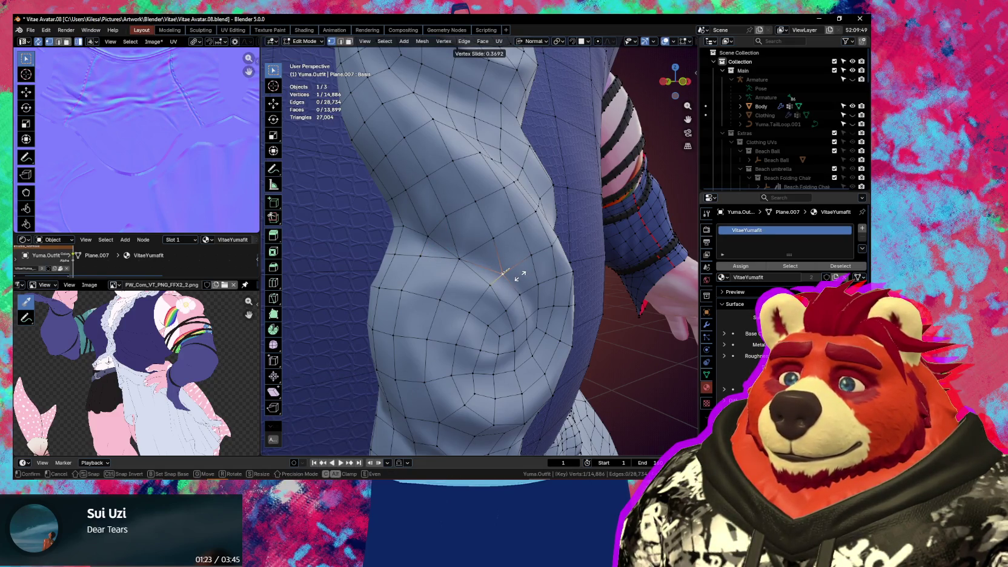
click(518, 275)
click(459, 257)
key(g)
key(g)
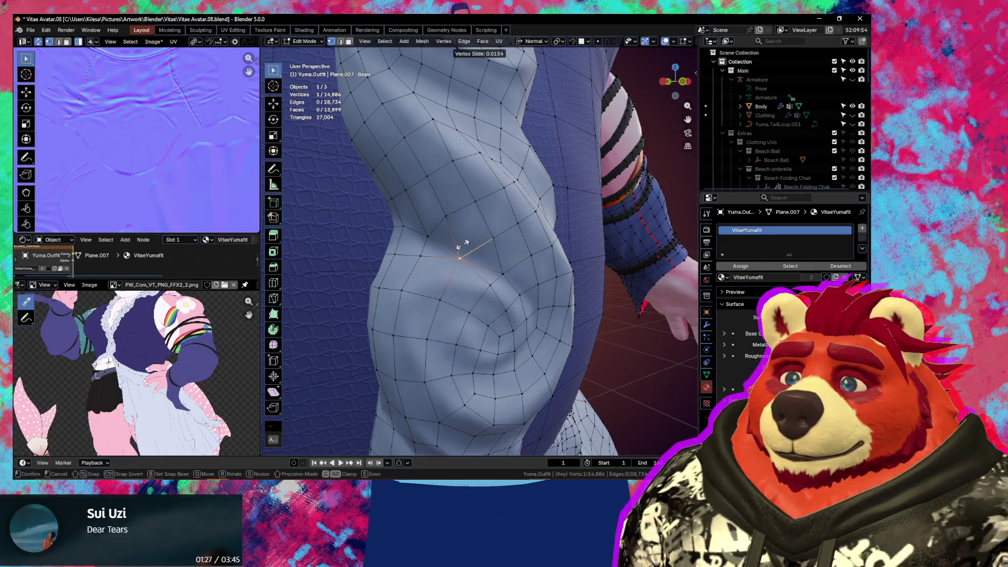
click(467, 241)
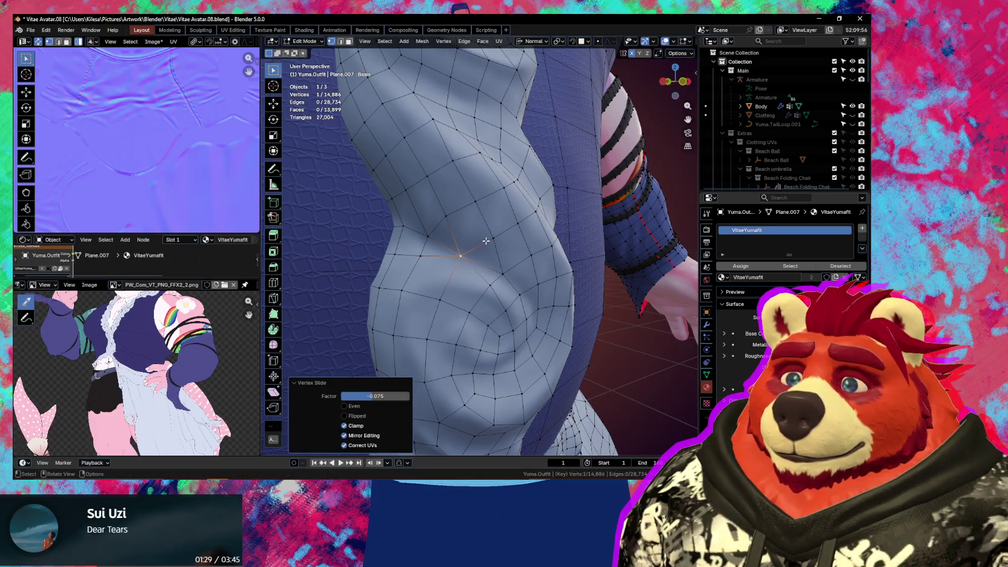
shift+click(448, 217)
Switch to edge select, slide one more sash vertex, and hide the wireframe overlay
mouse_move(449, 221)
middle_down()
mouse_move(451, 234)
mouse_move(503, 239)
mouse_move(539, 337)
mouse_move(478, 252)
mouse_move(482, 222)
middle_up()
key(2)
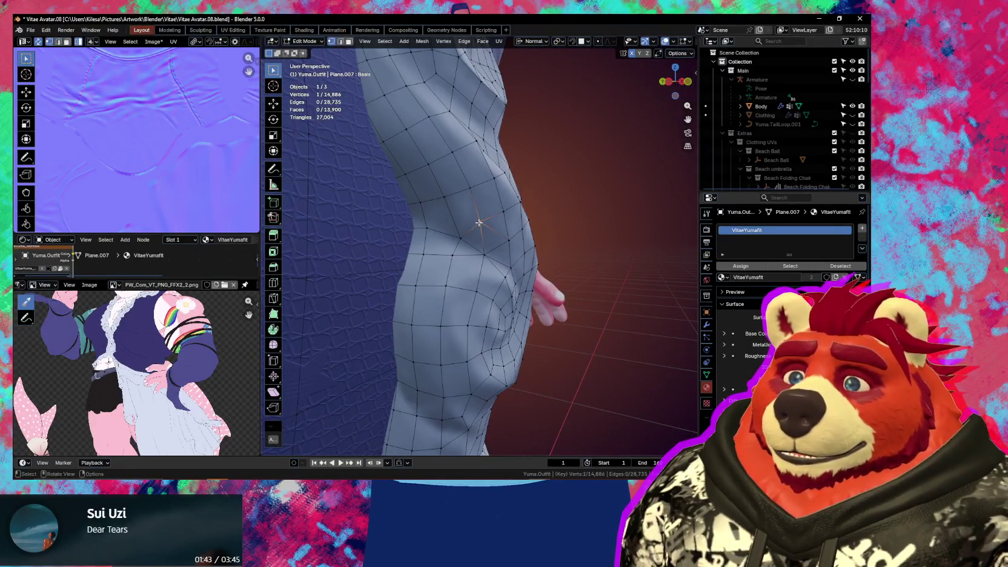
click(446, 198)
key(g)
key(g)
click(447, 208)
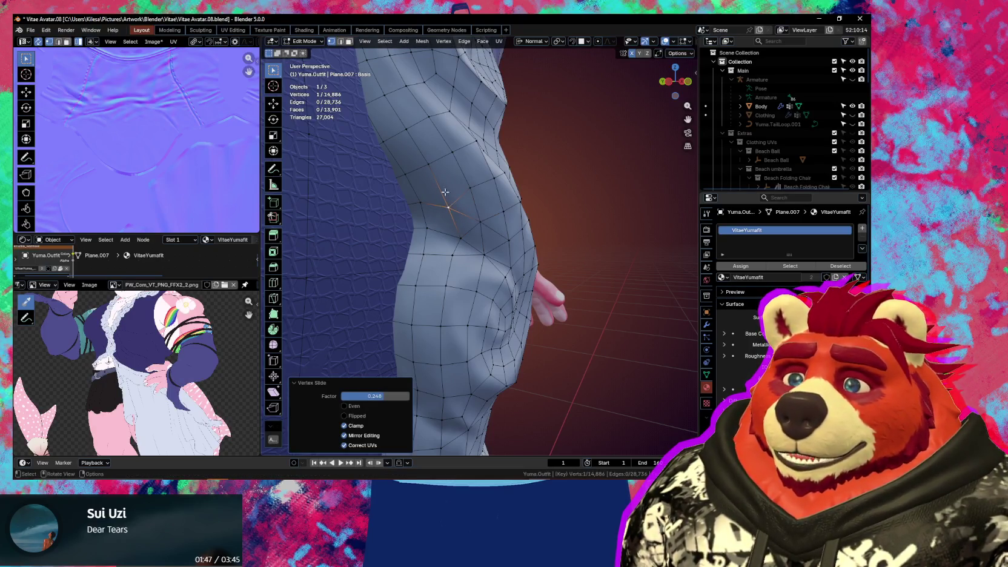
mouse_move(447, 208)
middle_down()
mouse_move(430, 208)
mouse_move(470, 280)
mouse_move(469, 201)
mouse_move(486, 215)
middle_up()
key(shift+alt+z)
key(shift+alt+z)
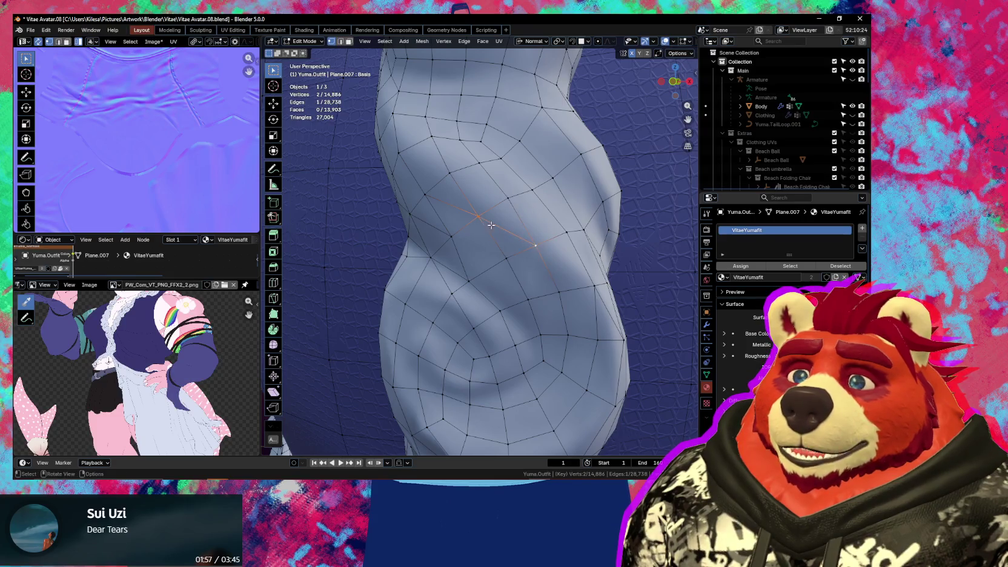
Join two pairs of vertices across the twisted sash with new edges
middle_drag(490, 225, 456, 190)
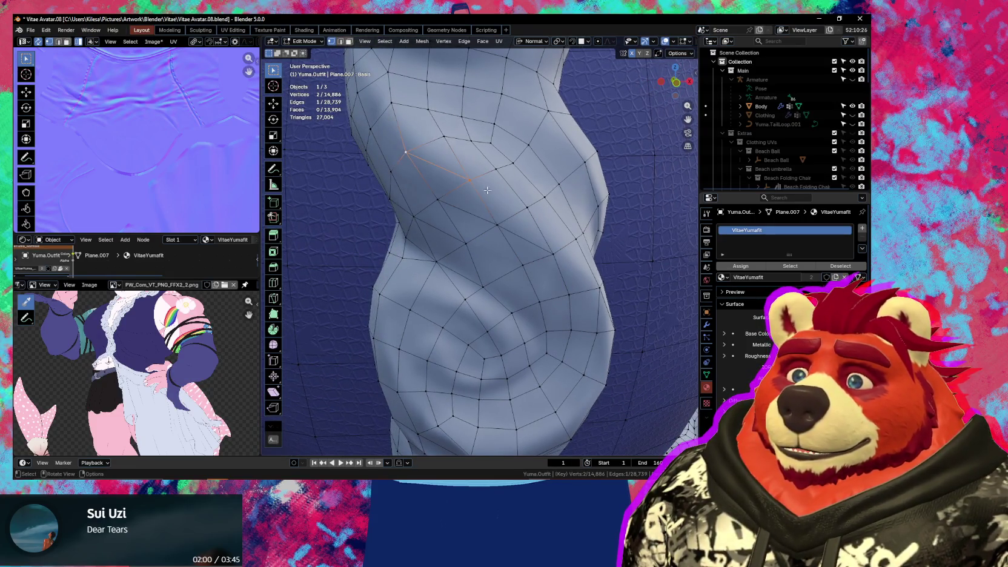
key(j)
middle_drag(555, 227, 529, 235)
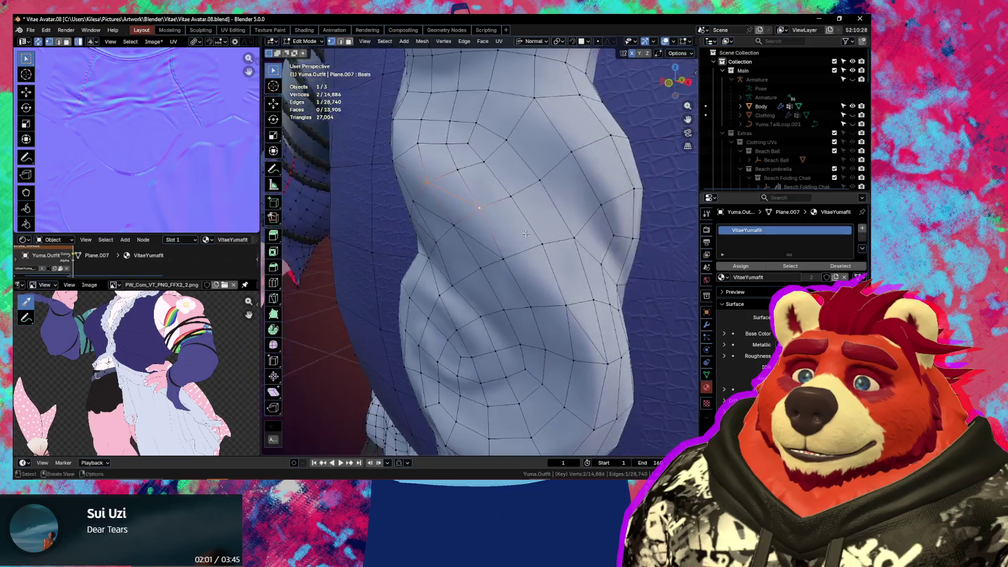
middle_drag(557, 278, 513, 259)
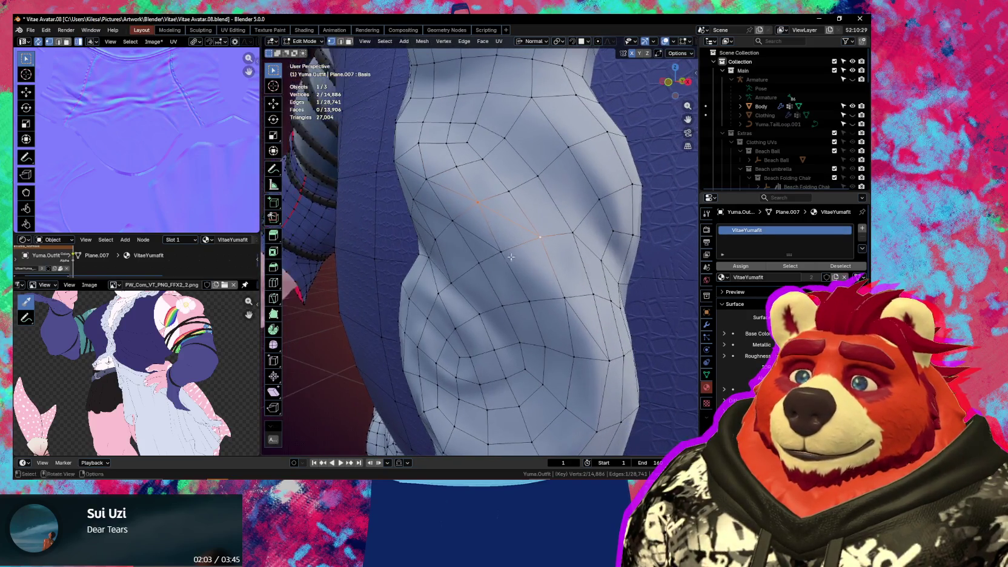
middle_drag(560, 304, 463, 204)
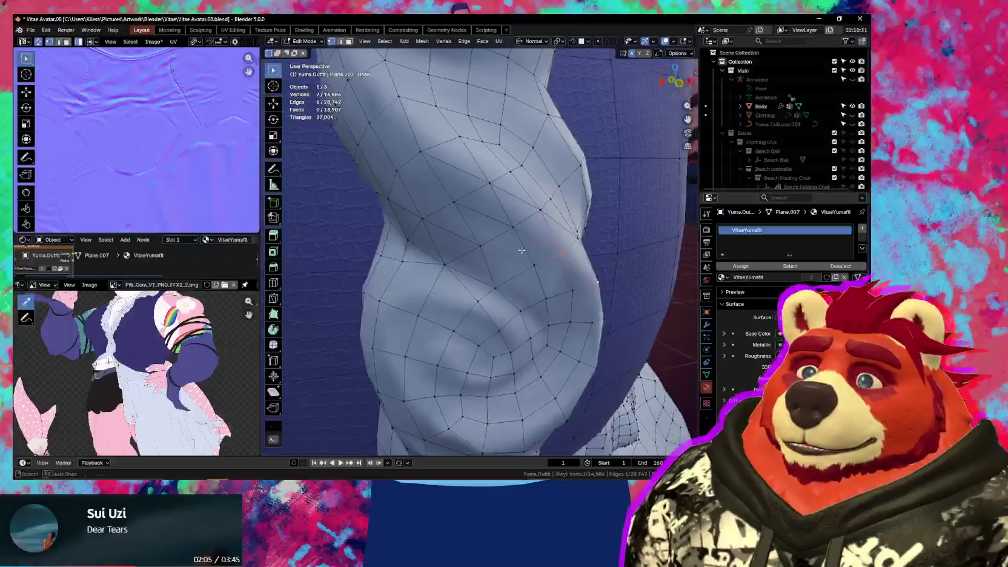
click(463, 204)
key(j)
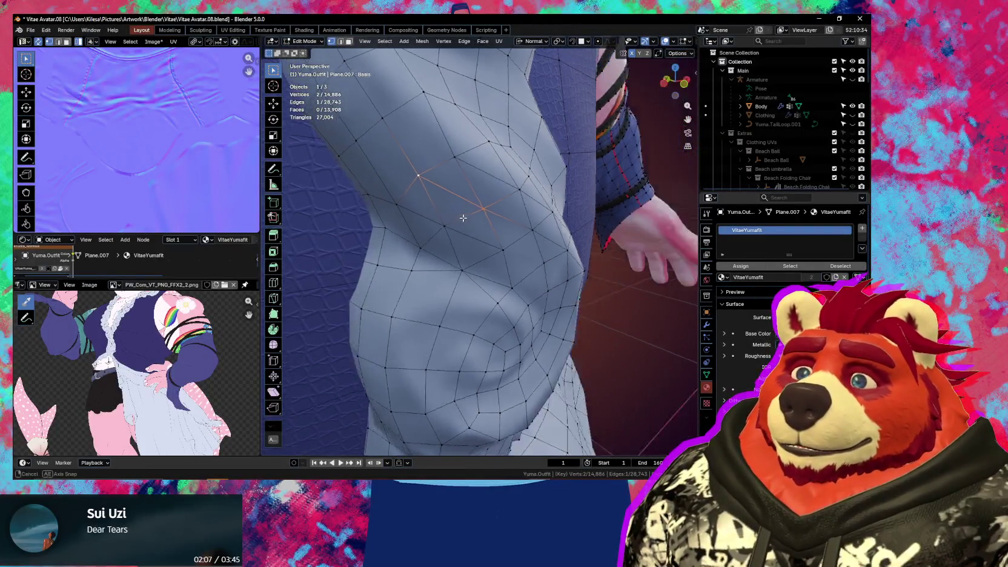
Reselect and join another vertex pair on the sash, then switch to edge select
middle_drag(405, 175, 529, 205)
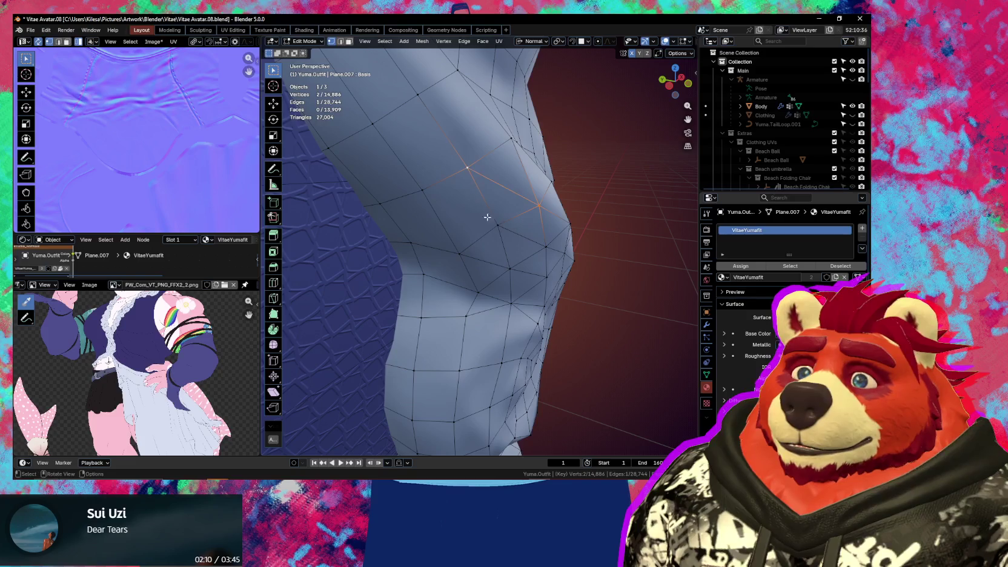
middle_drag(496, 224, 448, 181)
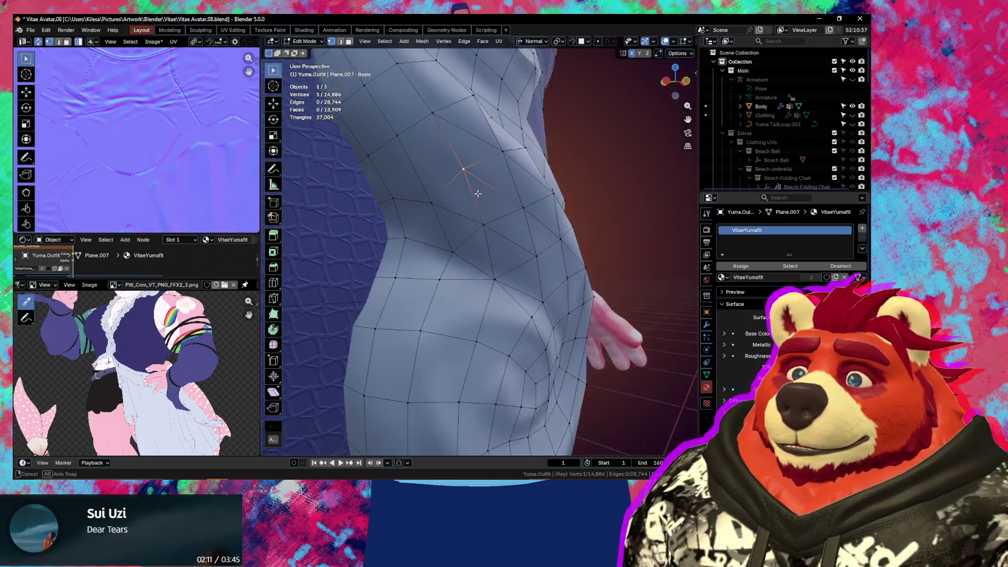
shift+click(398, 139)
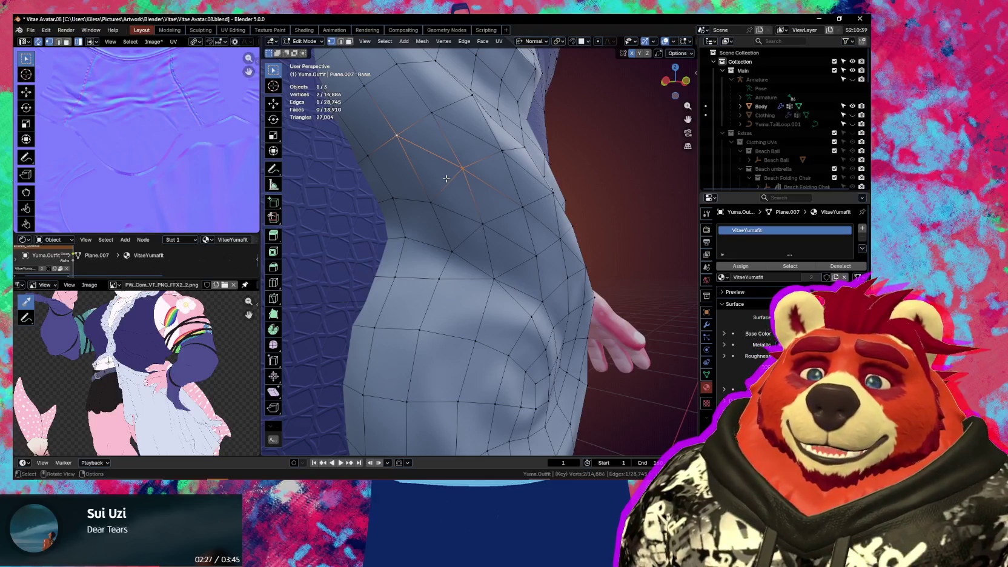
mouse_move(490, 205)
middle_down()
mouse_move(528, 269)
mouse_move(498, 298)
mouse_move(518, 292)
mouse_move(503, 266)
middle_up()
key(alt+a)
scroll(503, 267, up, 2)
shift+click(459, 242)
click(538, 271)
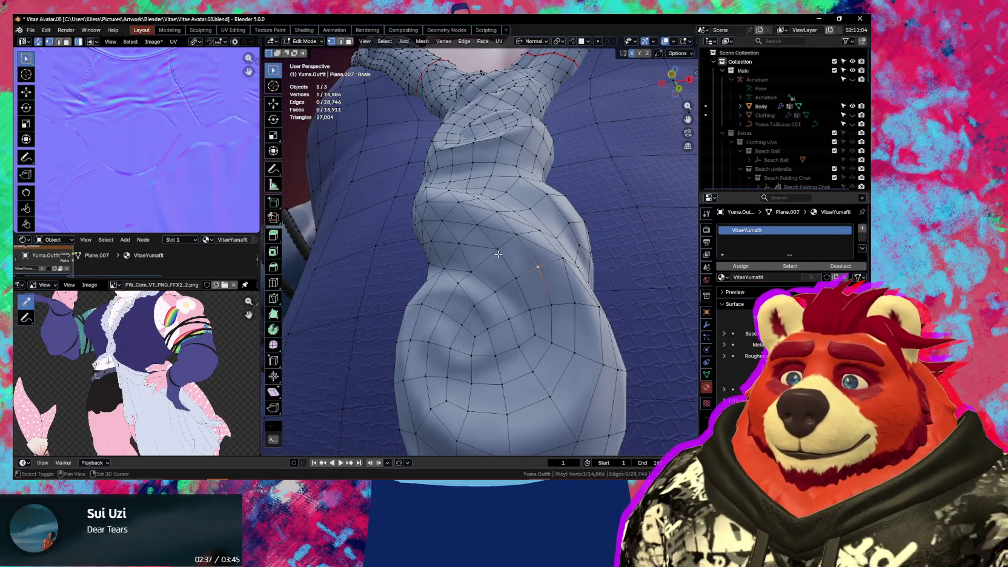
click(471, 271)
shift+click(518, 279)
key(j)
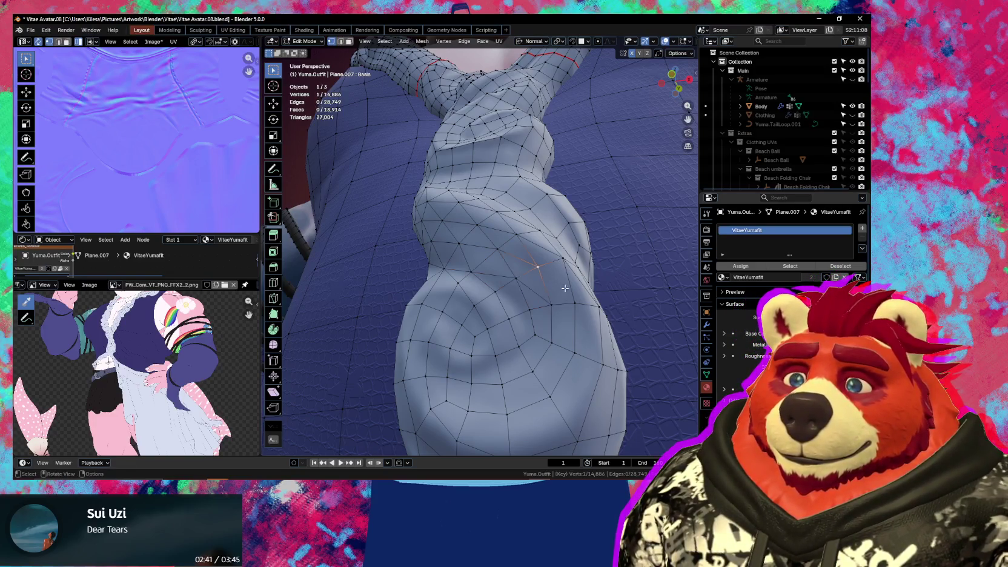
mouse_move(573, 305)
middle_down()
mouse_move(510, 284)
mouse_move(533, 281)
middle_up()
key(2)
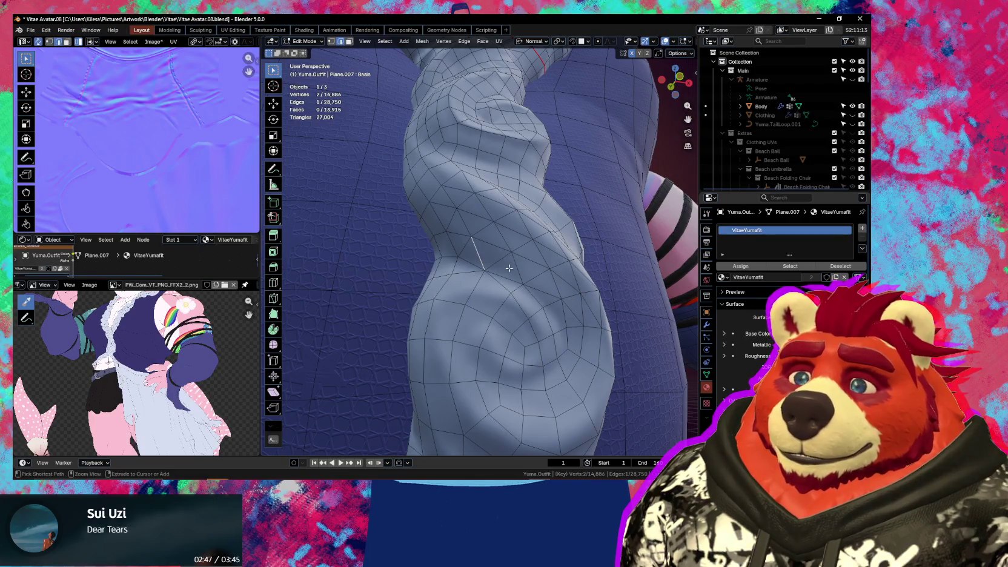
Dissolve stray edges on the sash and join vertex pairs to split its faces
key(ctrl+x)
middle_drag(522, 272, 587, 310)
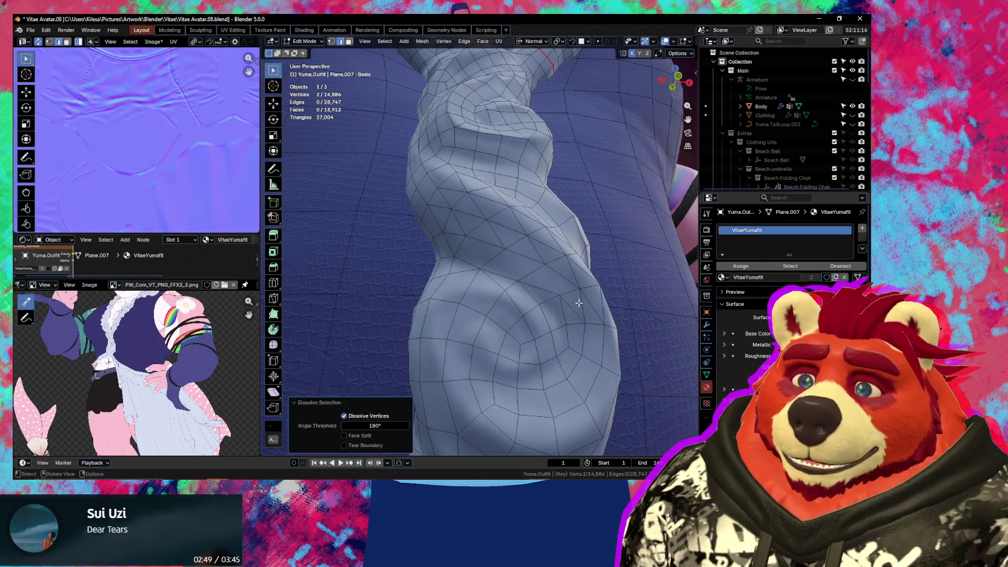
key(ctrl+x)
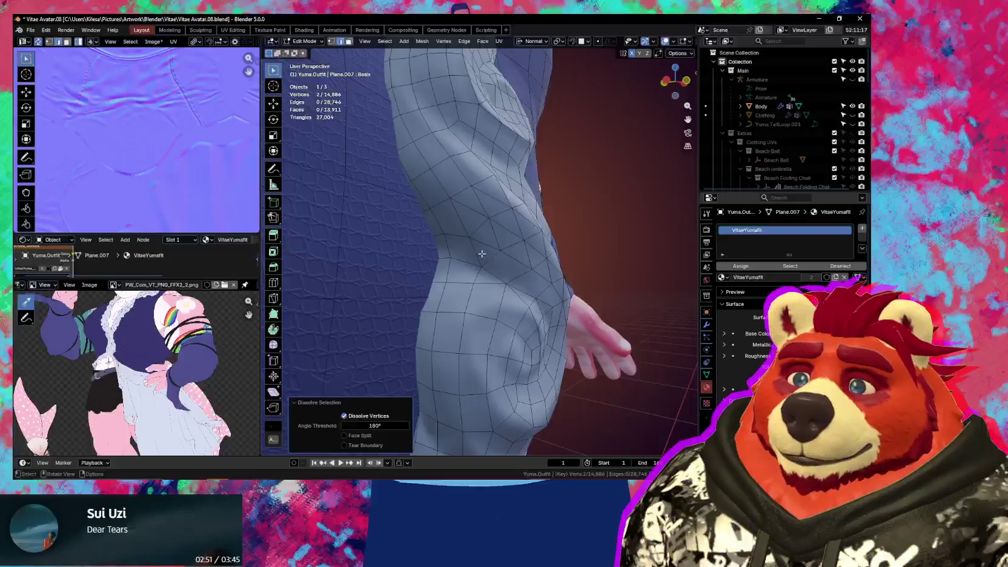
key(j)
scroll(485, 257, up, 3)
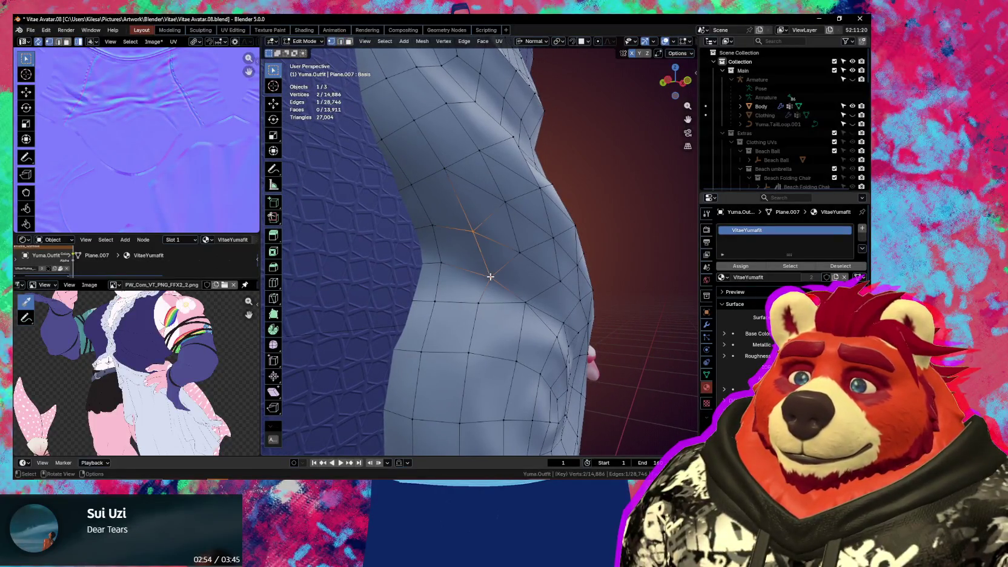
shift+click(434, 226)
key(j)
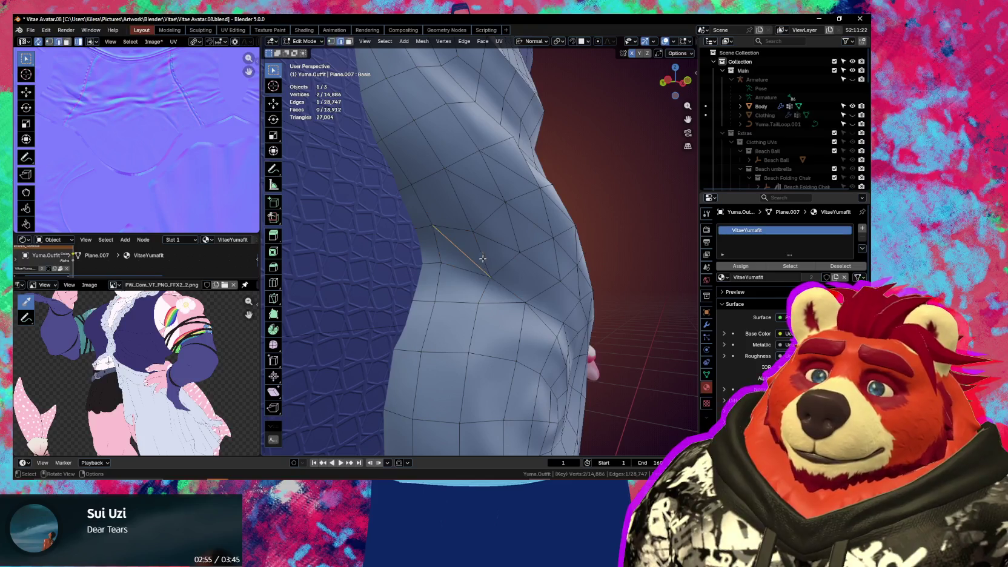
key(ctrl+x)
Slide a vertex near the waist along its edge so the faces flow cleanly
middle_drag(512, 270, 468, 234)
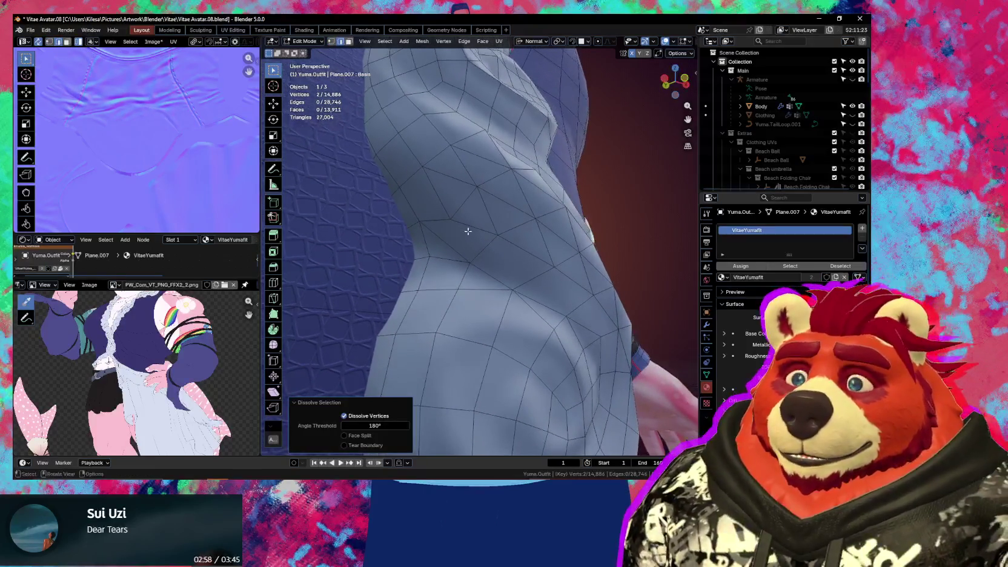
click(448, 220)
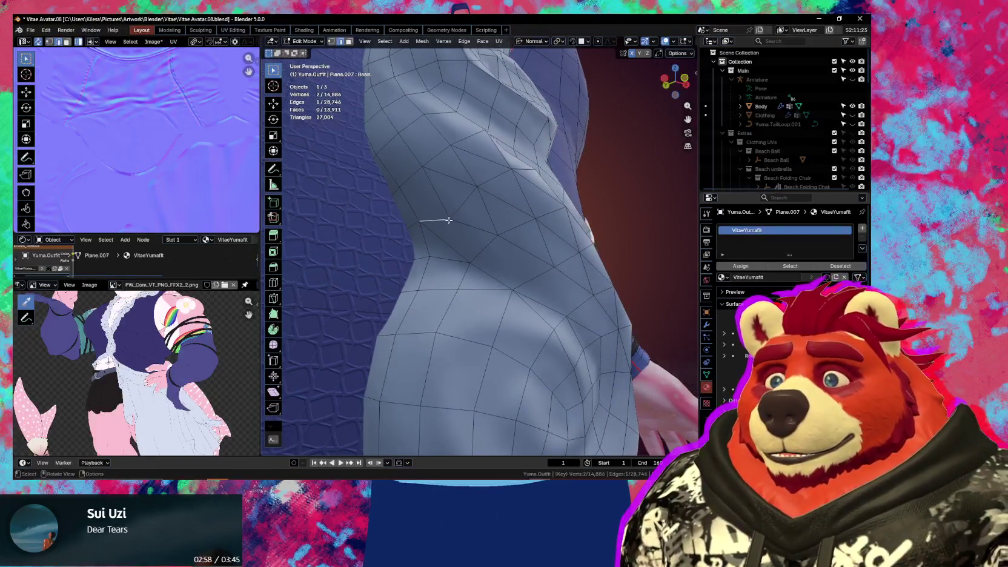
click(449, 220)
key(shift+v)
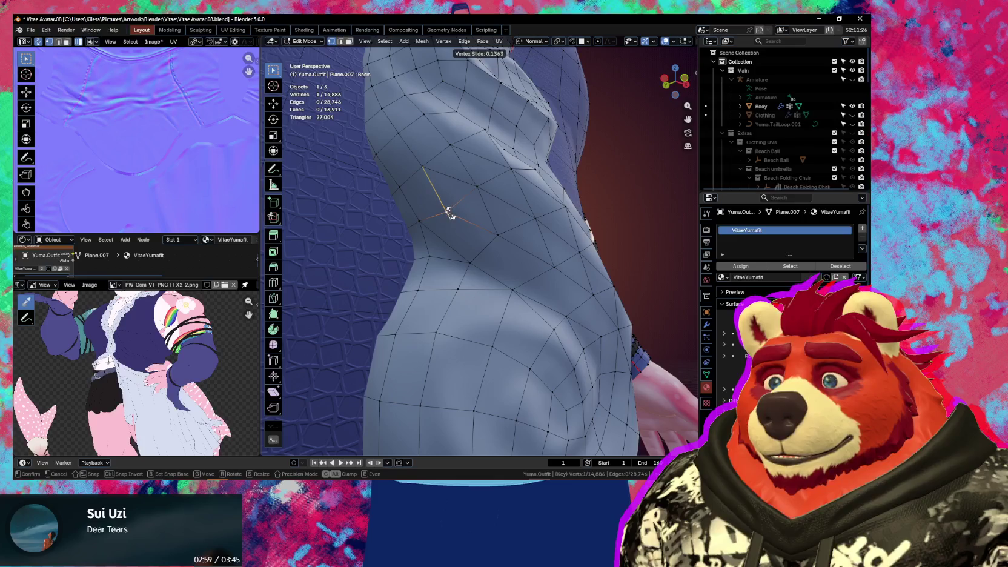
click(449, 212)
key(alt+a)
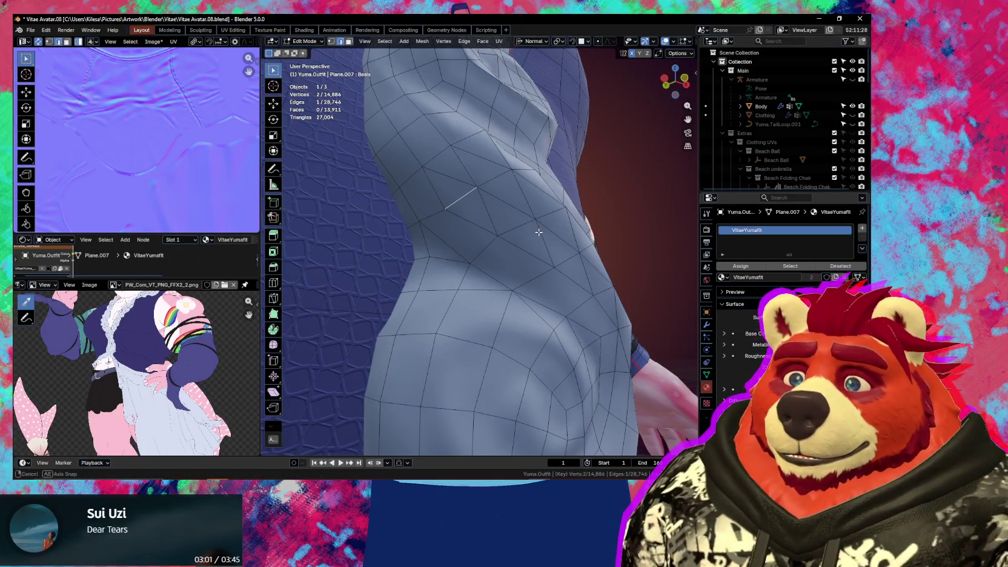
Dissolve two more edges on the other side of the sash
middle_drag(539, 231, 508, 242)
key(ctrl+x)
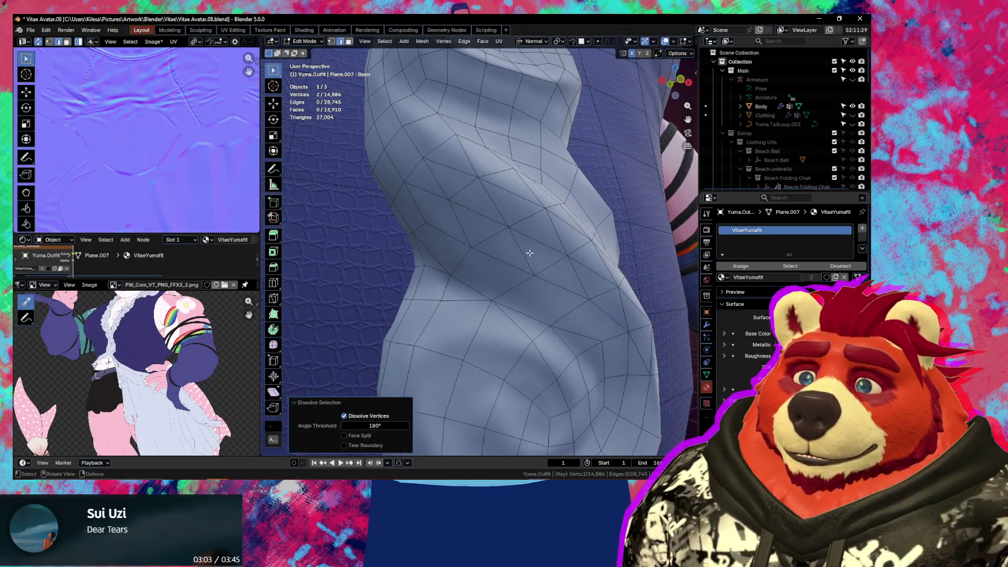
key(ctrl+x)
mouse_move(547, 240)
middle_down()
mouse_move(522, 235)
mouse_move(546, 278)
mouse_move(485, 293)
mouse_move(515, 316)
mouse_move(509, 321)
middle_up()
key(ctrl+x)
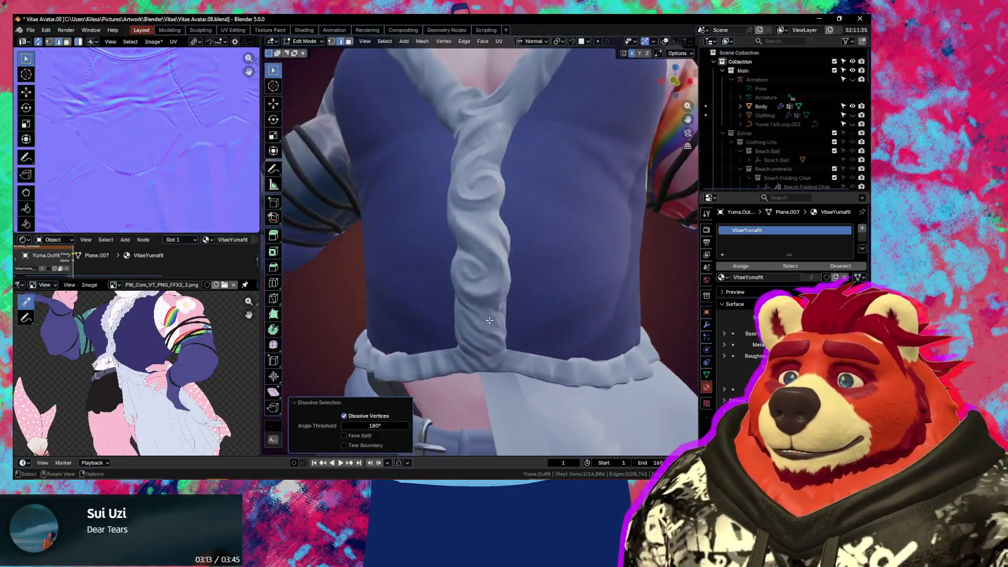
scroll(508, 321, up, 5)
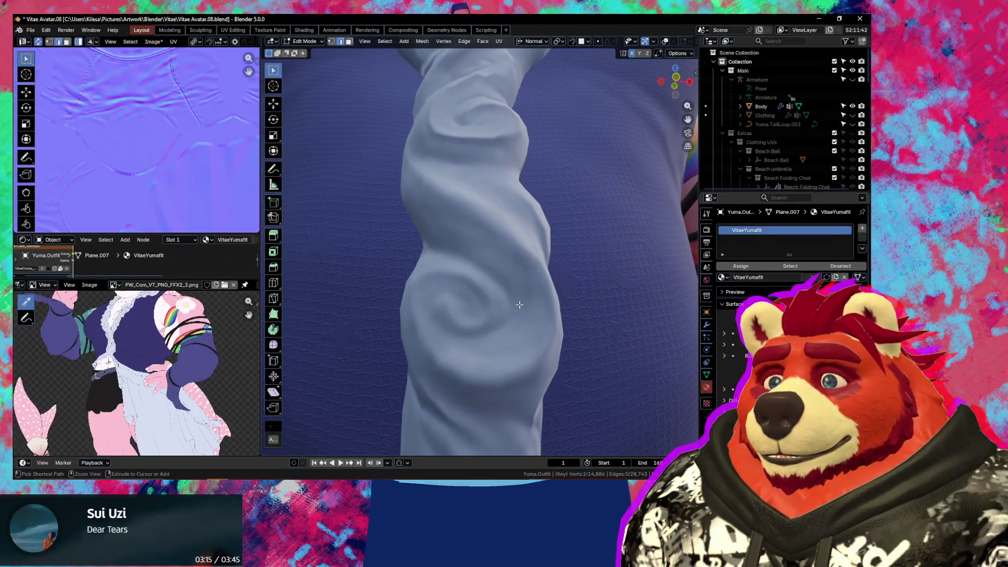
With the wireframe visible again, reposition two vertices on the cloth near the hand
key(shift+alt+z)
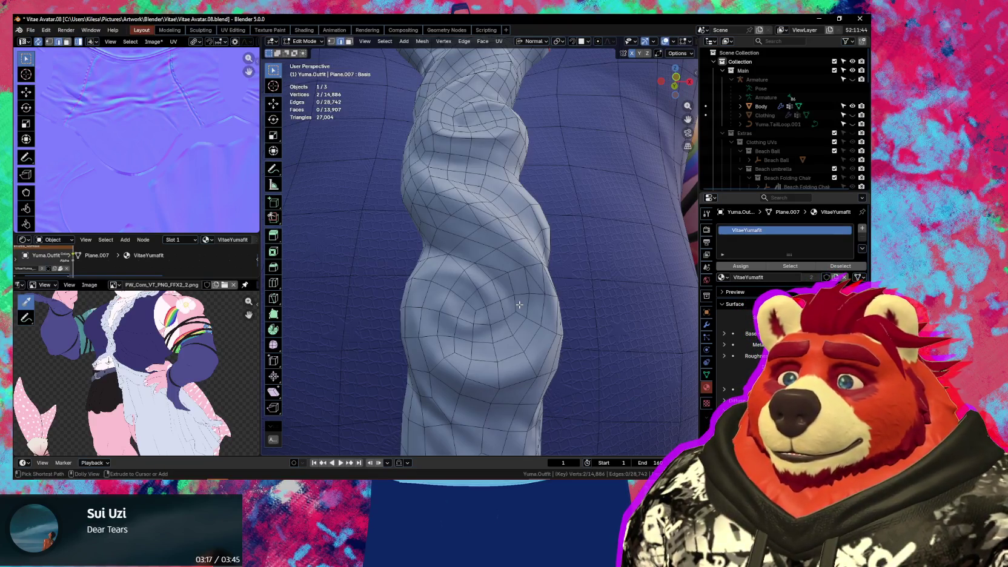
mouse_move(528, 303)
middle_down()
mouse_move(517, 295)
mouse_move(539, 288)
mouse_move(464, 298)
mouse_move(437, 266)
mouse_move(537, 268)
mouse_move(494, 208)
mouse_move(493, 231)
mouse_move(514, 265)
mouse_move(481, 241)
middle_up()
key(g)
click(458, 271)
key(g)
click(438, 265)
Dissolve two stray edges near the waist and join a vertex pair with a new edge
key(2)
click(494, 208)
key(ctrl+x)
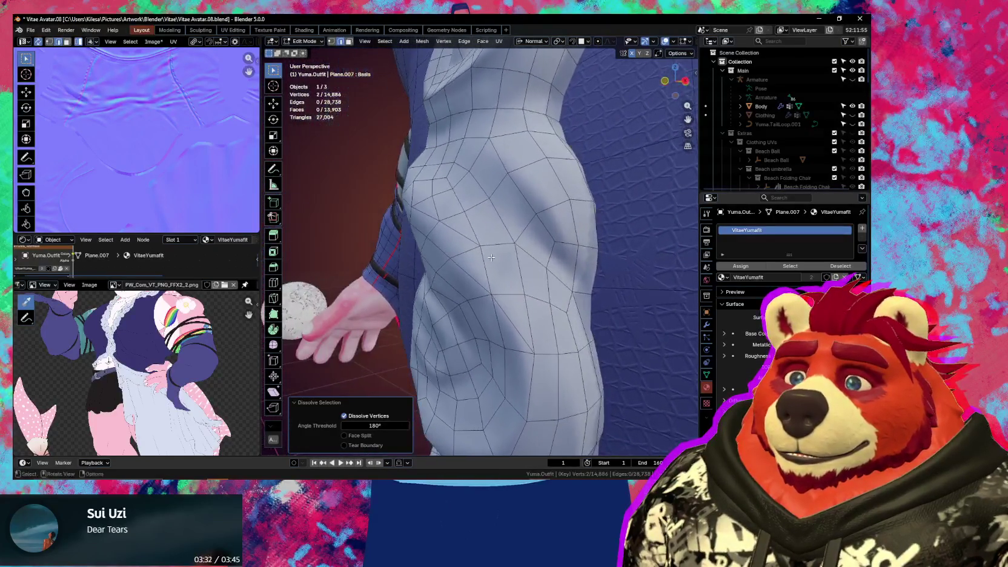
key(1)
middle_drag(526, 284, 529, 280)
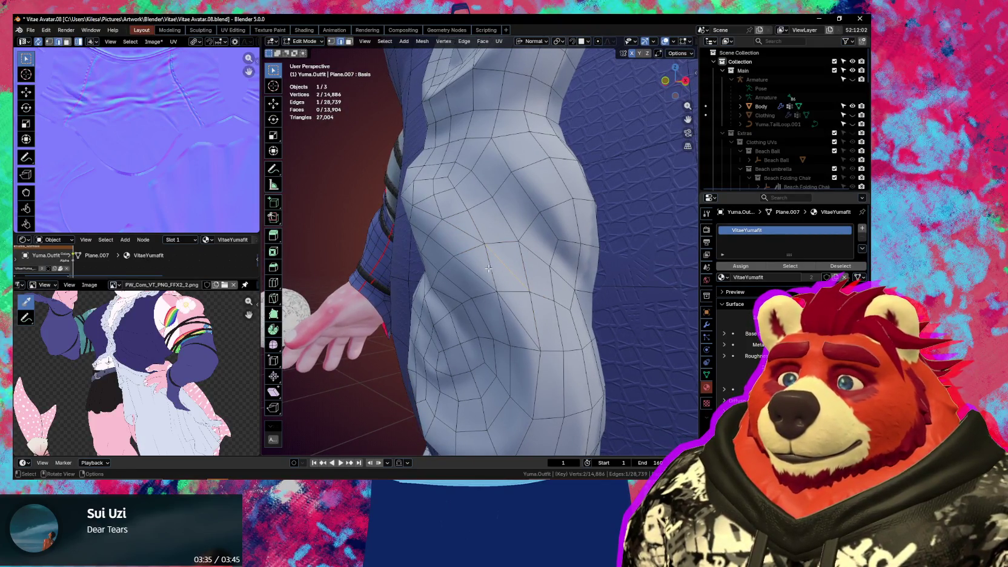
key(ctrl+x)
mouse_move(496, 272)
middle_down()
mouse_move(543, 306)
mouse_move(535, 310)
middle_up()
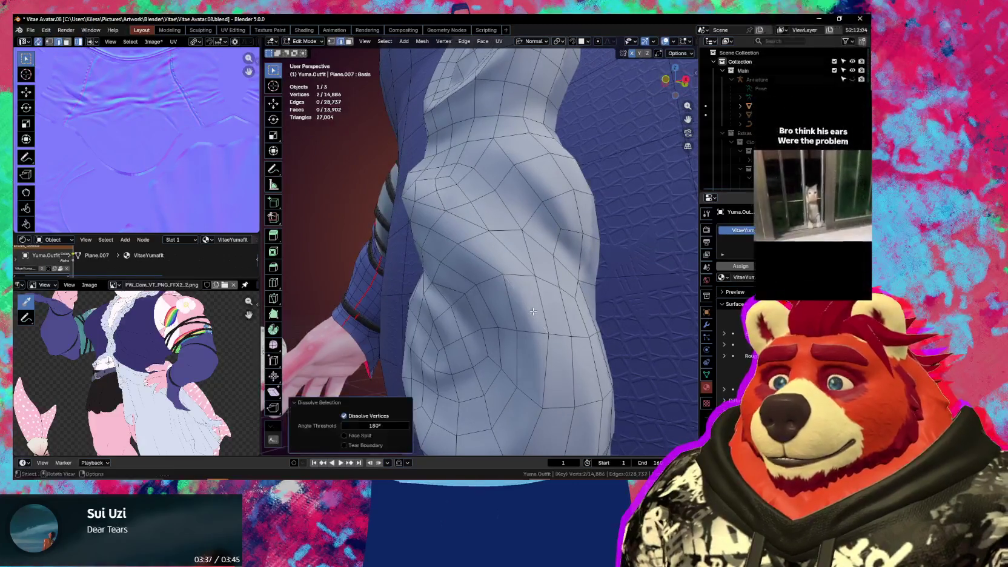
key(j)
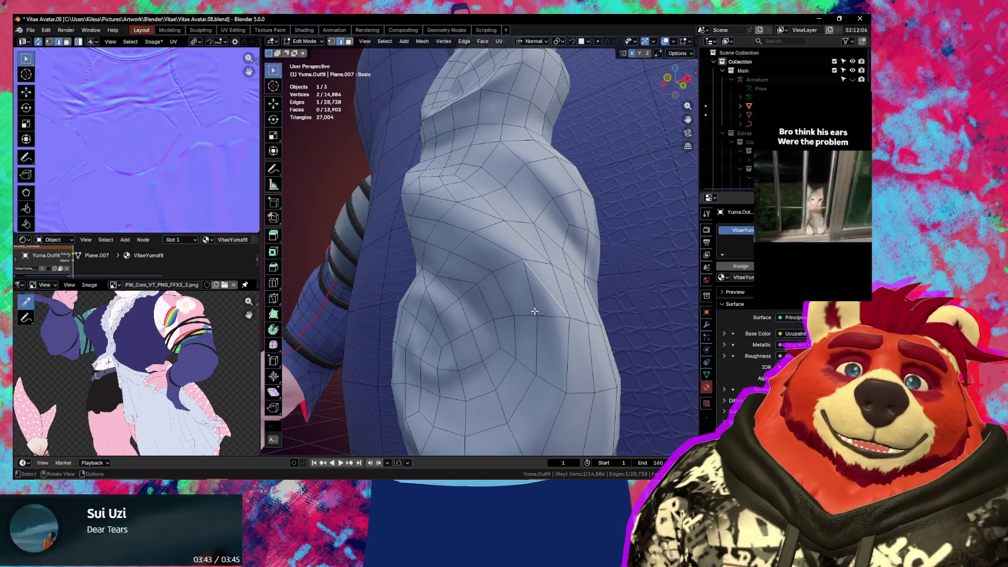
Zoom in on the waist and dissolve one more stray edge
mouse_move(528, 311)
middle_down()
mouse_move(537, 281)
mouse_move(501, 313)
mouse_move(523, 306)
middle_up()
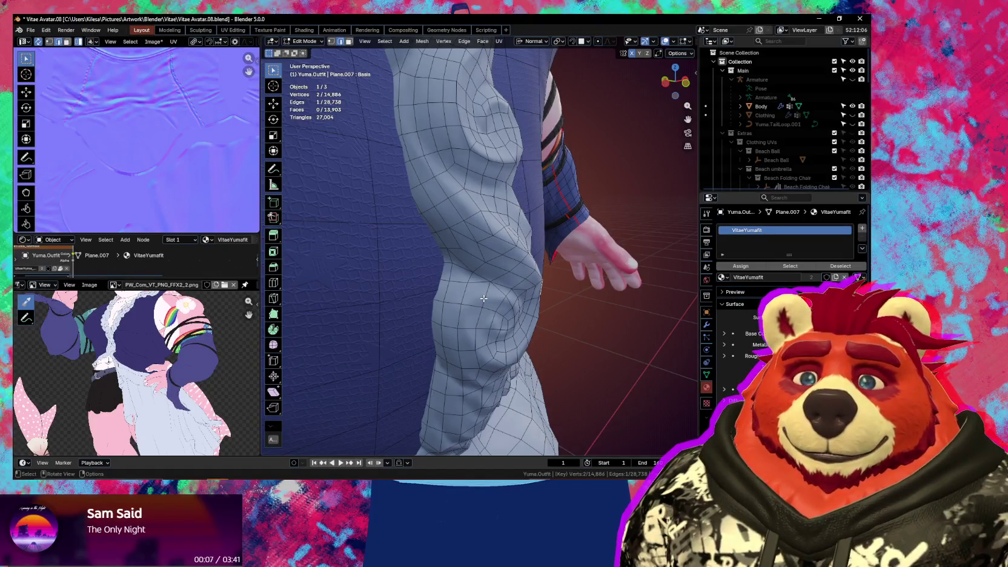
scroll(494, 270, up, 1)
scroll(480, 254, up, 1)
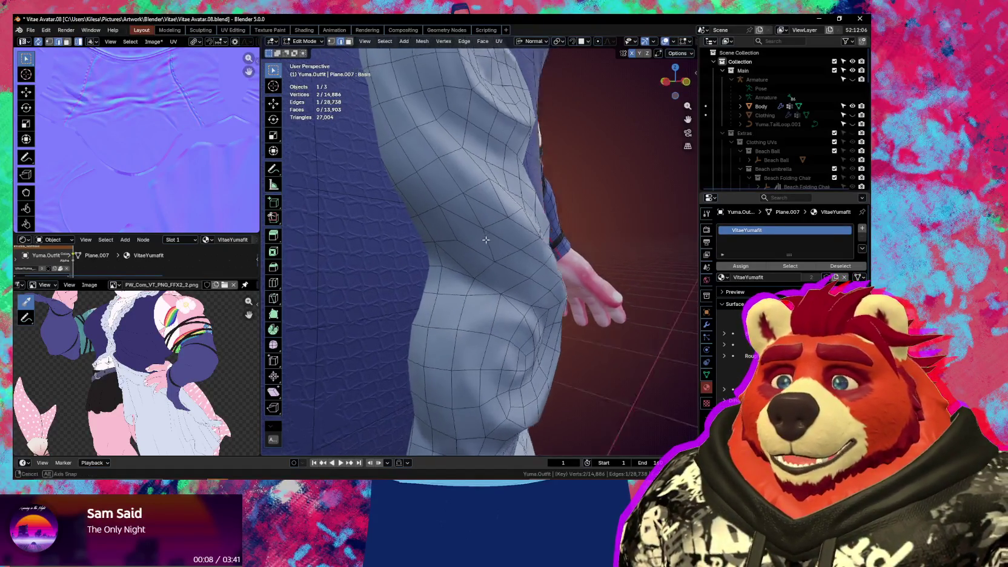
scroll(487, 228, up, 1)
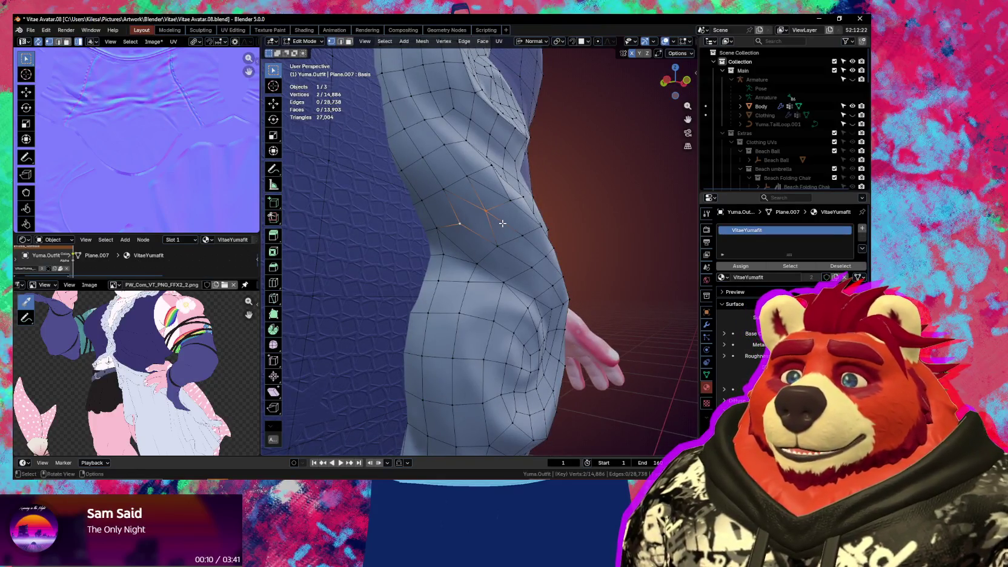
key(2)
mouse_move(463, 209)
middle_down()
mouse_move(466, 248)
mouse_move(515, 236)
mouse_move(553, 288)
mouse_move(441, 290)
mouse_move(519, 346)
middle_up()
key(ctrl+x)
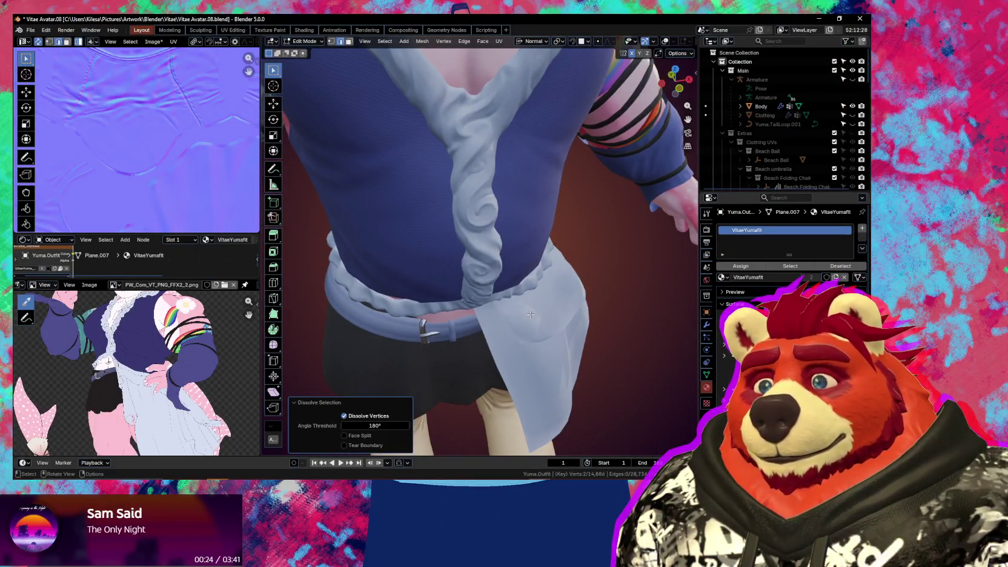
Restore the wireframe overlay and switch the outfit to Texture Paint mode
mouse_move(531, 315)
middle_down()
mouse_move(507, 218)
mouse_move(511, 253)
middle_up()
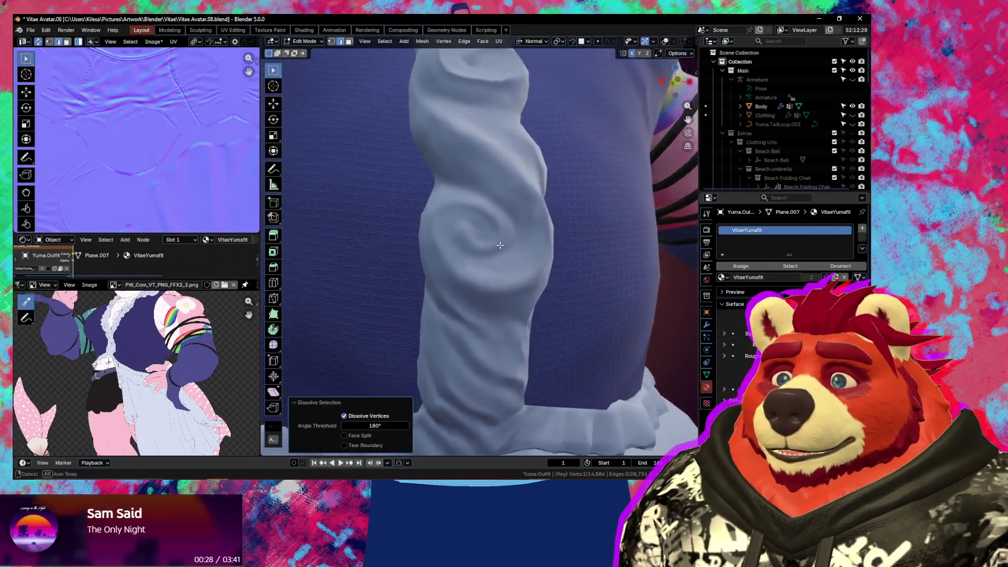
key(shift+alt+z)
key(shift+alt+z)
mouse_move(511, 253)
middle_down()
mouse_move(481, 305)
mouse_move(856, 279)
middle_up()
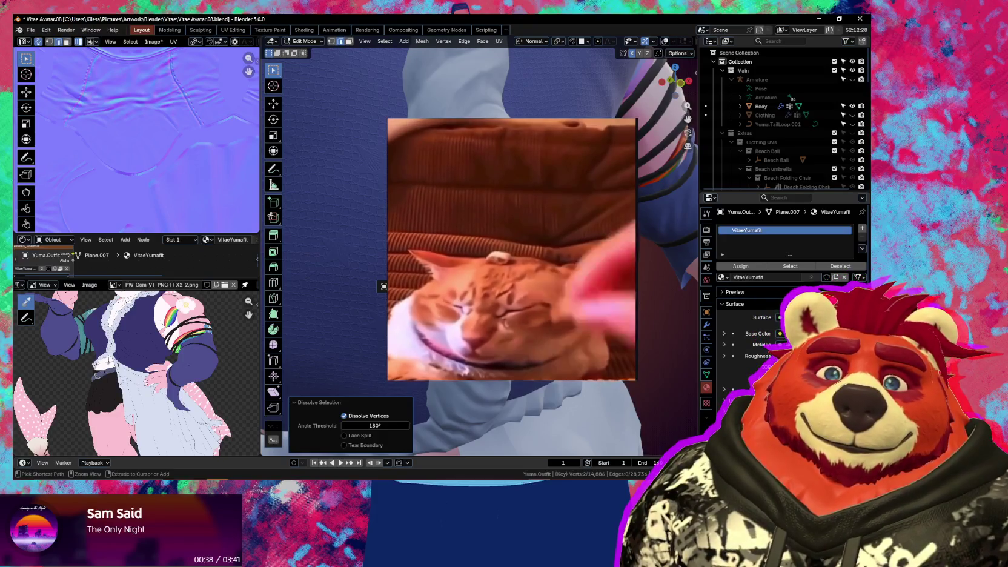
key(ctrl+Tab)
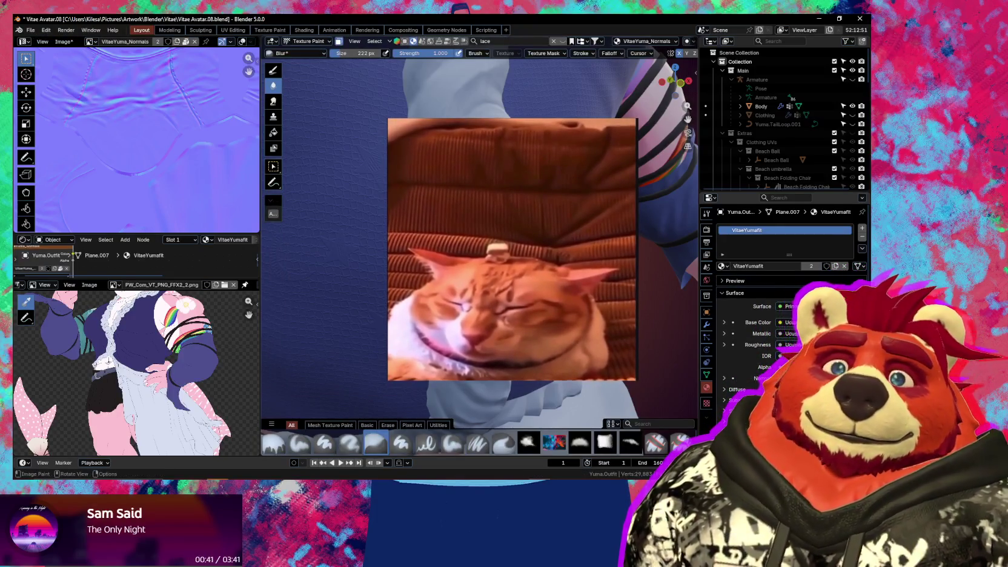
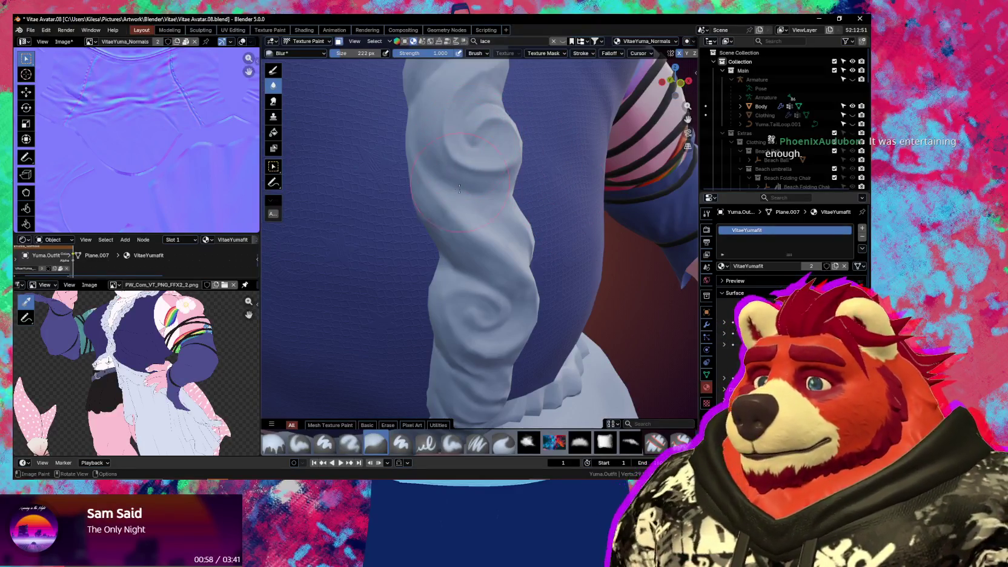
Switch the outfit from texture painting into Edit Mode
scroll(578, 210, down, 4)
scroll(528, 278, down, 2)
shift+scroll(528, 278, down, 2)
scroll(530, 284, up, 2)
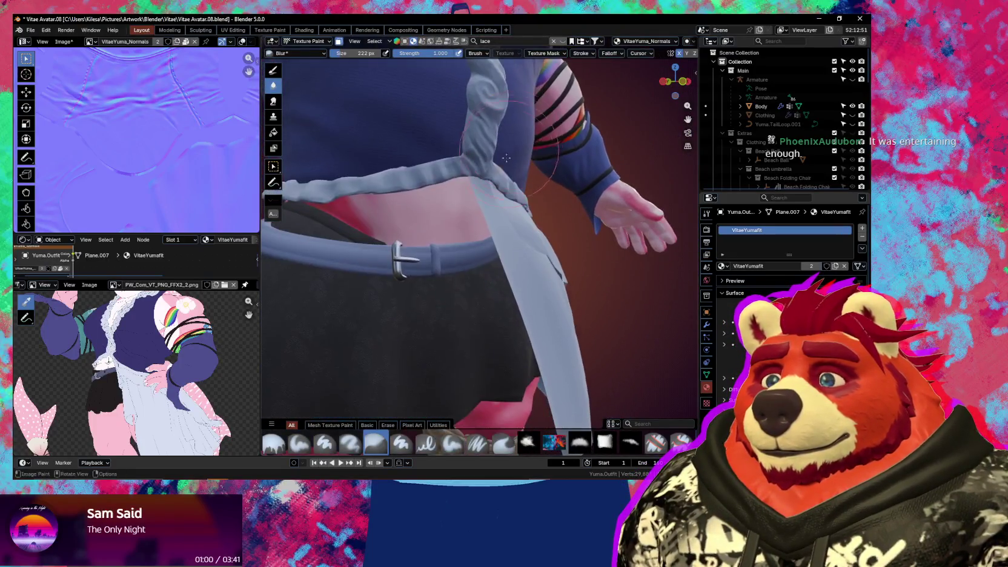
scroll(535, 296, up, 2)
key(ctrl+Tab)
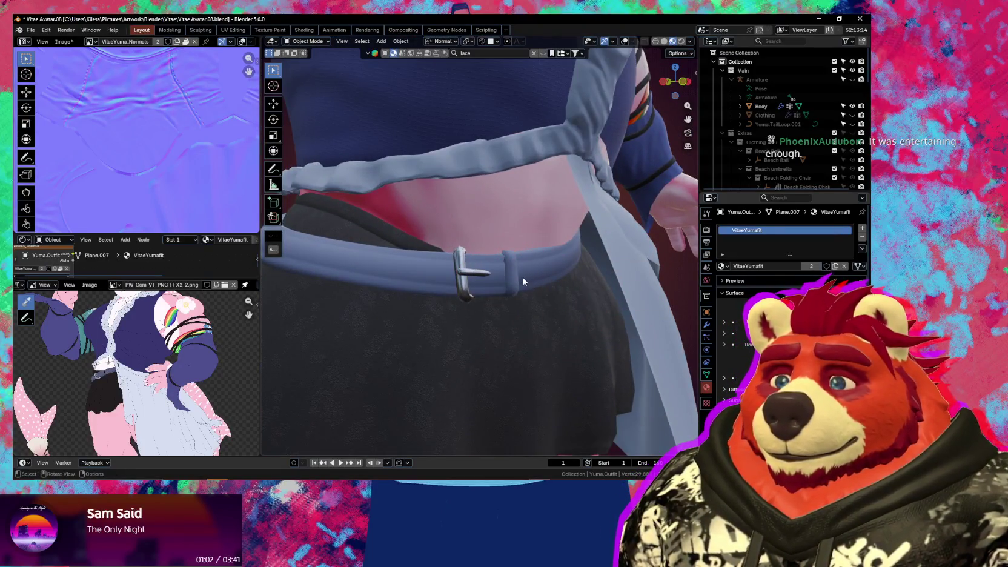
key(Tab)
Split the belt and its loop into Yuma.Outfit.001, then select it to show its Ucupaint layers
mouse_move(509, 277)
middle_down()
mouse_move(532, 275)
mouse_move(540, 262)
middle_up()
key(1)
key(l)
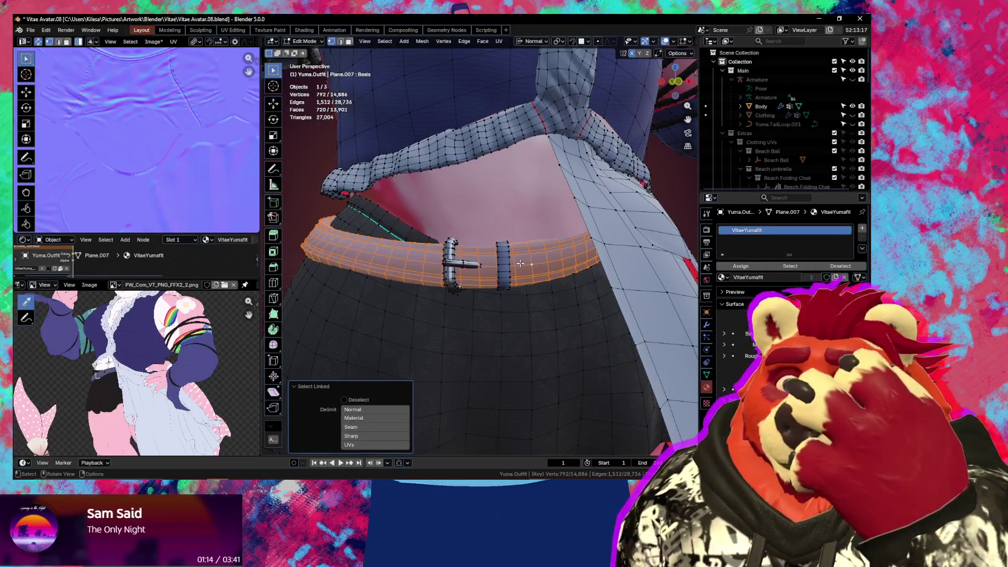
key(l)
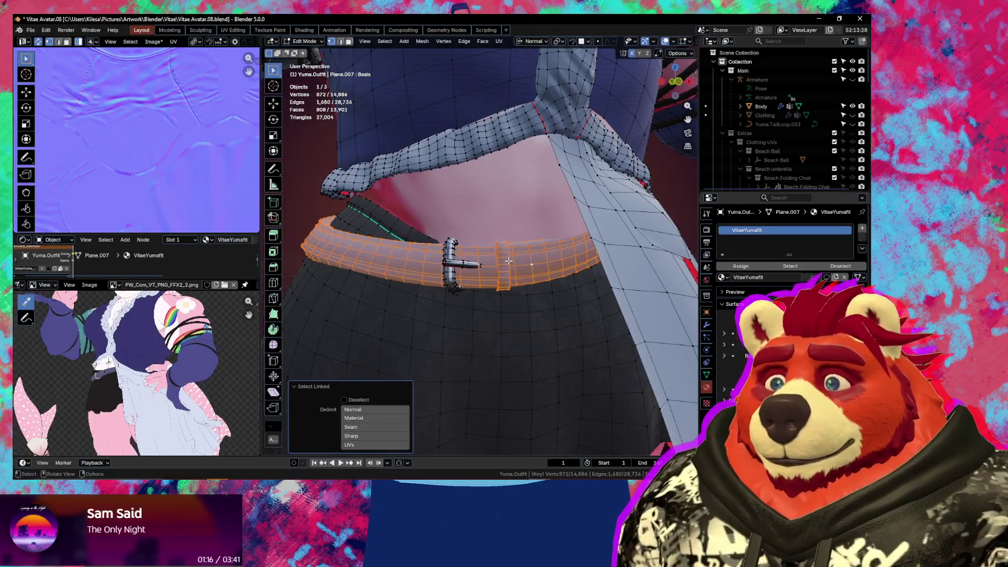
key(Tab)
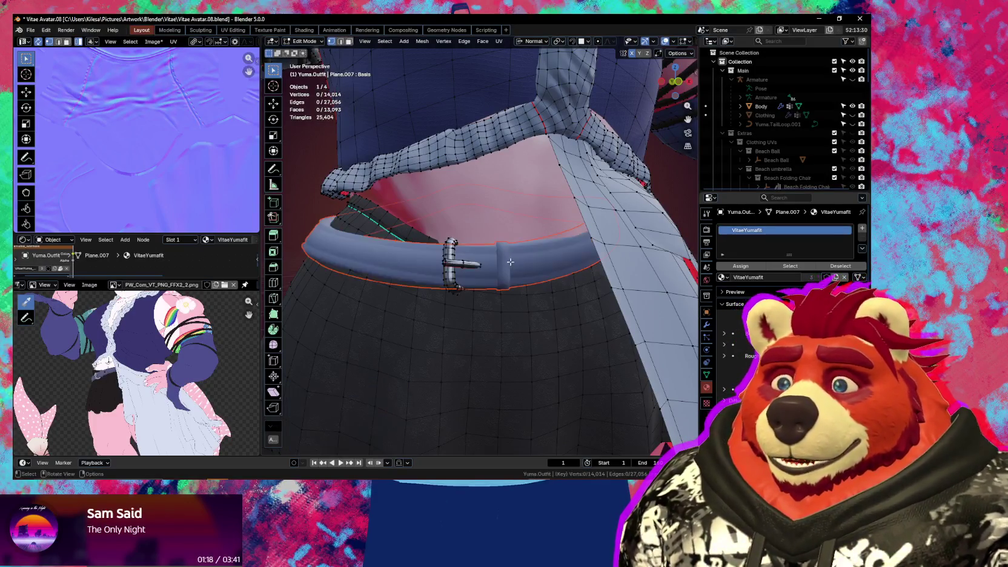
click(523, 263)
key(n)
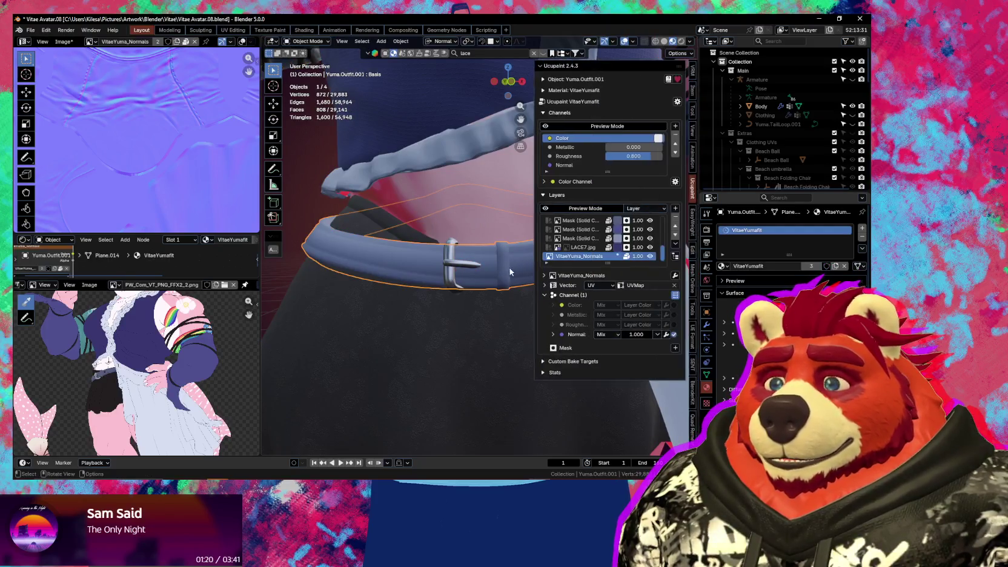
Toggle the Mask (Solid Color 3) layer's visibility and select that layer
scroll(600, 238, down, 1)
scroll(598, 236, down, 1)
scroll(594, 237, up, 3)
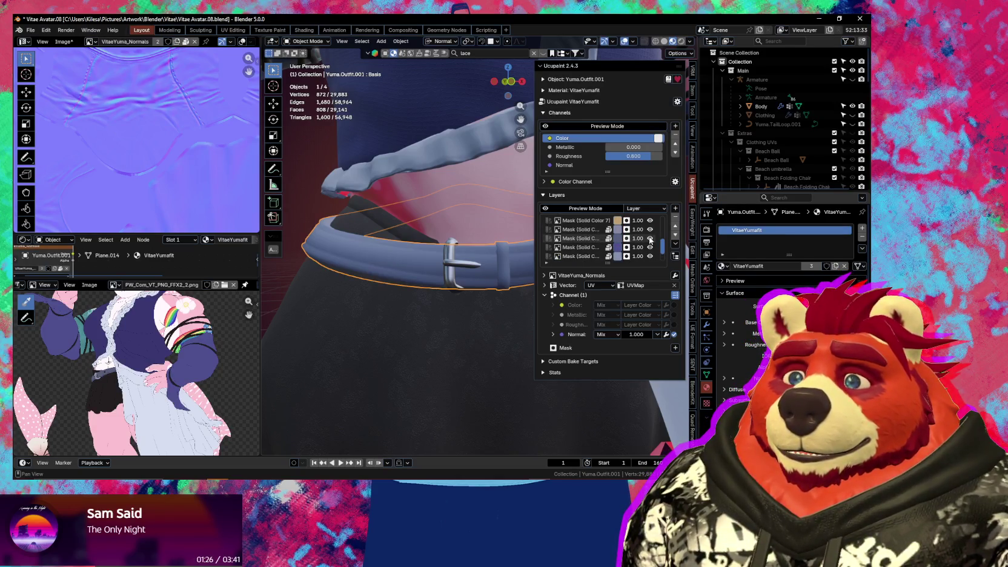
click(650, 239)
click(650, 239)
click(597, 240)
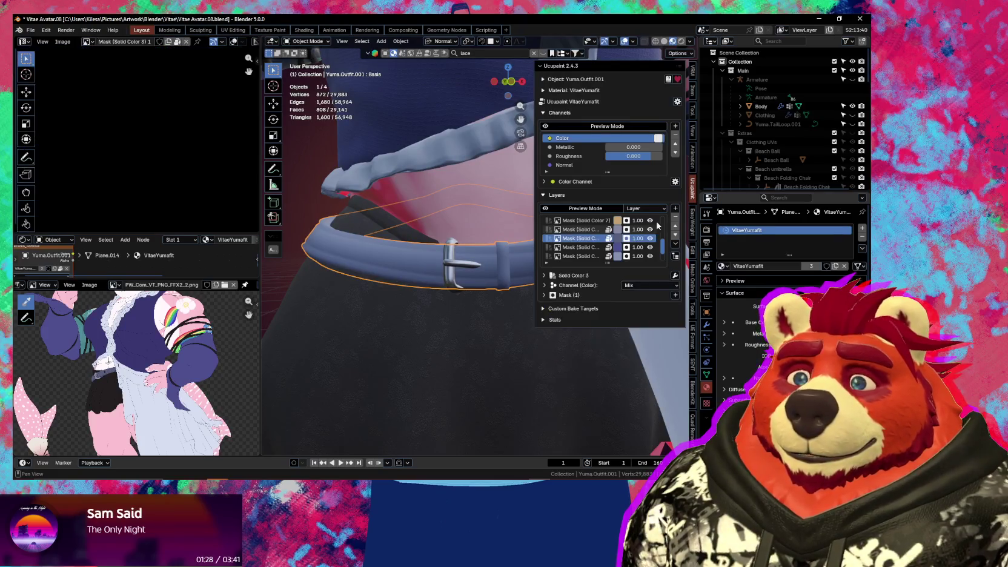
Choose Edge Detect from the Ucupaint add-layer list
click(676, 208)
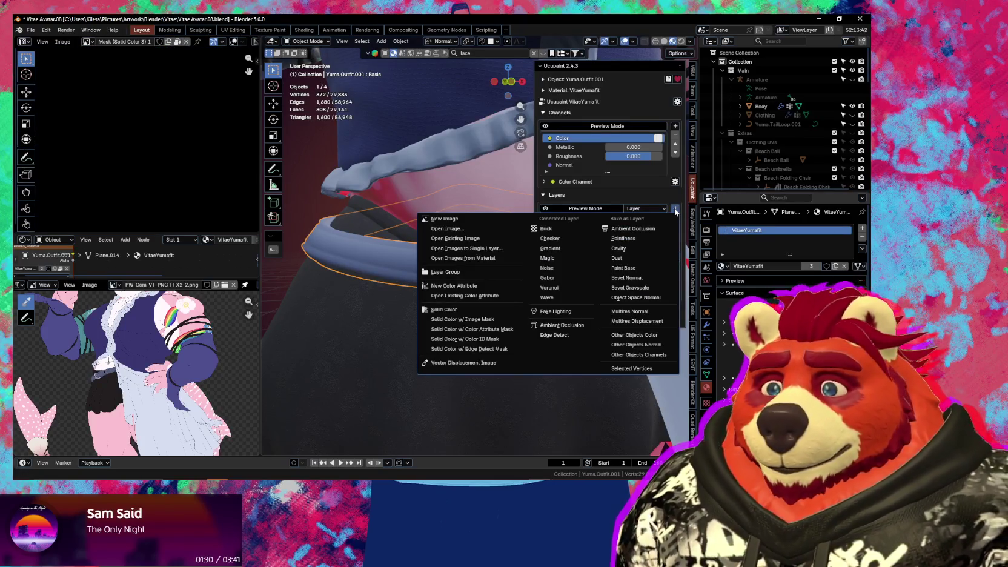
key(Escape)
middle_drag(460, 270, 463, 268)
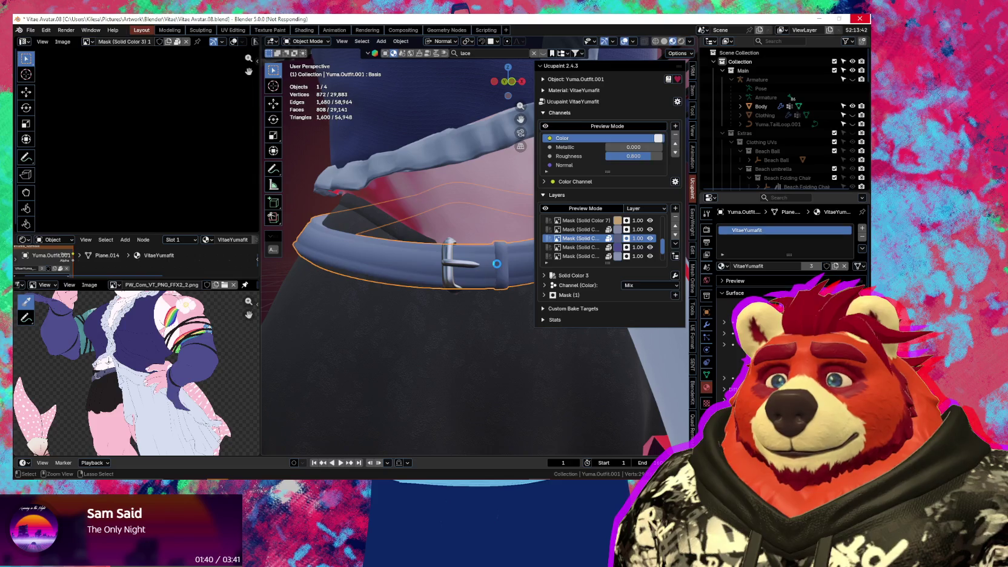
click(675, 209)
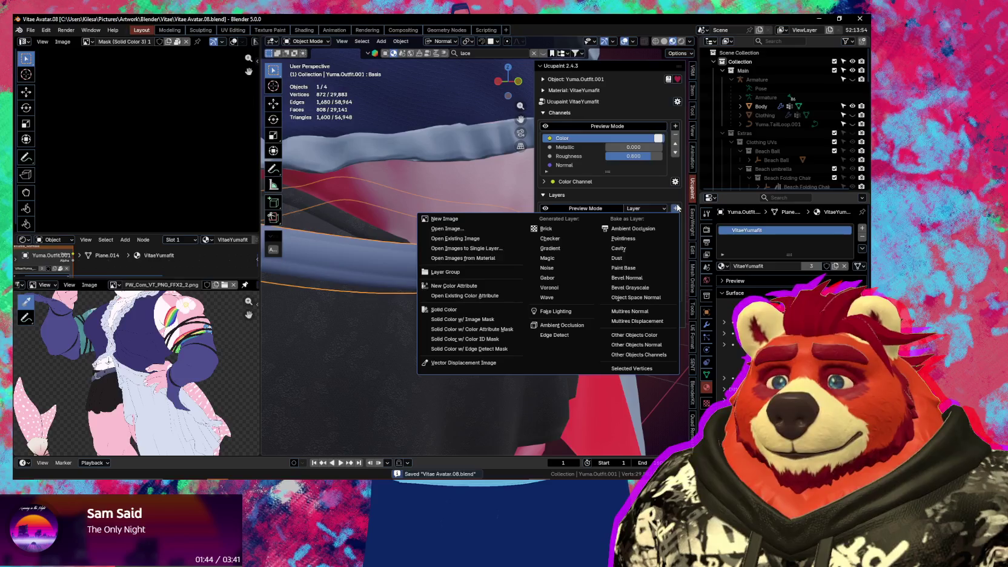
click(554, 335)
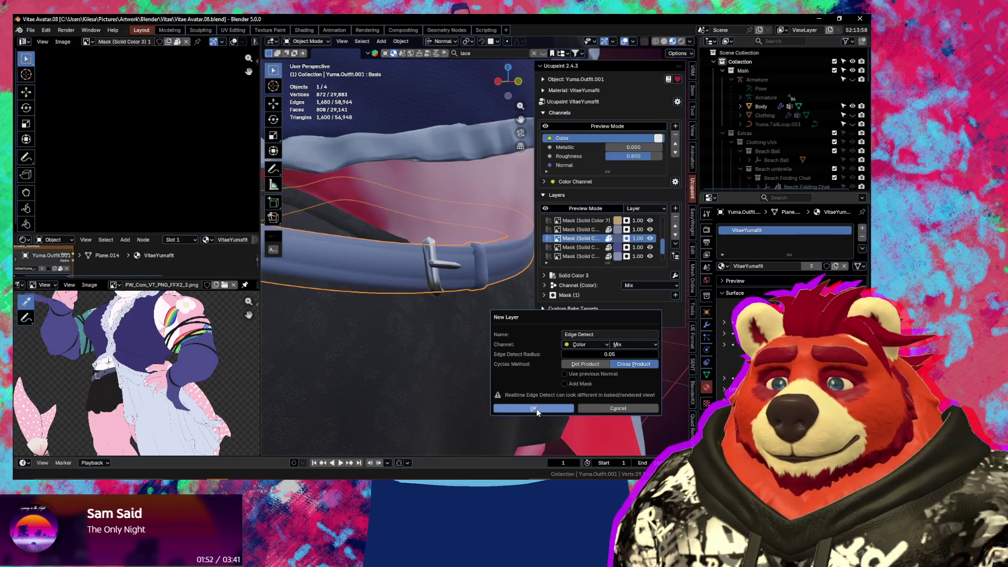
Create the Edge Detect layer (radius 0.05, Mix) with Use previous Normal enabled
click(580, 375)
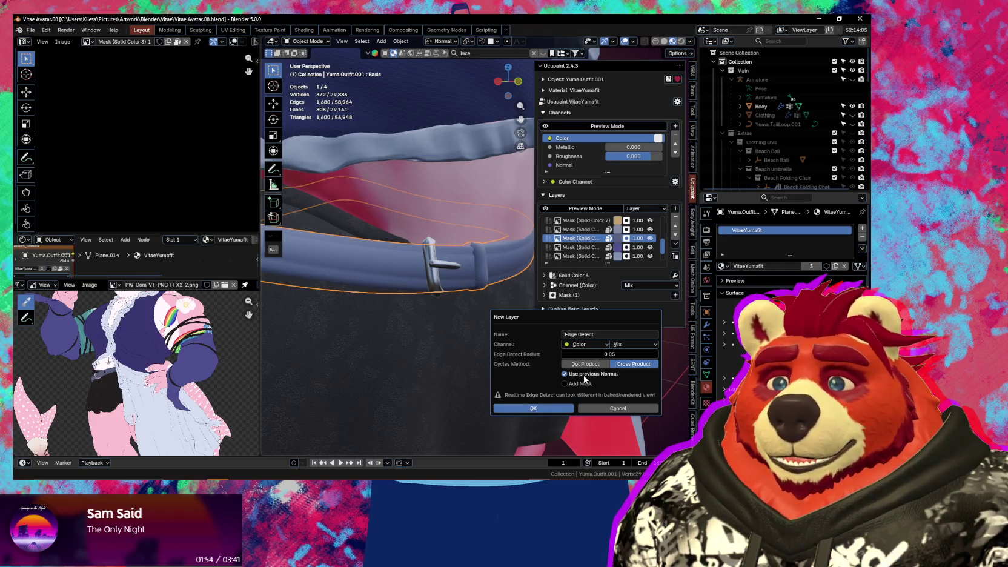
click(550, 408)
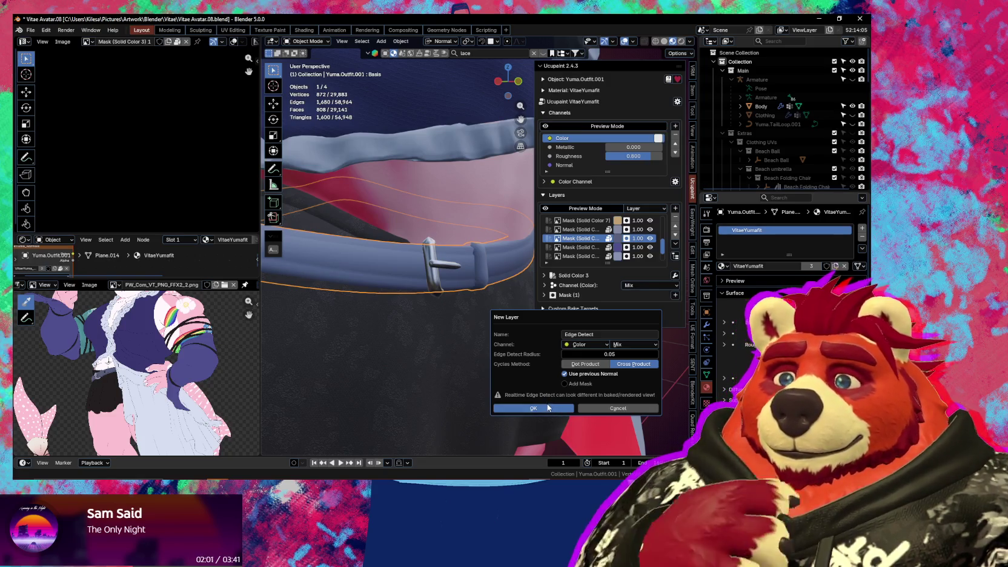
mouse_move(545, 407)
middle_down()
mouse_move(483, 334)
mouse_move(447, 330)
middle_up()
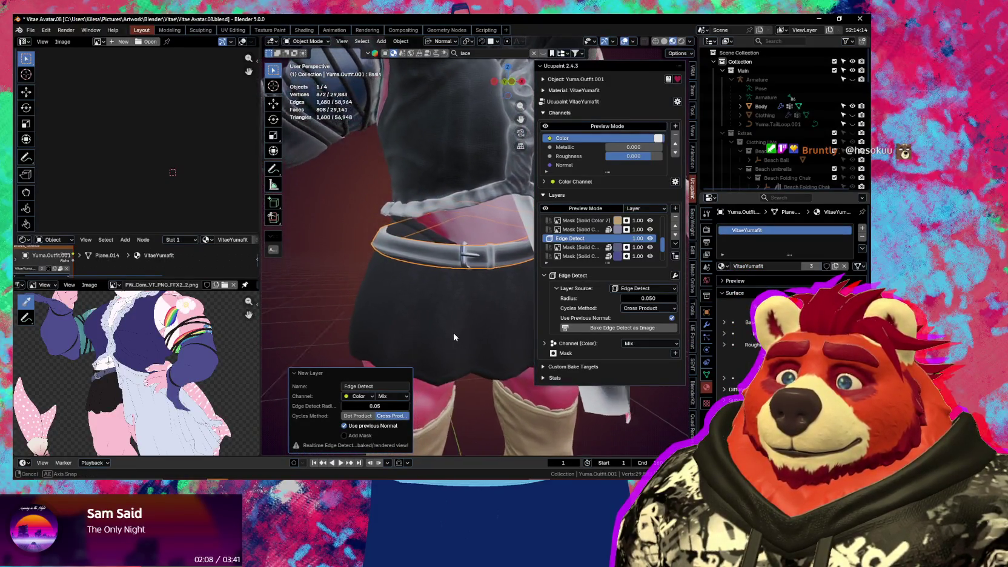
Inspect the solid colour mask on the Mask (Solid Color 3) layer
scroll(463, 318, up, 3)
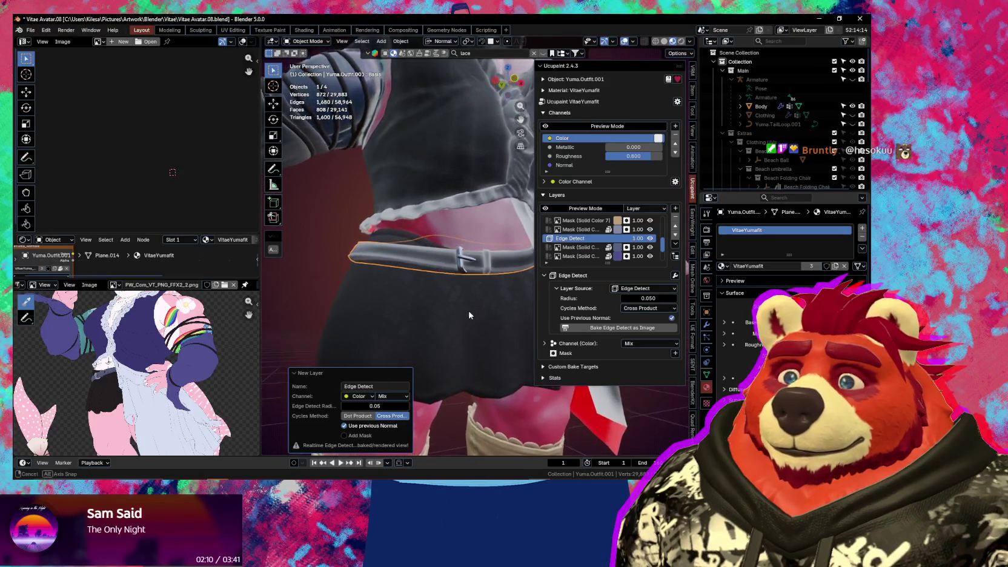
shift+middle_drag(463, 318, 559, 259)
scroll(590, 240, down, 2)
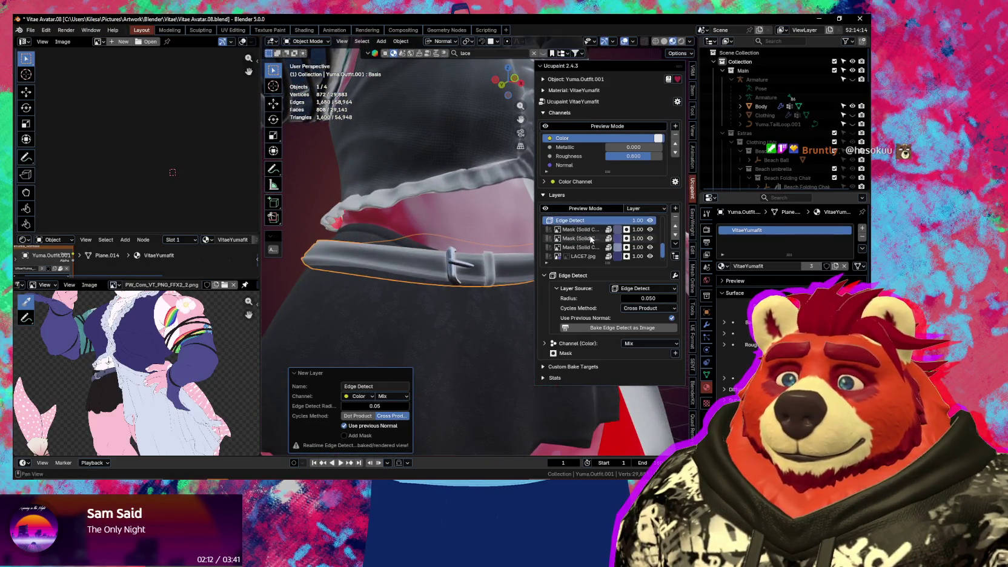
scroll(591, 245, down, 1)
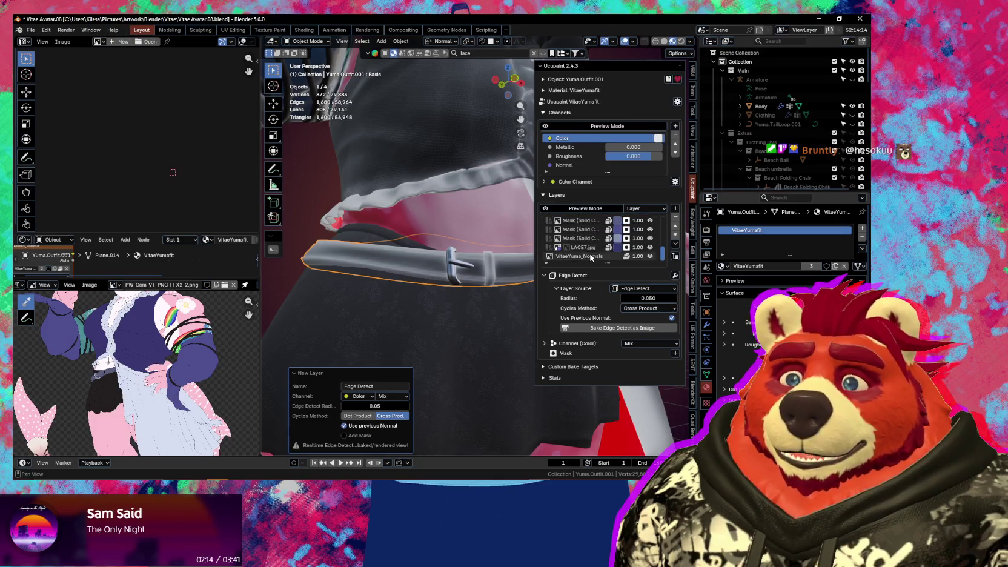
click(593, 222)
scroll(592, 225, up, 2)
click(545, 295)
click(552, 306)
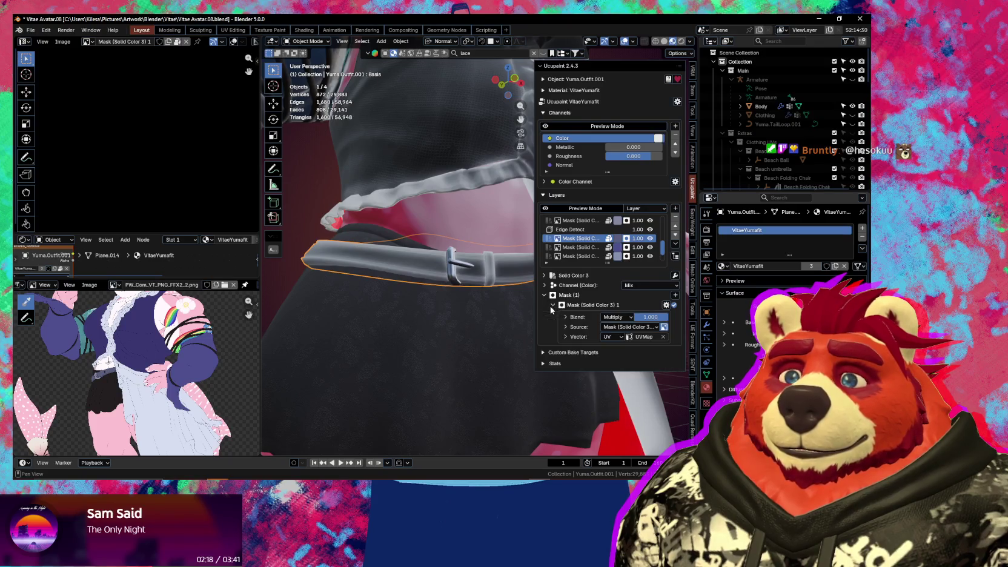
On the Edge Detect layer, choose to add existing image data as a layer mask
click(593, 229)
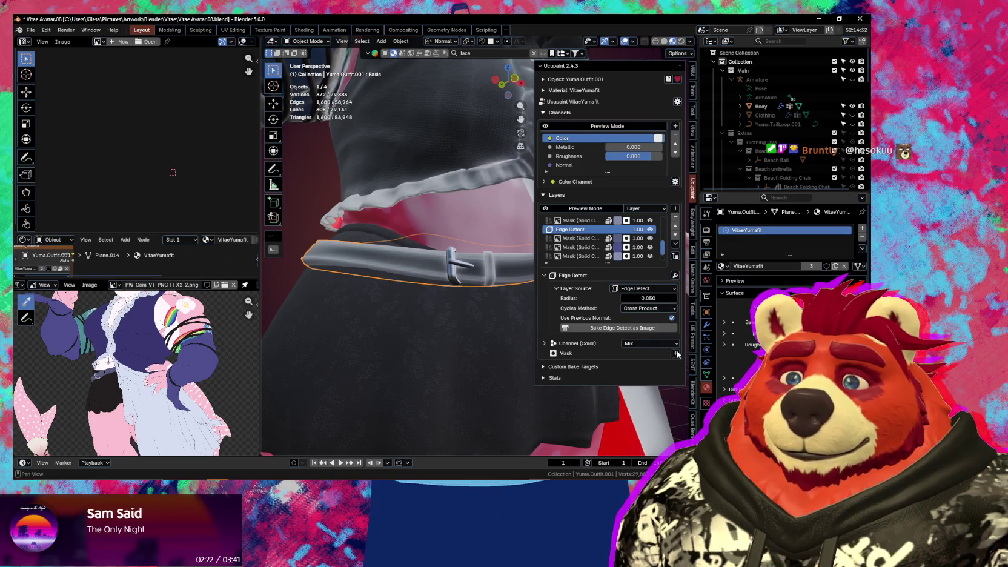
click(676, 353)
click(481, 248)
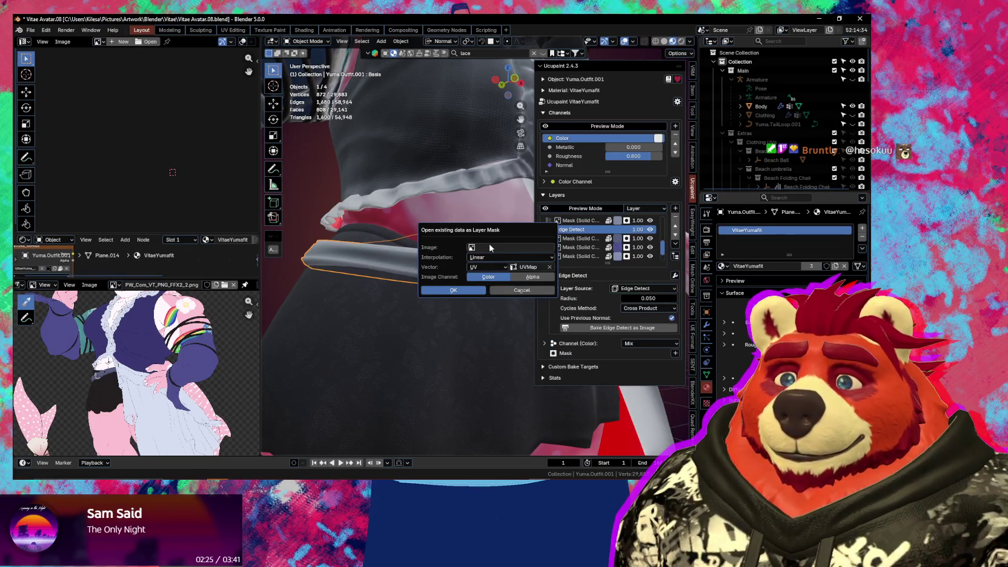
Search 'solid' and mask the Edge Detect layer with the Mask (Solid Color 3) 1 image
click(490, 247)
text(solid)
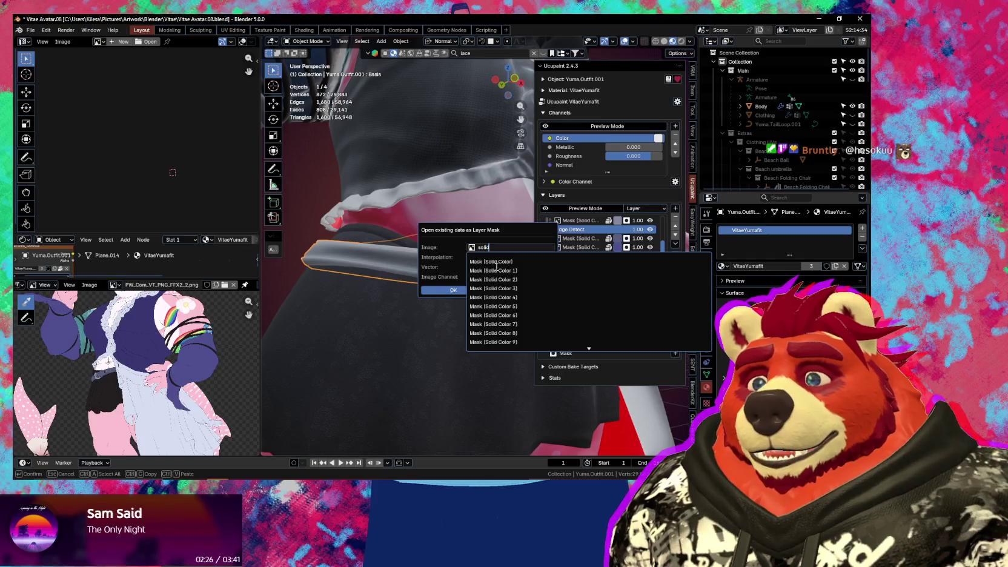
scroll(497, 267, down, 10)
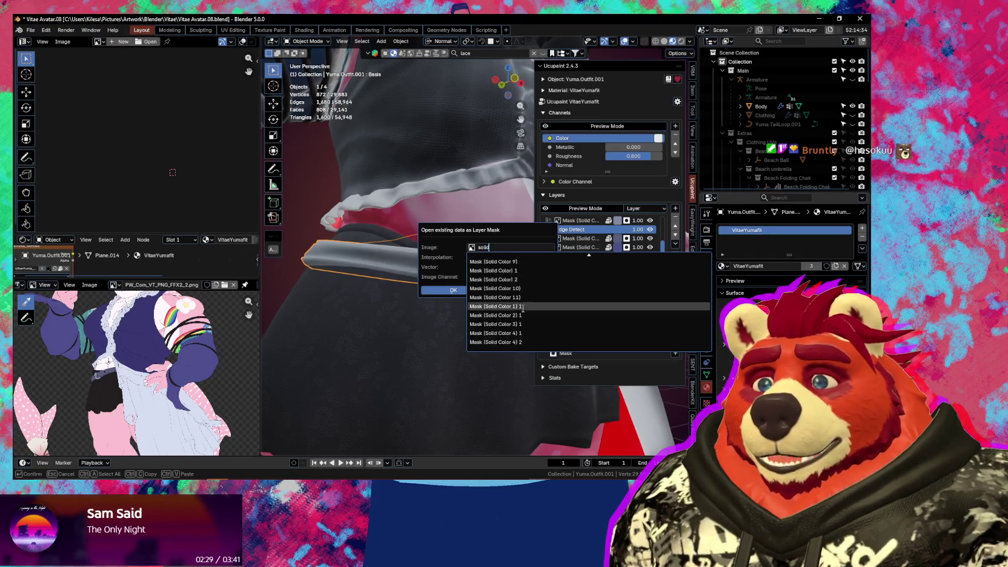
click(520, 324)
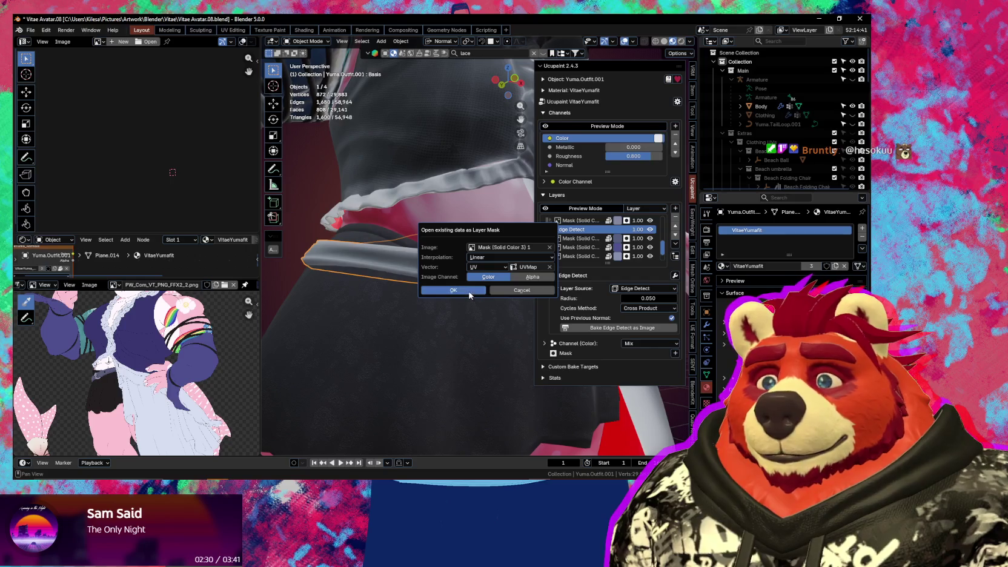
click(470, 292)
mouse_move(469, 290)
middle_down()
mouse_move(454, 322)
mouse_move(480, 321)
mouse_move(362, 303)
mouse_move(469, 298)
mouse_move(412, 289)
mouse_move(427, 287)
middle_up()
scroll(455, 322, up, 5)
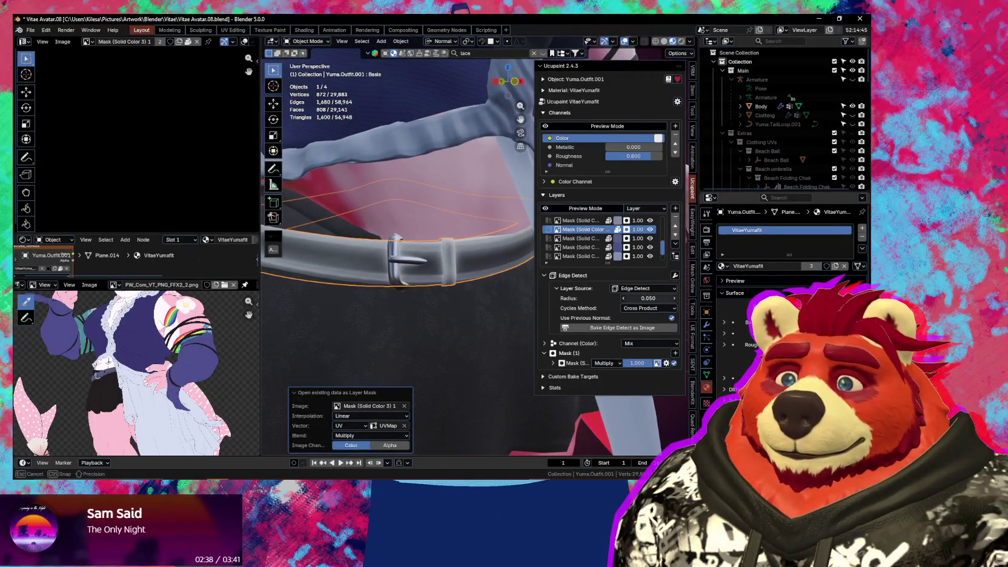
Set the Edge Detect radius to 0.020, after first trying 0.01
mouse_move(648, 298)
mouse_down()
mouse_move(630, 298)
mouse_move(660, 298)
mouse_up()
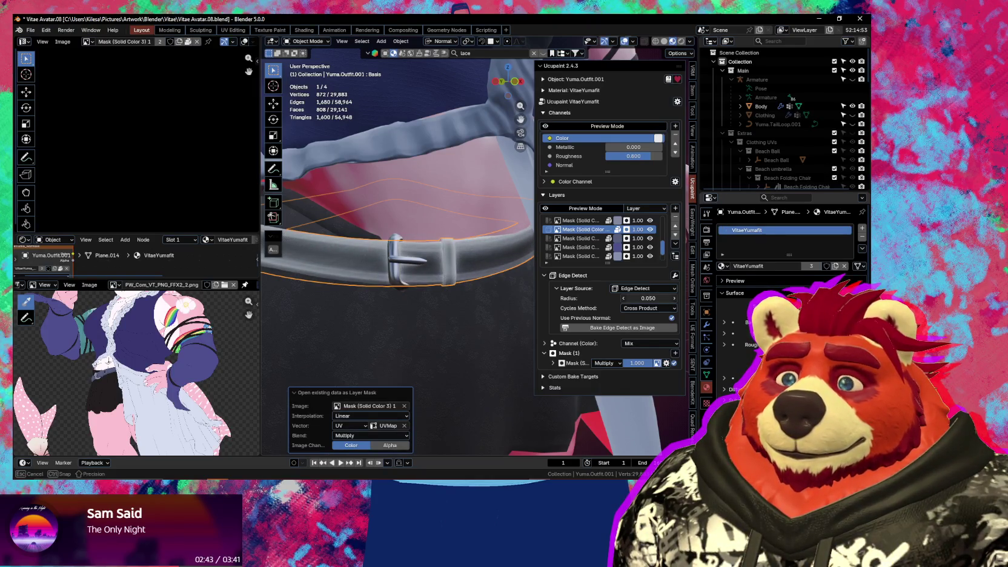
mouse_move(648, 298)
mouse_down()
mouse_move(630, 298)
mouse_move(660, 298)
mouse_up()
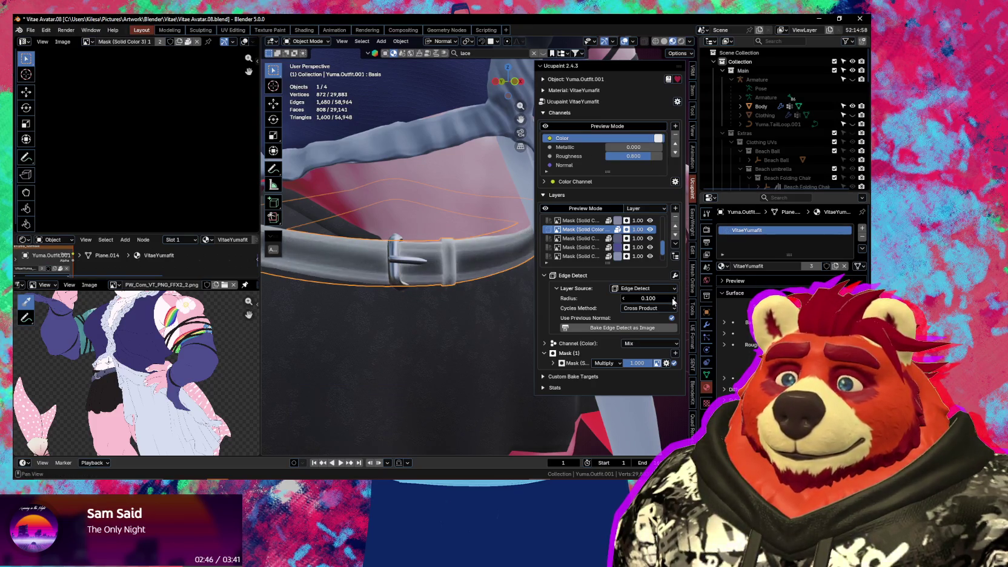
click(659, 299)
text(0.01)
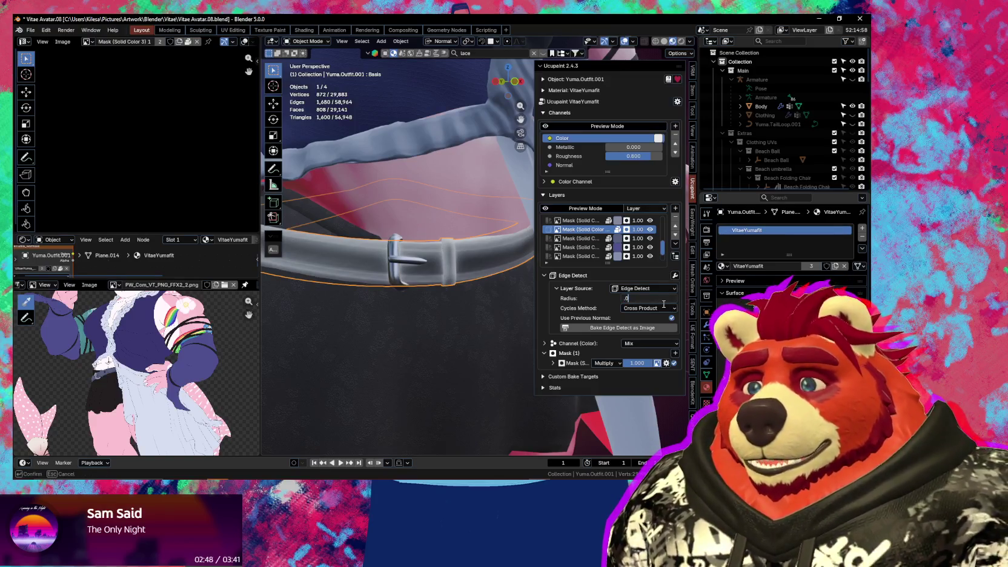
key(Return)
click(661, 300)
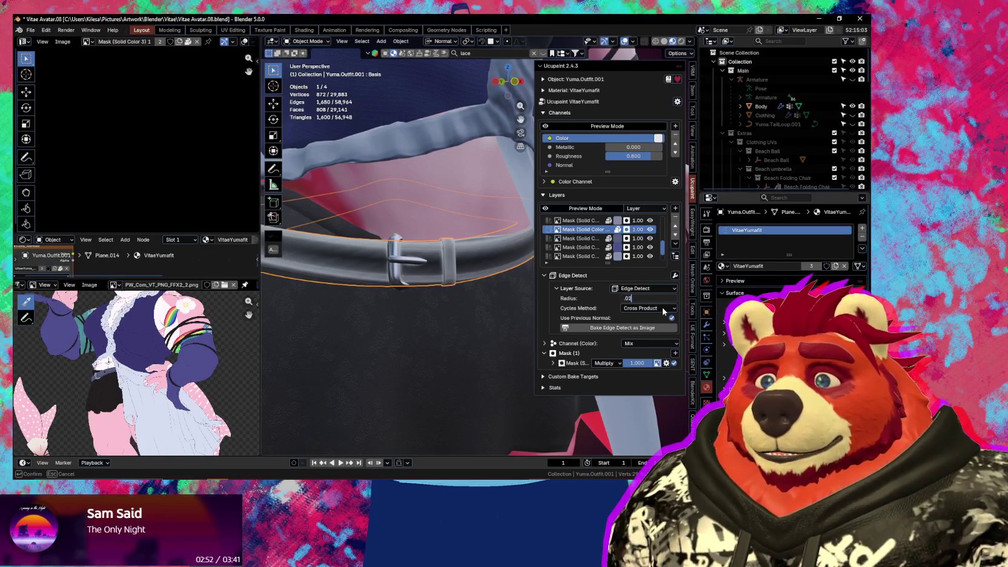
text(0.02)
key(Return)
Switch the cycles method to Dot Product and expand the Color channel settings
middle_drag(436, 282, 490, 296)
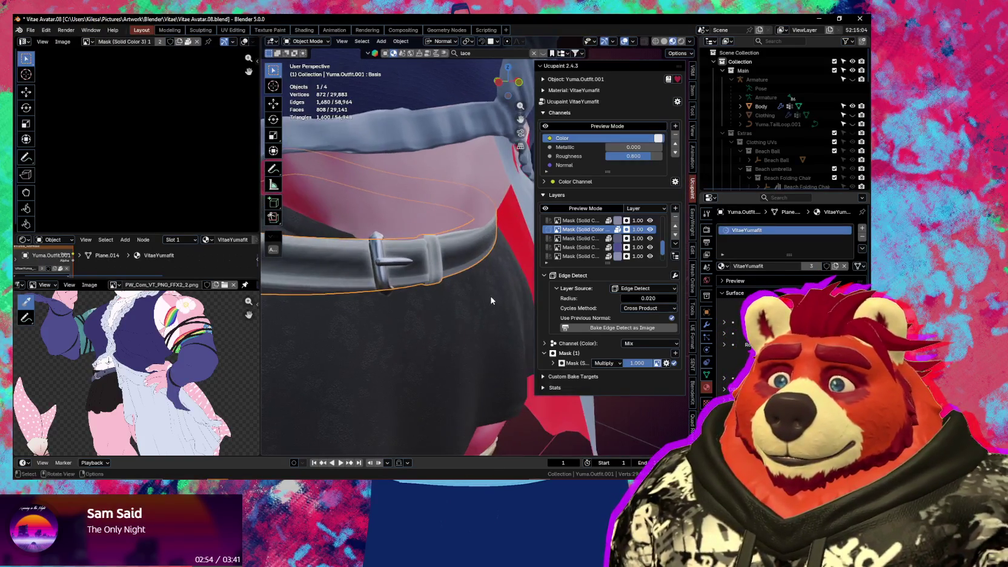
click(651, 311)
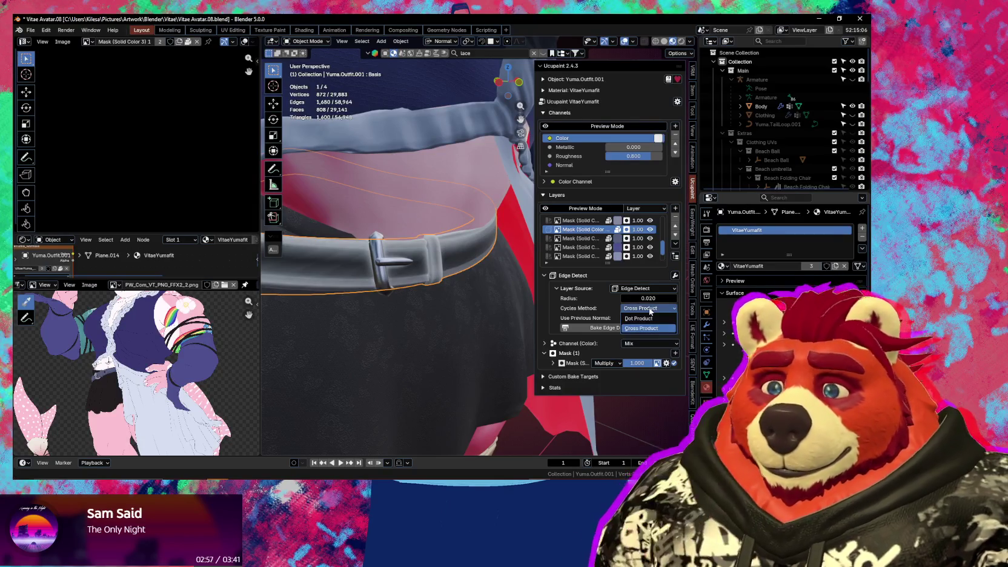
click(630, 319)
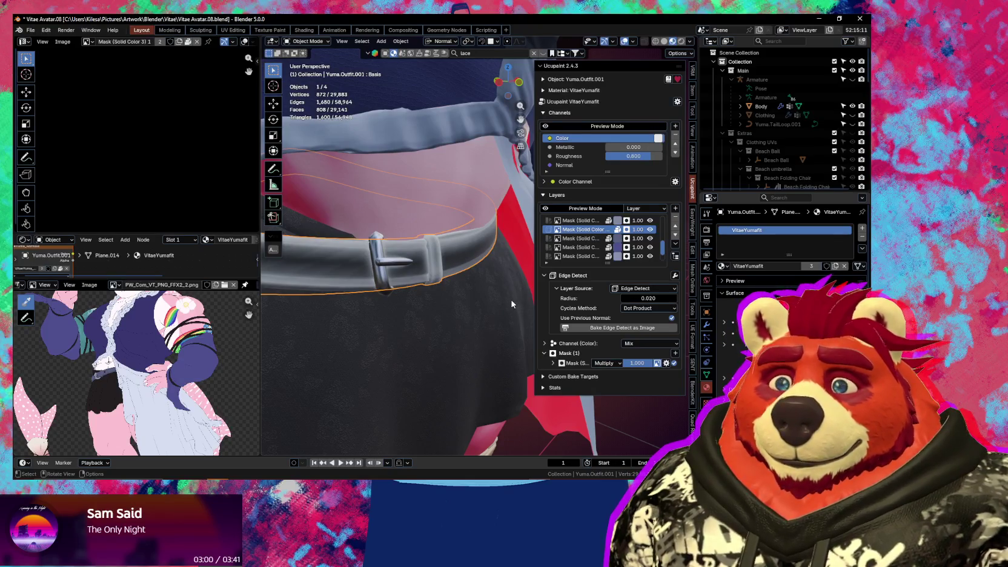
click(544, 343)
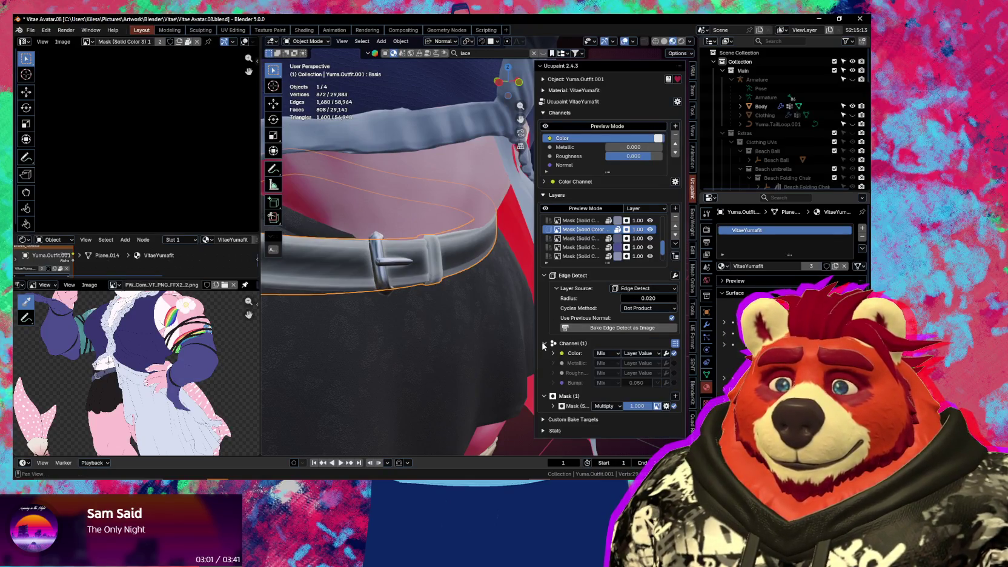
Try Custom Color as the channel source, then revert to Layer Value
click(637, 353)
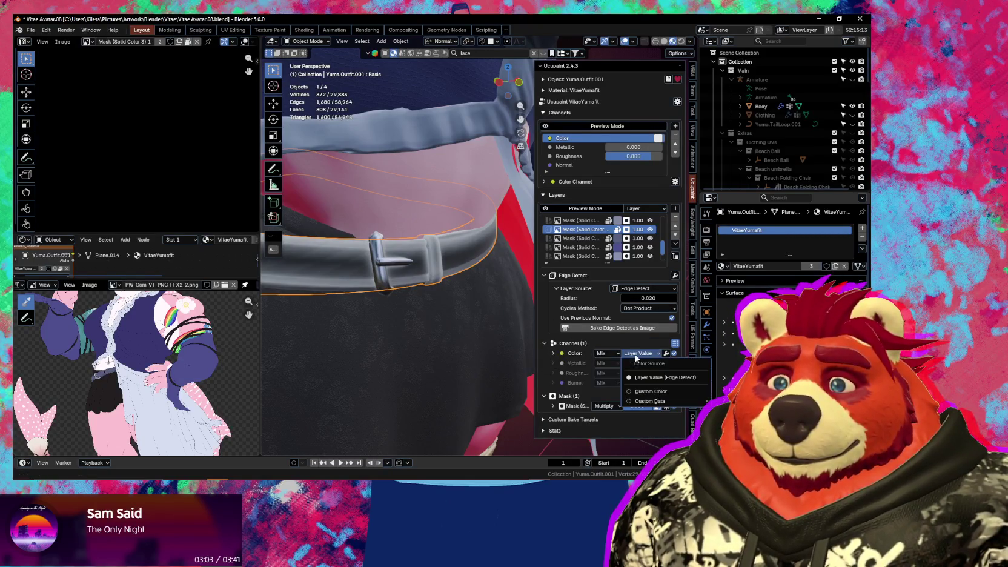
click(650, 394)
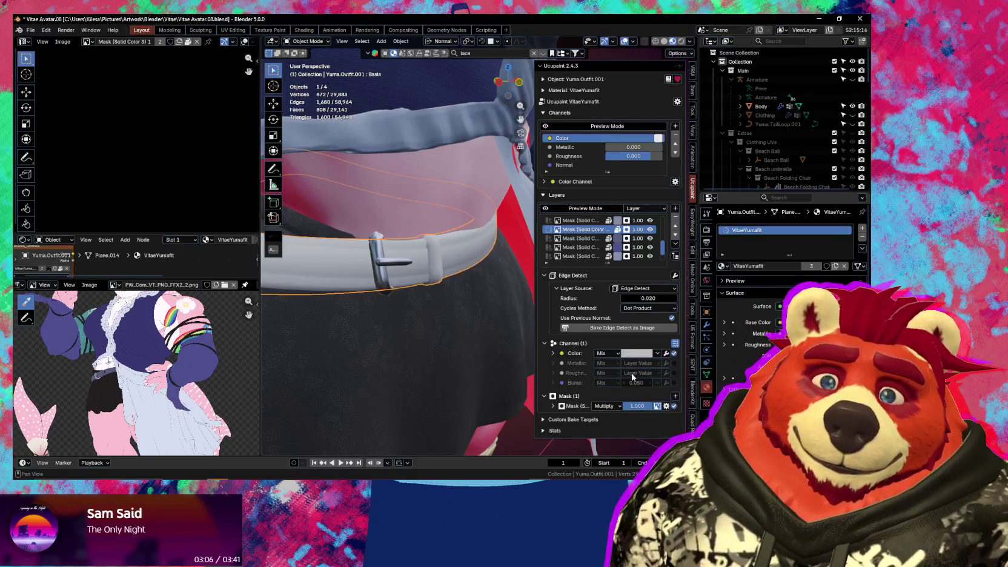
click(658, 353)
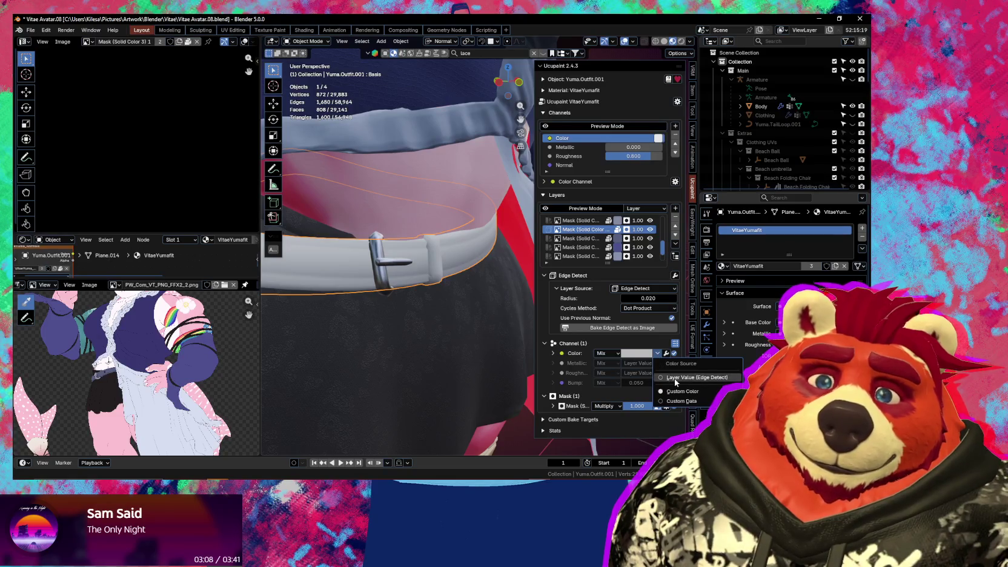
click(675, 379)
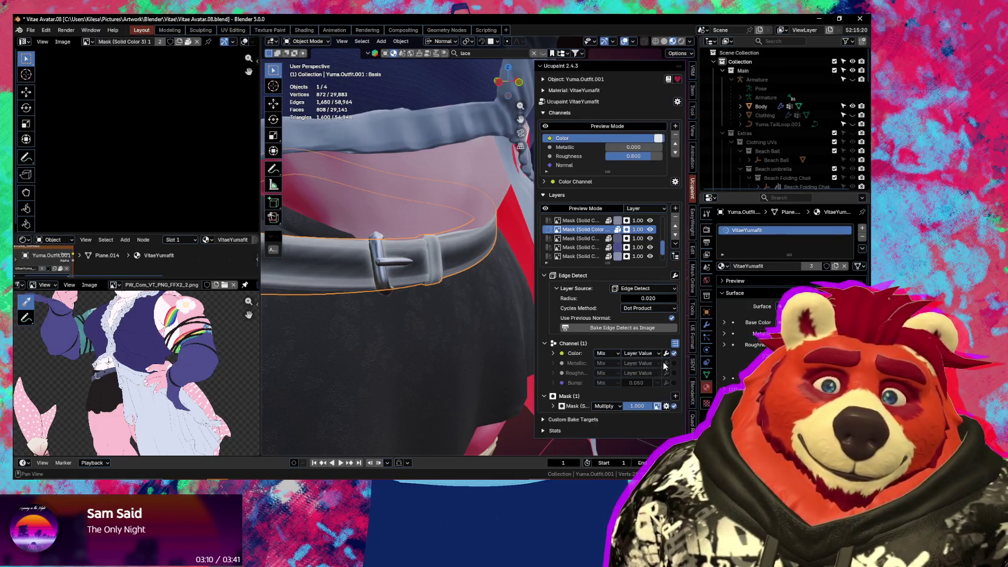
Set the Color channel blend to Lighten, then change it to Soft Light
click(666, 353)
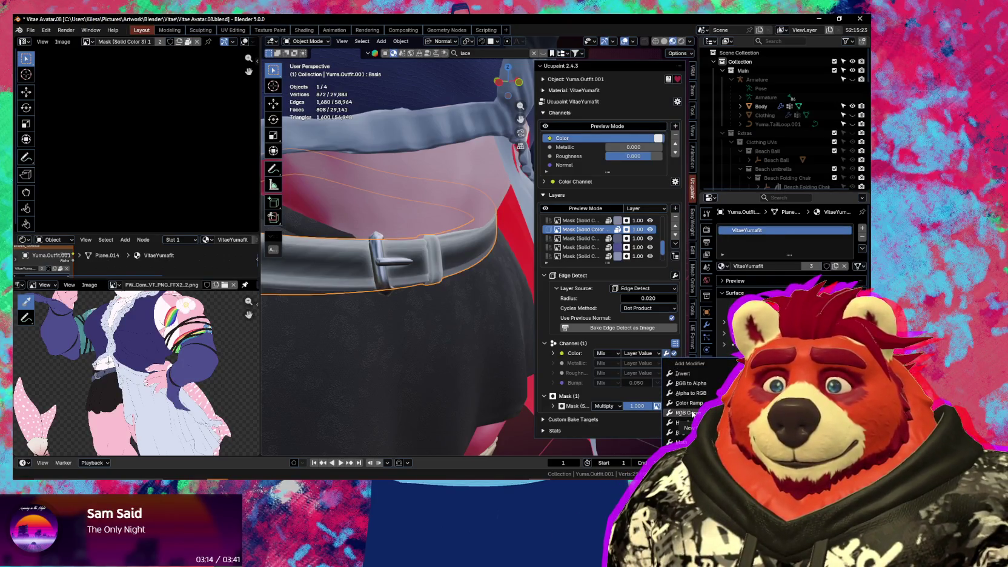
click(606, 353)
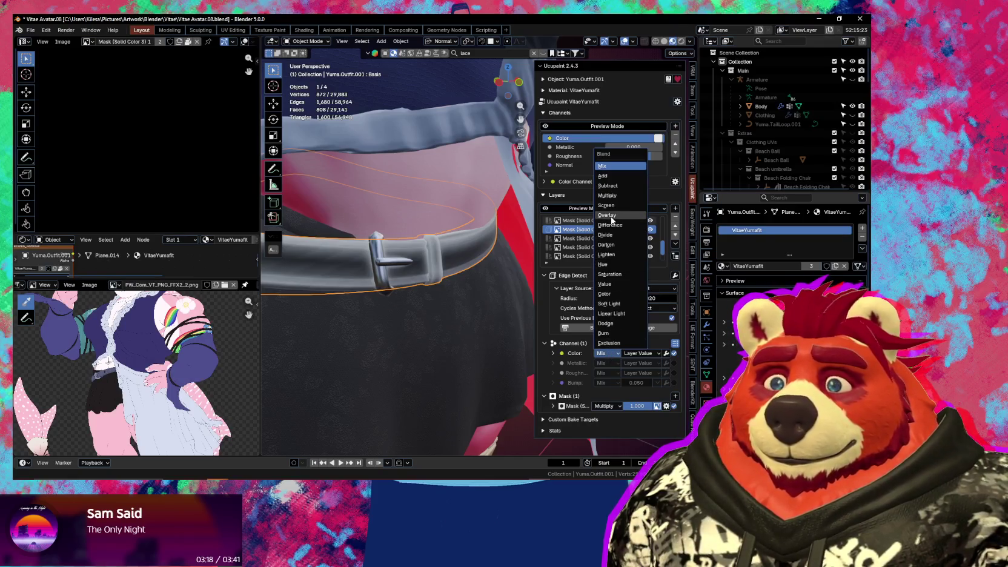
click(616, 259)
mouse_move(460, 267)
middle_down()
mouse_move(392, 295)
mouse_move(474, 325)
mouse_move(626, 350)
middle_up()
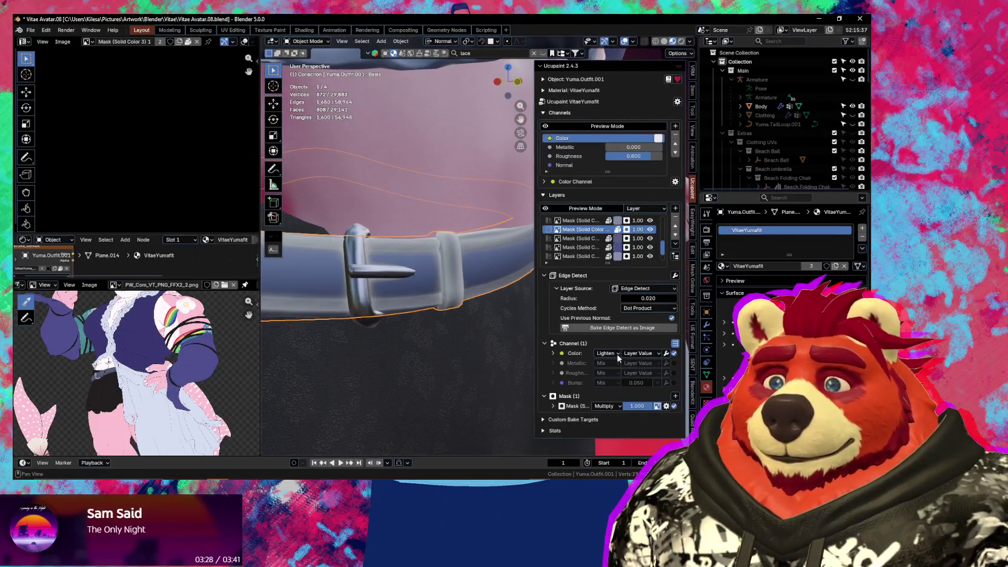
click(619, 356)
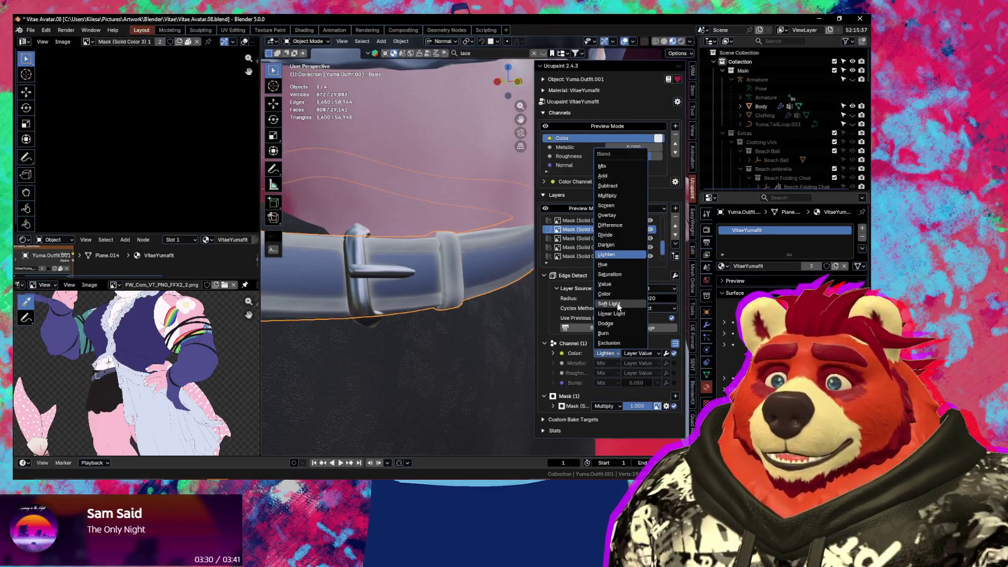
click(618, 305)
mouse_move(460, 272)
middle_down()
mouse_move(451, 327)
mouse_move(532, 336)
mouse_move(501, 306)
mouse_move(539, 313)
middle_up()
Return the Edge Detect cycles method to Cross Product
key(n)
key(n)
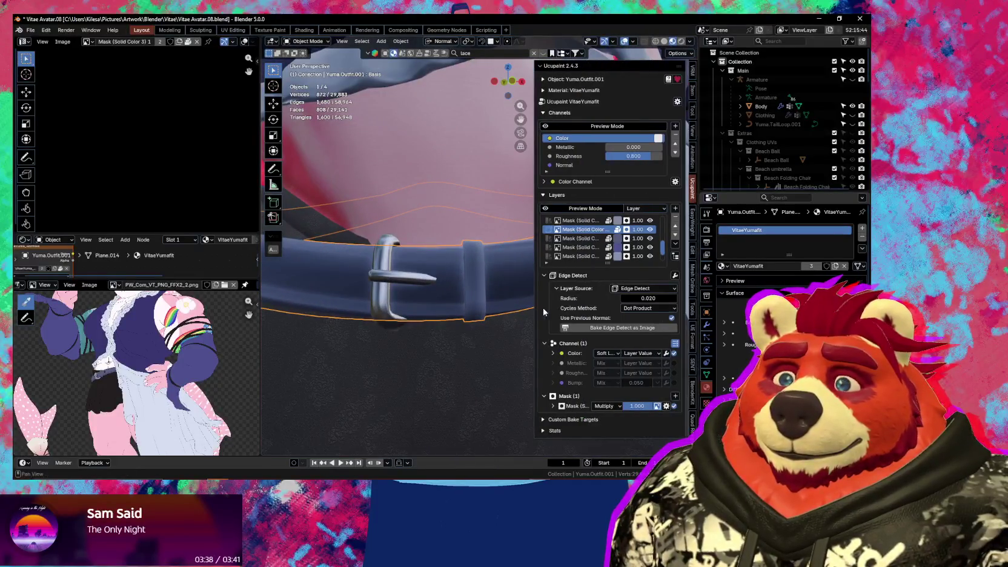
click(645, 307)
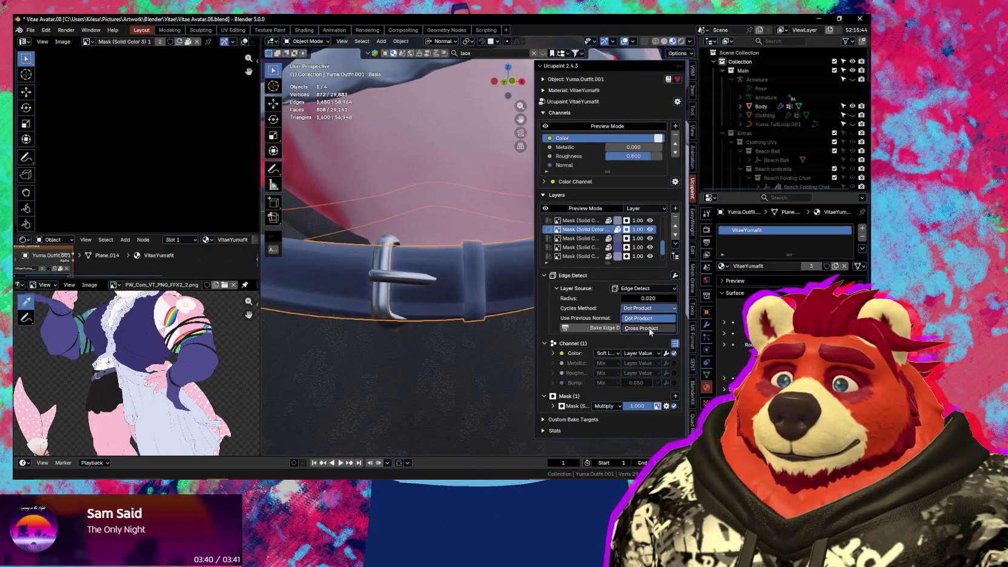
click(642, 329)
mouse_move(476, 325)
middle_down()
mouse_move(455, 333)
mouse_move(475, 337)
middle_up()
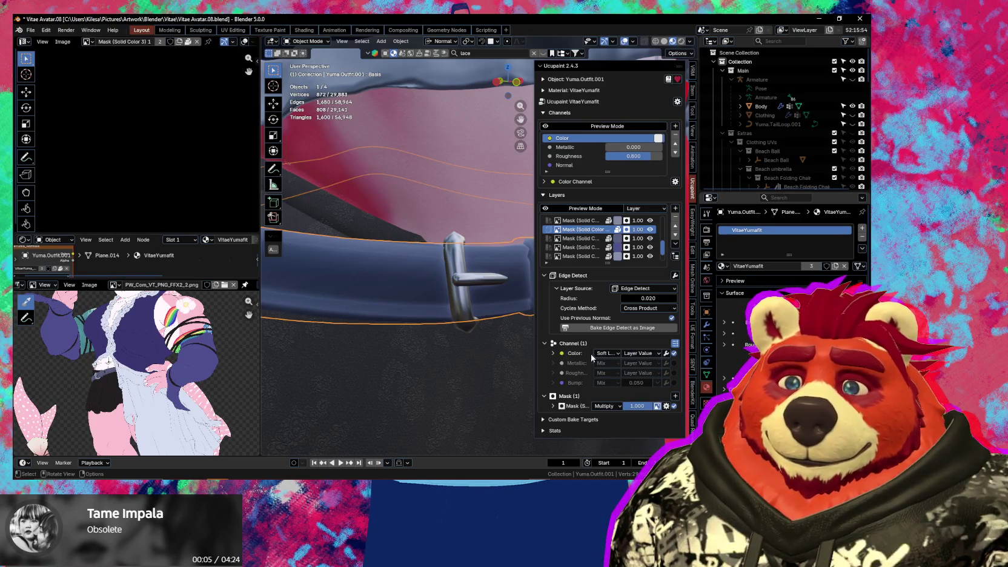
click(553, 353)
click(665, 354)
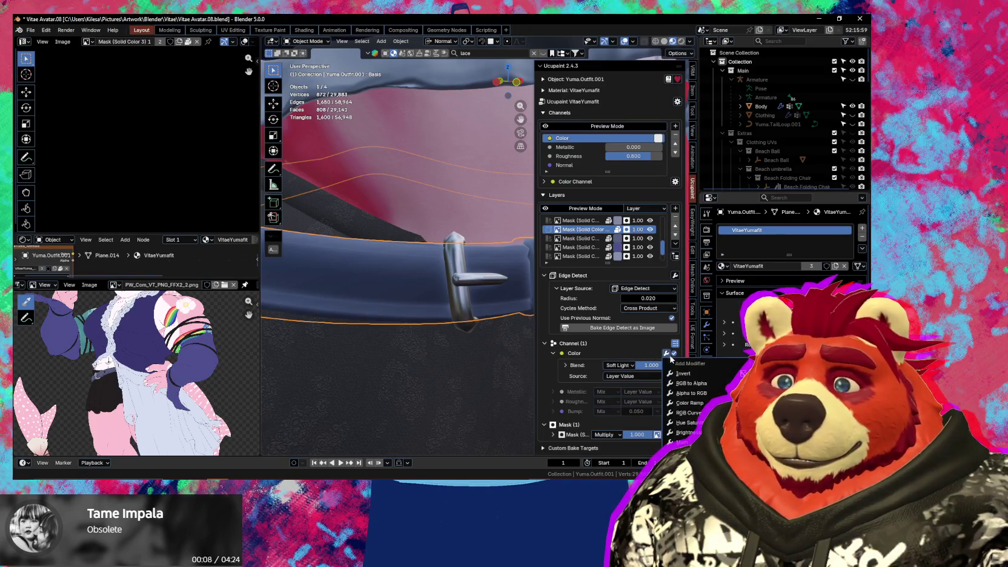
Add a Color Ramp to the colour channel and set the channel blend to Lighten
click(697, 403)
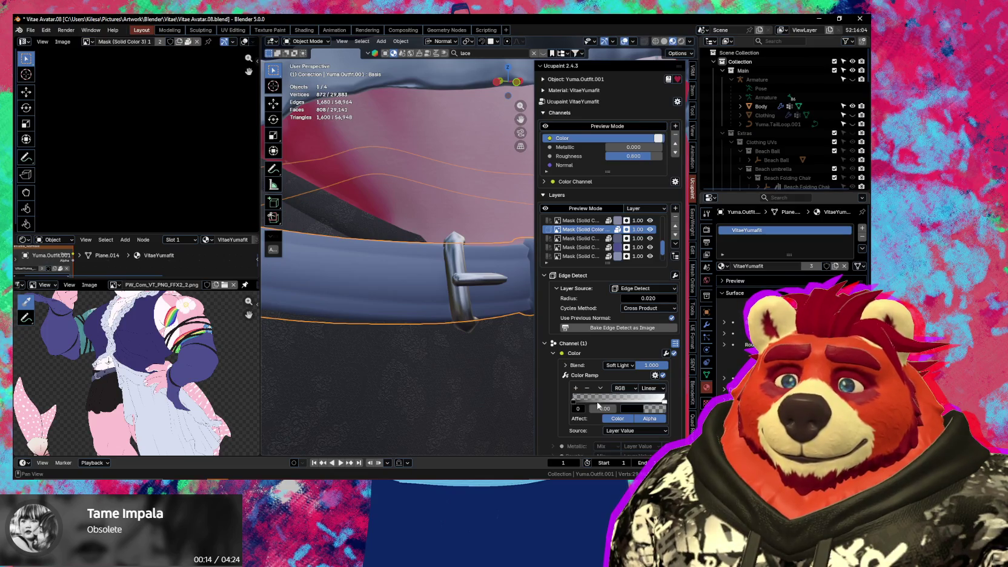
click(652, 410)
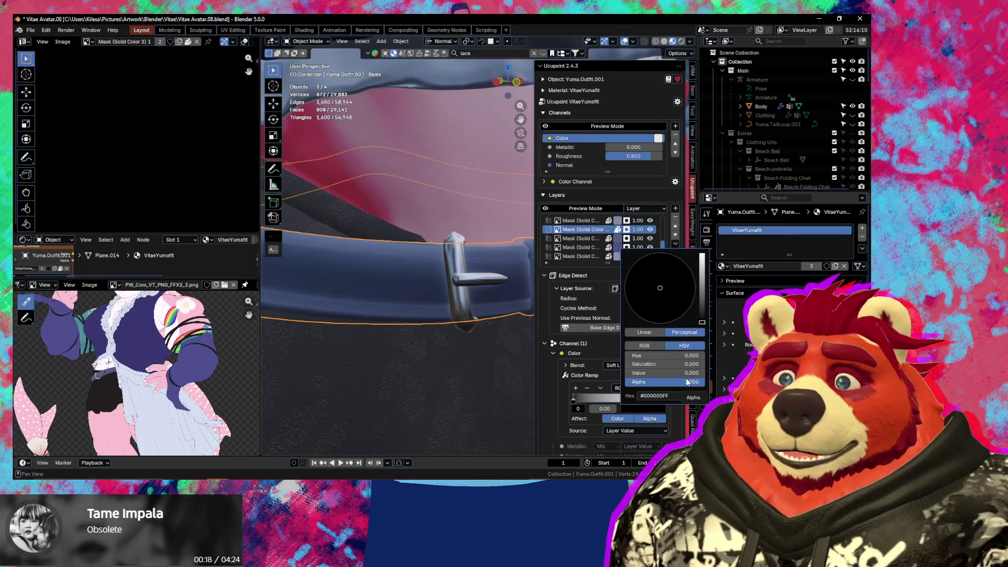
click(650, 230)
click(650, 230)
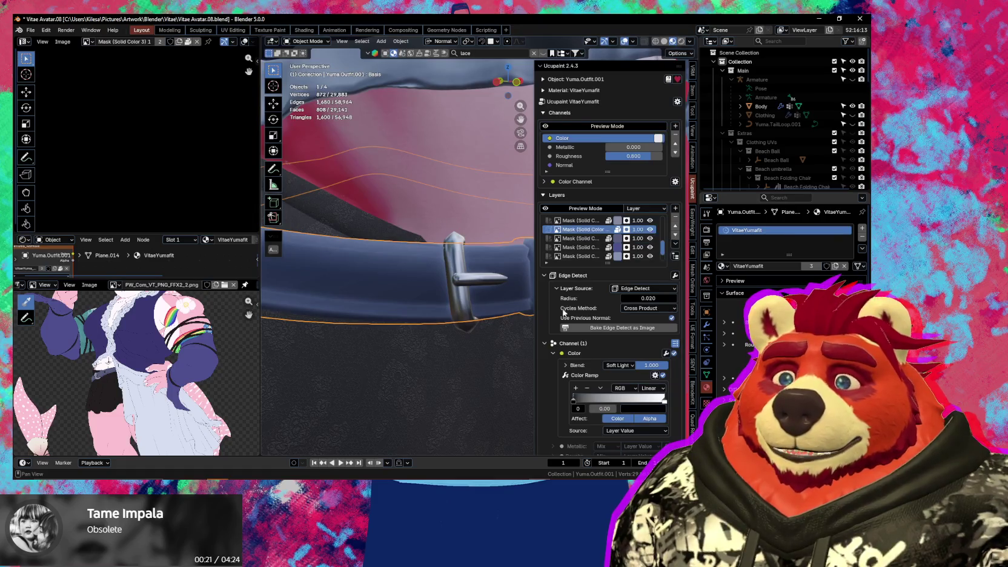
click(620, 366)
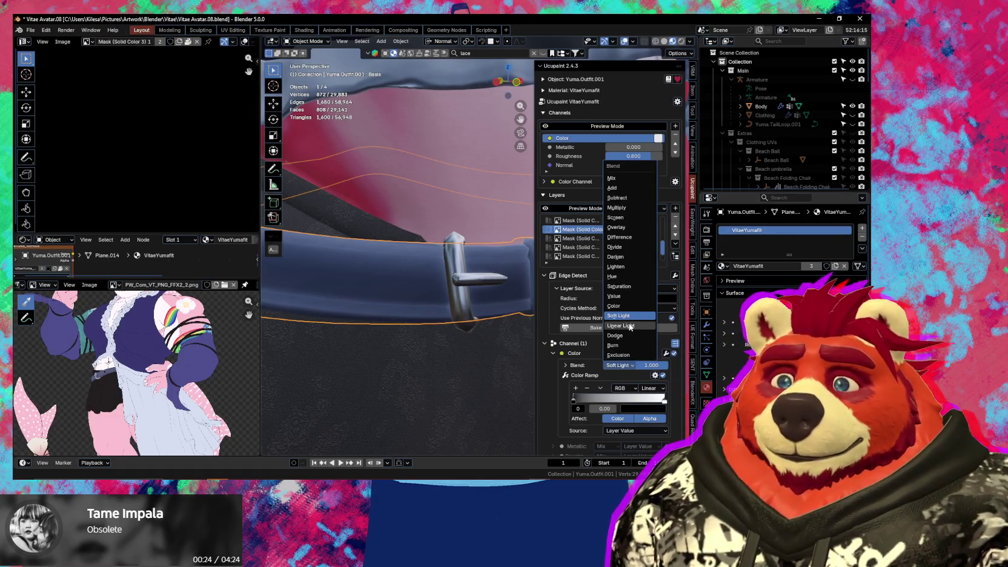
click(618, 267)
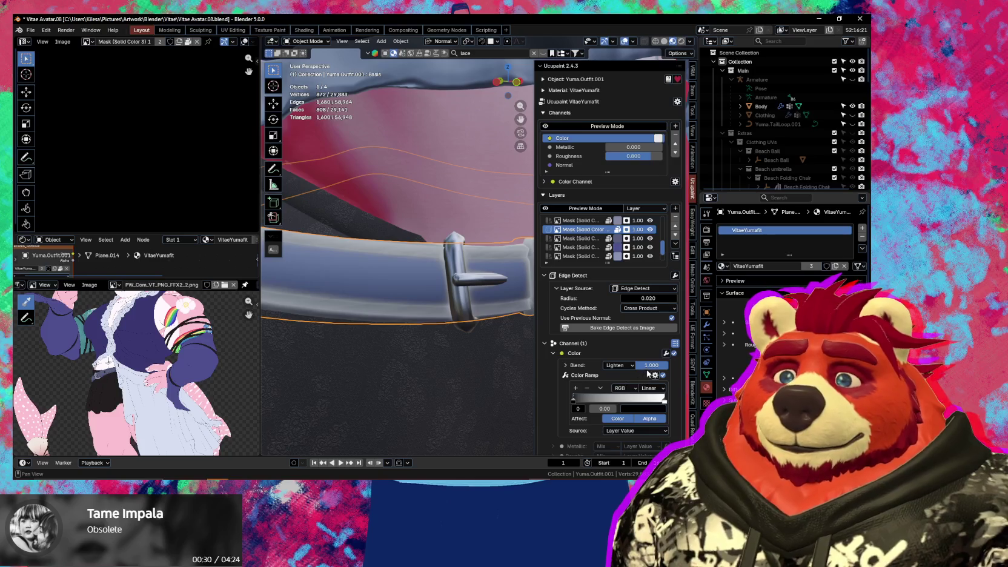
Tint the ramp's white stop light blue (#88D3FF) and slide the black stop to 0.15
click(664, 403)
click(659, 411)
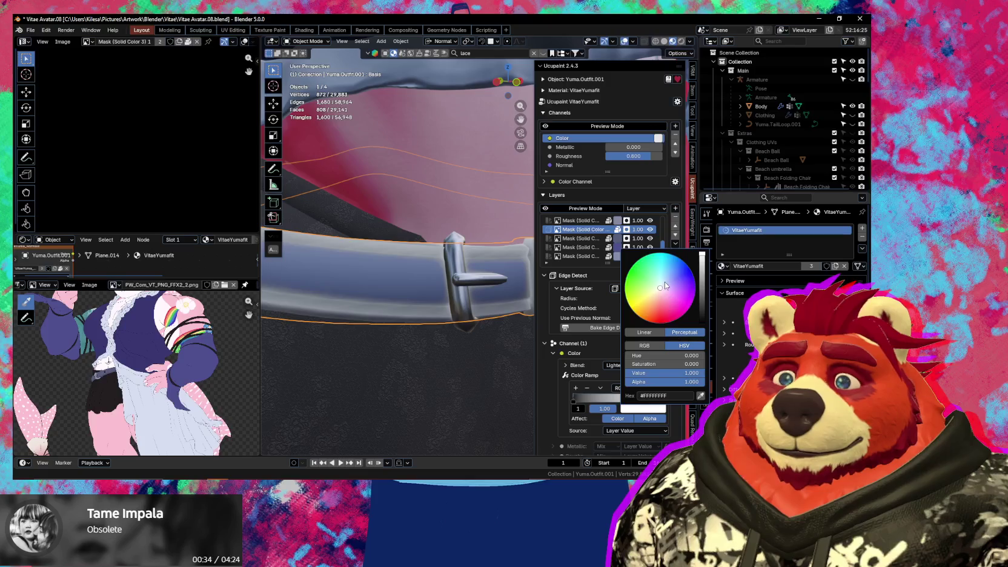
drag(664, 287, 666, 272)
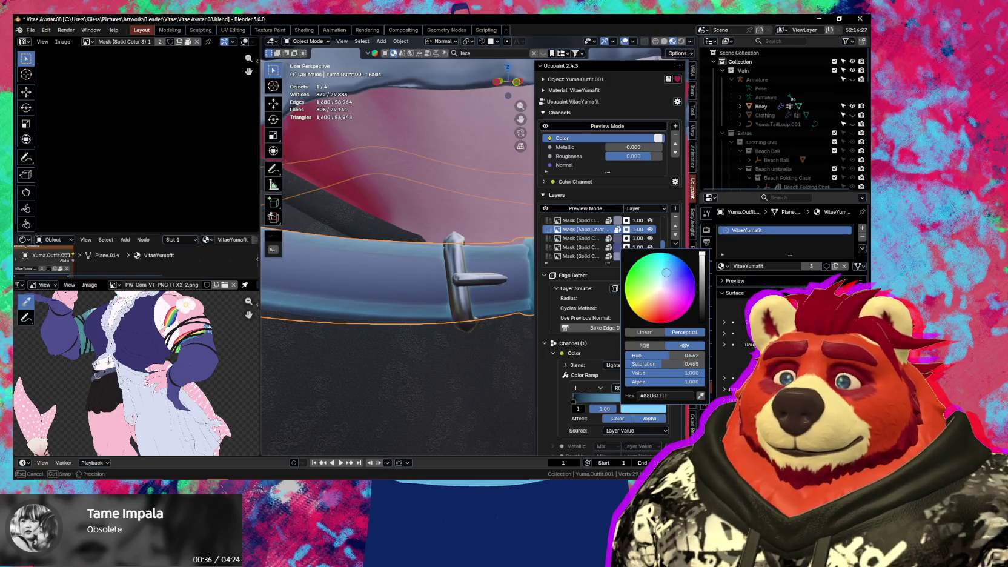
mouse_move(573, 398)
mouse_down()
mouse_move(613, 400)
mouse_move(590, 398)
mouse_up()
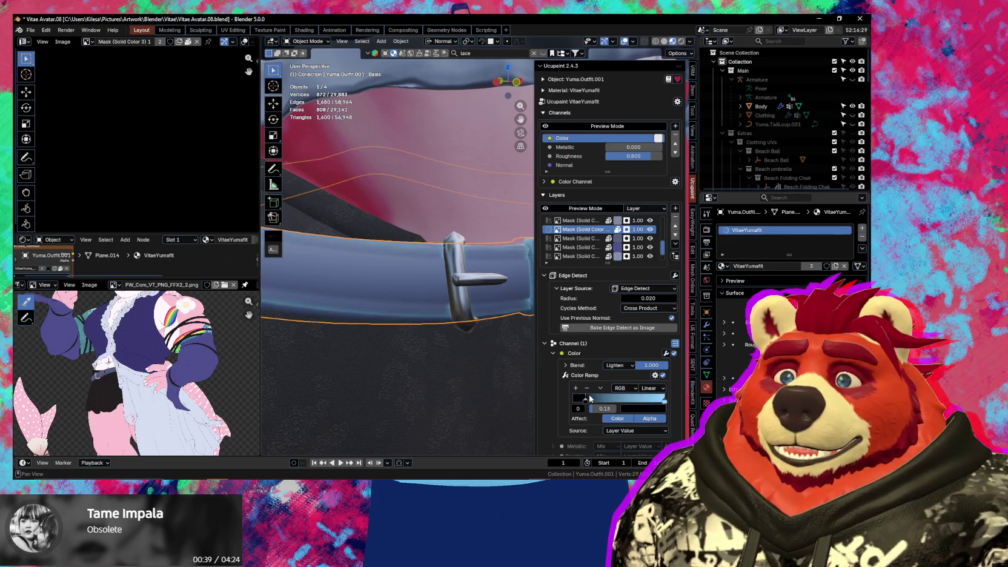
mouse_move(480, 370)
middle_down()
mouse_move(459, 350)
mouse_move(511, 373)
mouse_move(495, 363)
middle_up()
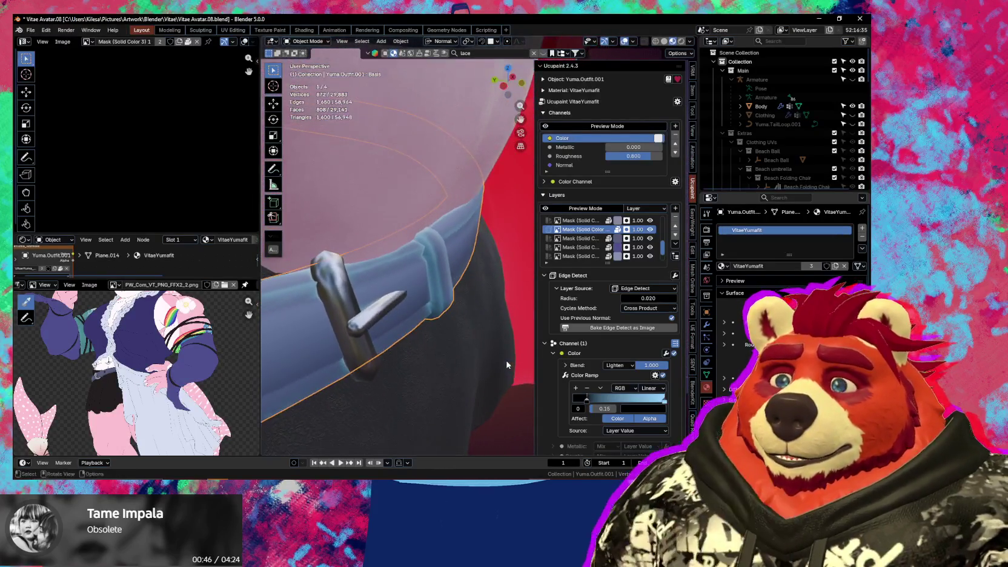
scroll(495, 363, down, 3)
scroll(483, 358, down, 2)
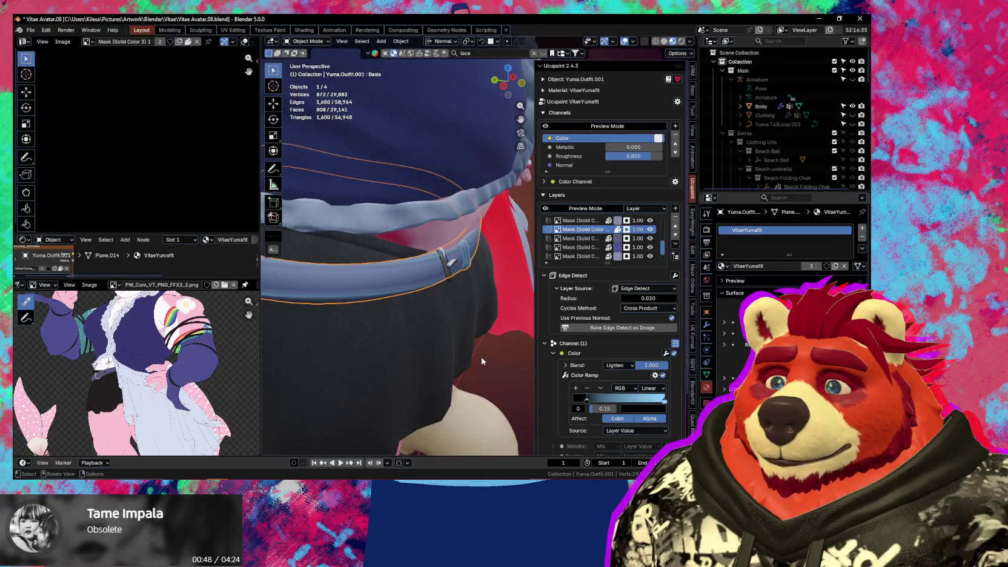
scroll(481, 359, down, 2)
scroll(478, 358, down, 3)
scroll(478, 358, up, 3)
mouse_move(527, 345)
middle_down()
mouse_move(503, 331)
mouse_move(378, 311)
middle_up()
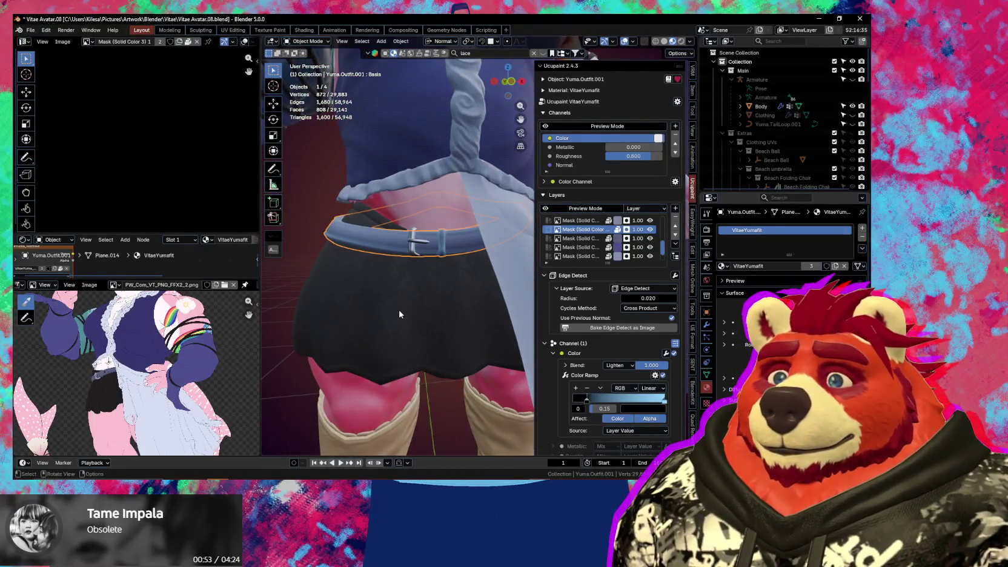
scroll(400, 312, down, 2)
scroll(418, 319, up, 2)
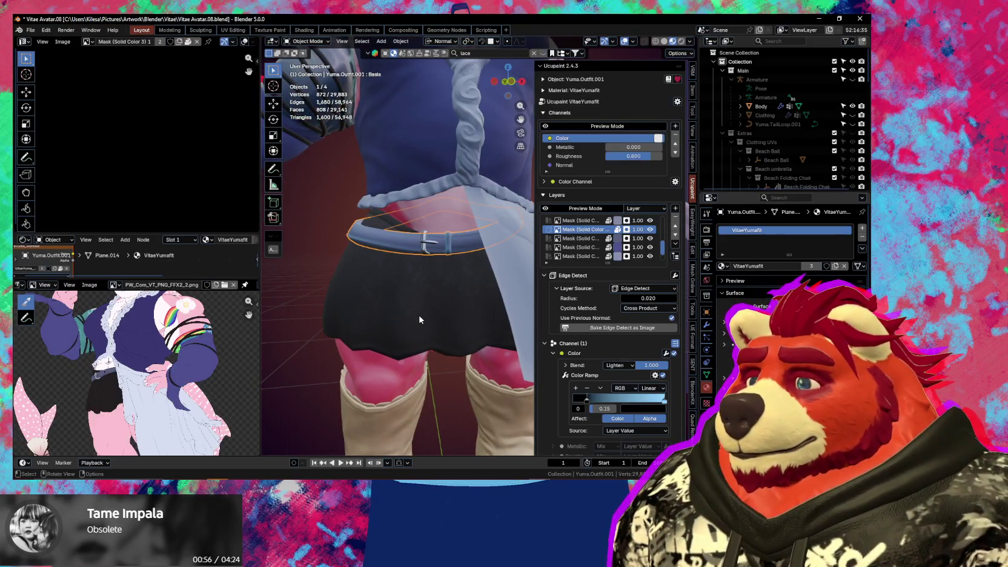
scroll(420, 315, up, 1)
scroll(427, 300, up, 2)
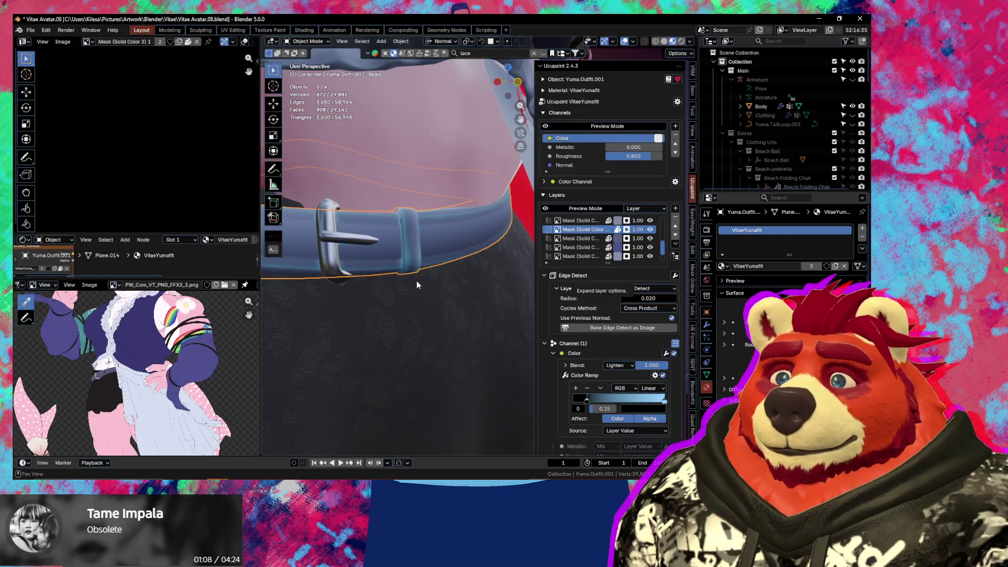
mouse_move(404, 281)
shift+middle_down()
mouse_move(434, 289)
mouse_move(411, 286)
mouse_move(426, 286)
shift+middle_up()
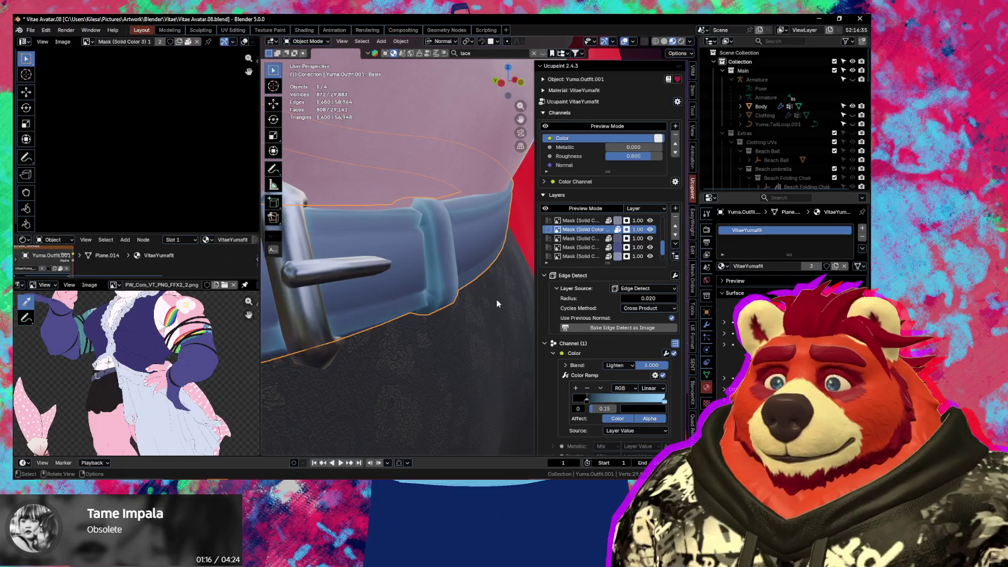
Switch to Texture Paint and toggle face-selection masking off and back on
key(ctrl+Tab)
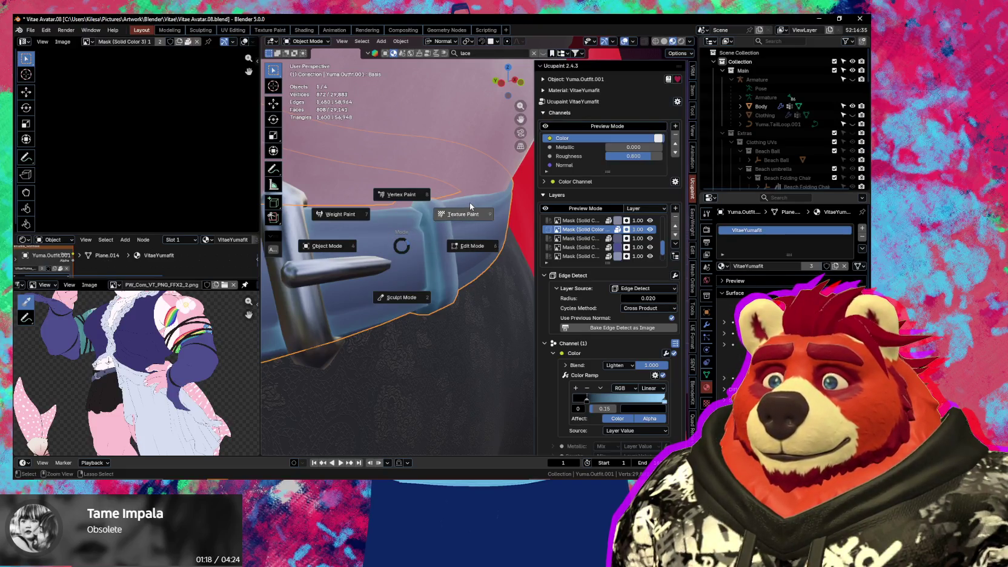
click(469, 202)
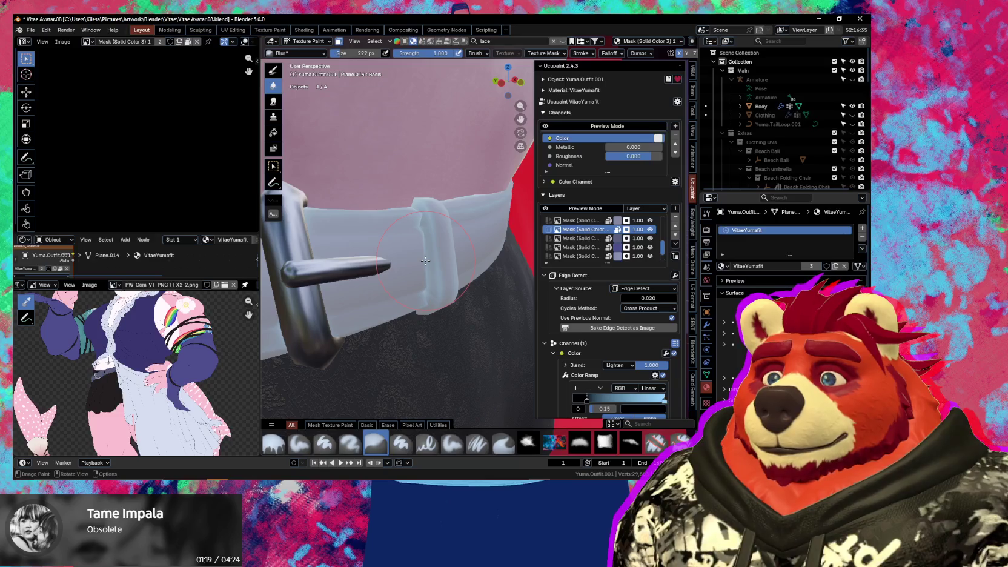
key(m)
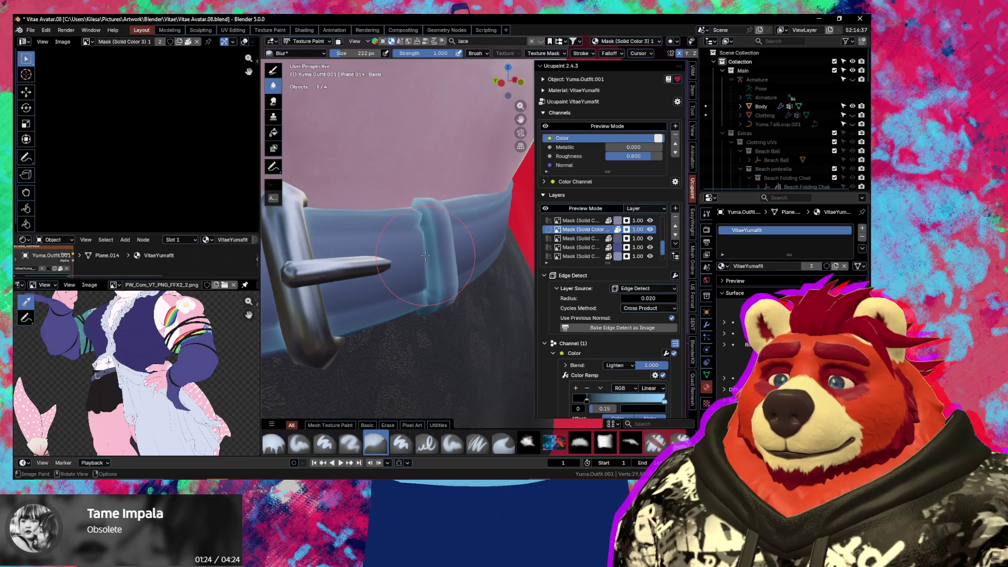
key(m)
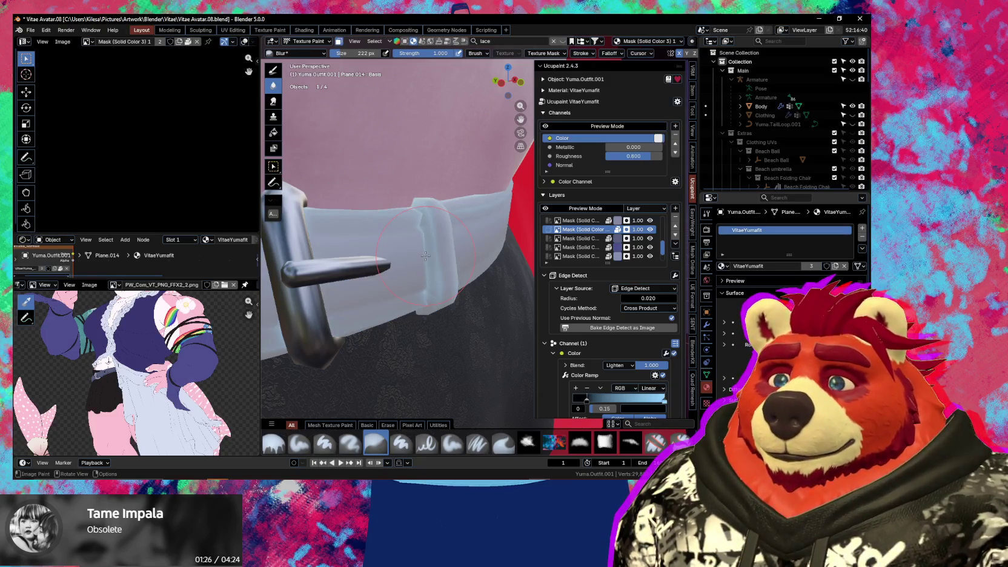
Select the linked belt faces, excluding the belt loop, then return to Texture Paint
key(Tab)
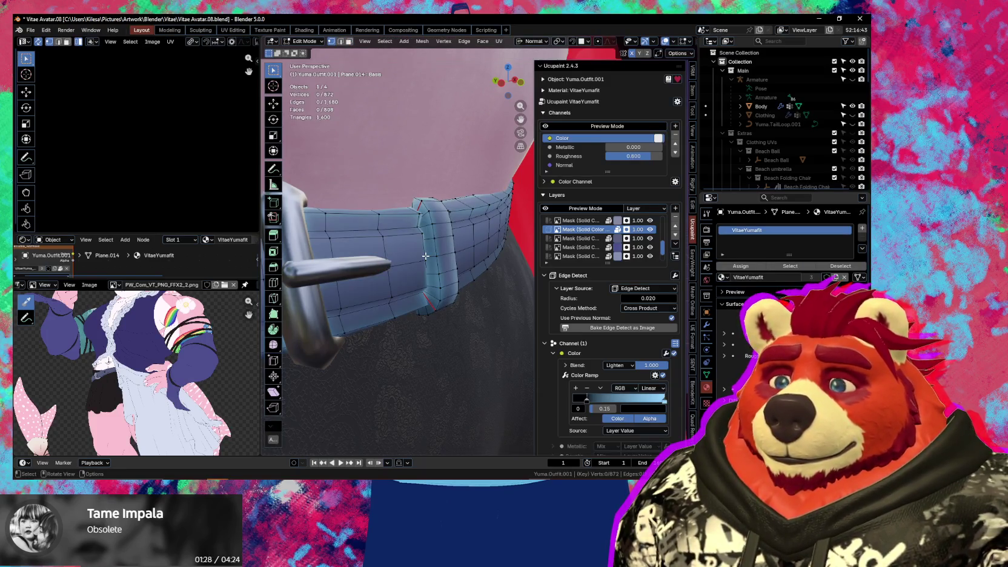
key(l)
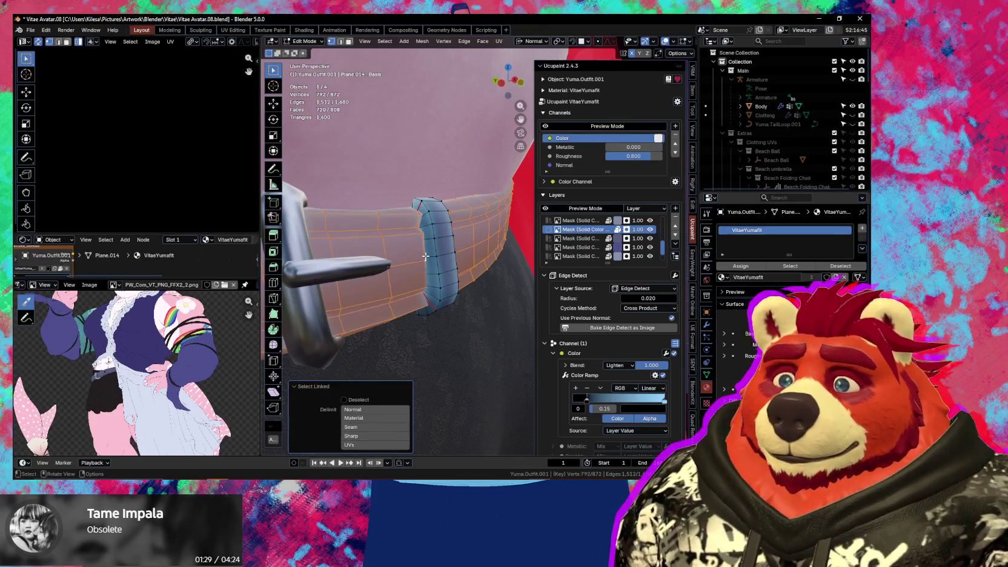
key(l)
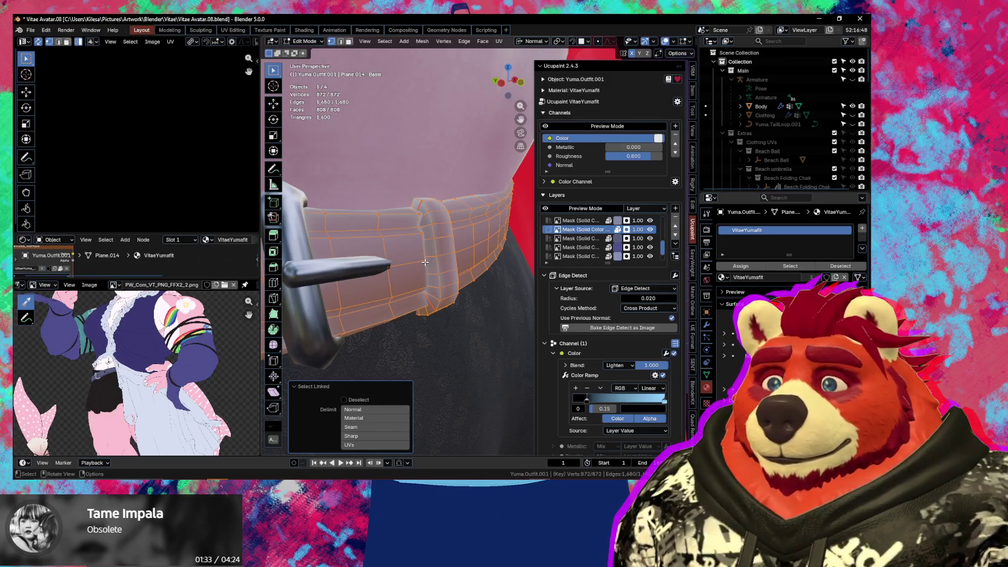
key(shift+l)
key(ctrl+Tab)
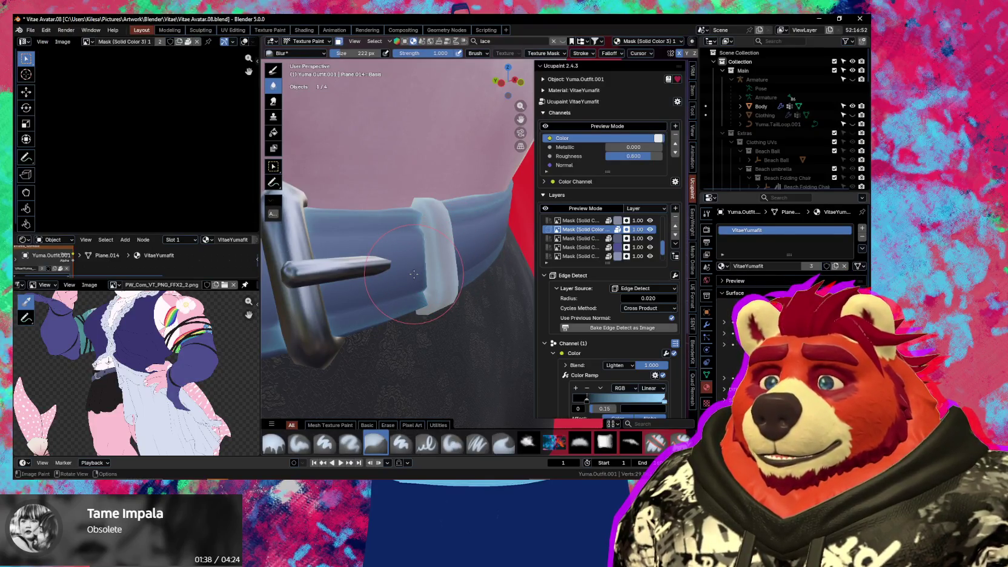
Blur the edge mask on the belt loop, then check the buckle
middle_drag(413, 274, 414, 266)
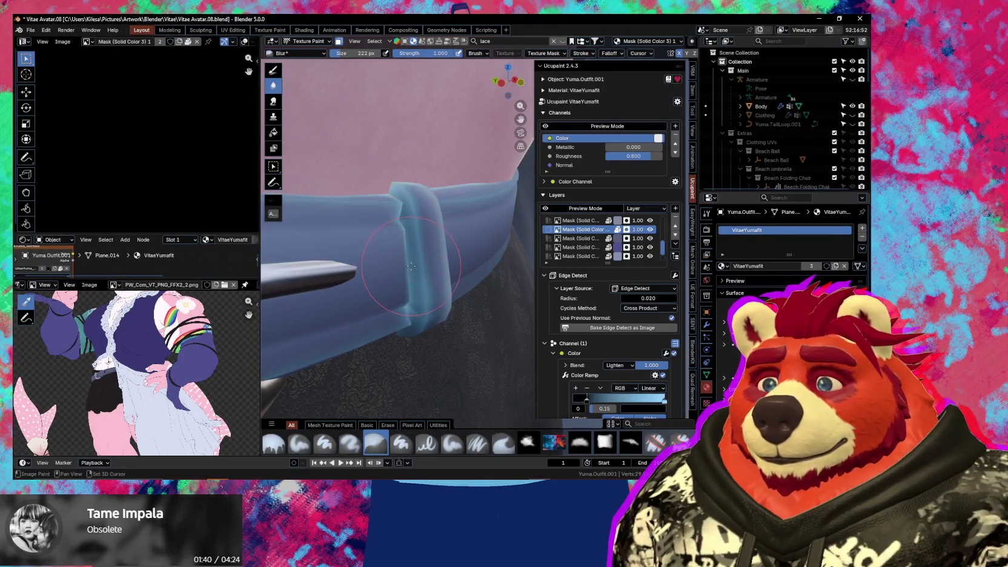
click(411, 266)
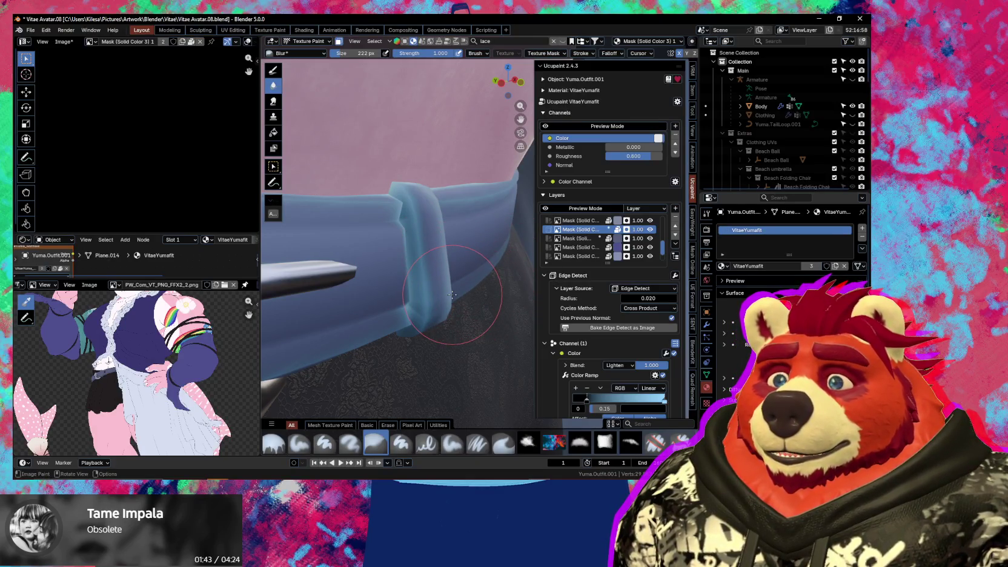
scroll(562, 379, down, 2)
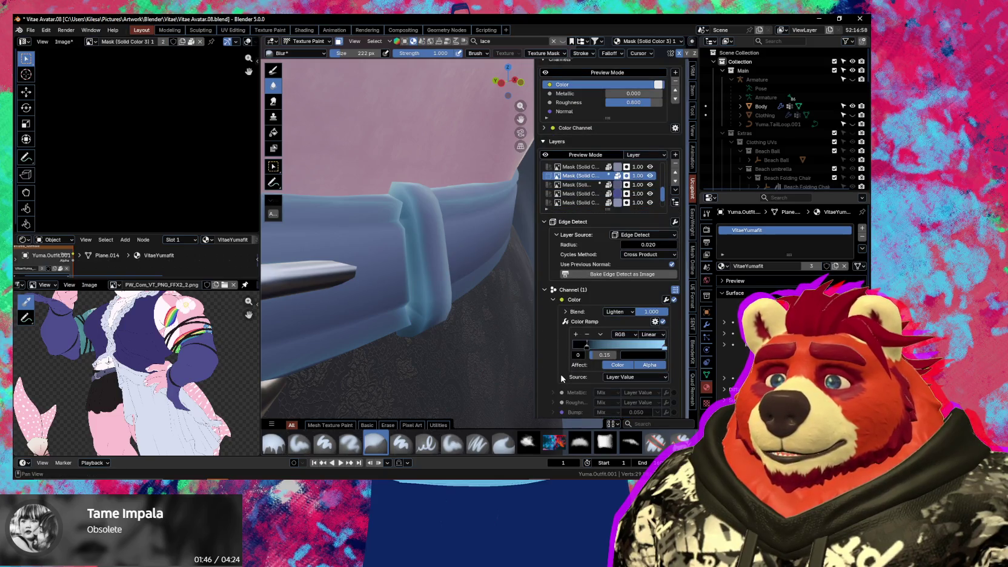
scroll(562, 378, down, 2)
scroll(424, 318, down, 2)
scroll(424, 318, down, 3)
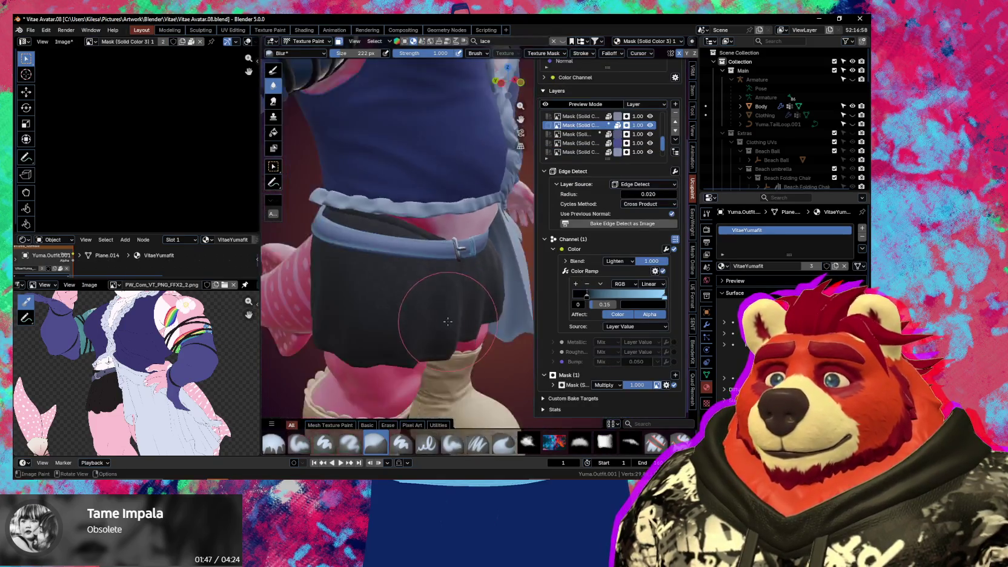
scroll(424, 318, down, 2)
middle_drag(421, 323, 438, 306)
scroll(438, 306, up, 2)
scroll(438, 303, up, 2)
scroll(457, 316, up, 2)
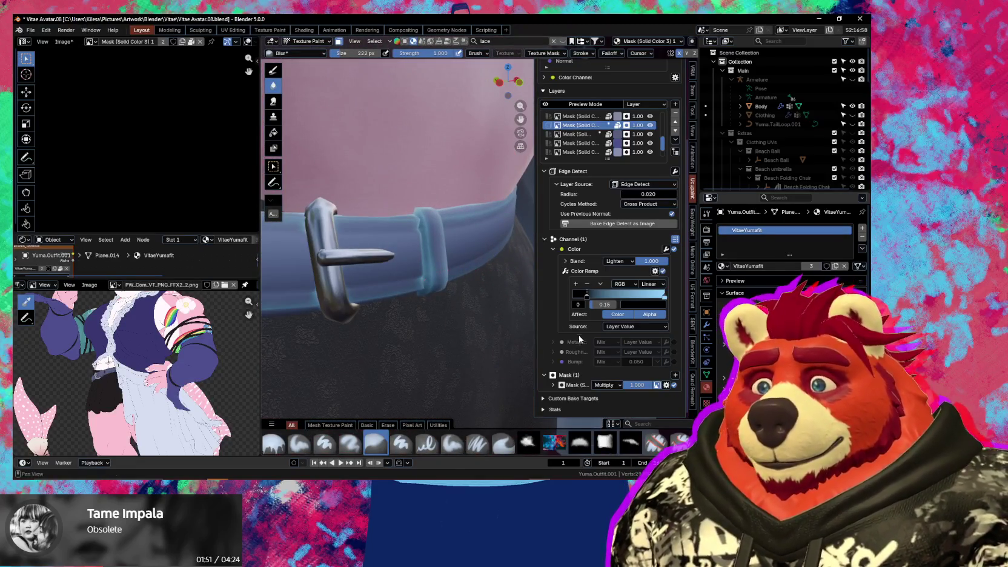
Add a new Edge Detect image mask to the layer
click(675, 375)
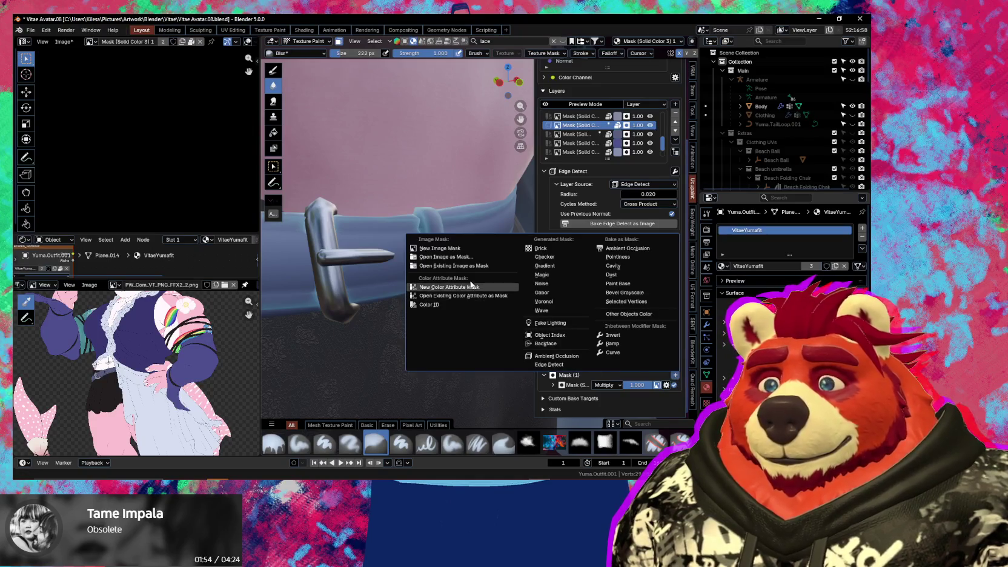
click(471, 249)
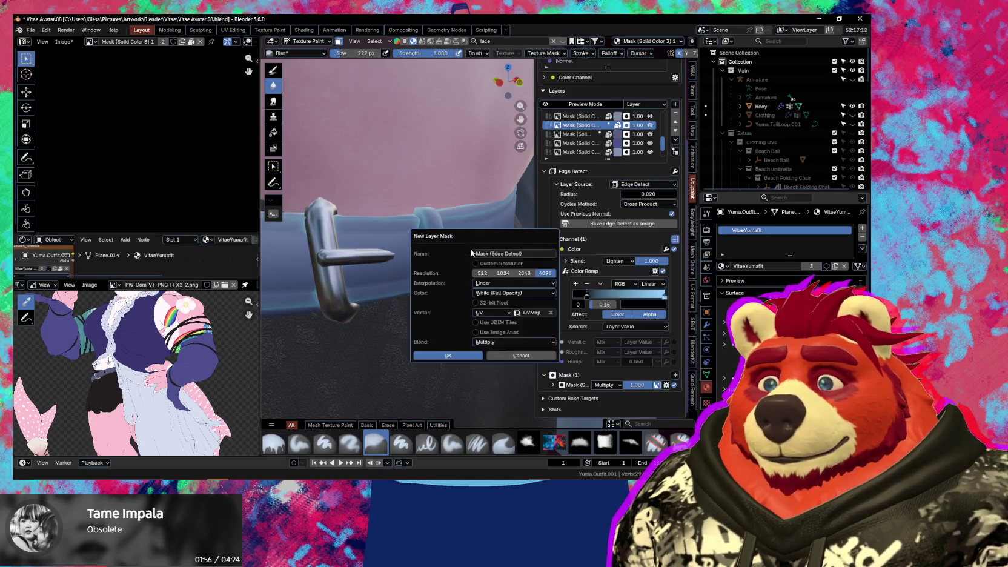
click(477, 355)
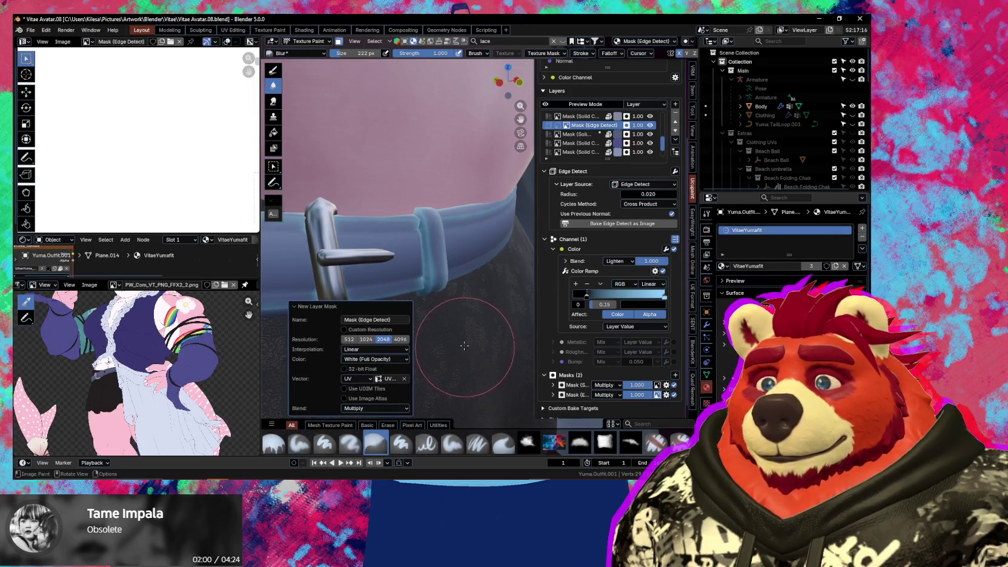
With a smaller soft brush and swapped colours, paint the upper belt loop lighter on the new mask
click(452, 443)
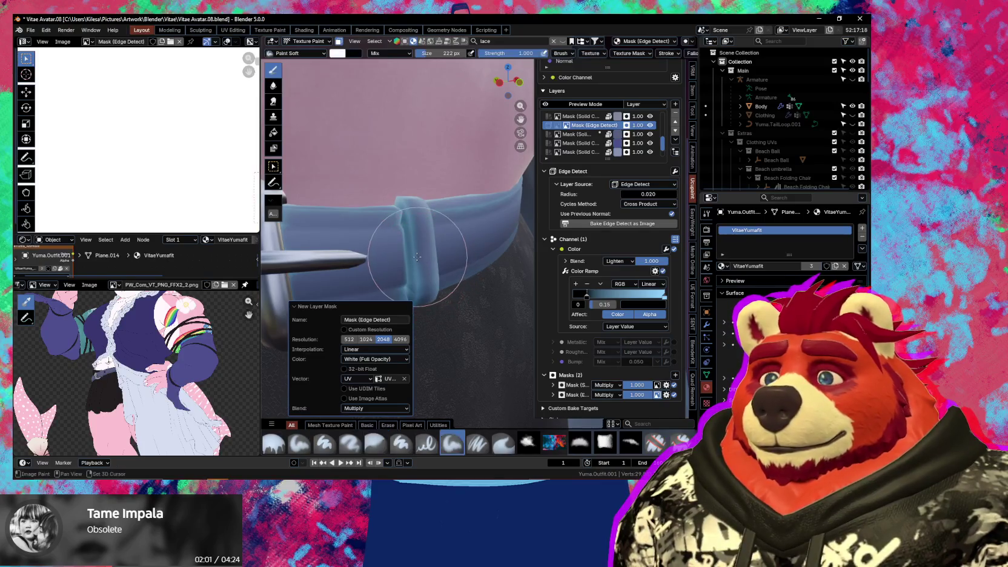
middle_drag(432, 279, 455, 247)
scroll(455, 248, up, 2)
key(bracketleft)
key(bracketleft)
key(bracketleft)
key(x)
drag(439, 231, 439, 212)
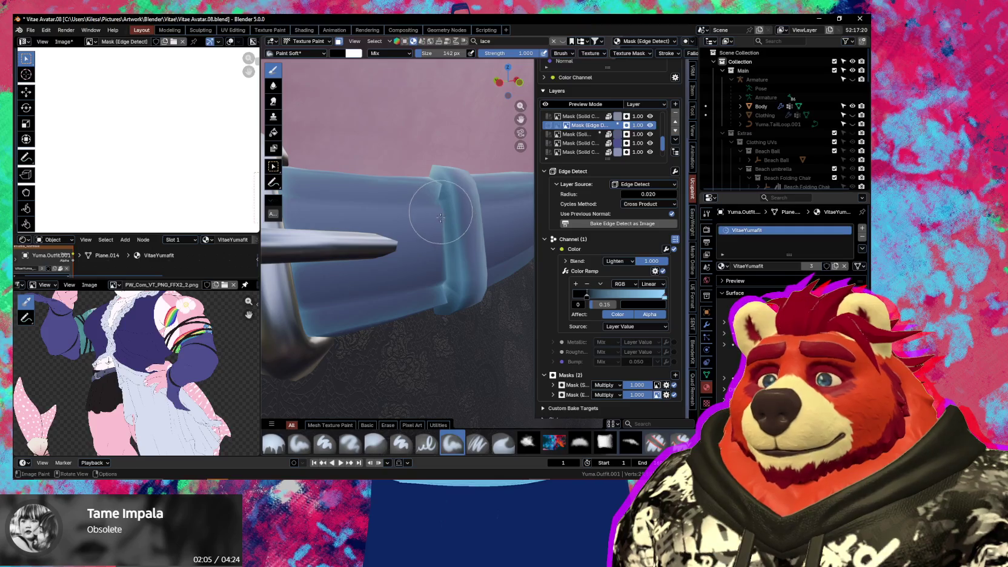
drag(447, 273, 452, 250)
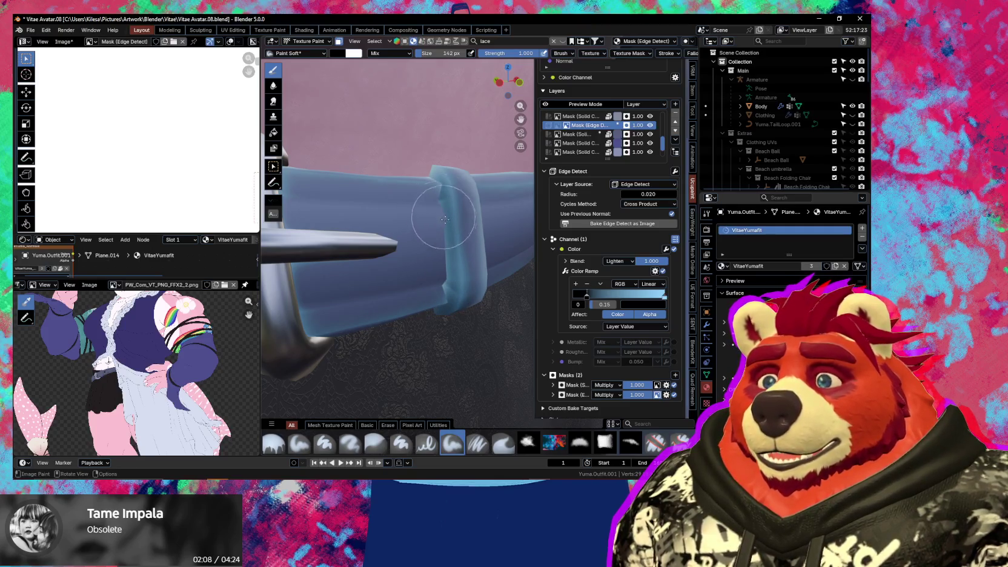
middle_drag(438, 274, 411, 223)
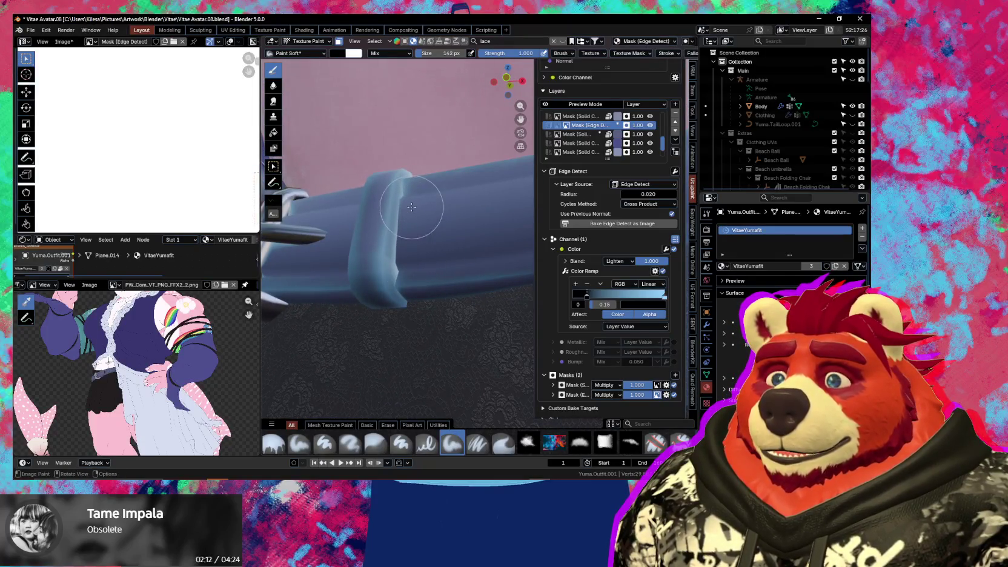
Shrink the brush and view the whole belt and buckle with the side panel hidden
key(f)
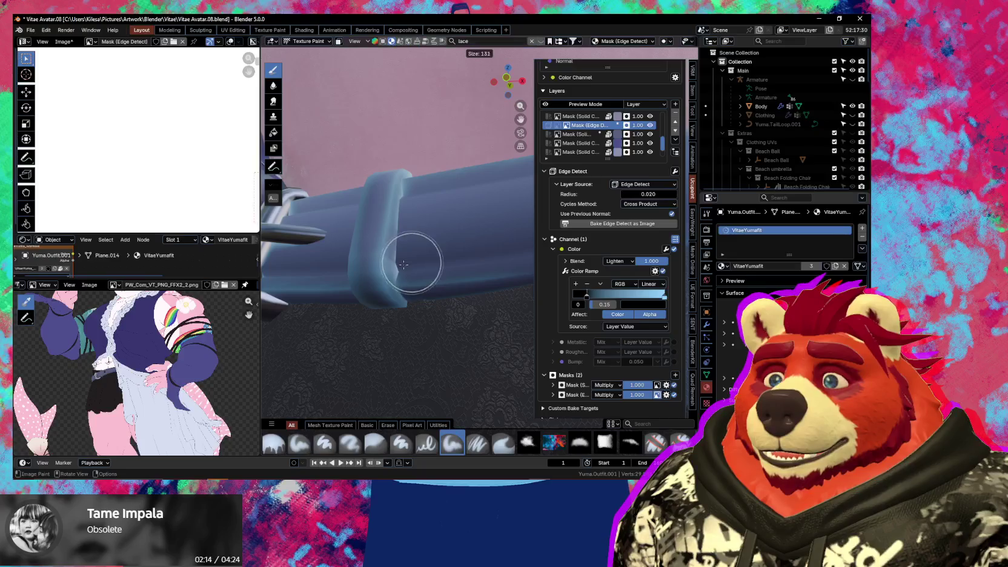
click(399, 261)
middle_drag(409, 240, 380, 275)
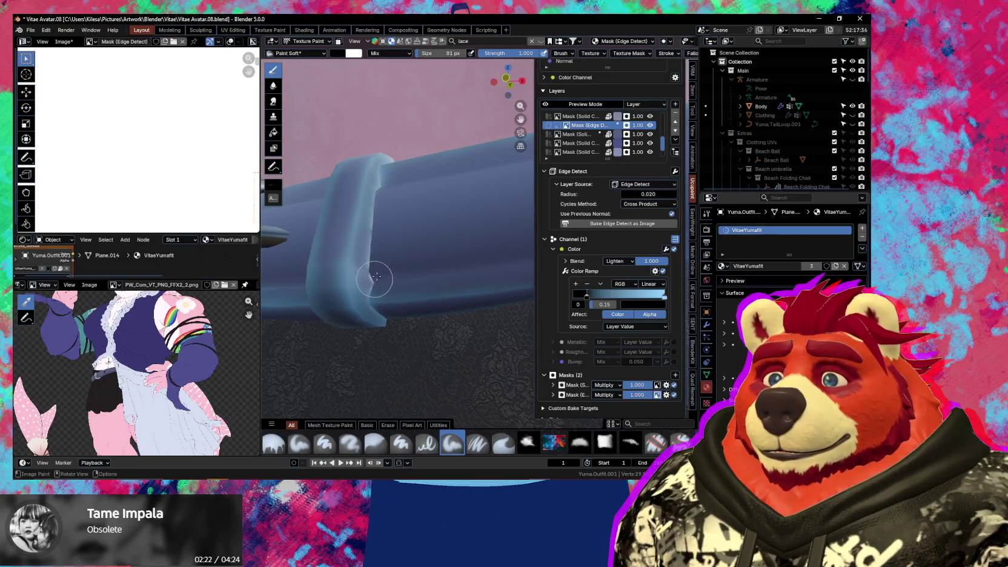
middle_drag(399, 201, 443, 266)
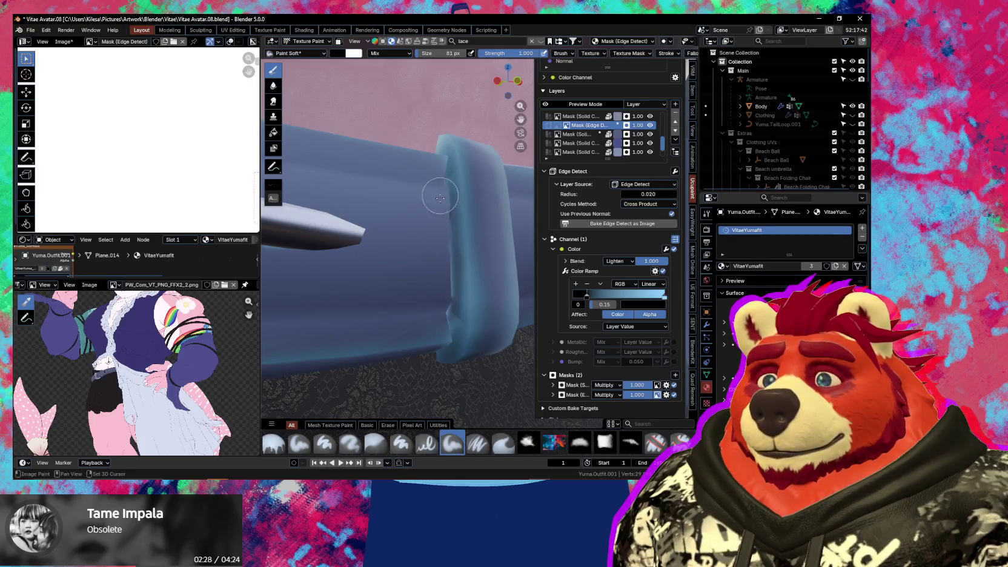
mouse_move(447, 244)
middle_down()
mouse_move(456, 288)
mouse_move(440, 270)
middle_up()
scroll(450, 259, down, 3)
key(n)
scroll(456, 288, up, 3)
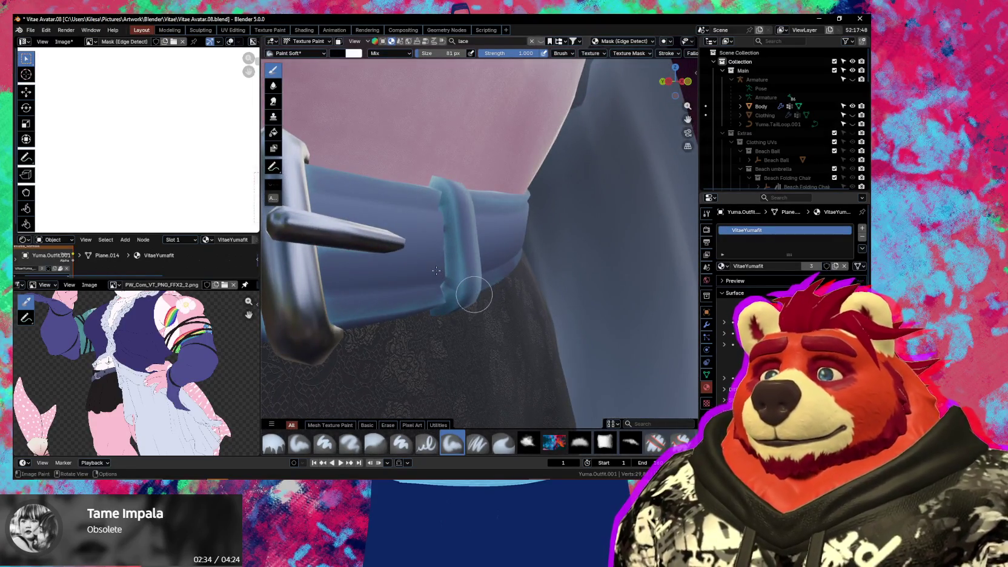
Briefly enter Edit Mode, then return to Texture Paint mode
key(Tab)
middle_drag(445, 263, 461, 264)
key(Tab)
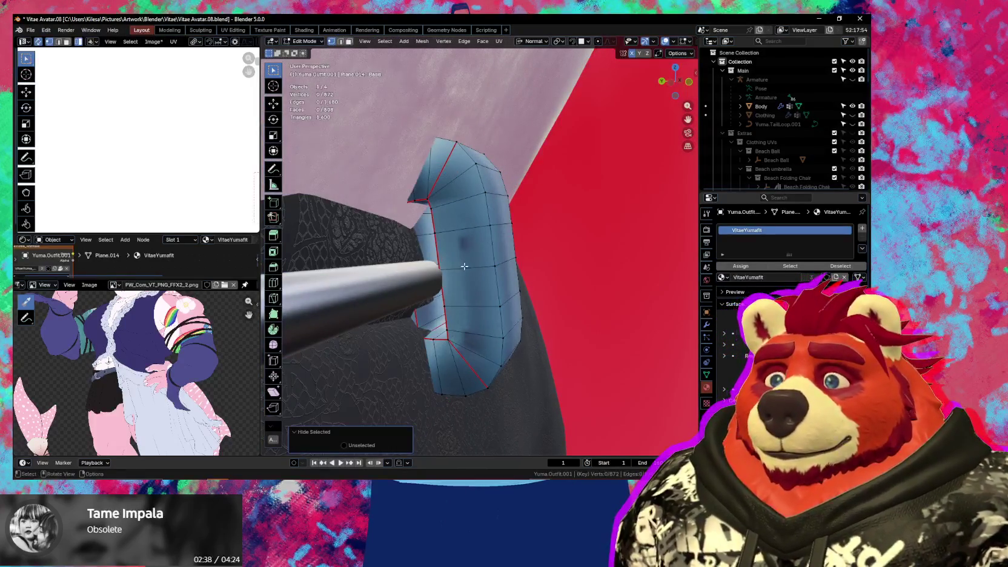
key(ctrl+Tab)
click(512, 234)
Paint dark shading strokes onto the belt loop, adjusting the brush size
mouse_move(502, 229)
mouse_down()
mouse_move(460, 261)
mouse_move(452, 216)
mouse_move(466, 357)
mouse_up()
key(f)
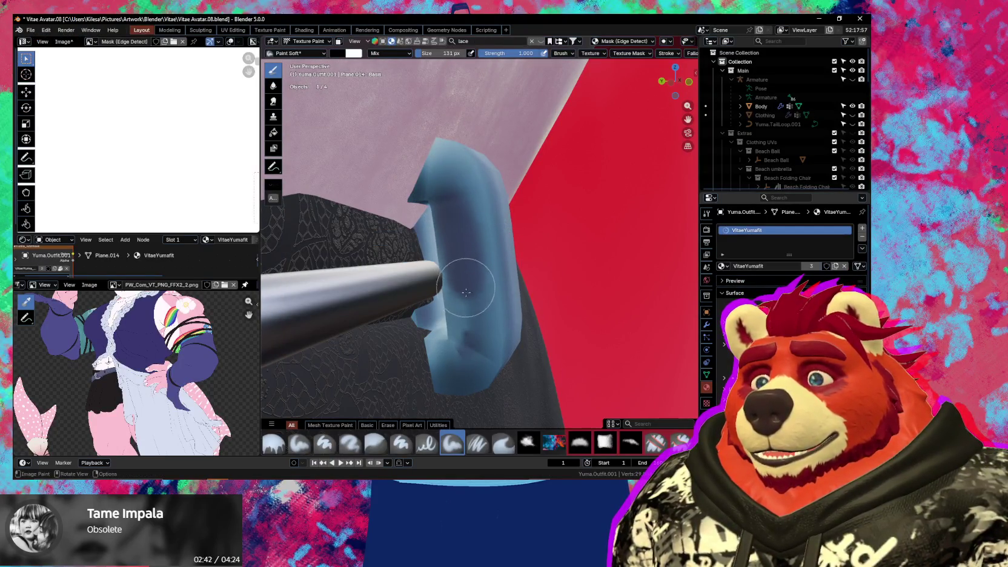
key(f)
click(445, 235)
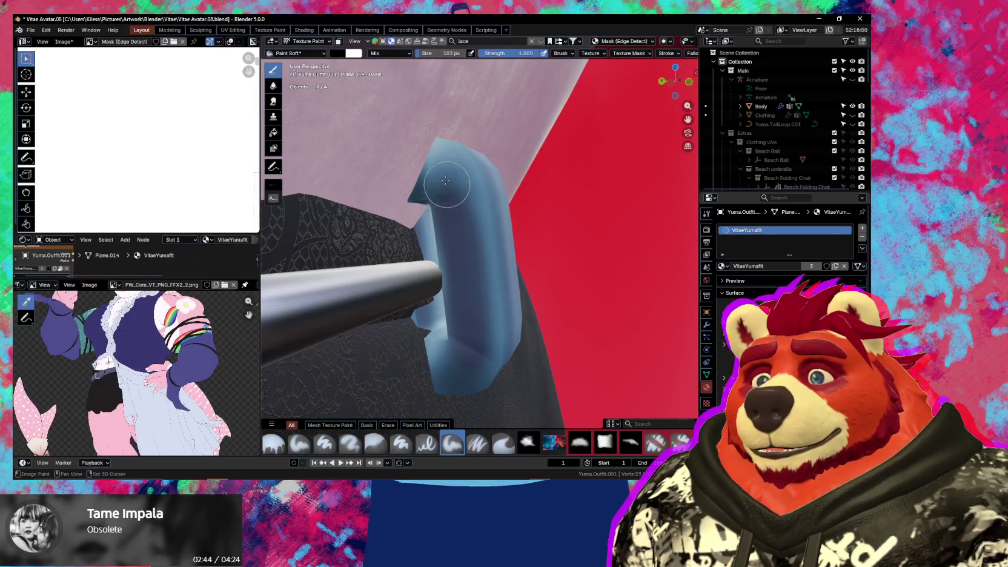
mouse_move(472, 321)
middle_down()
mouse_move(427, 287)
mouse_move(388, 224)
middle_up()
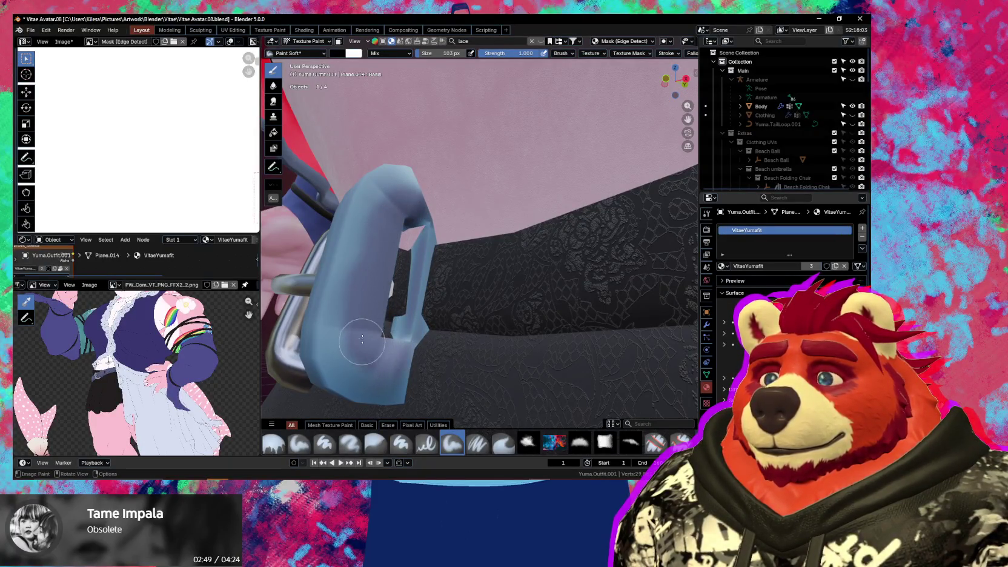
mouse_move(417, 286)
middle_down()
mouse_move(374, 345)
mouse_move(484, 328)
mouse_move(434, 328)
middle_up()
scroll(483, 330, down, 5)
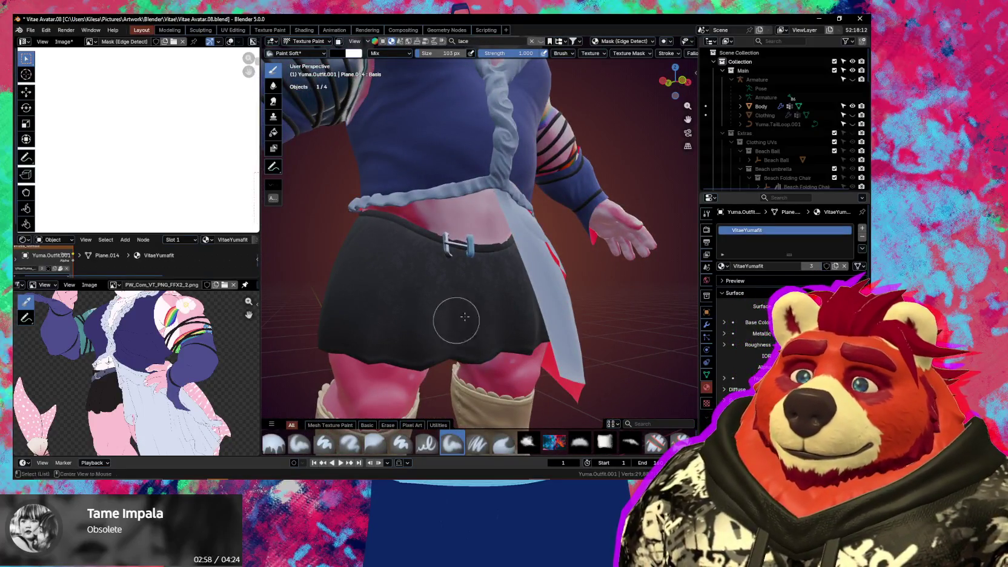
scroll(449, 318, up, 3)
scroll(465, 291, up, 2)
Reveal the hidden belt mesh with Alt+H in Edit Mode, then return to Texture Paint
key(Tab)
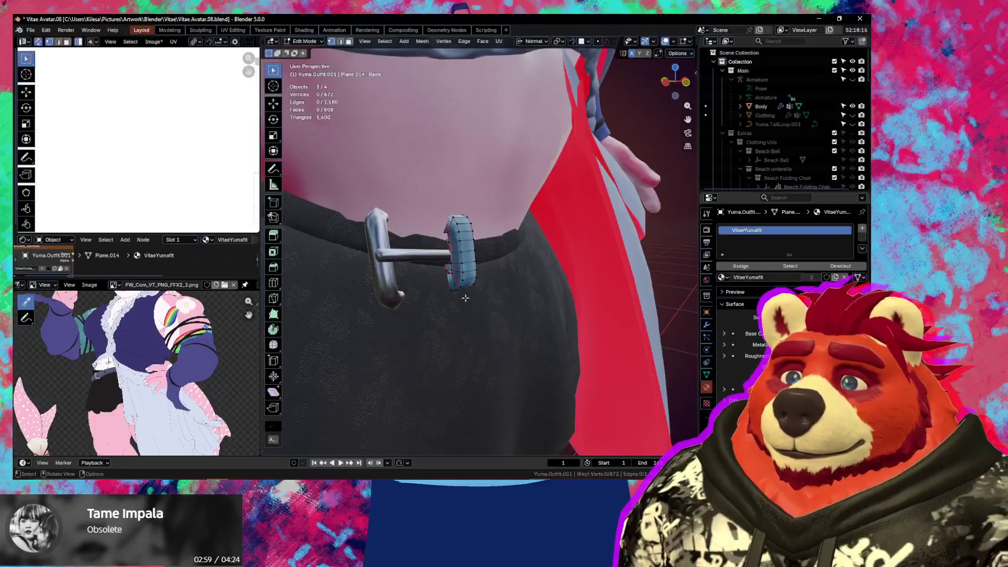
key(alt+h)
mouse_move(465, 297)
middle_down()
mouse_move(436, 281)
mouse_move(450, 317)
middle_up()
scroll(436, 281, up, 2)
key(Tab)
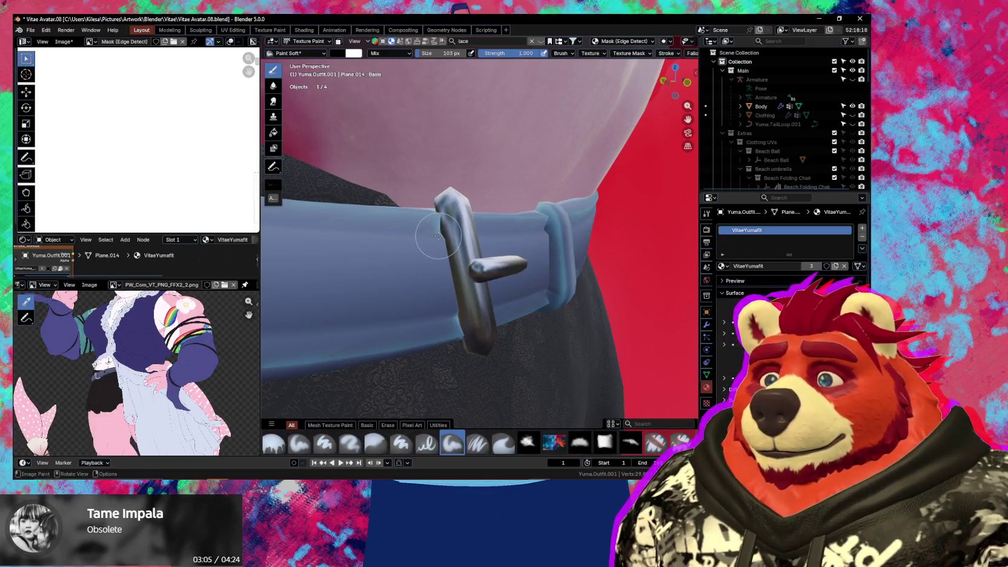
Isolate the belt in local view, restore the full outfit, and orbit to face the buckle
key(KP_Divide)
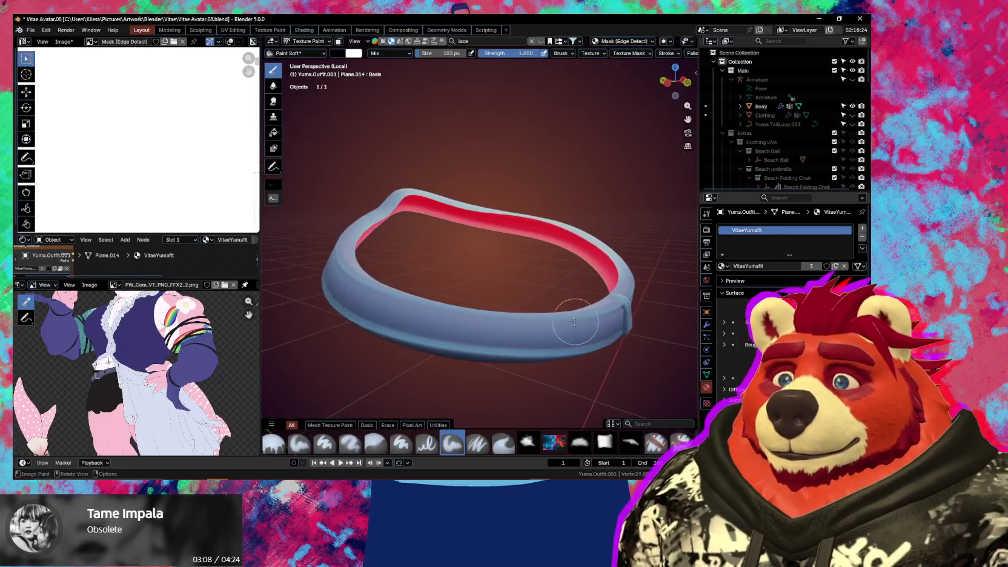
scroll(524, 337, up, 4)
mouse_move(524, 337)
middle_down()
mouse_move(508, 335)
mouse_move(508, 347)
middle_up()
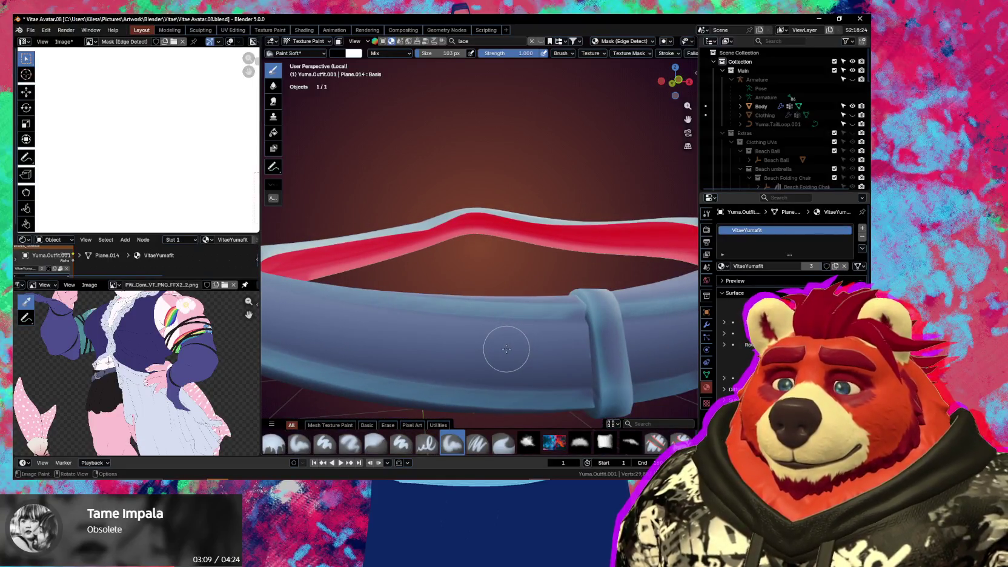
key(KP_Divide)
scroll(448, 330, up, 2)
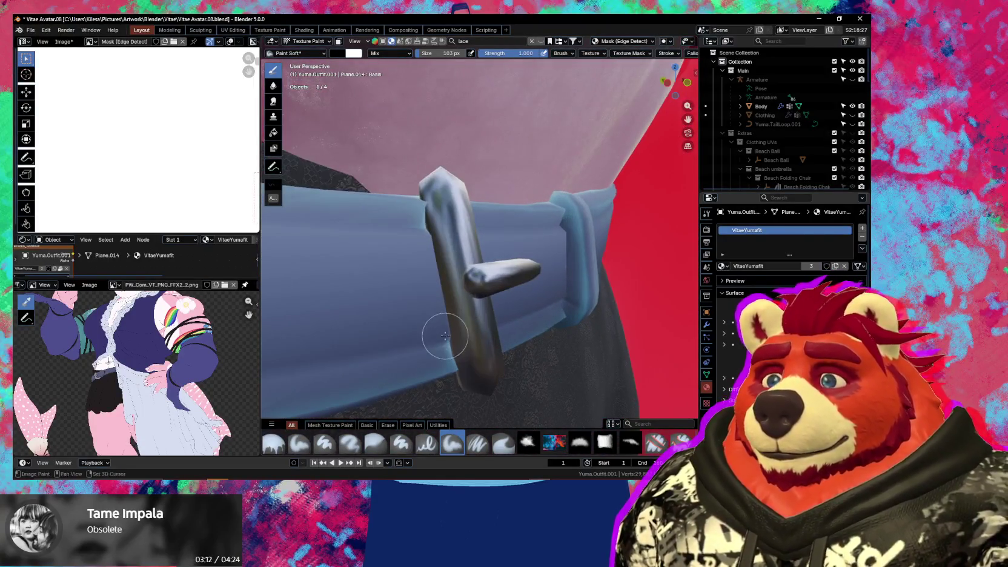
middle_drag(444, 328, 466, 318)
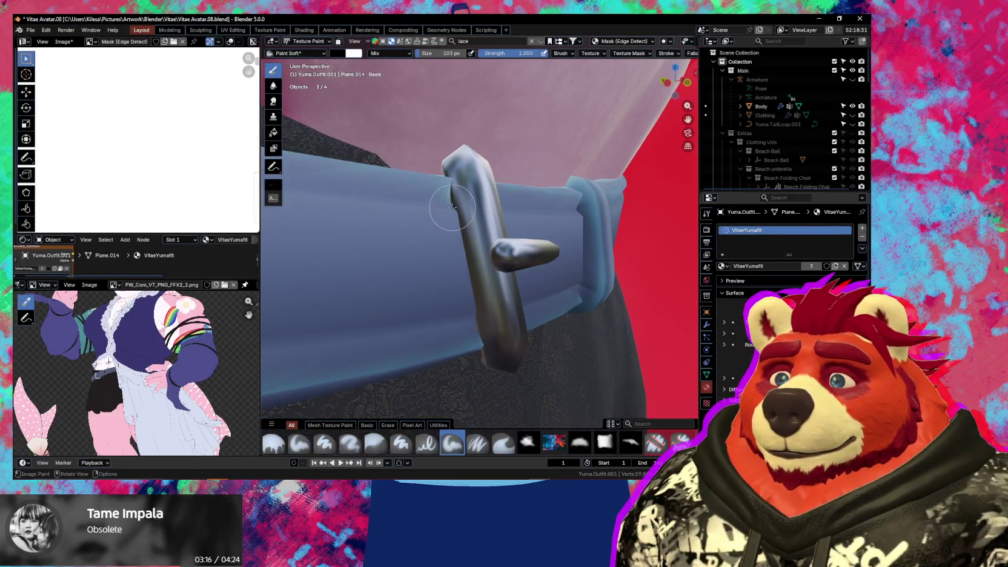
middle_drag(456, 214, 418, 267)
scroll(412, 274, up, 3)
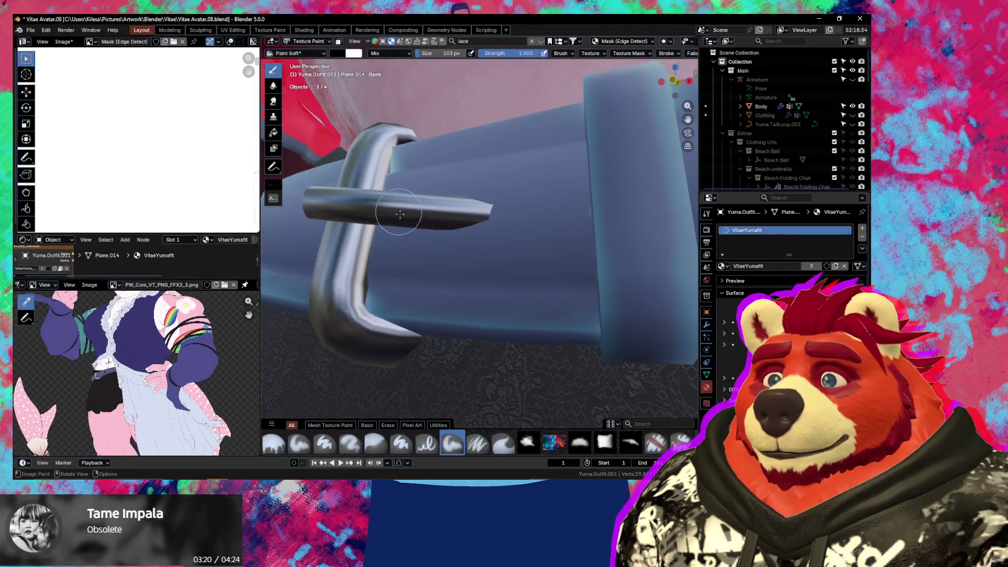
middle_drag(398, 211, 401, 214)
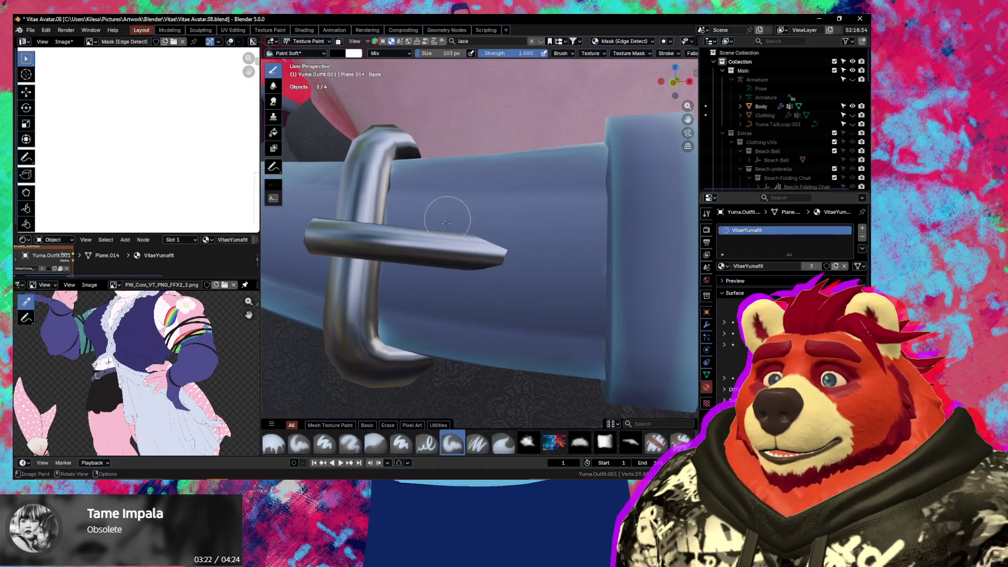
middle_drag(394, 309, 507, 294)
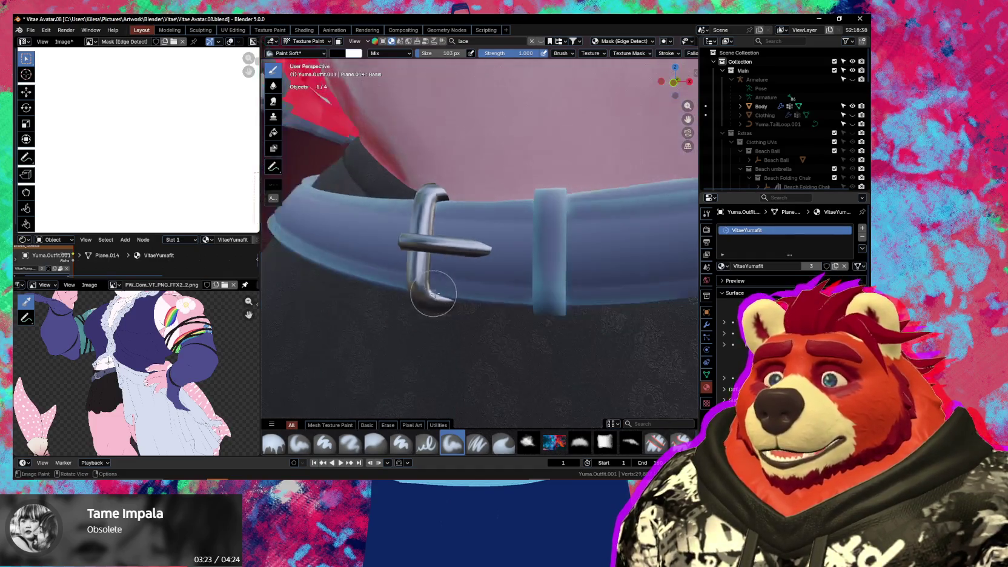
scroll(503, 278, up, 3)
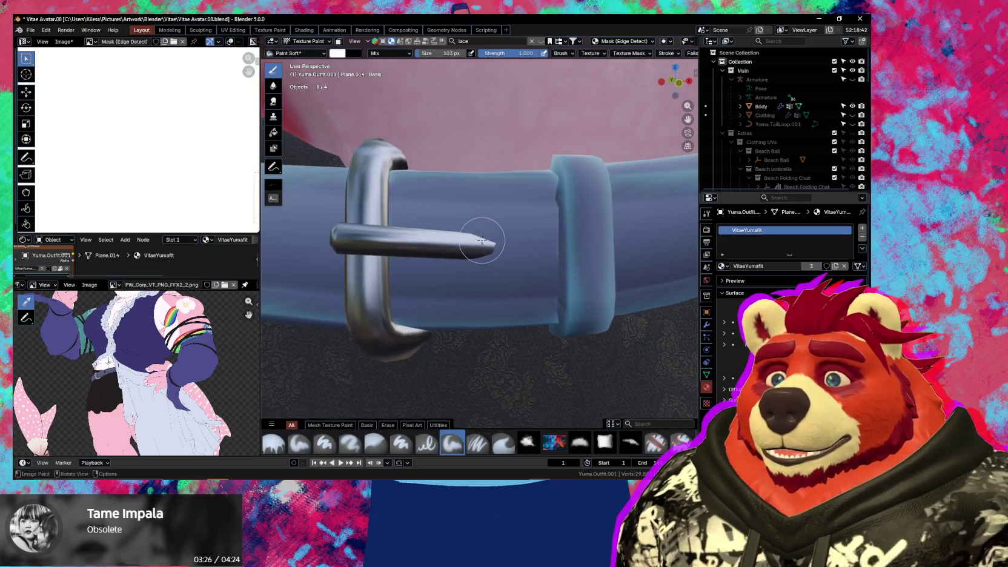
On the Mask (Solid Color 4) 2 layer, darken the buckle pin's tip with a 54 px brush
key(n)
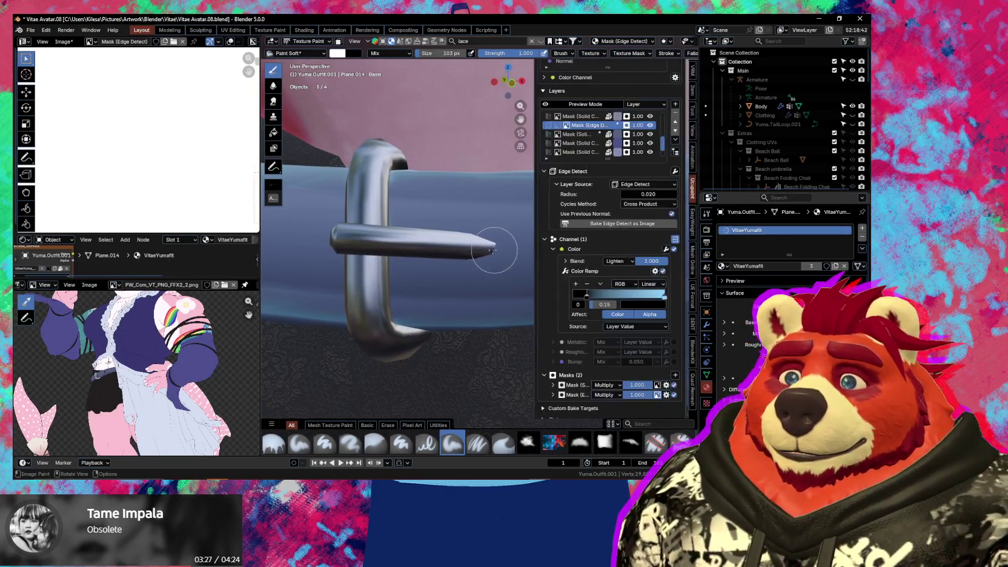
middle_drag(488, 252, 453, 276)
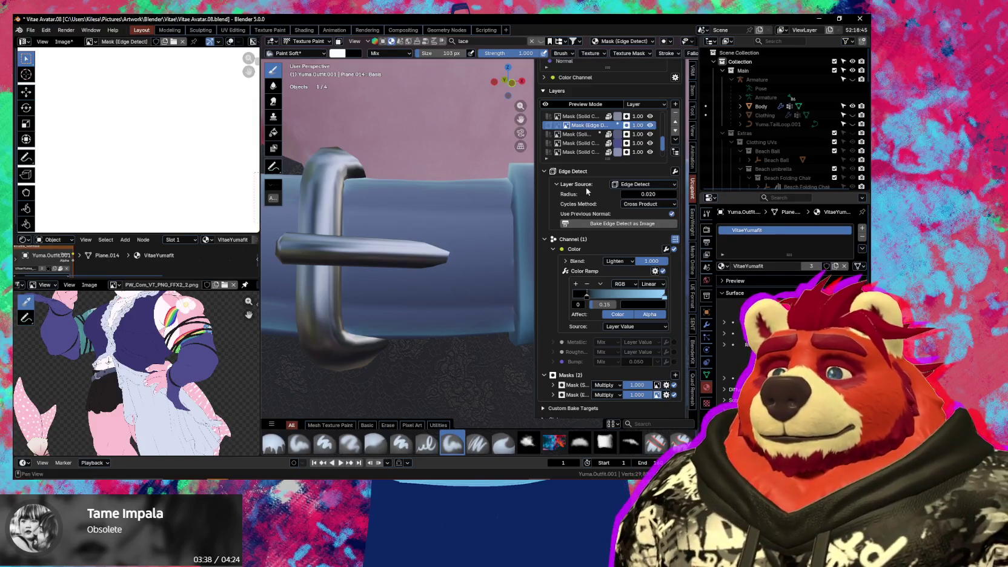
scroll(604, 133, up, 2)
scroll(603, 128, up, 3)
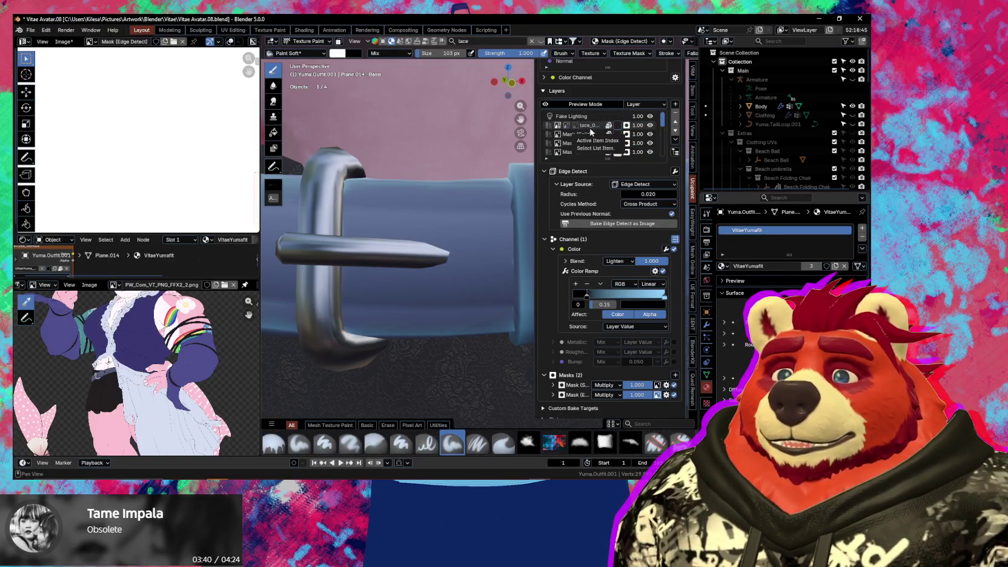
click(591, 134)
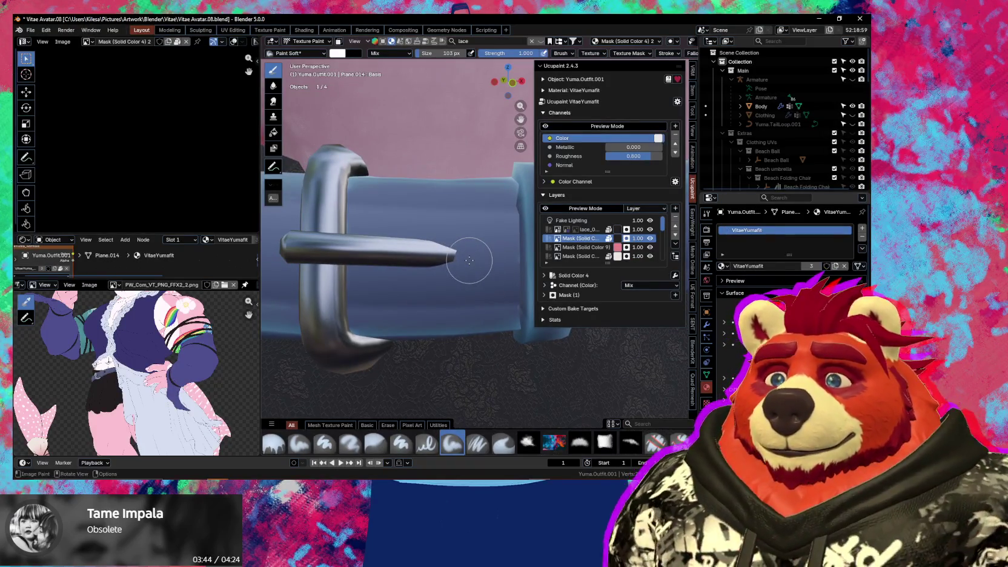
drag(453, 253, 439, 254)
key(f)
click(431, 251)
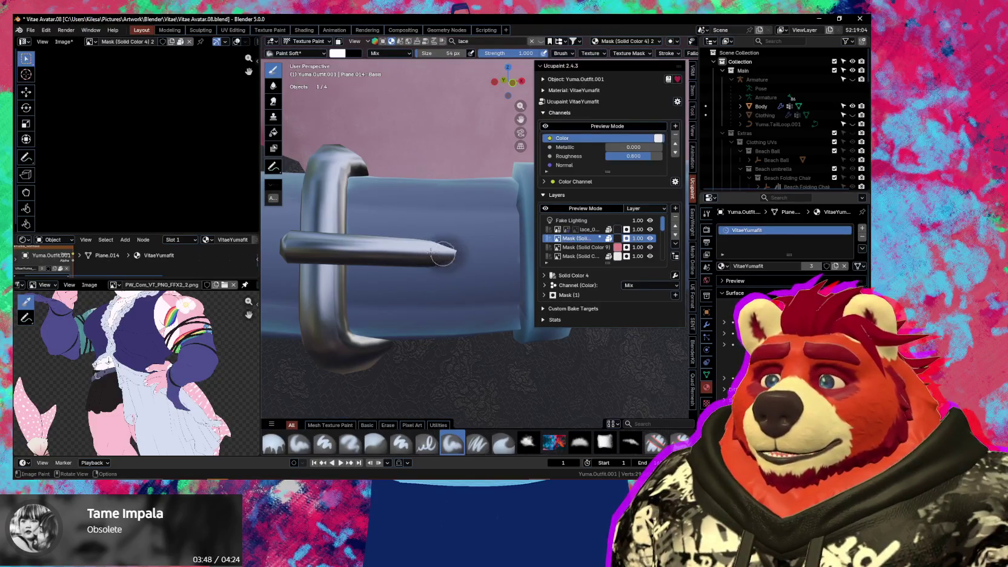
drag(431, 252, 447, 249)
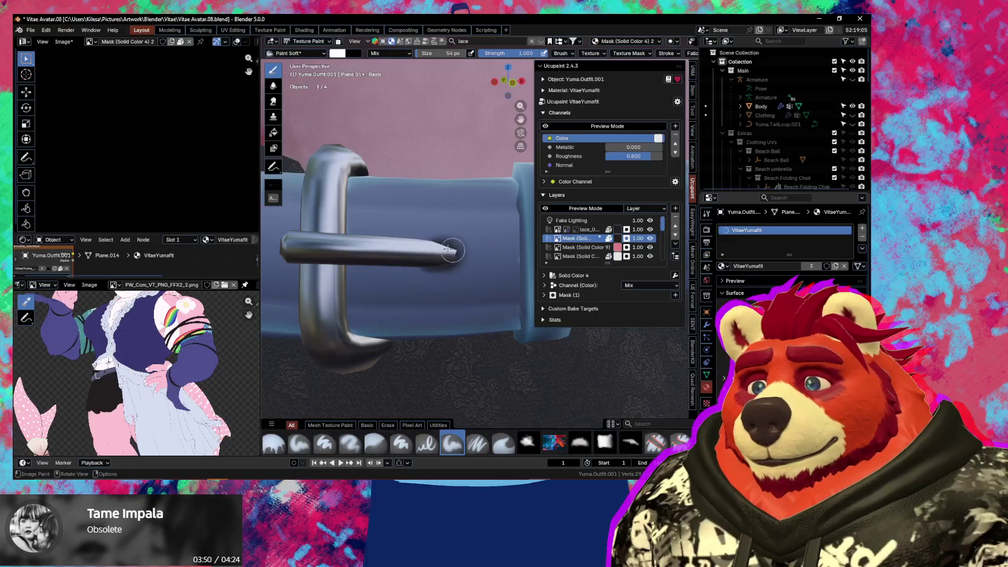
With a 37 px brush, lighten the dark blotch on the blue belt's lower edge
middle_drag(444, 250, 443, 236)
key(n)
scroll(462, 232, up, 3)
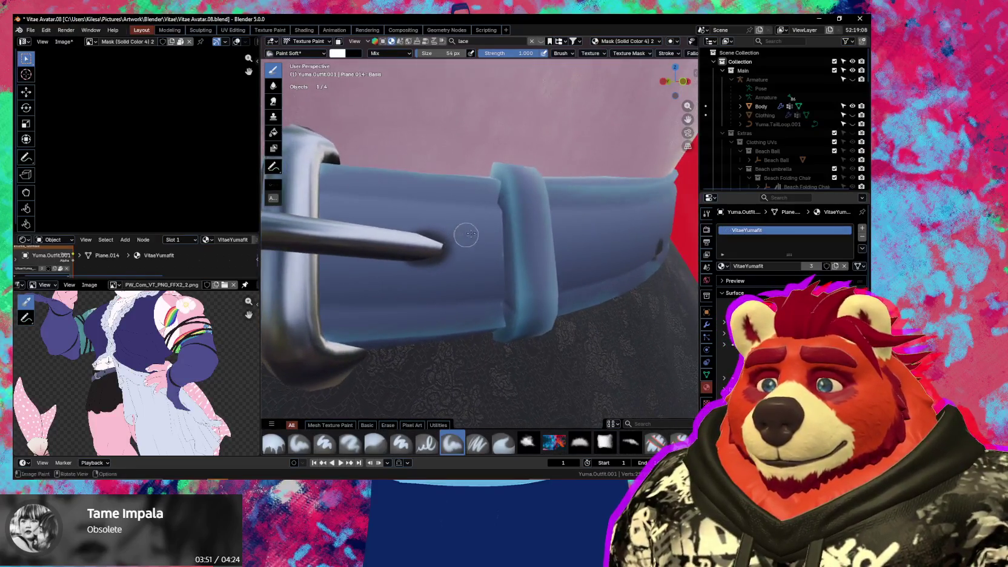
key(f)
click(495, 207)
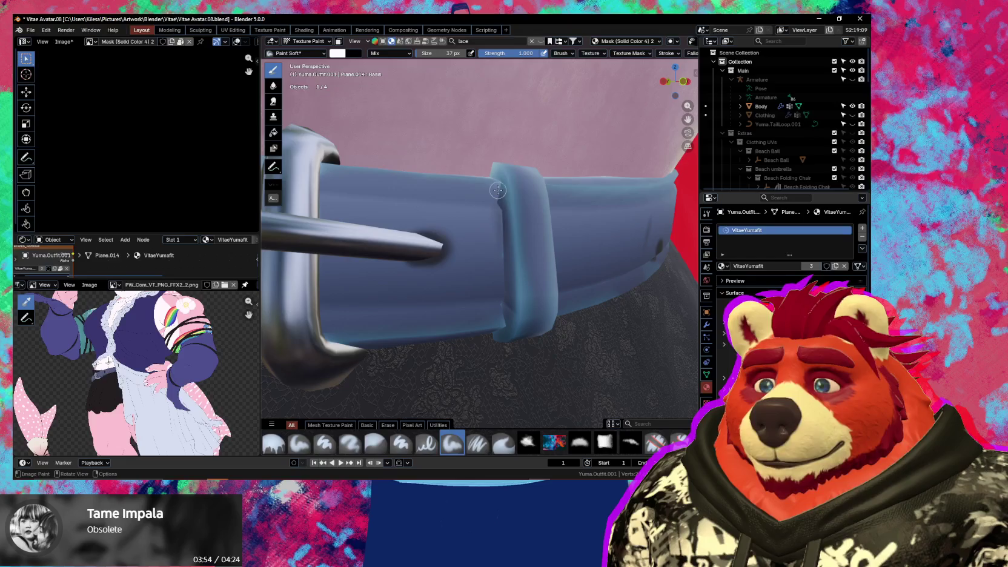
middle_drag(507, 226, 522, 228)
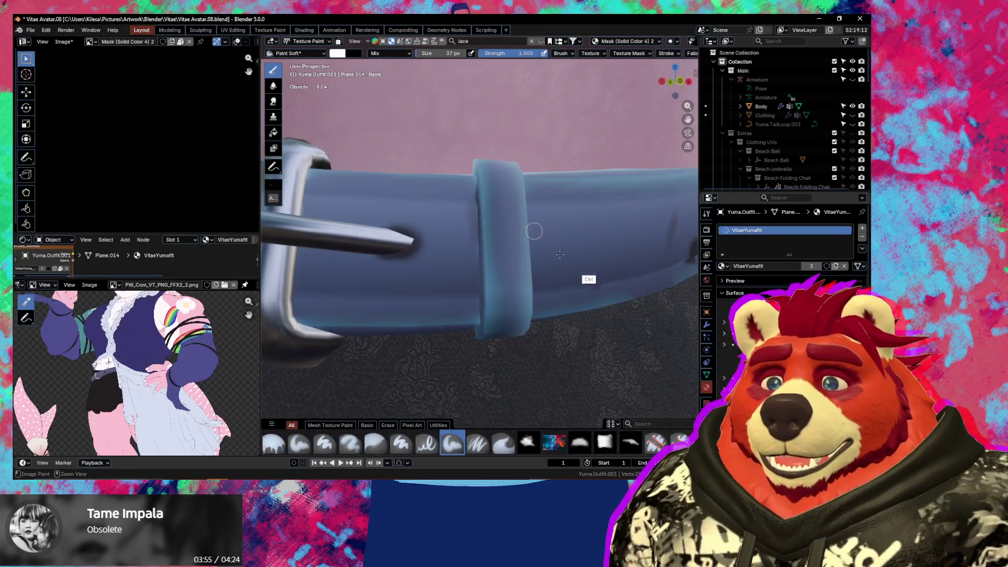
mouse_move(611, 261)
ctrl+middle_down()
mouse_move(502, 266)
mouse_move(444, 243)
mouse_move(428, 256)
mouse_move(492, 230)
ctrl+middle_up()
mouse_move(475, 236)
ctrl+mouse_down()
mouse_move(499, 198)
mouse_move(469, 231)
ctrl+mouse_up()
key(n)
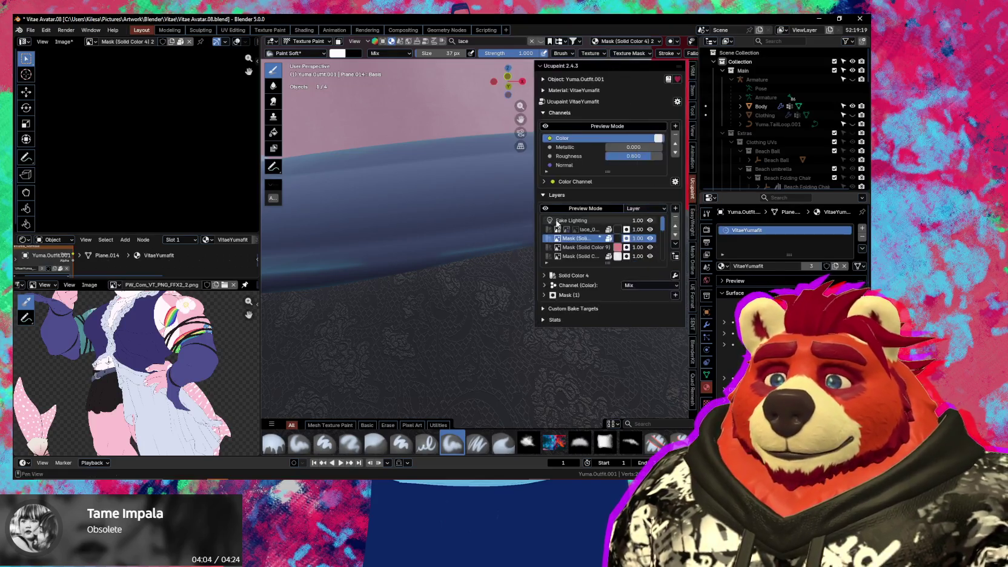
scroll(648, 225, down, 2)
scroll(654, 225, down, 1)
scroll(662, 229, down, 1)
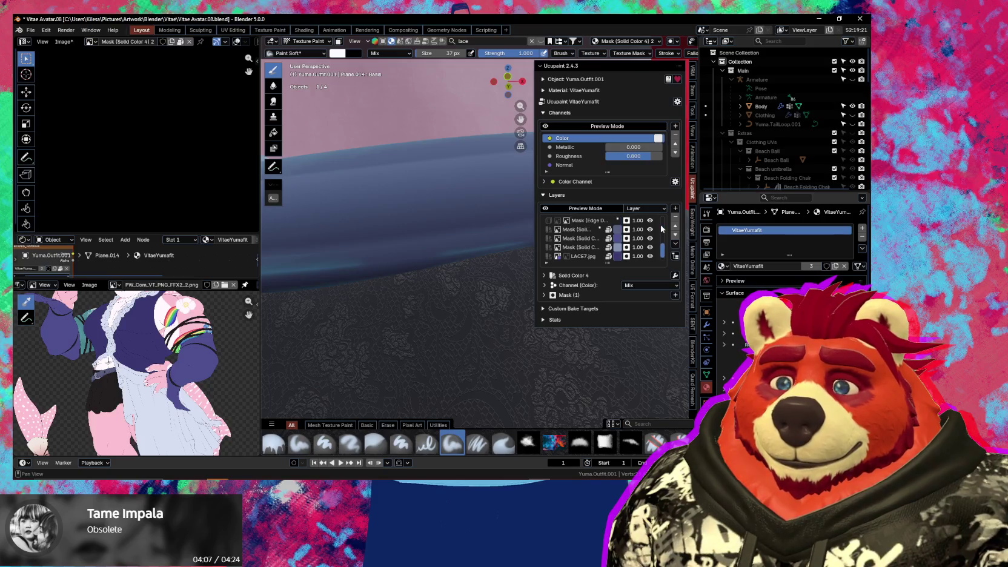
Select the Mask (Edge Detect) layer and enlarge the brush to 152 px
click(584, 222)
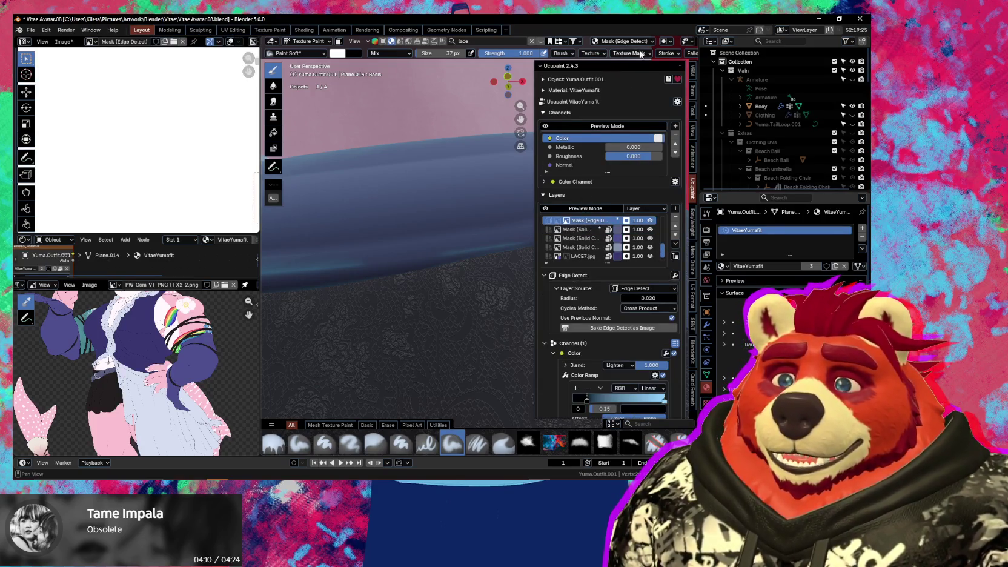
middle_drag(640, 53, 414, 81)
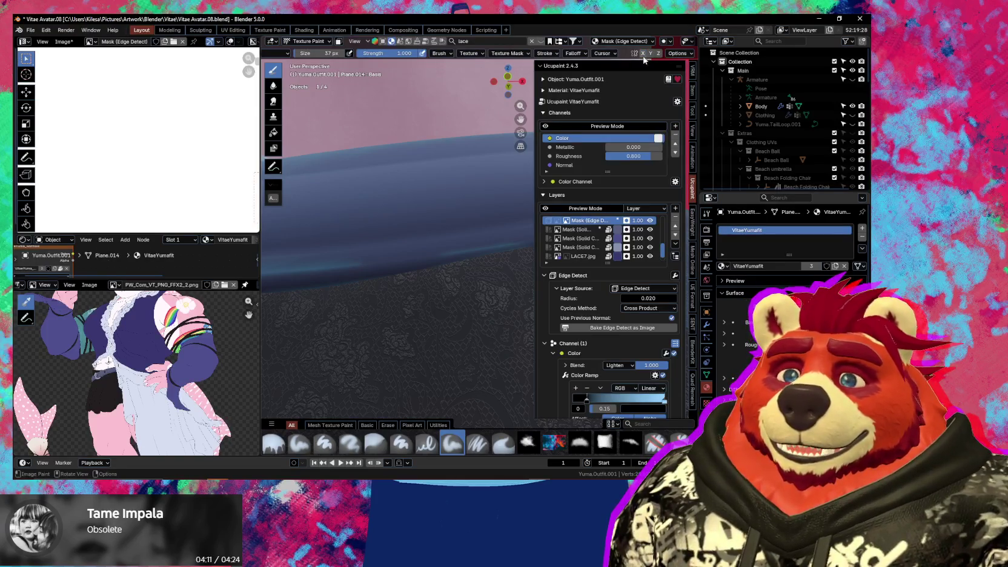
key(n)
key(f)
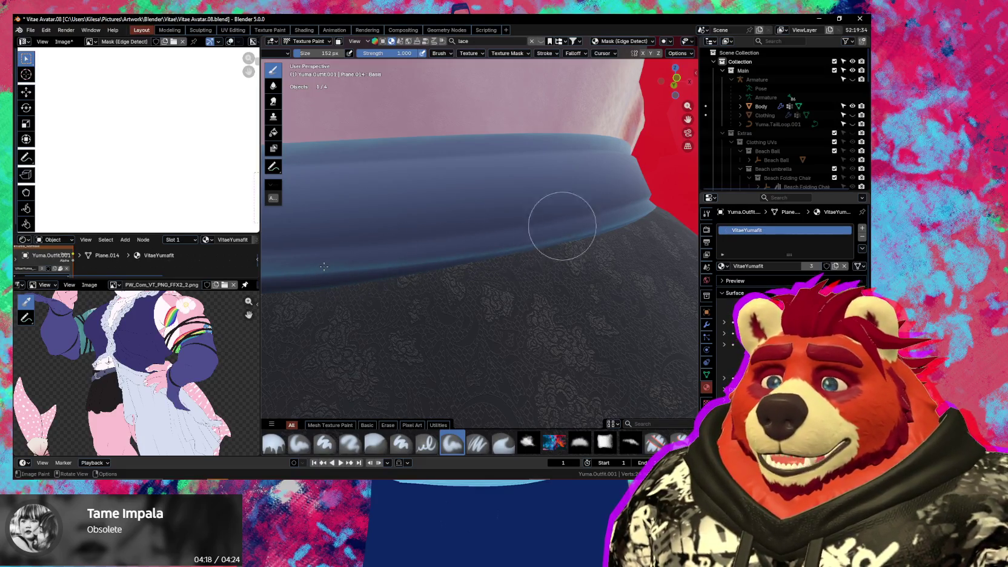
mouse_move(438, 232)
middle_down()
mouse_move(606, 261)
mouse_move(613, 304)
mouse_move(472, 311)
mouse_move(463, 322)
mouse_move(484, 305)
mouse_move(509, 241)
mouse_move(525, 256)
mouse_move(531, 293)
middle_up()
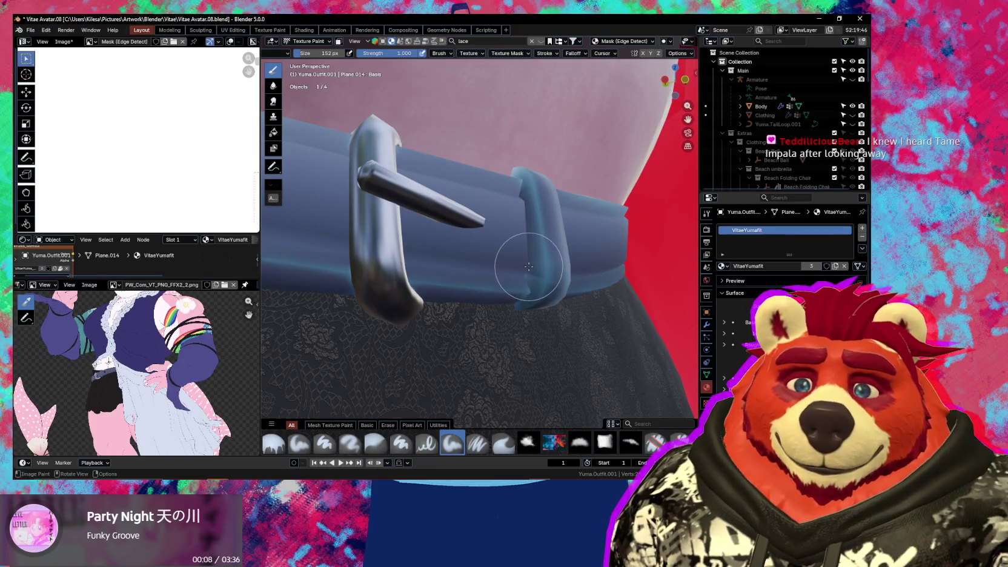
key(n)
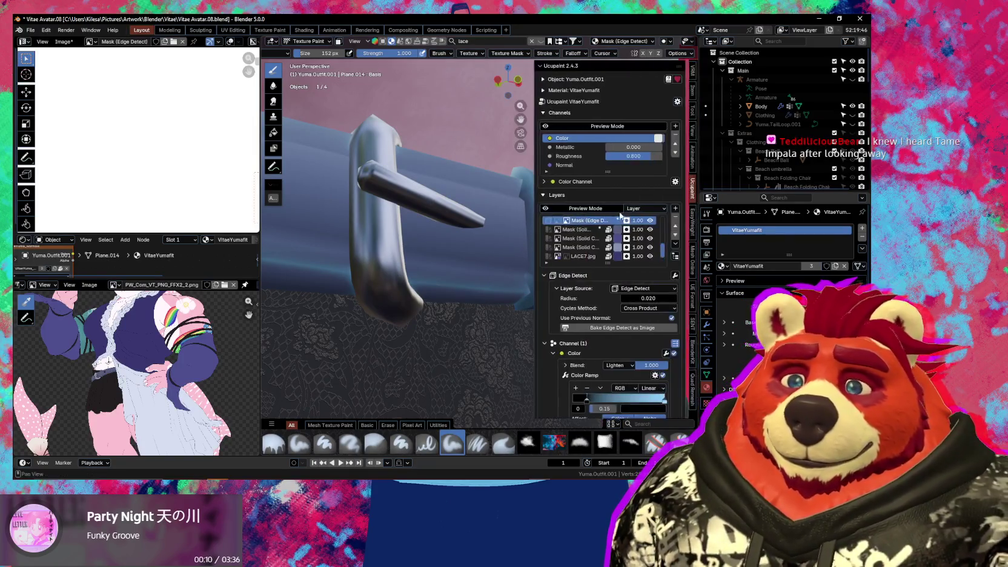
Reselect the solid-colour mask layer and brighten the belt area above the pin
scroll(605, 230, up, 5)
click(597, 237)
middle_drag(461, 263, 404, 273)
drag(405, 274, 418, 242)
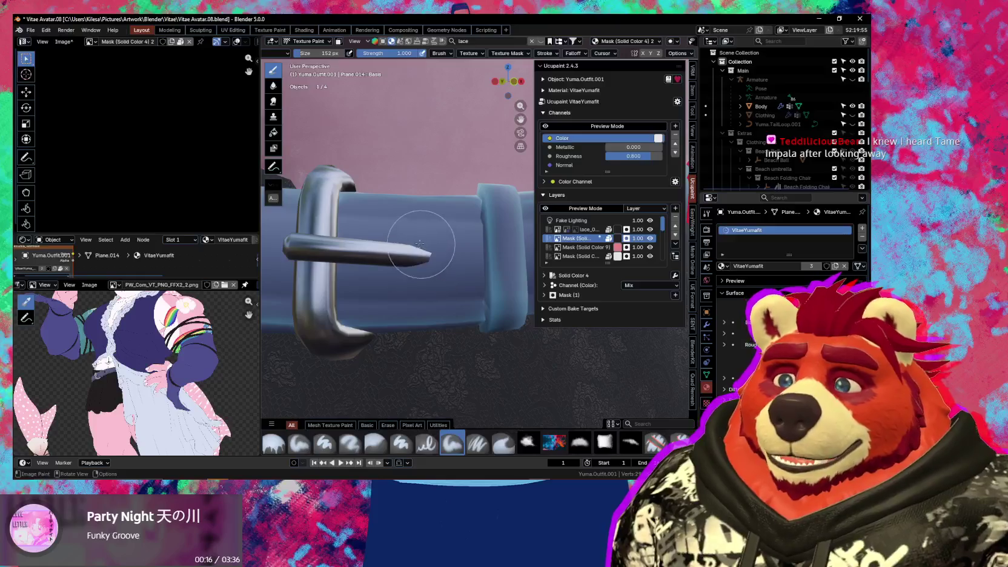
scroll(483, 55, up, 1)
scroll(483, 54, up, 5)
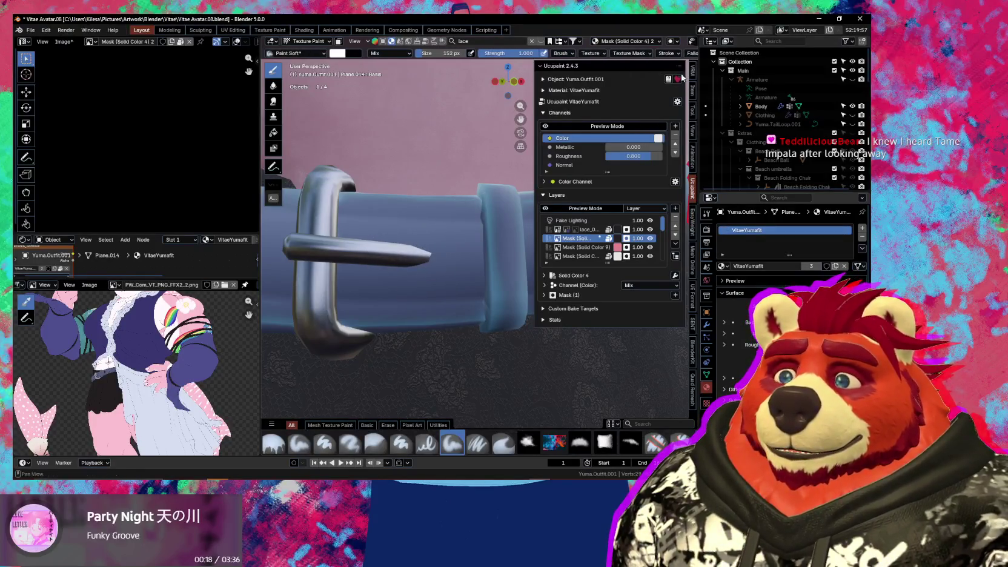
scroll(421, 278, up, 3)
shift+middle_drag(421, 277, 424, 272)
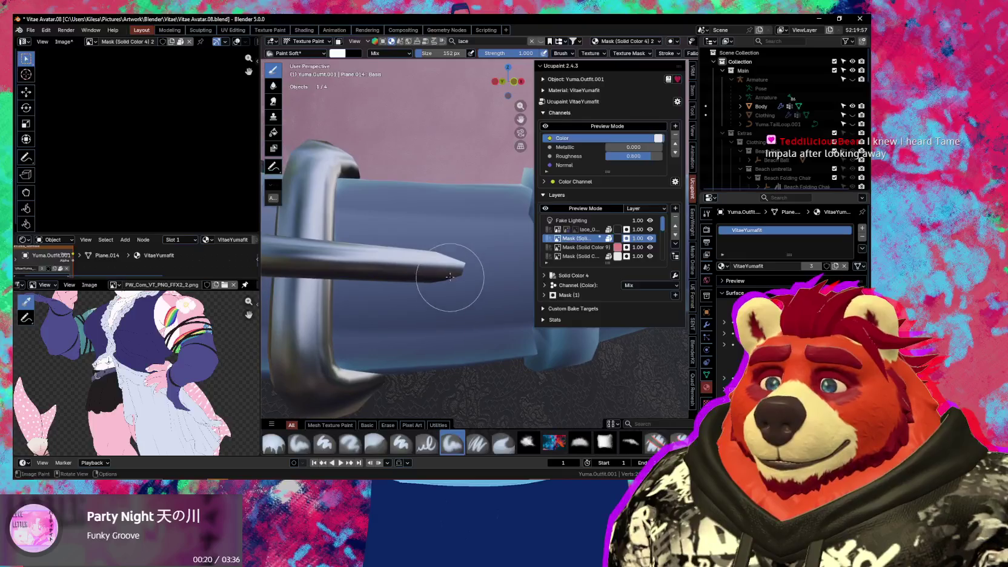
Hide the Ucupaint panel and shrink the brush to 72 px, then 45 px
key(n)
key(f)
click(458, 265)
key(bracketleft)
key(bracketleft)
key(bracketleft)
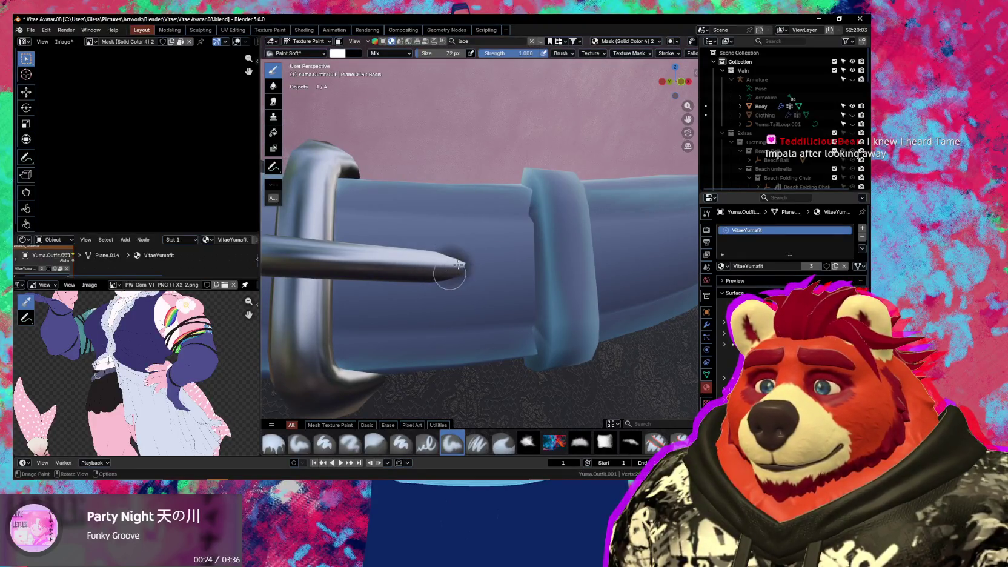
middle_drag(445, 264, 461, 243)
key(bracketleft)
key(bracketleft)
key(bracketleft)
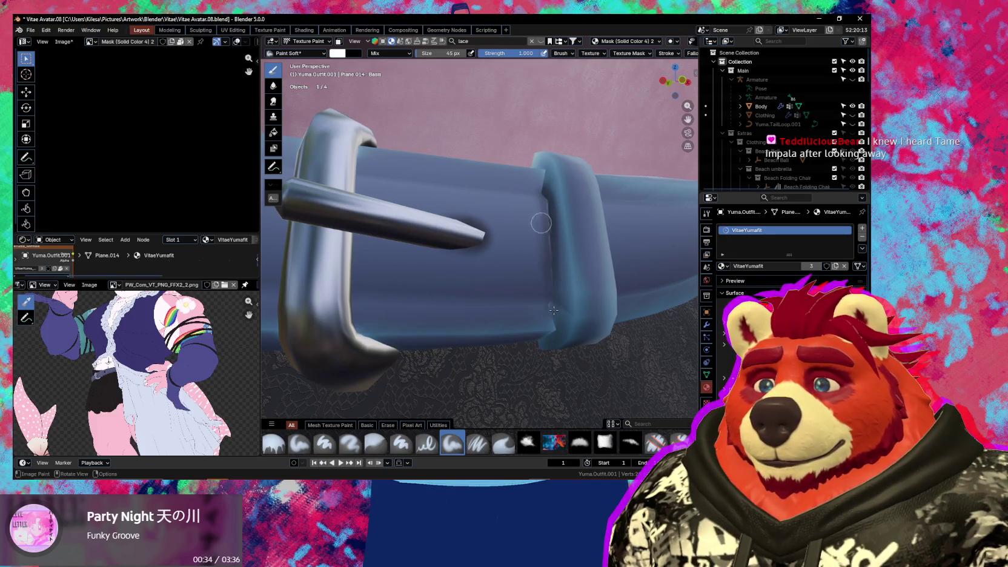
mouse_move(553, 233)
middle_down()
mouse_move(479, 217)
mouse_move(484, 234)
middle_up()
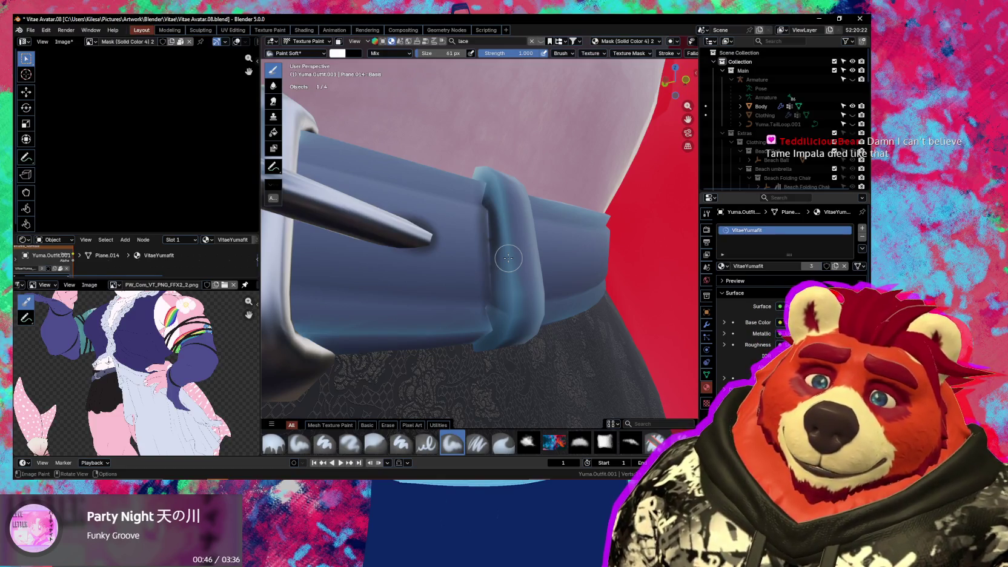
Toggle the belt into Edit Mode and back to Texture Paint
key(Tab)
mouse_move(508, 258)
middle_down()
mouse_move(531, 215)
mouse_move(583, 172)
middle_up()
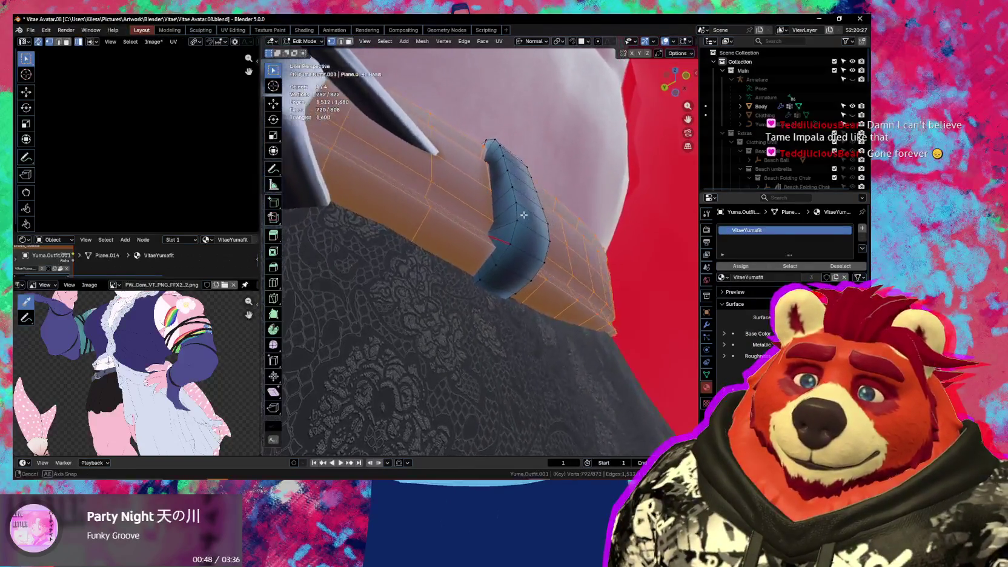
key(Tab)
scroll(679, 53, down, 5)
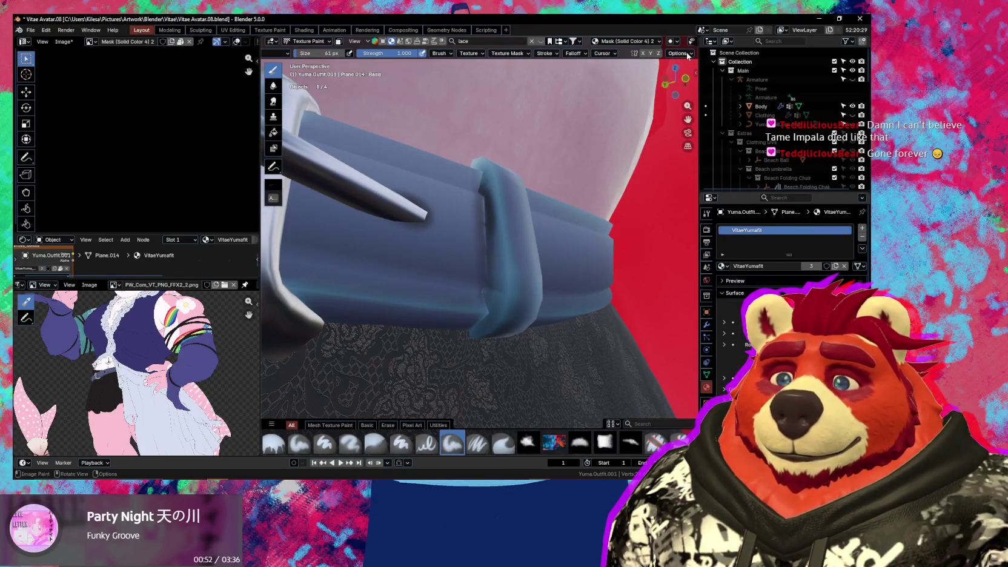
Try a darker stroke along the belt seam, undo it, and check the paint options
click(685, 55)
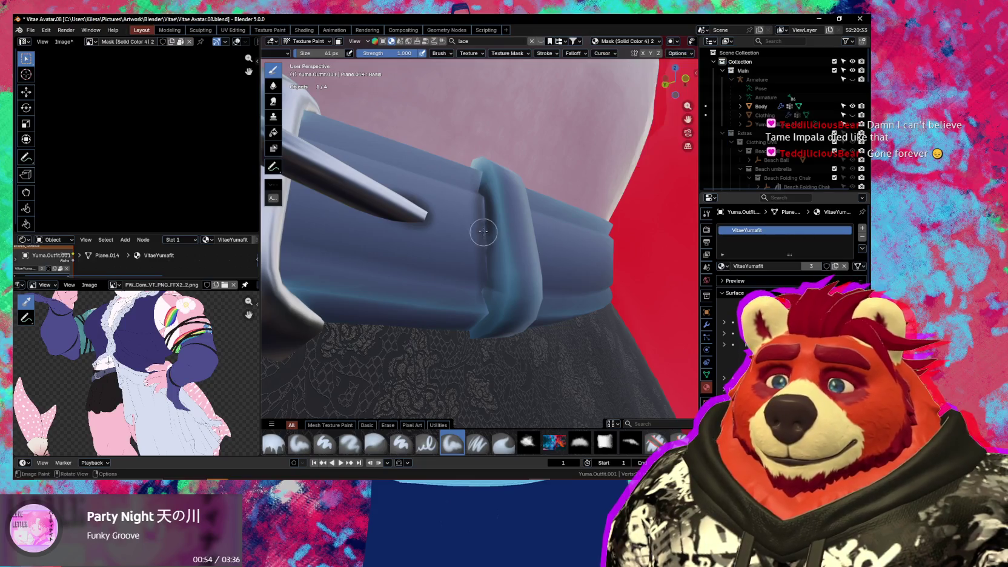
drag(486, 242, 480, 264)
key(ctrl+z)
middle_drag(637, 92, 661, 73)
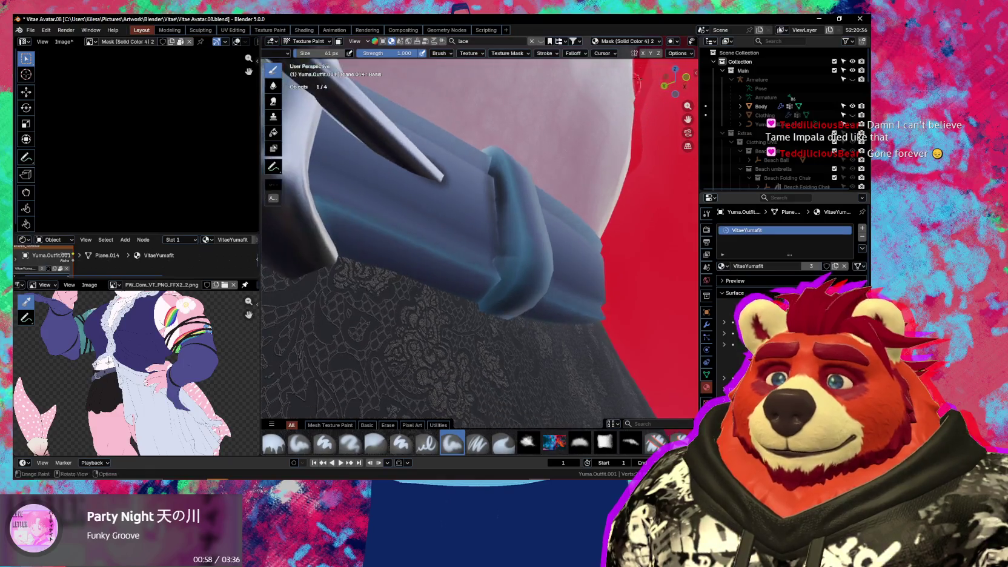
click(677, 53)
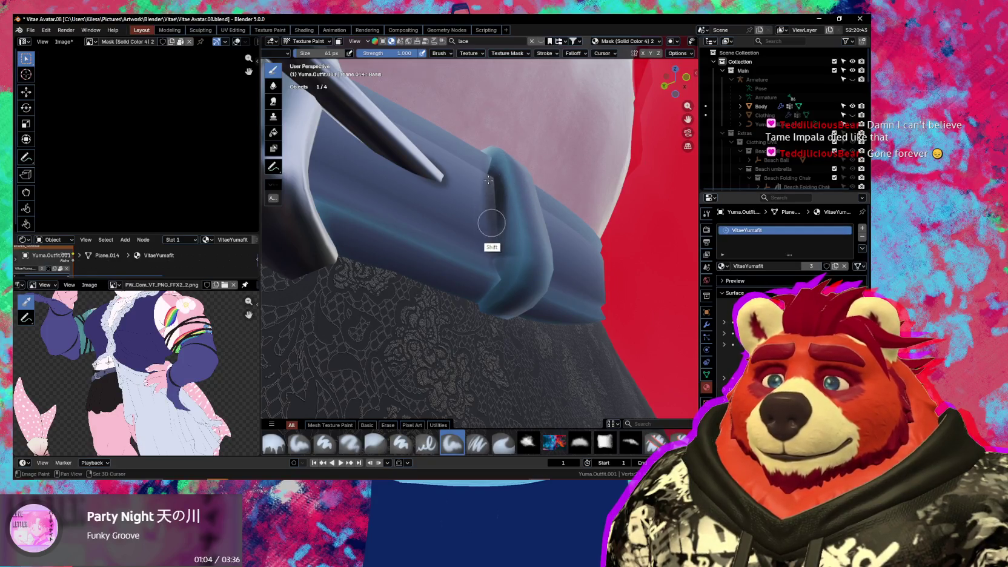
shift+scroll(503, 214, up, 2)
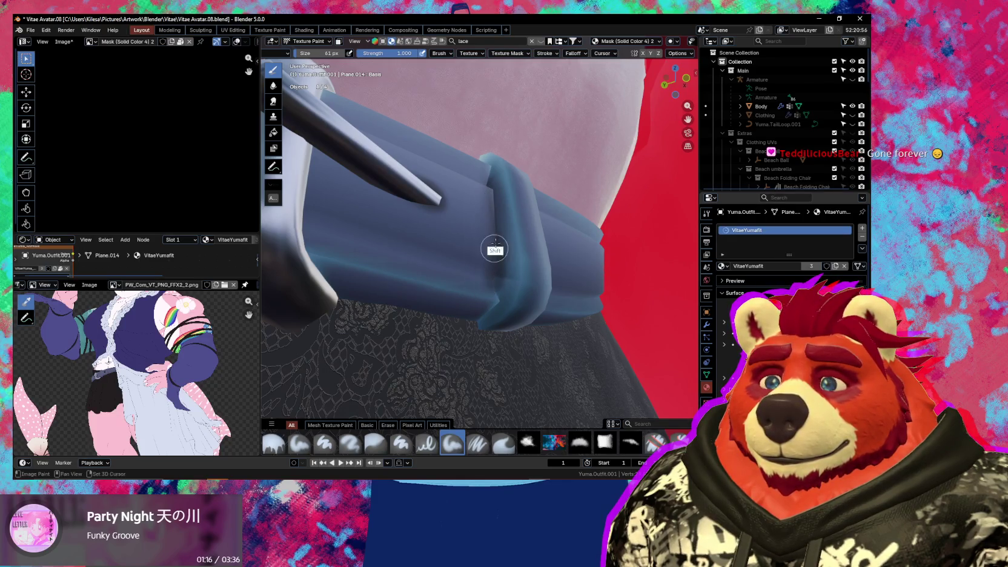
Orbit and pan around the buckle and belt loop to review the shading
middle_drag(498, 273, 471, 268)
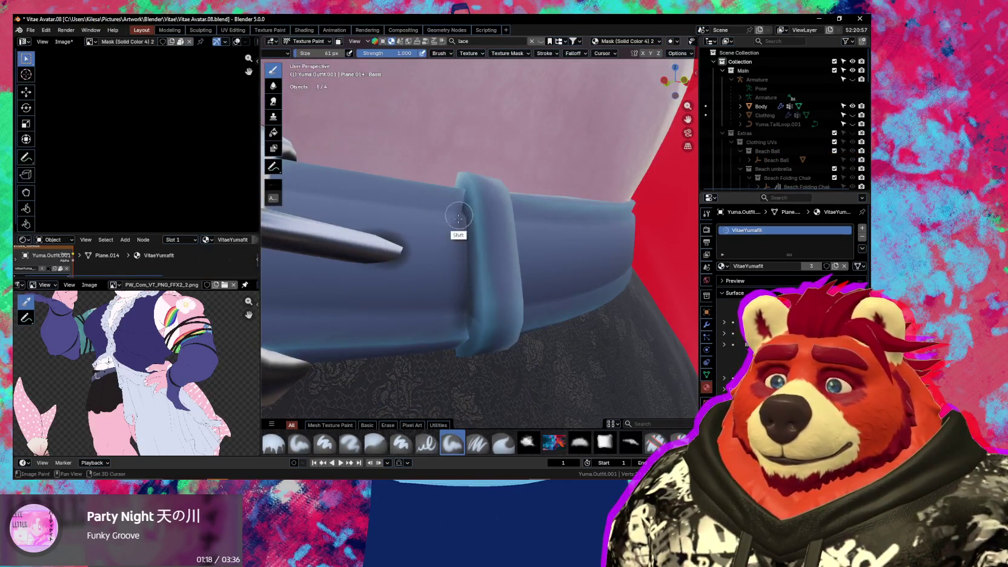
mouse_move(471, 228)
middle_down()
mouse_move(490, 214)
mouse_move(485, 247)
middle_up()
mouse_move(547, 254)
ctrl+middle_down()
mouse_move(470, 329)
mouse_move(440, 315)
mouse_move(461, 264)
mouse_move(447, 202)
mouse_move(429, 213)
ctrl+middle_up()
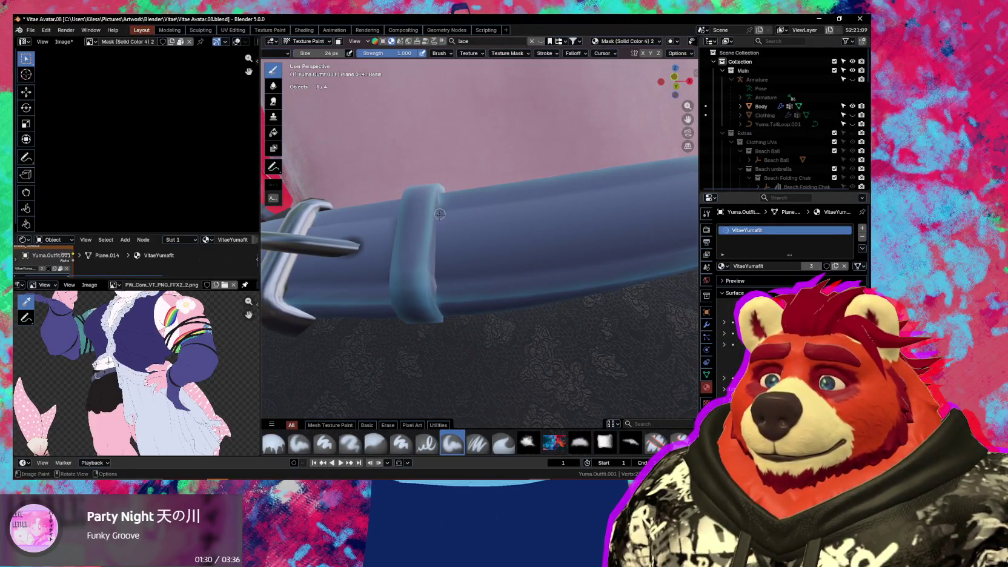
middle_drag(440, 206, 439, 212)
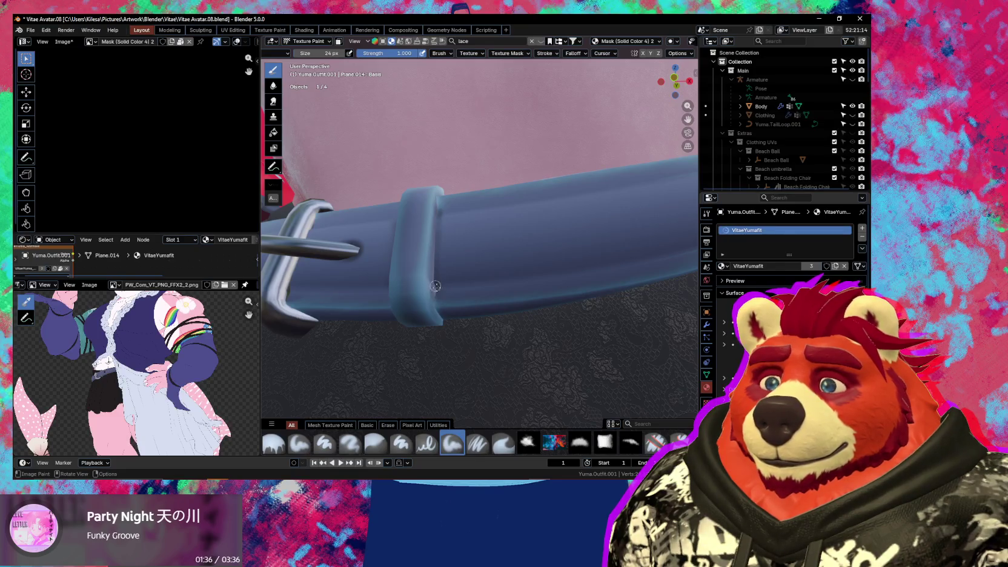
middle_drag(435, 266, 428, 260)
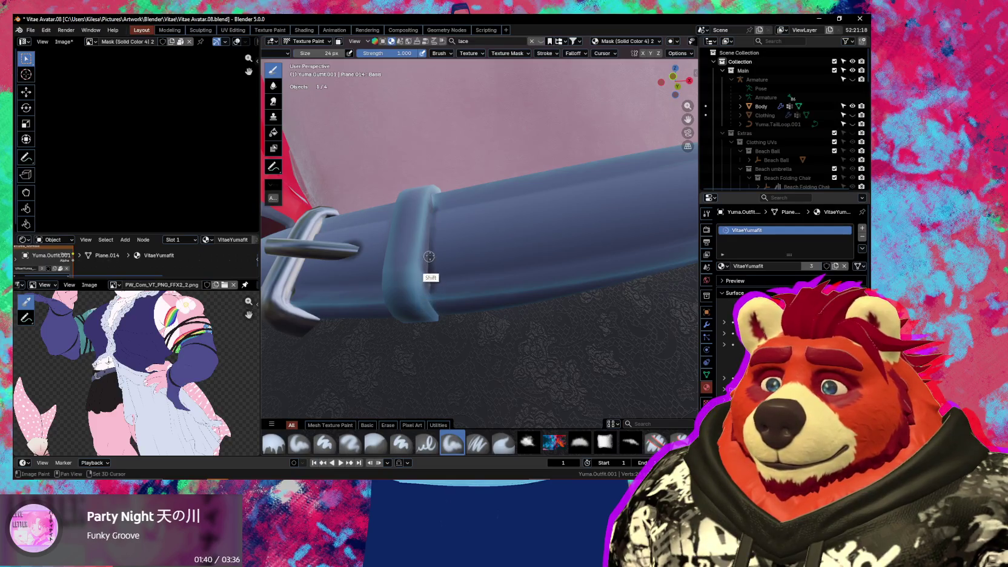
shift+middle_drag(428, 277, 417, 269)
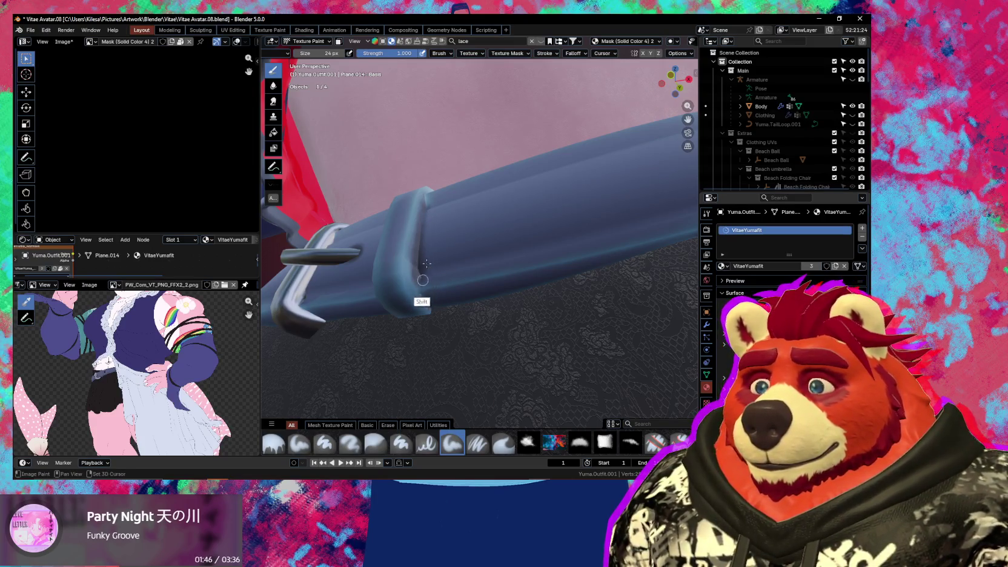
shift+middle_drag(461, 249, 428, 246)
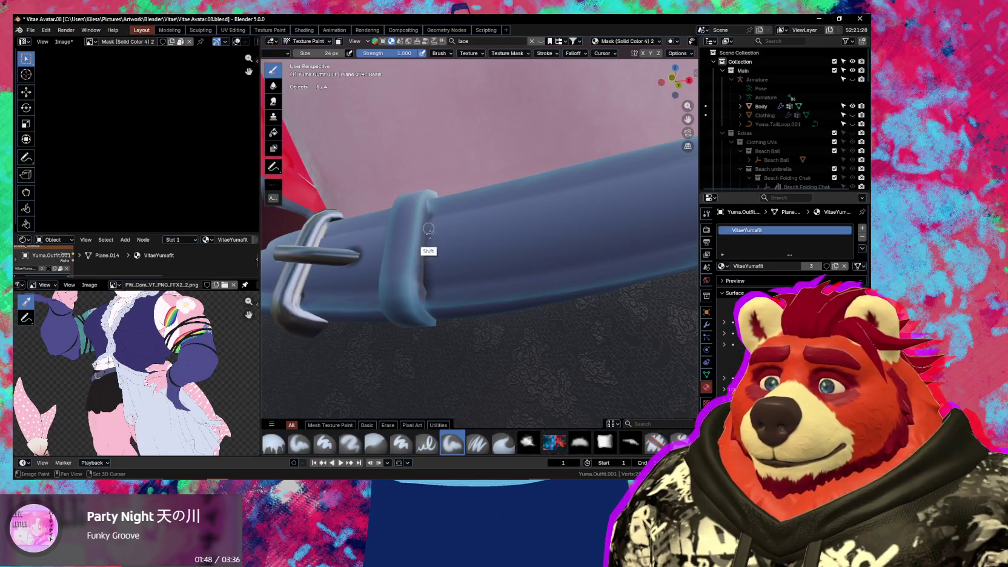
mouse_move(455, 209)
middle_down()
mouse_move(469, 223)
mouse_move(438, 221)
middle_up()
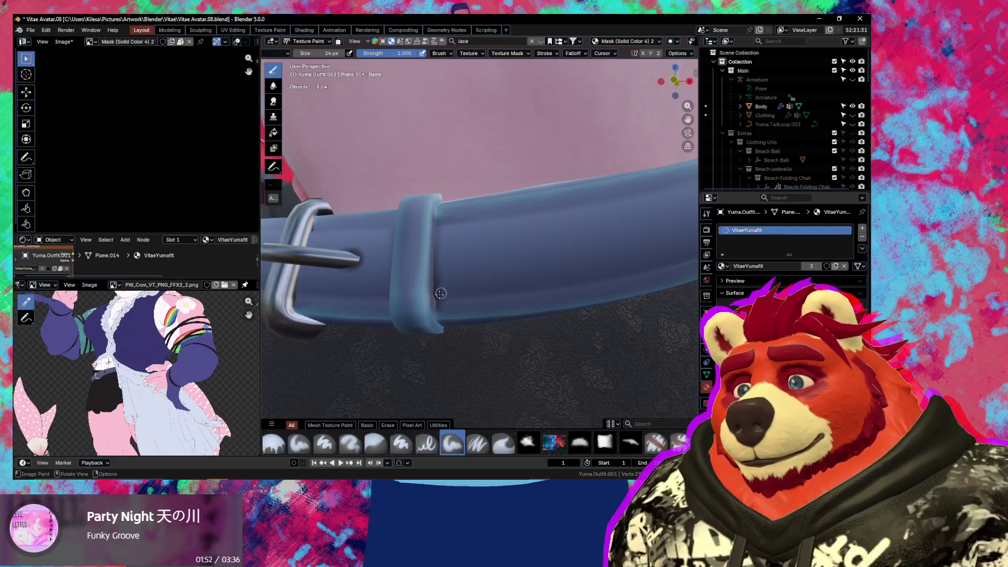
mouse_move(439, 300)
ctrl+middle_down()
mouse_move(500, 290)
mouse_move(466, 303)
ctrl+middle_up()
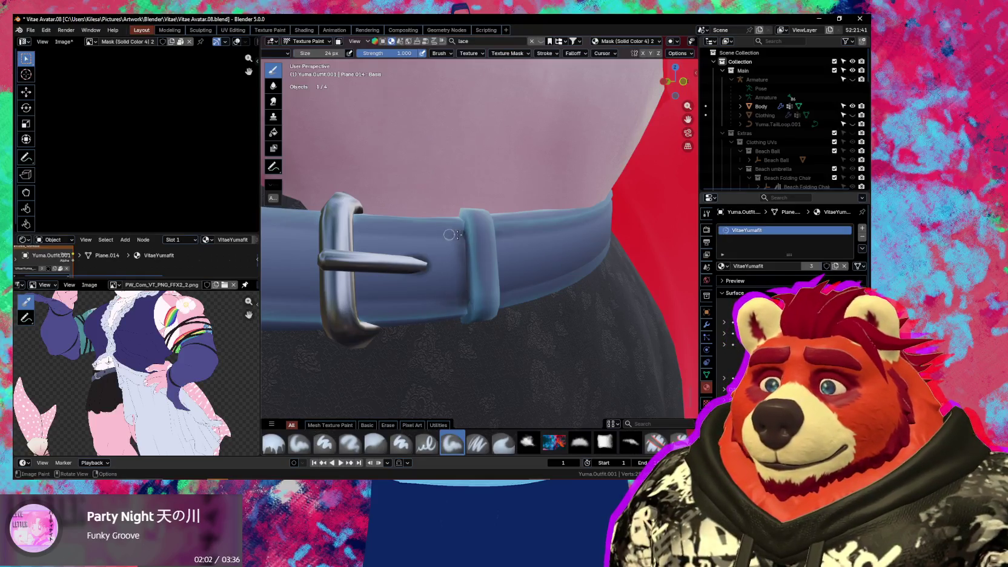
key(shift)
Orbit around the waist and buckle, shrinking the brush to 18 px
mouse_move(462, 234)
ctrl+middle_down()
mouse_move(412, 318)
mouse_move(450, 258)
ctrl+middle_up()
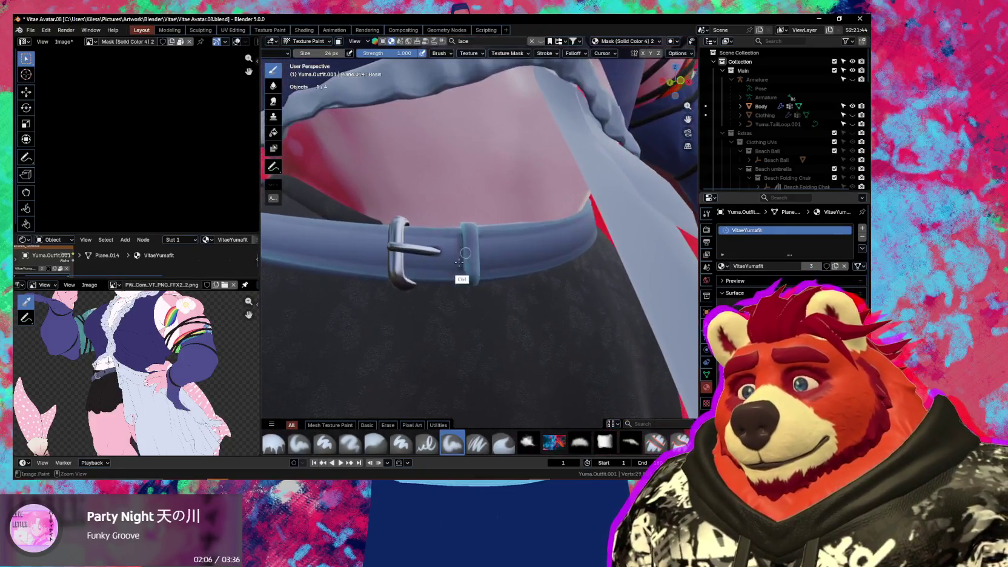
key(shift)
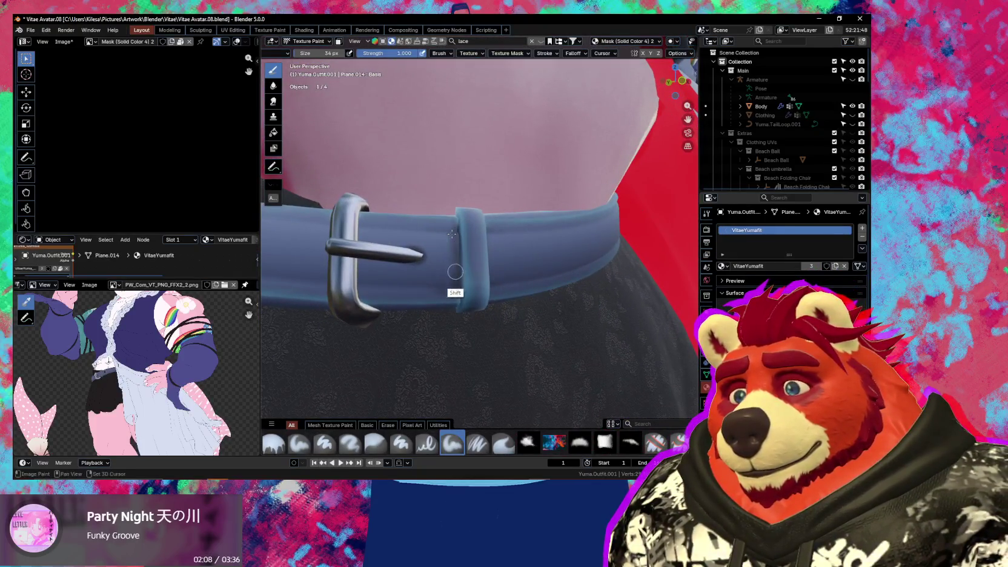
scroll(445, 306, down, 3)
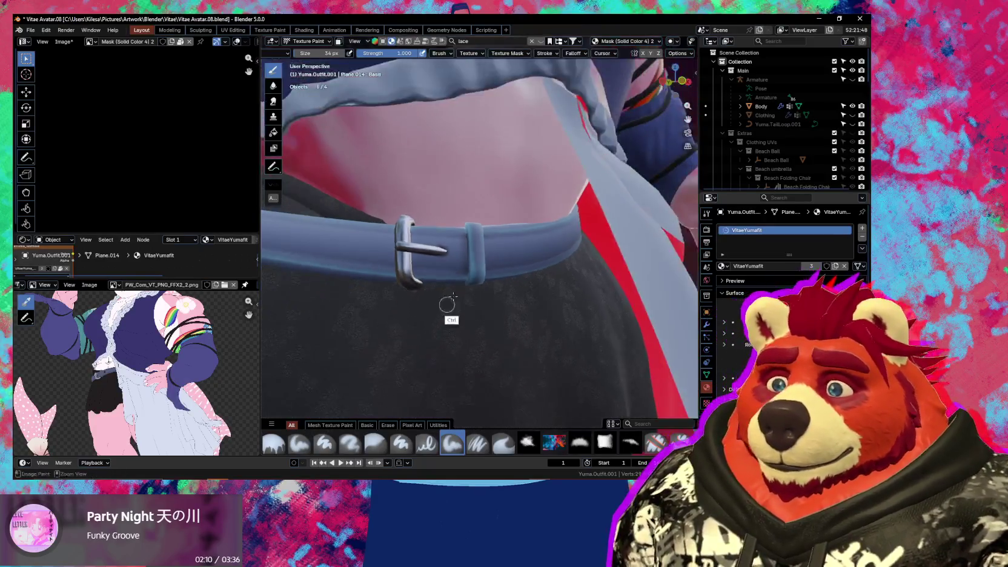
scroll(443, 290, down, 2)
mouse_move(442, 289)
middle_down()
mouse_move(446, 274)
mouse_move(450, 298)
mouse_move(427, 239)
middle_up()
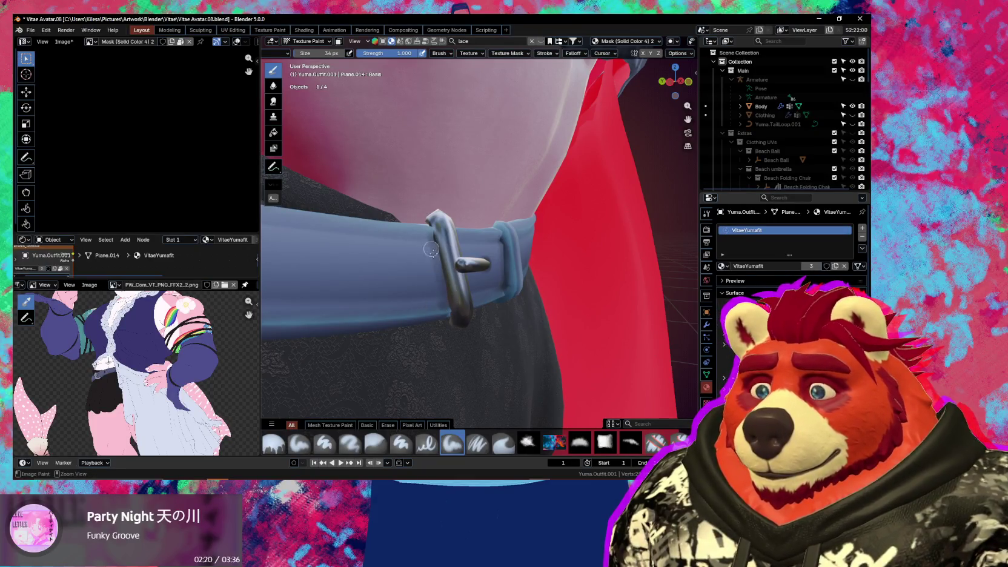
middle_drag(431, 249, 416, 245)
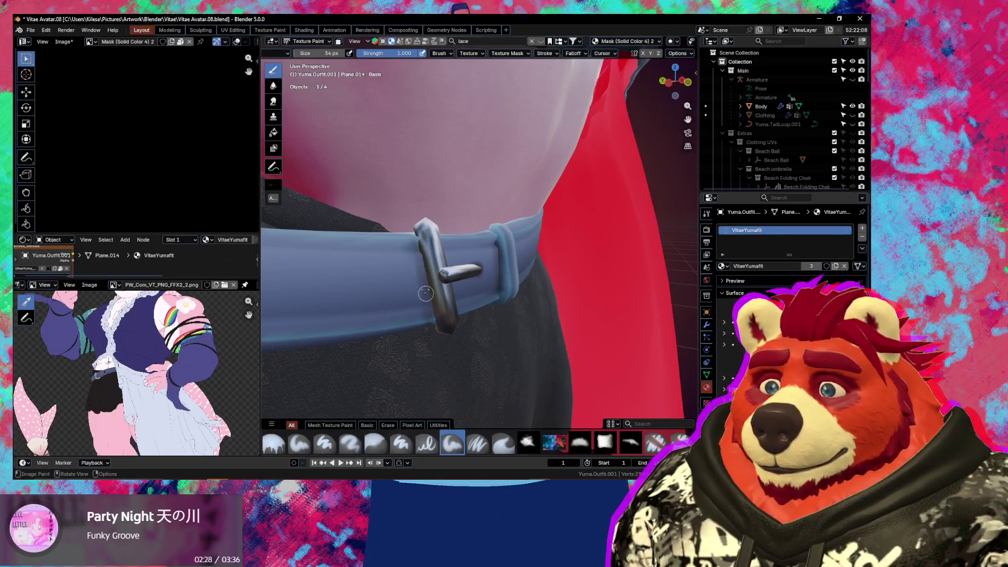
key(bracketleft)
key(bracketleft)
key(bracketleft)
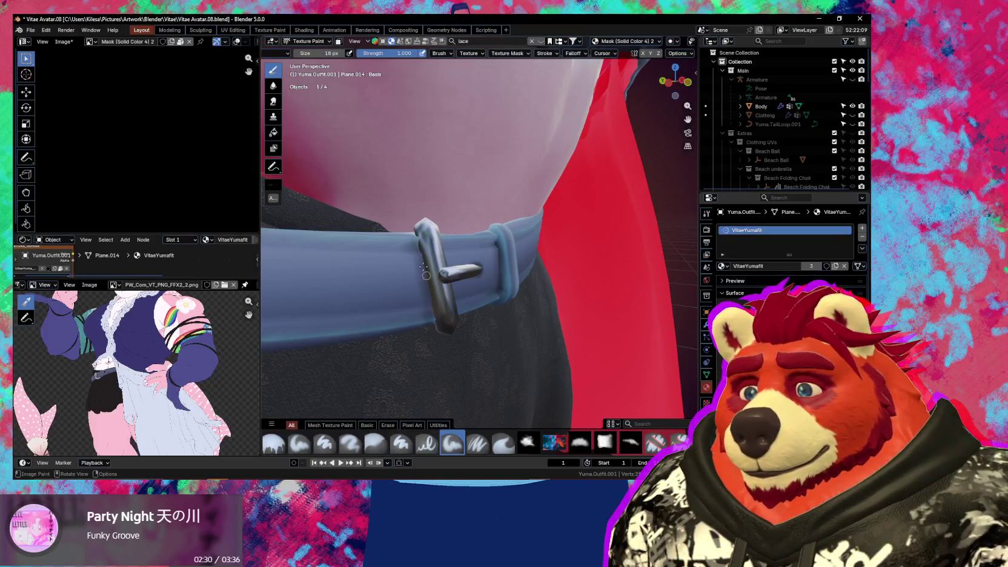
middle_drag(428, 295, 373, 282)
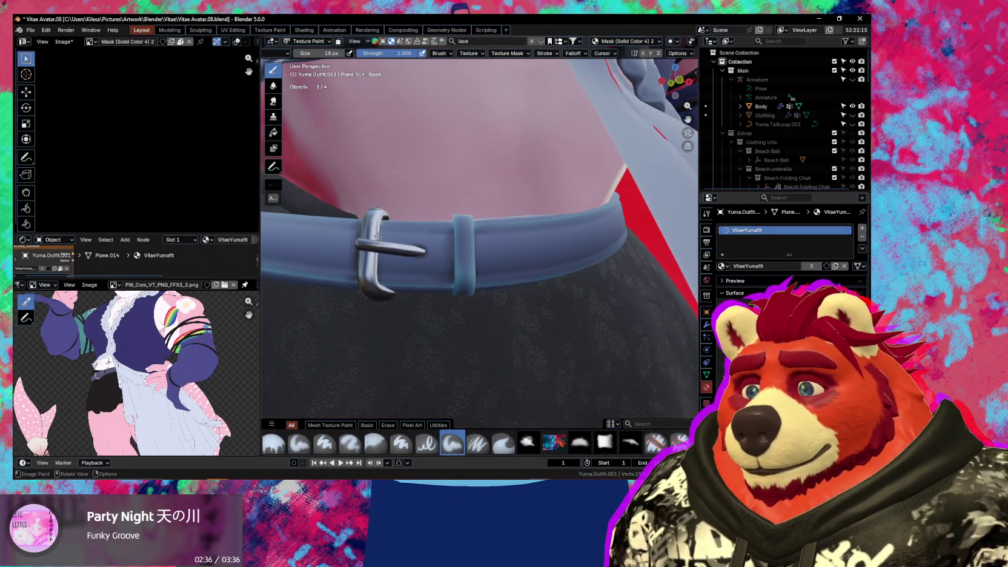
mouse_move(425, 231)
middle_down()
mouse_move(394, 300)
mouse_move(388, 287)
middle_up()
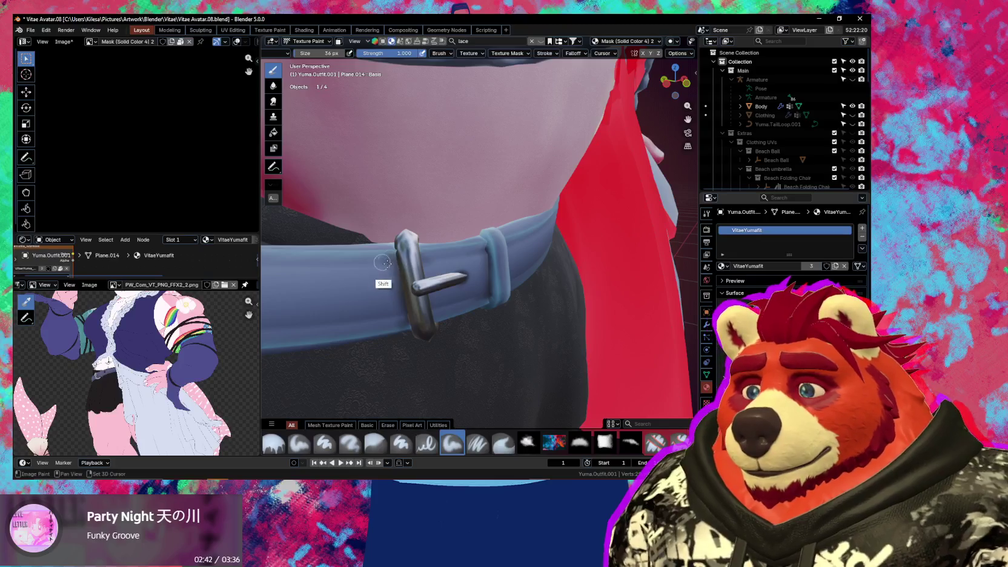
mouse_move(400, 339)
ctrl+middle_down()
mouse_move(385, 392)
mouse_move(366, 333)
mouse_move(417, 337)
mouse_move(401, 289)
mouse_move(432, 353)
ctrl+middle_up()
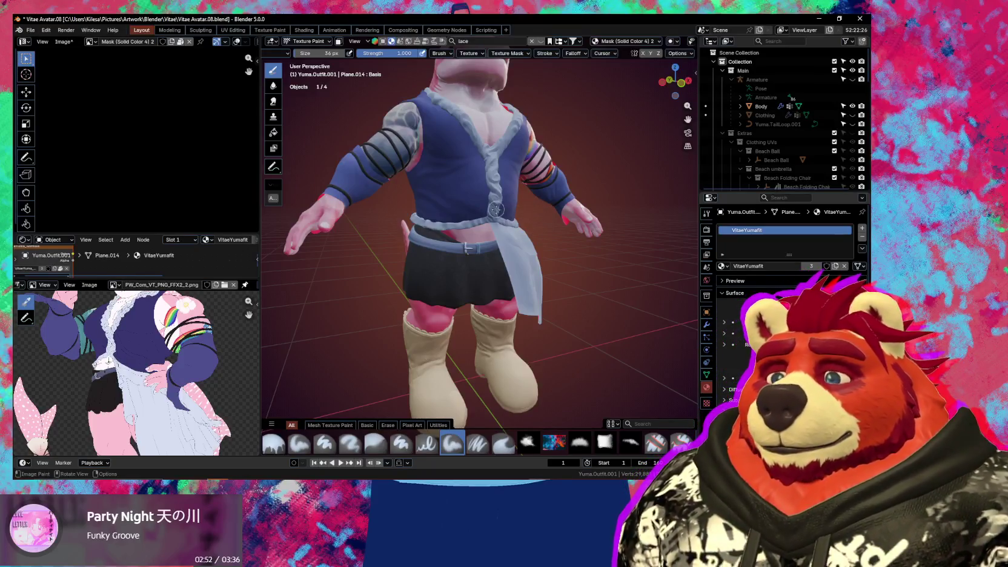
Show the Ucupaint sidebar again and switch the belt into Edit Mode
middle_drag(495, 209, 488, 285)
scroll(492, 242, up, 5)
key(n)
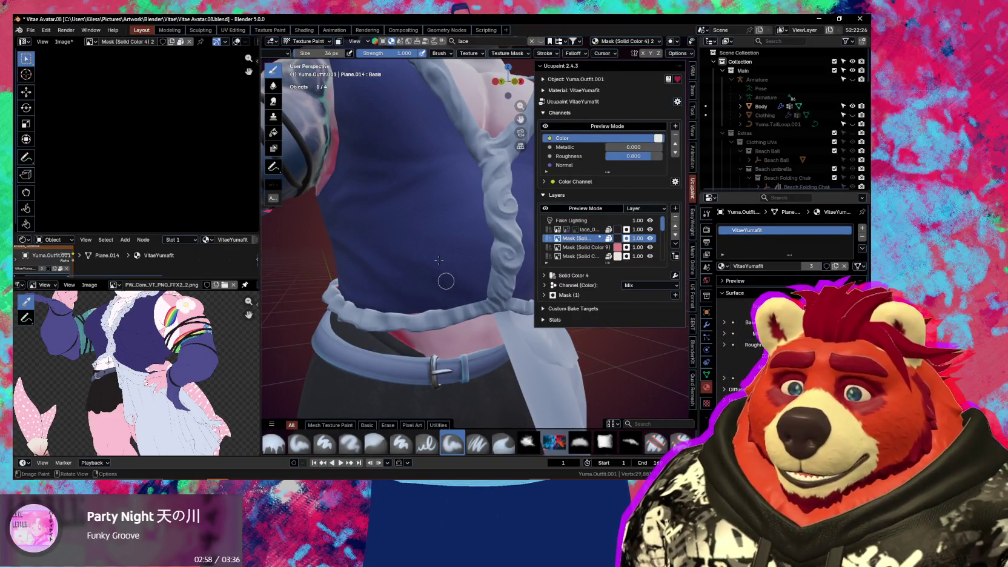
key(Tab)
middle_drag(460, 268, 454, 260)
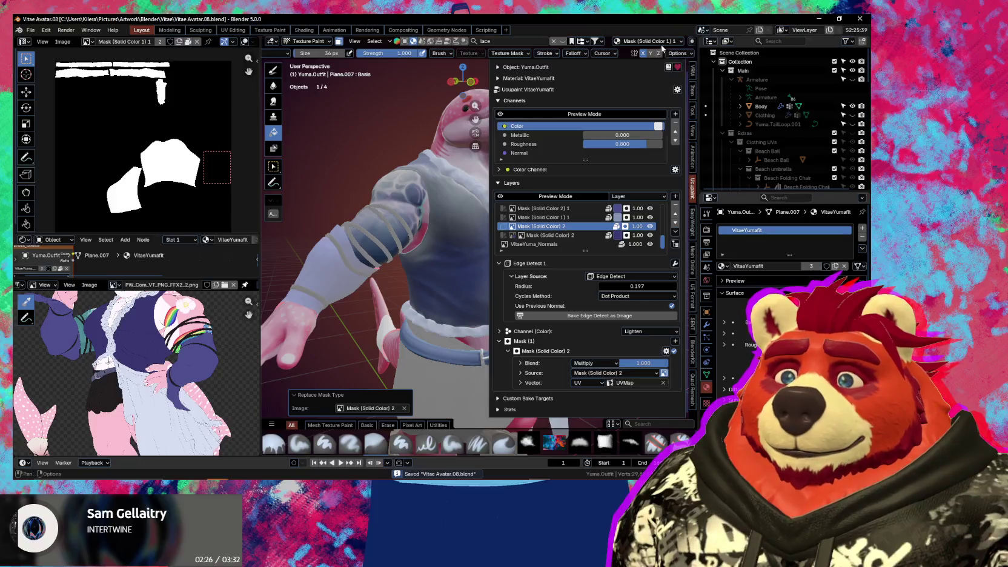
Switch the viewport to Rendered shading and set the Edge Detect radius to 0.05
middle_drag(418, 200, 433, 226)
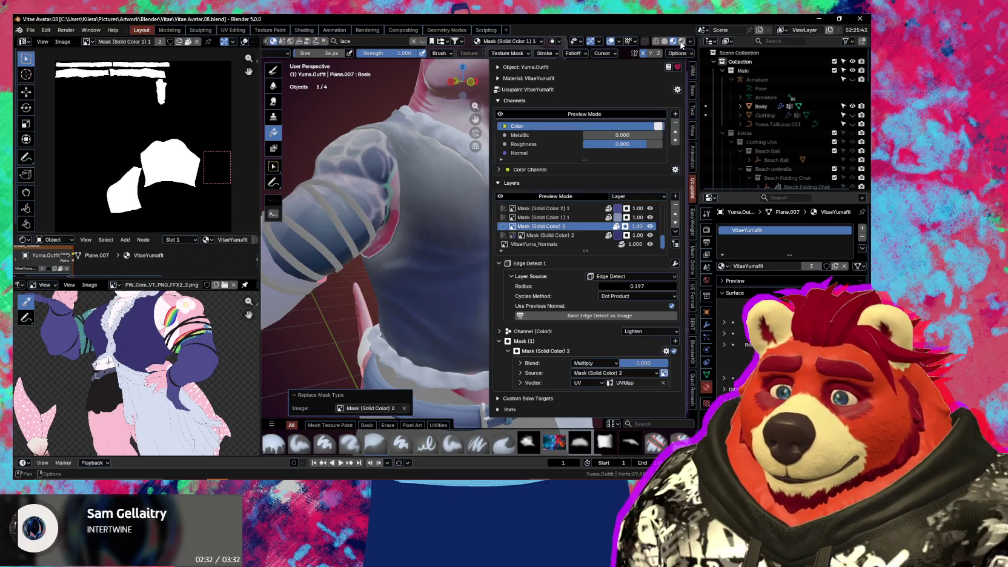
click(706, 230)
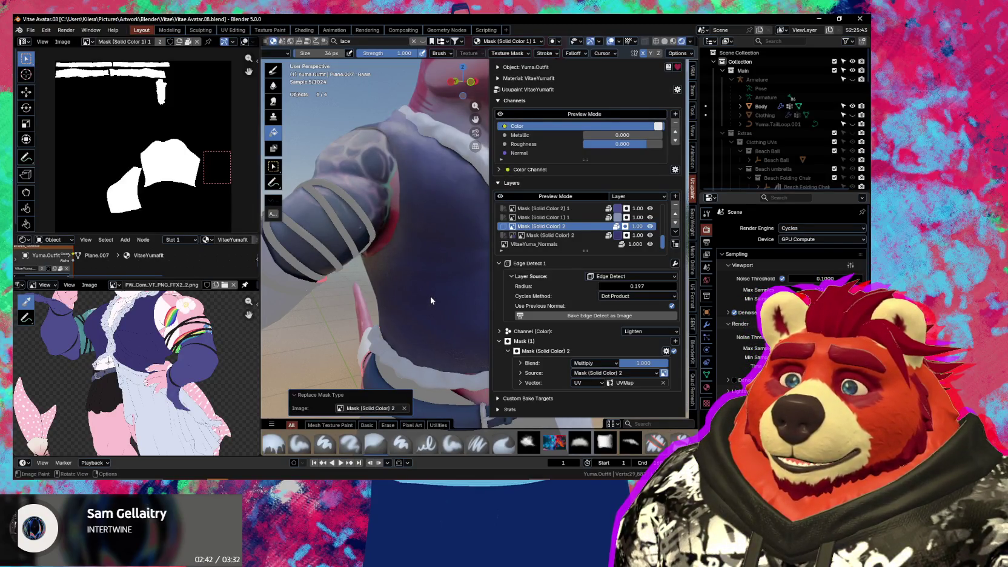
click(664, 283)
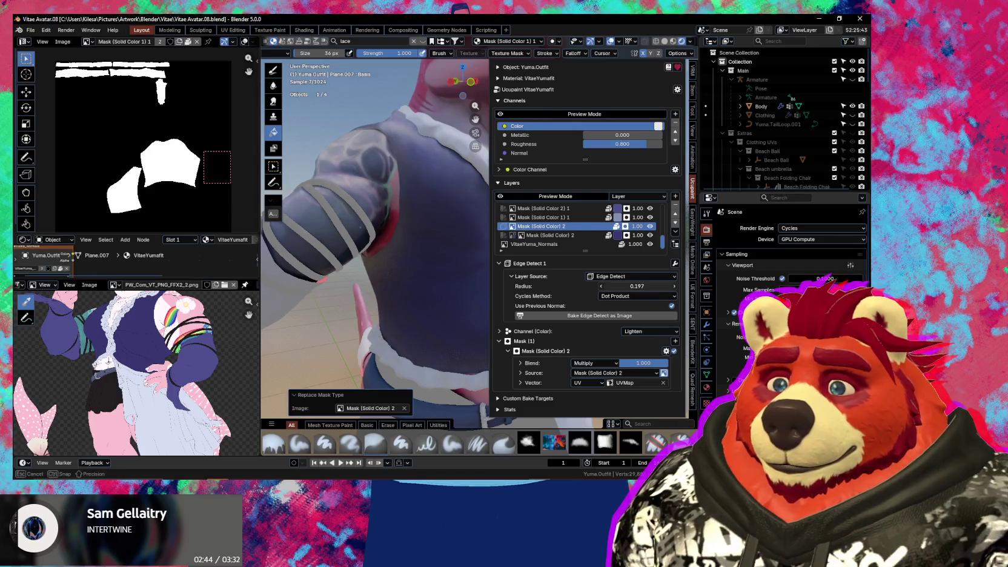
text(0)
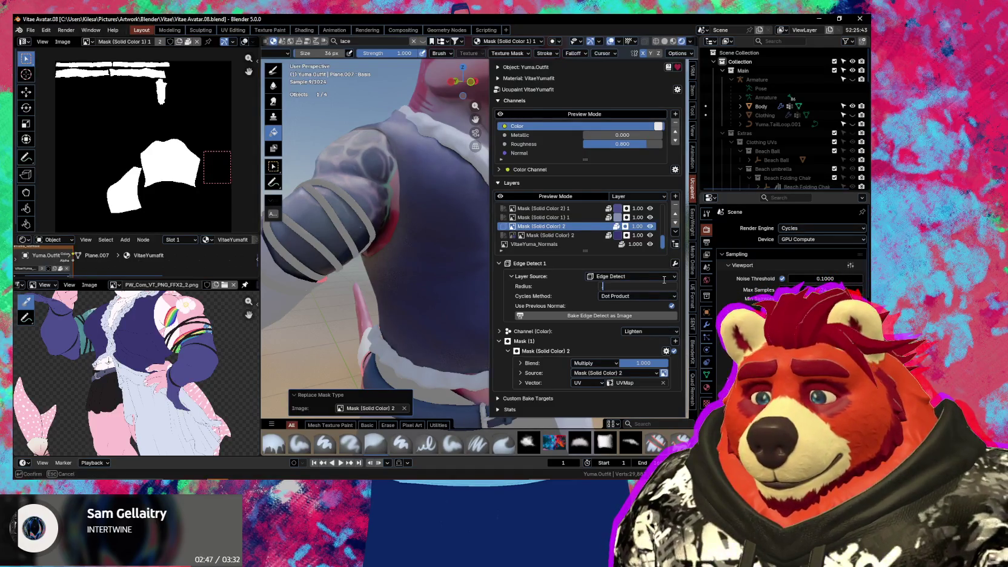
text(.05)
key(Return)
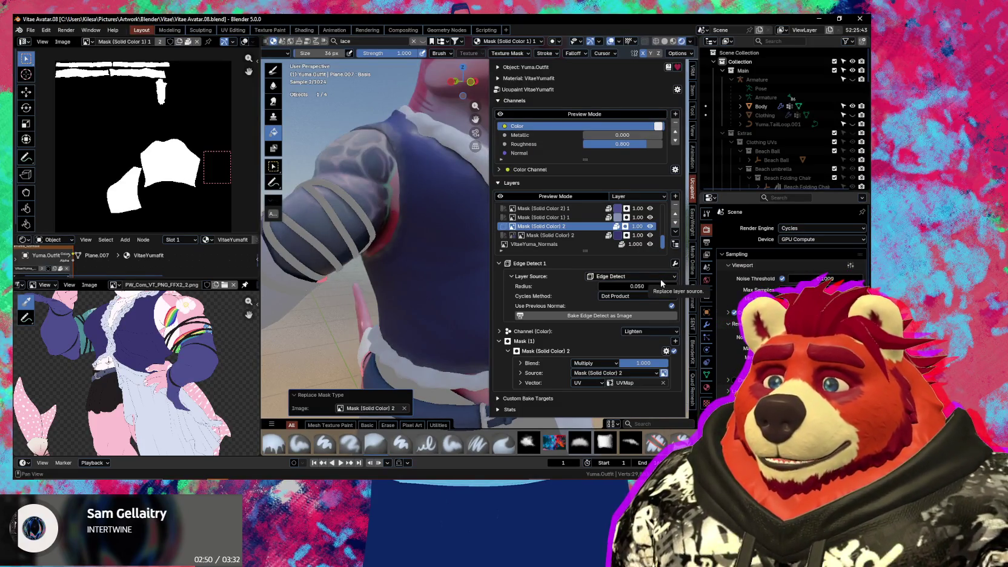
key(n)
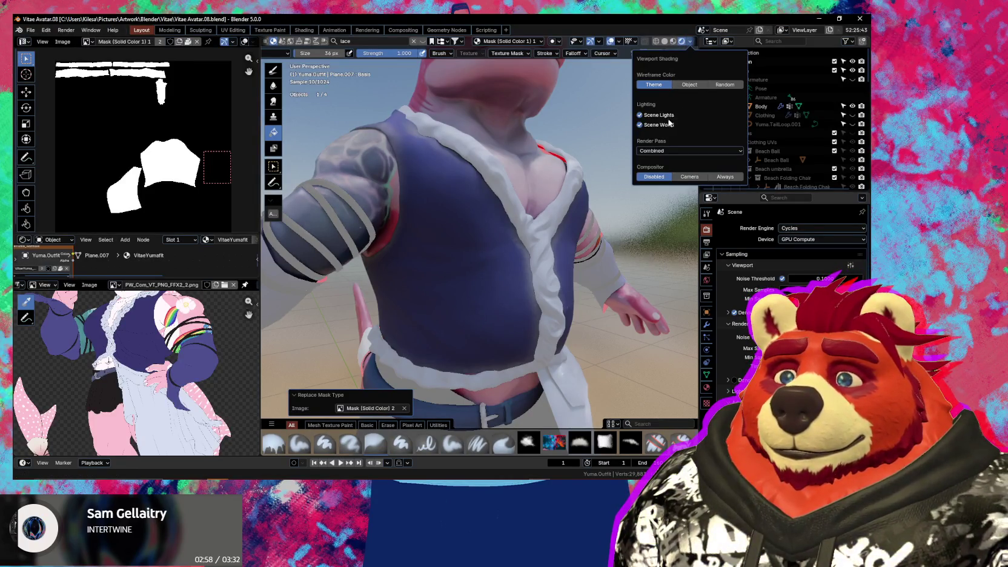
Turn off Scene World and Scene Lights for the rendered preview, and disable viewport denoising
click(667, 125)
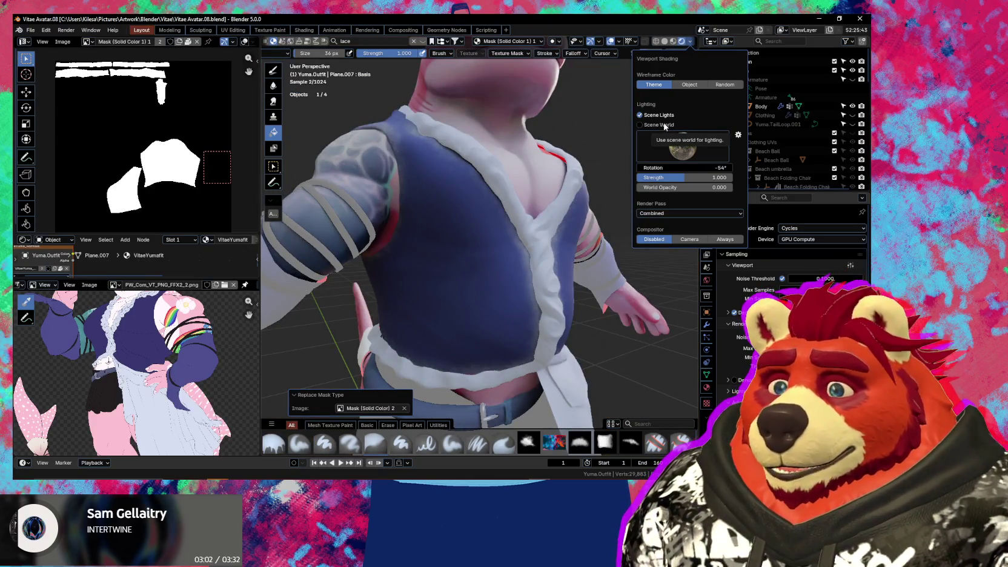
click(640, 115)
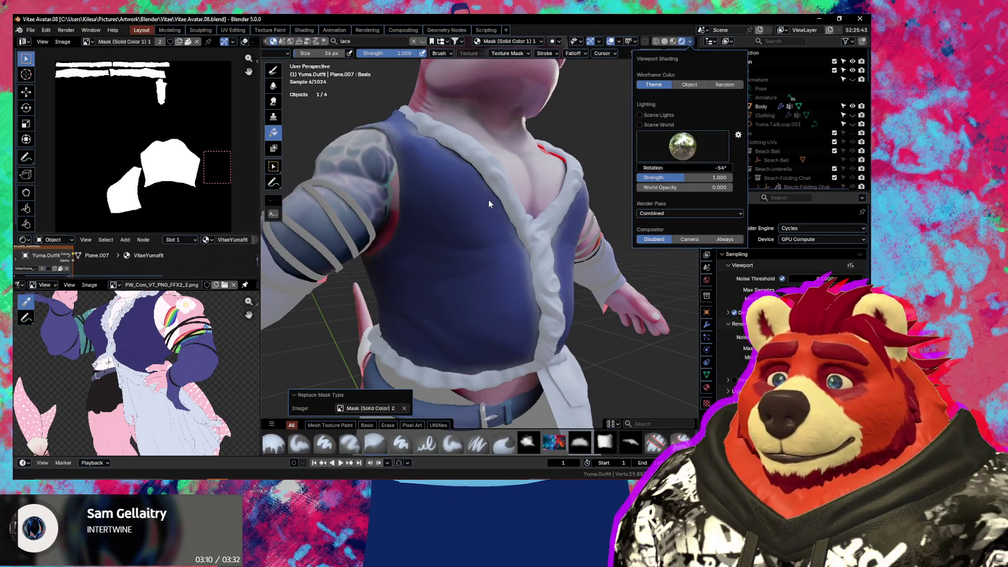
key(Escape)
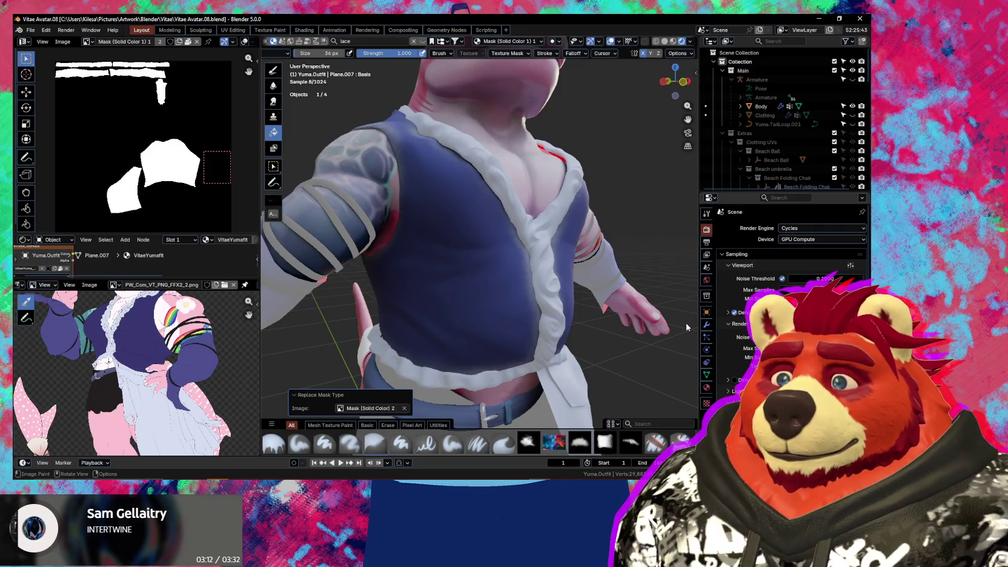
click(734, 313)
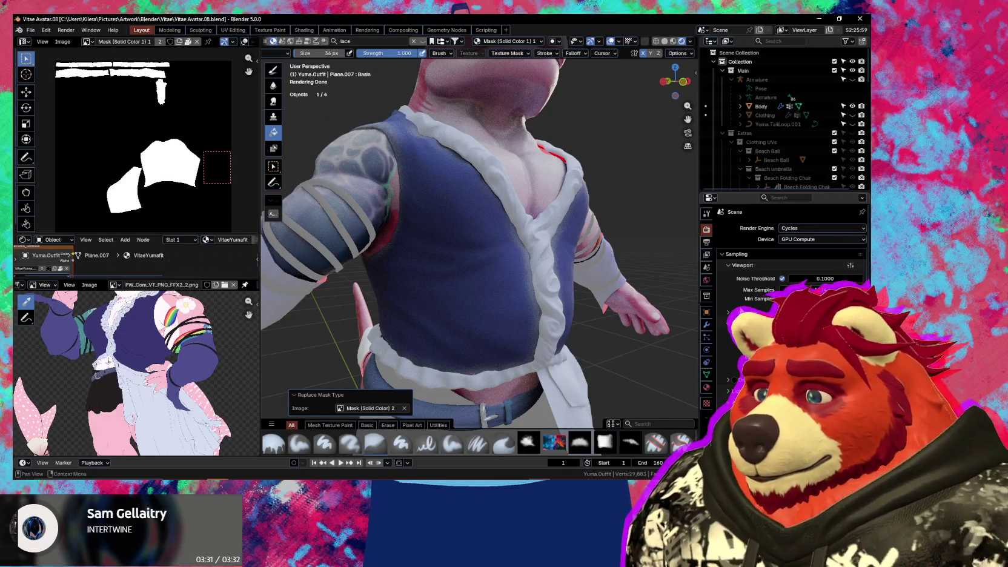
Orbit the rendered vest from back to front, then open the Edge Detect method choices in Ucupaint
mouse_move(485, 255)
middle_down()
mouse_move(568, 255)
mouse_move(571, 284)
middle_up()
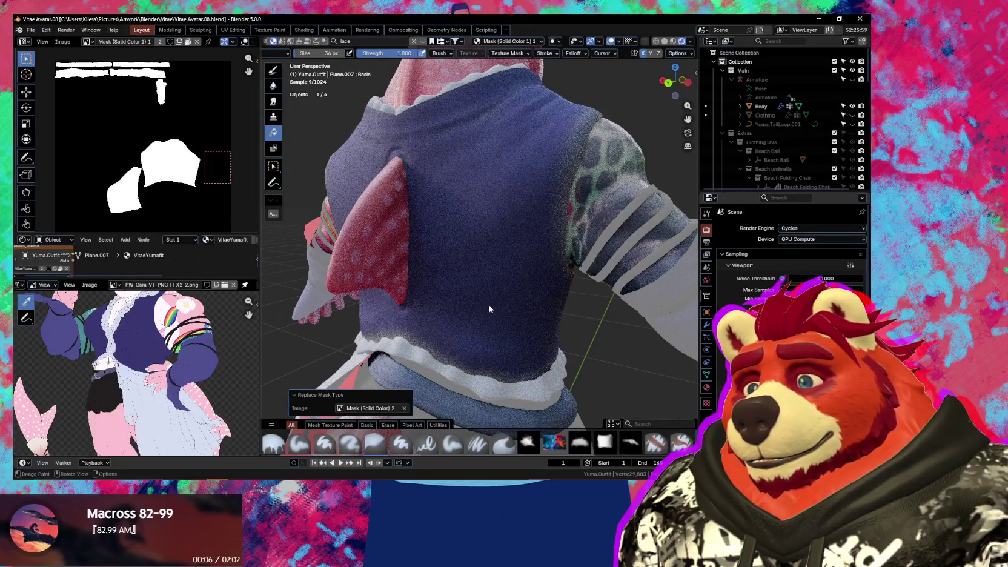
middle_drag(536, 319, 461, 308)
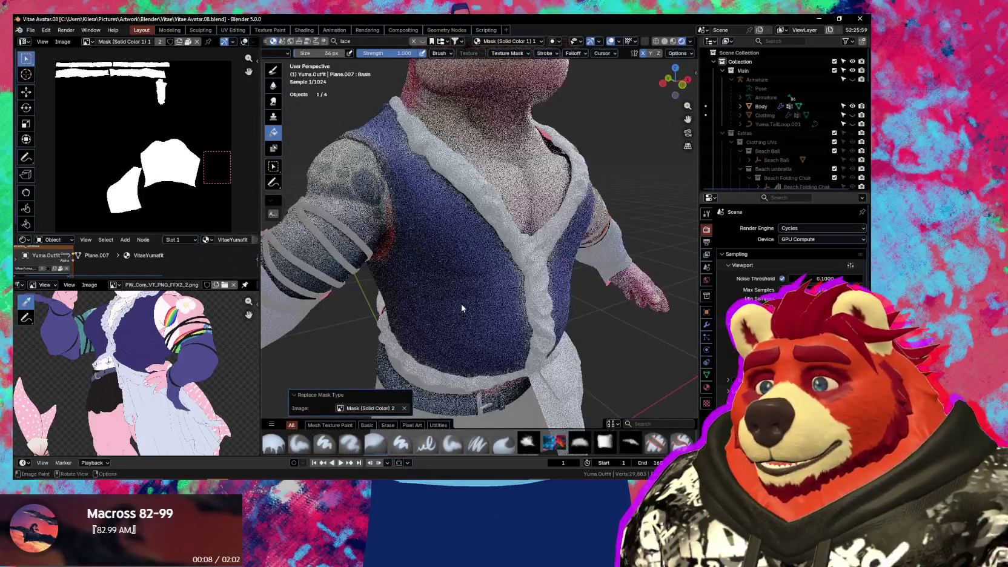
key(n)
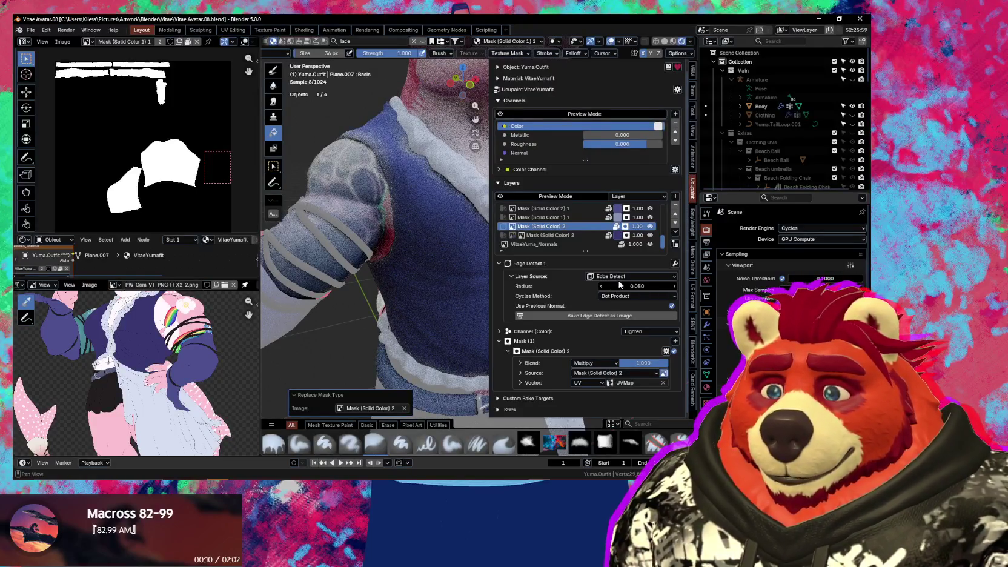
click(626, 298)
Switch Edge Detect to Cross Product, narrow its radius to 0.030, and list the available modifiers
click(625, 313)
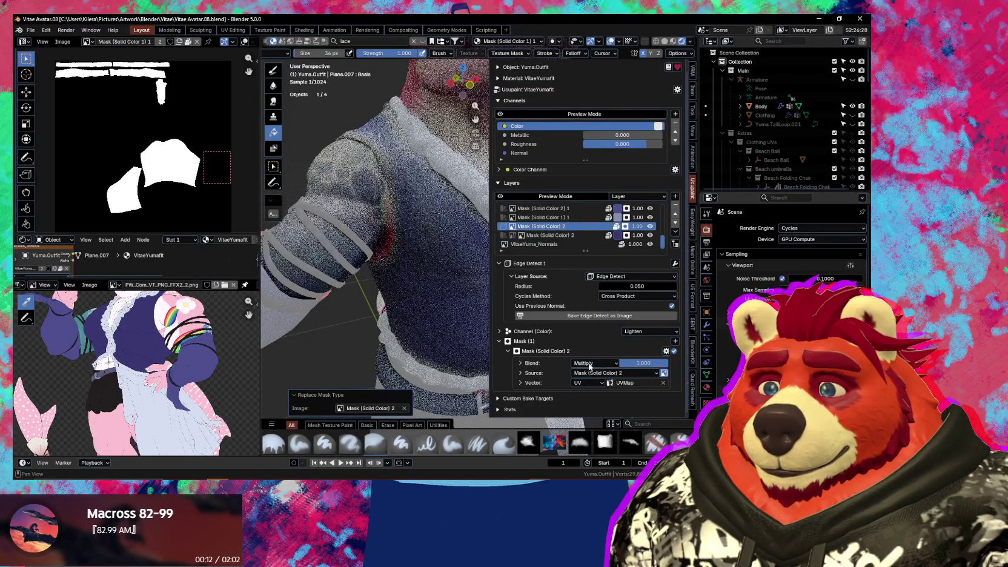
middle_drag(434, 293, 430, 328)
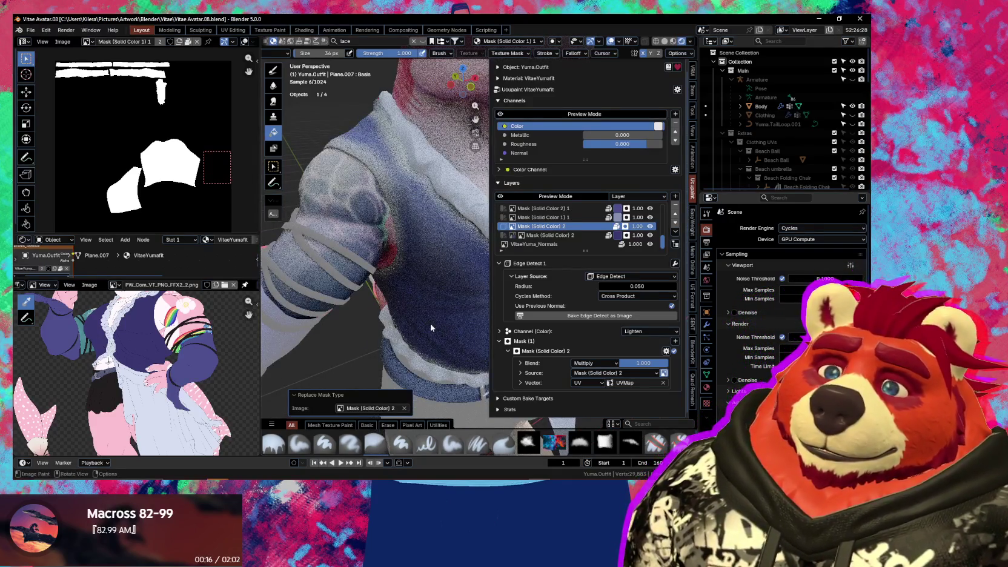
middle_drag(443, 328, 427, 318)
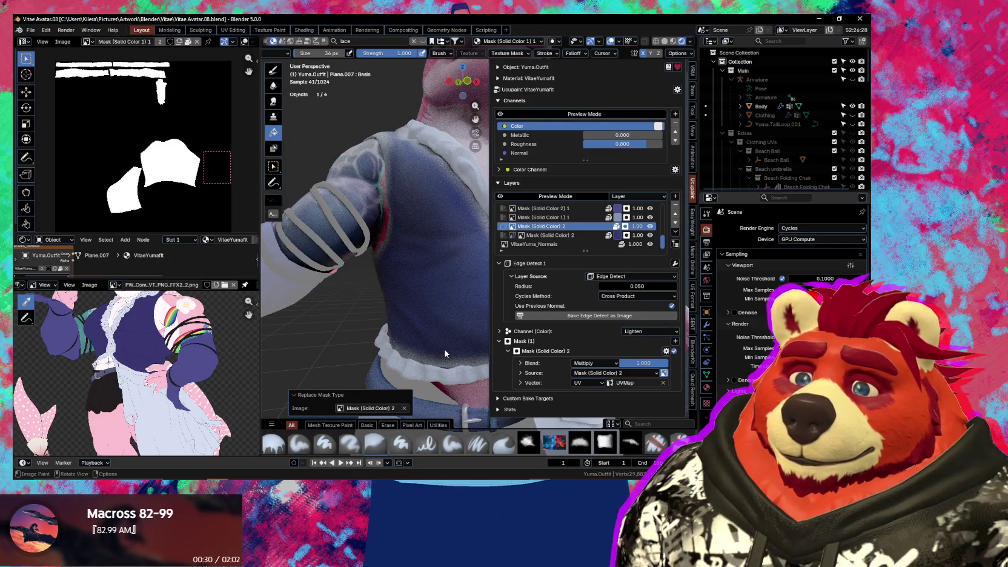
middle_drag(418, 342, 440, 342)
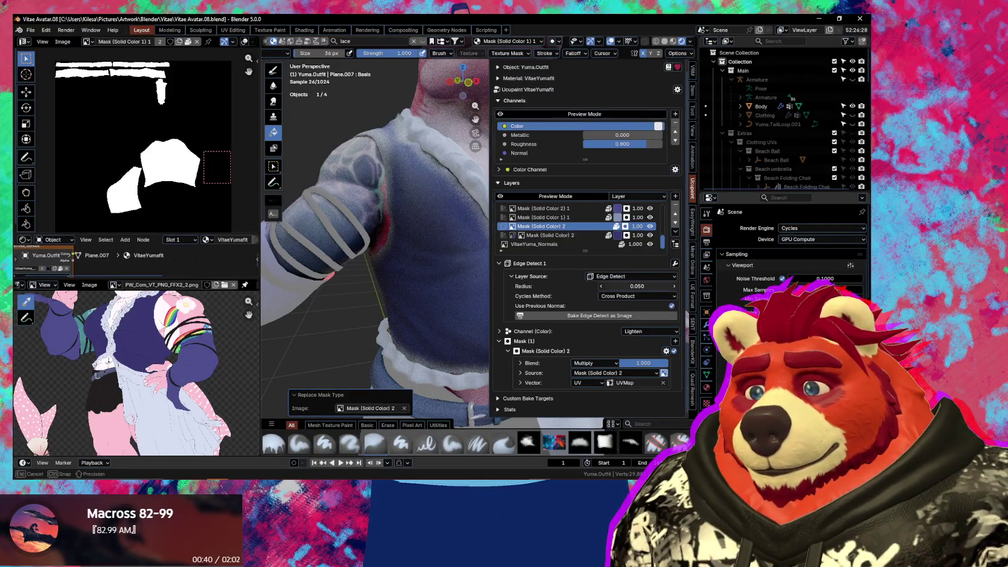
drag(645, 286, 670, 286)
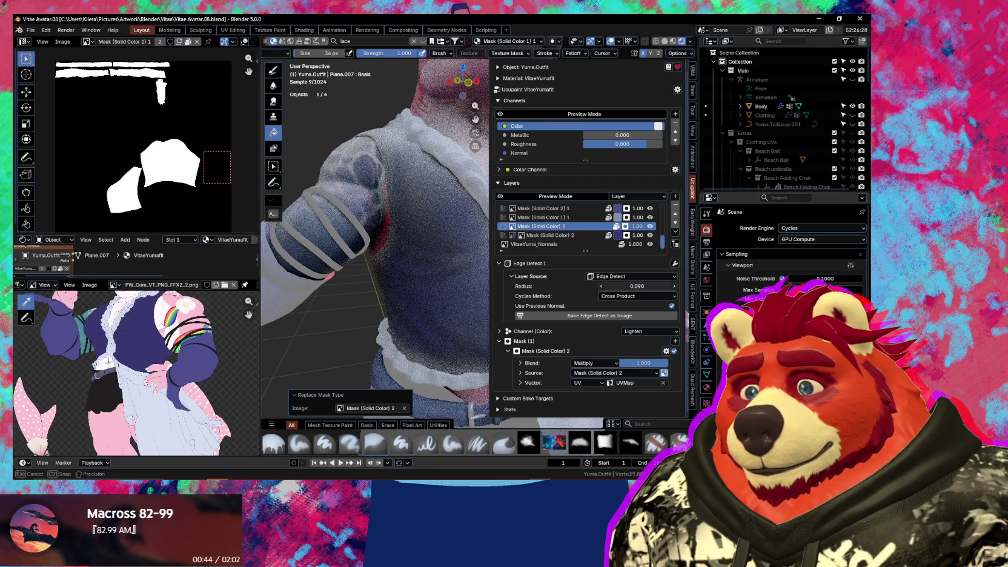
drag(670, 286, 592, 286)
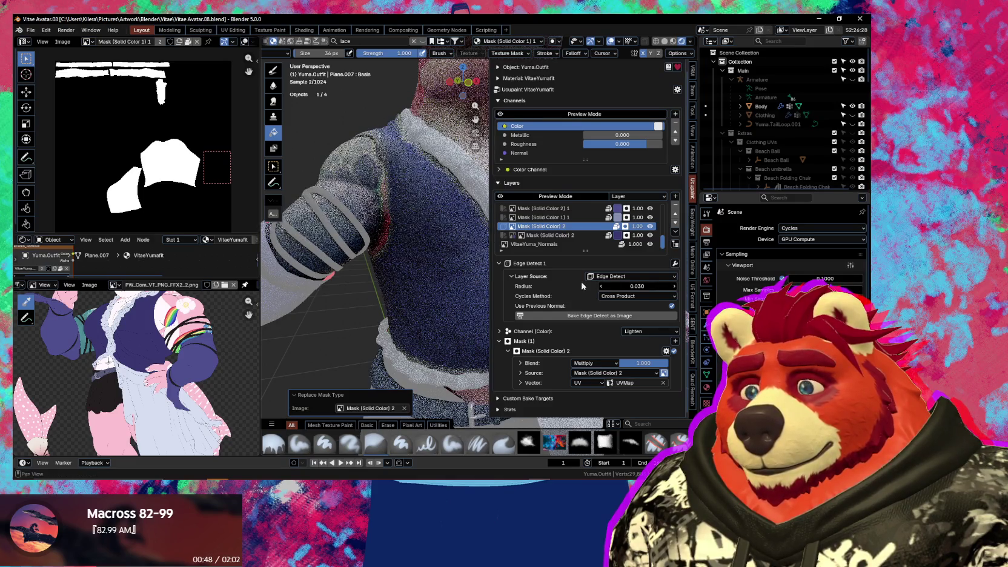
click(675, 264)
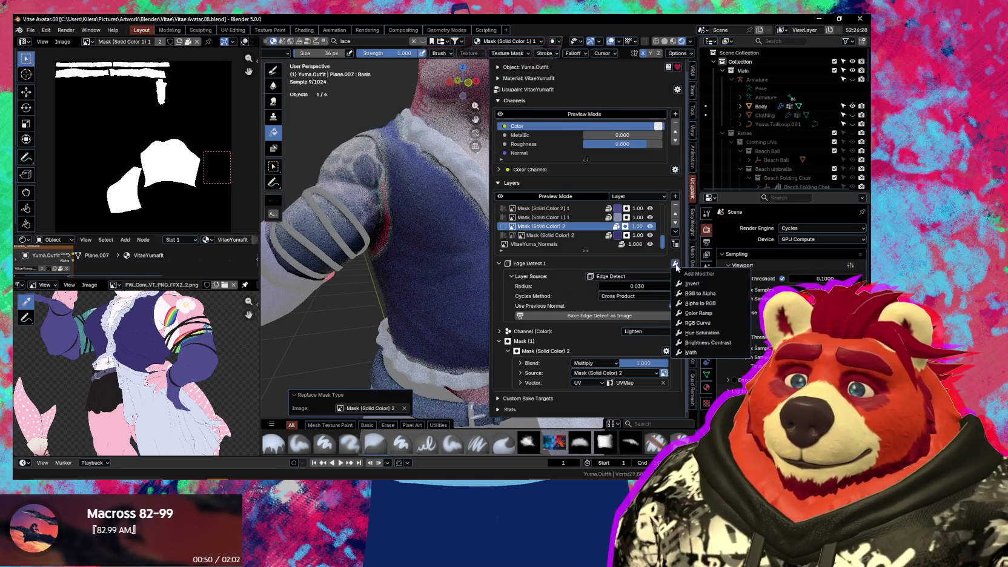
Add a Color Ramp modifier with its black stop at 0.387 and alpha 1
click(703, 313)
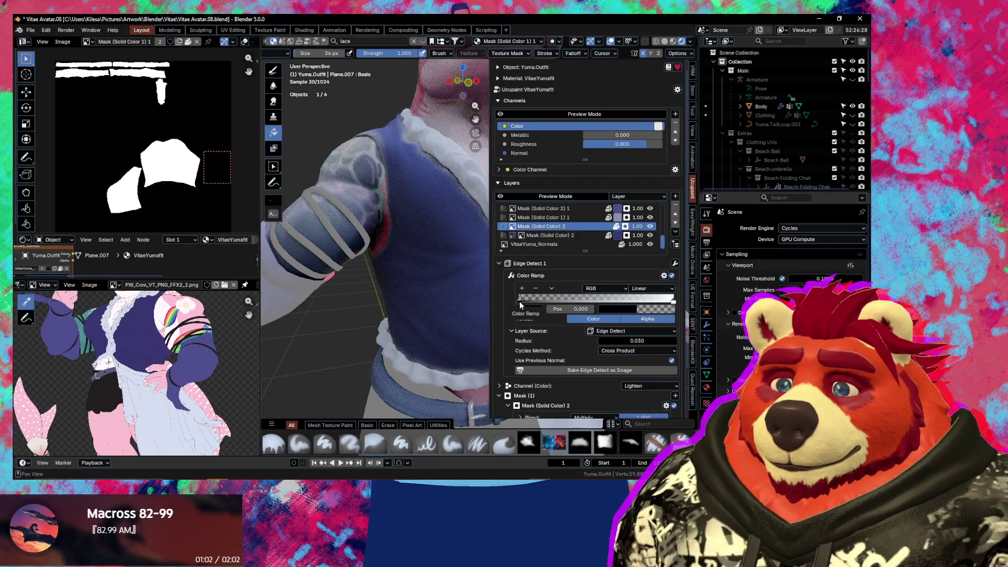
drag(519, 303, 579, 310)
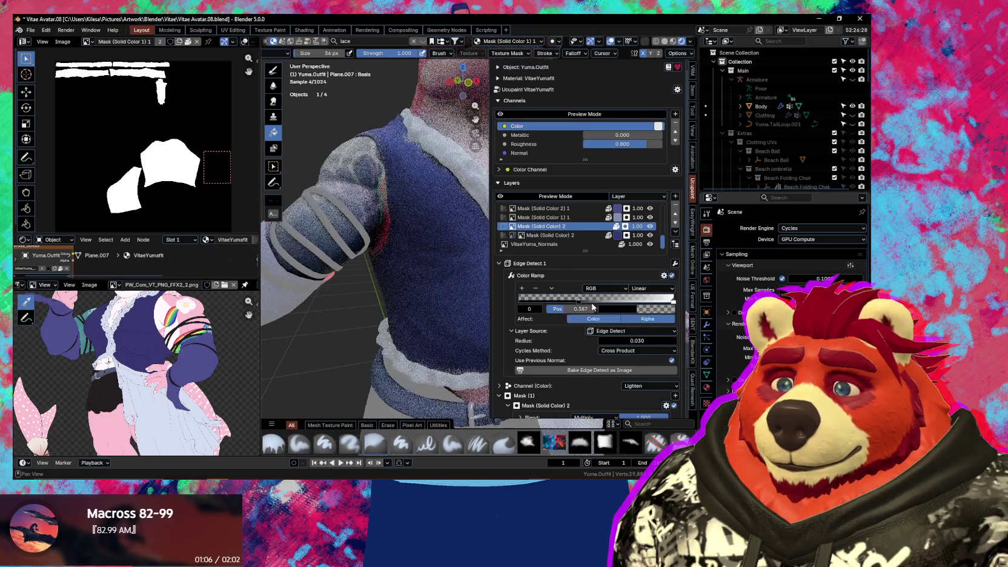
click(624, 309)
drag(642, 282, 675, 282)
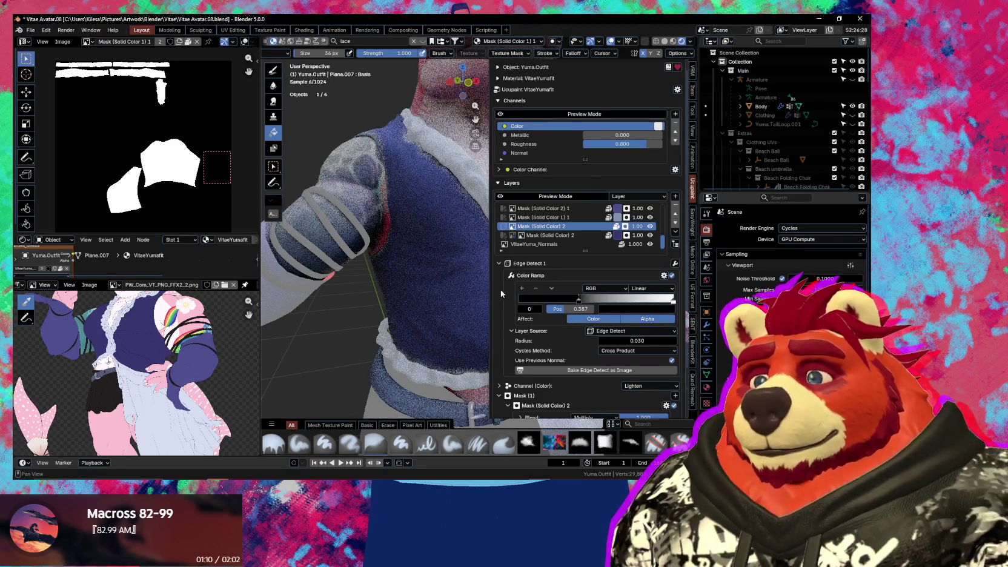
Orbit toward the shoulder and hide the Ucupaint sidebar to widen the viewport
scroll(439, 294, up, 3)
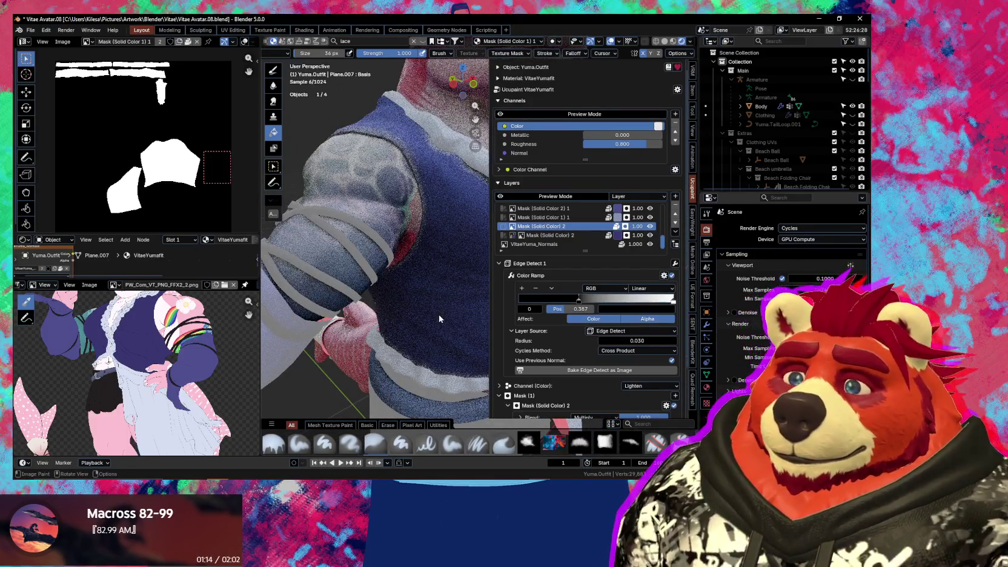
middle_drag(429, 328, 443, 340)
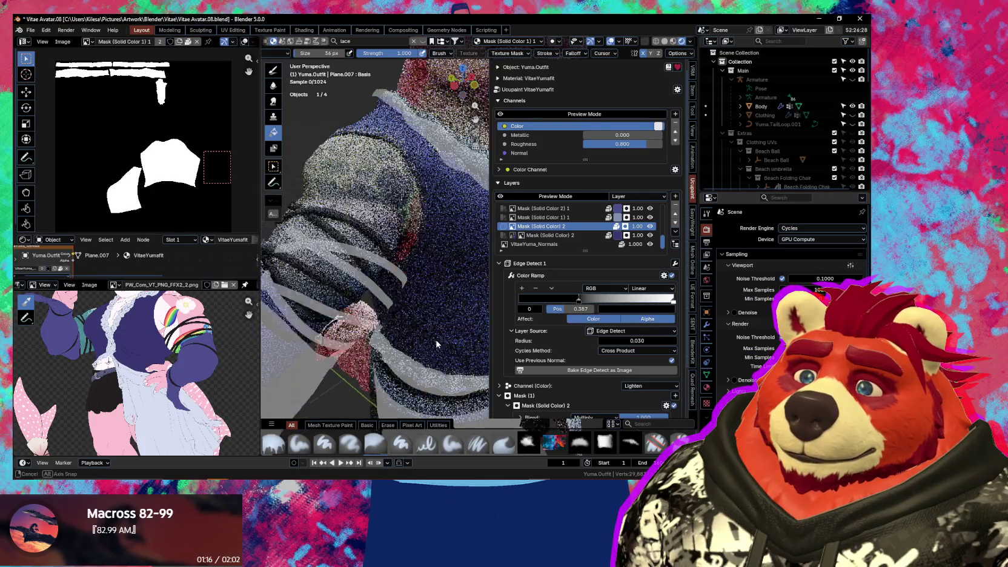
key(n)
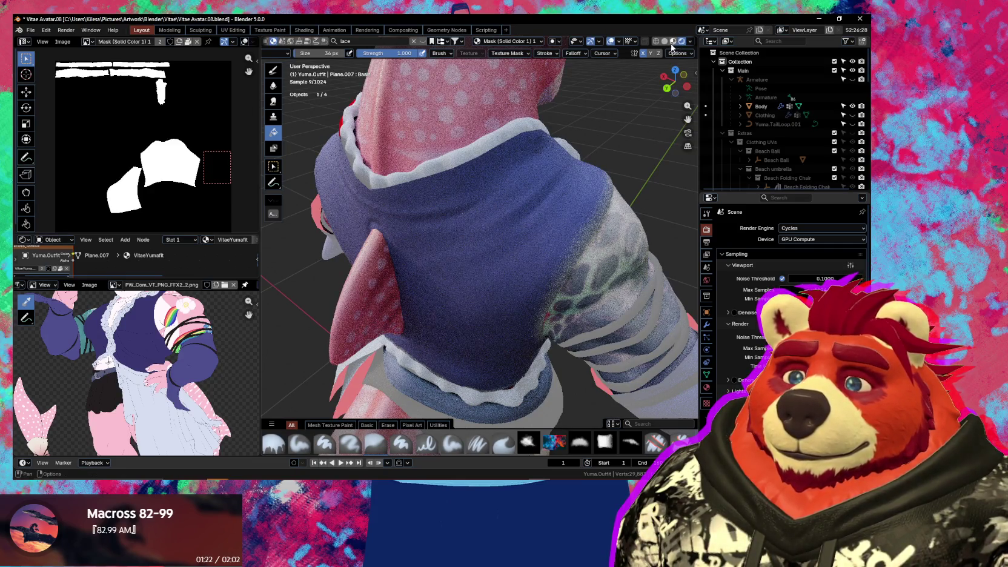
Switch to Material Preview, orbit to the vest's front, and reopen the Ucupaint sidebar
click(671, 44)
mouse_move(485, 212)
middle_down()
mouse_move(397, 192)
mouse_move(459, 221)
middle_up()
scroll(478, 249, up, 3)
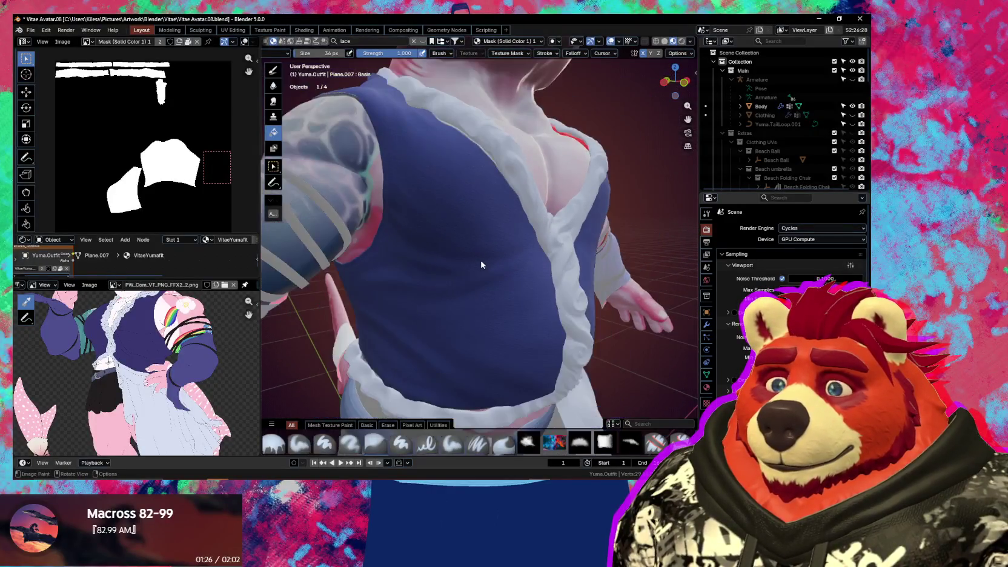
middle_drag(481, 265, 471, 291)
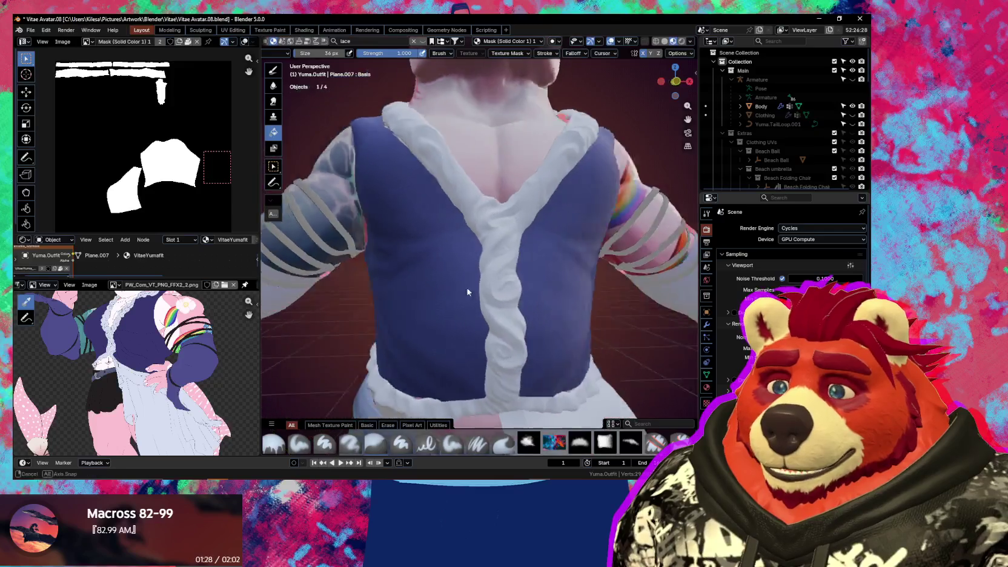
mouse_move(470, 292)
middle_down()
mouse_move(515, 322)
mouse_move(477, 315)
middle_up()
key(n)
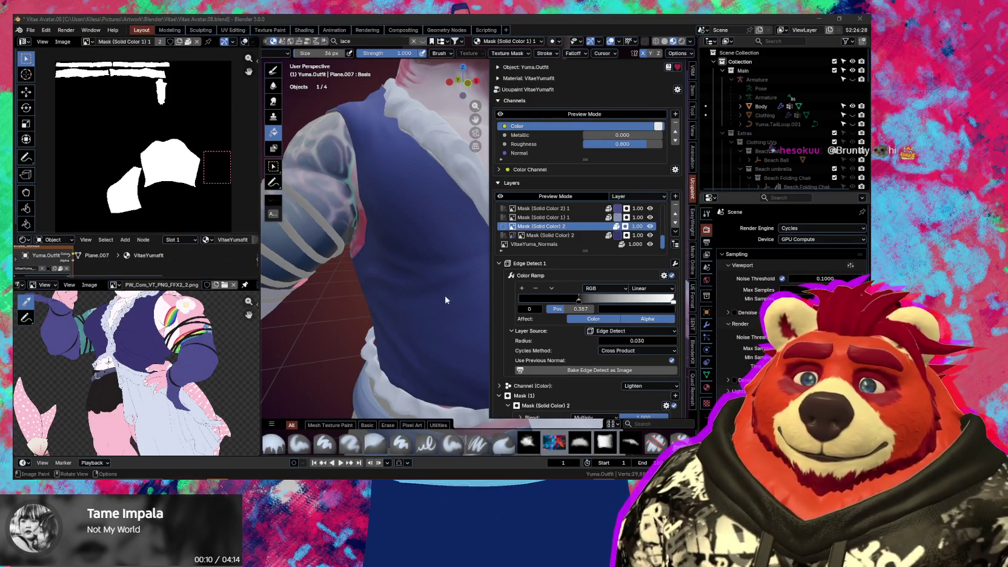
mouse_move(390, 281)
middle_down()
mouse_move(555, 319)
mouse_move(470, 307)
mouse_move(612, 297)
mouse_move(612, 288)
mouse_move(457, 325)
middle_up()
key(n)
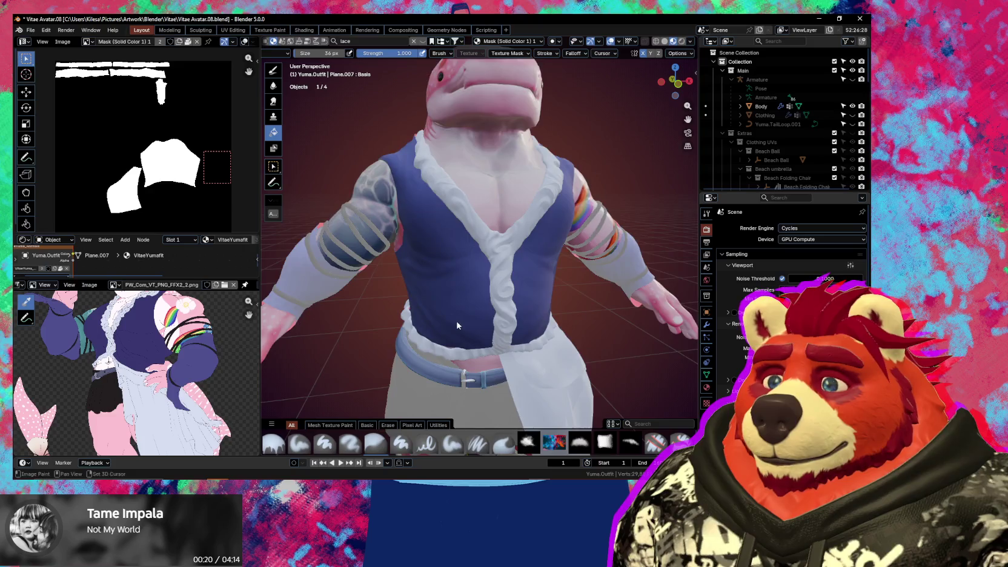
shift+scroll(466, 315, down, 4)
scroll(501, 296, up, 6)
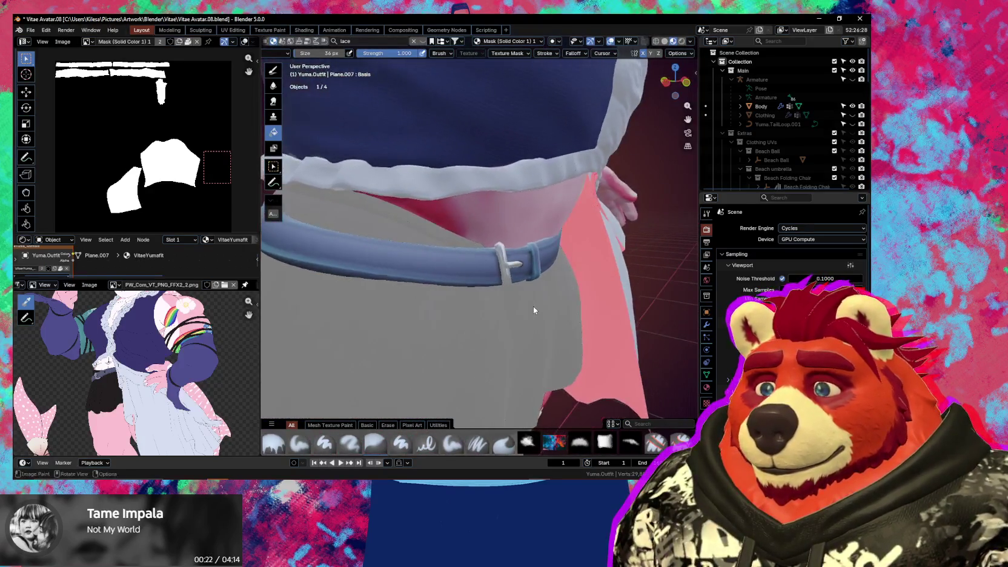
scroll(533, 306, down, 2)
scroll(506, 304, down, 1)
scroll(504, 306, down, 2)
scroll(504, 309, down, 2)
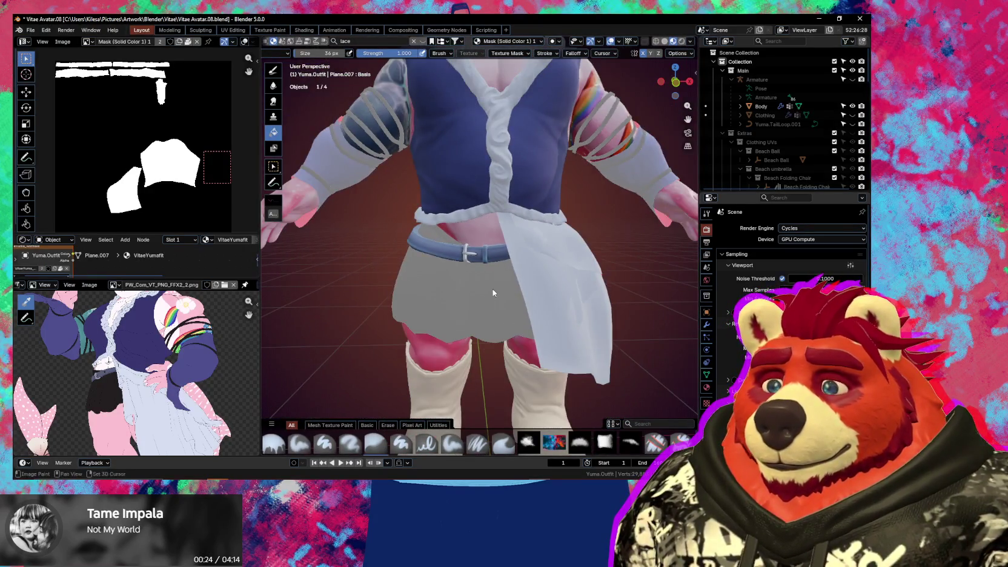
scroll(494, 289, up, 2)
shift+scroll(463, 299, up, 3)
scroll(460, 325, up, 3)
key(n)
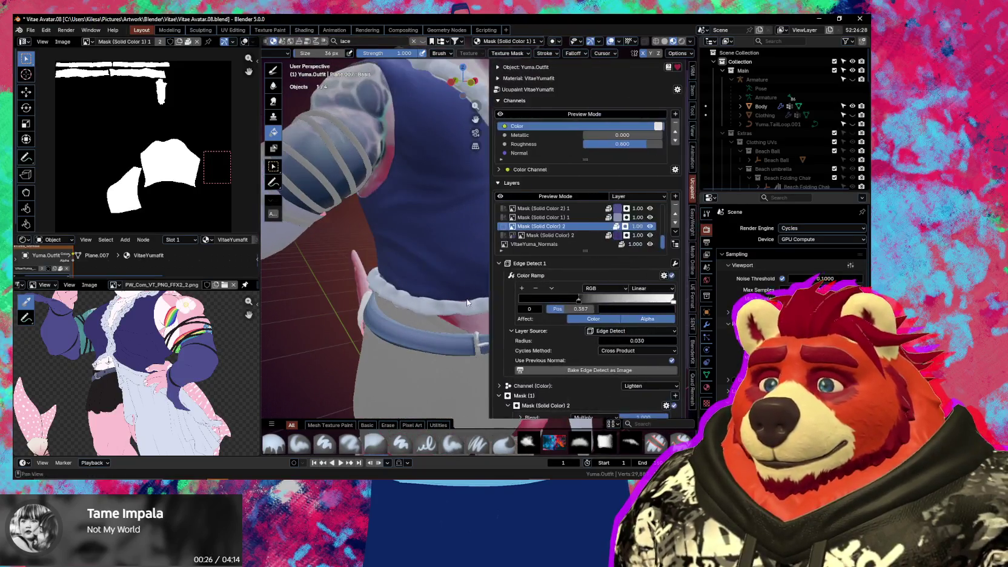
Drag the Node Editor border down to enlarge it and pan to frame the material nodes
click(676, 198)
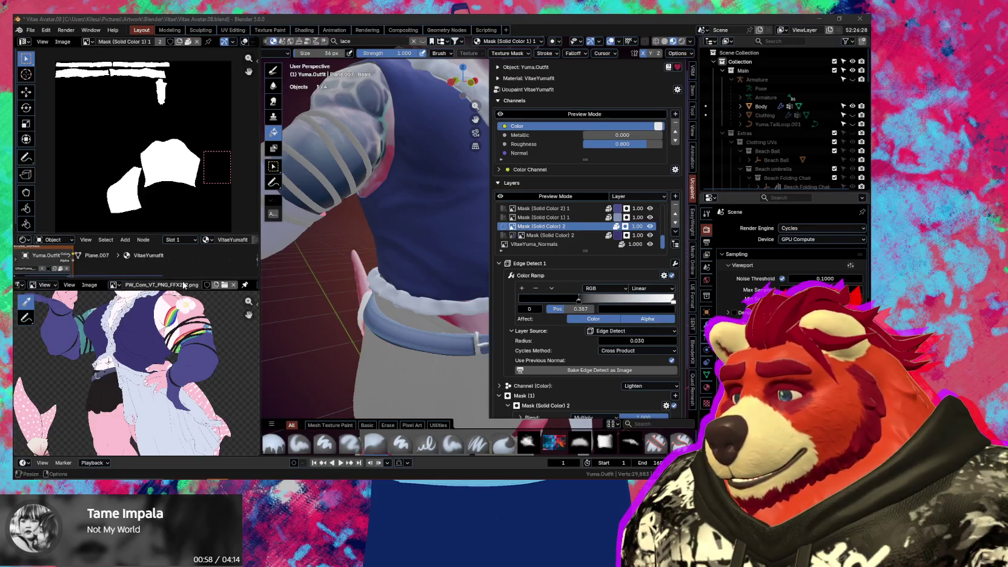
drag(181, 280, 174, 387)
scroll(109, 339, down, 4)
middle_drag(113, 354, 84, 350)
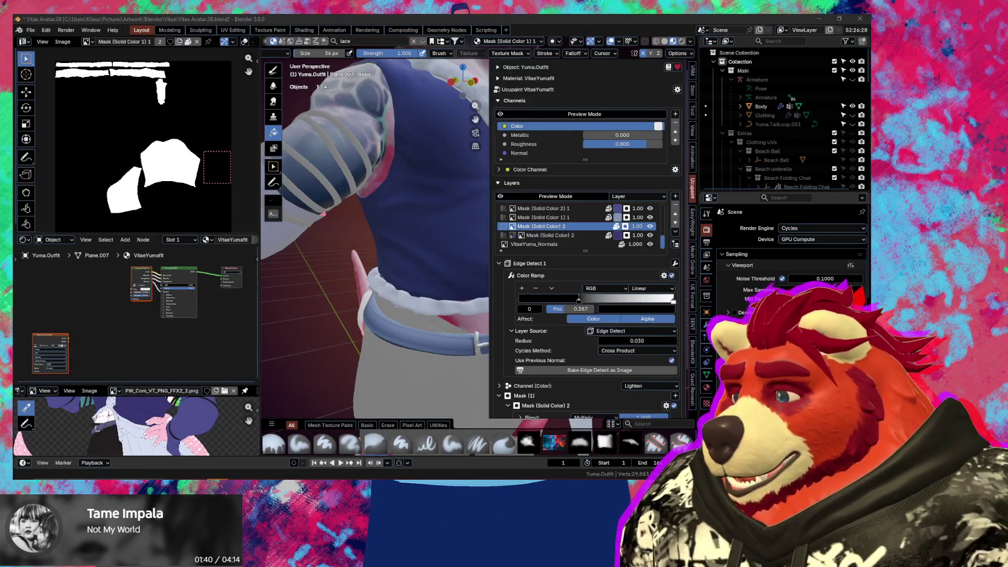
key(alt+Tab)
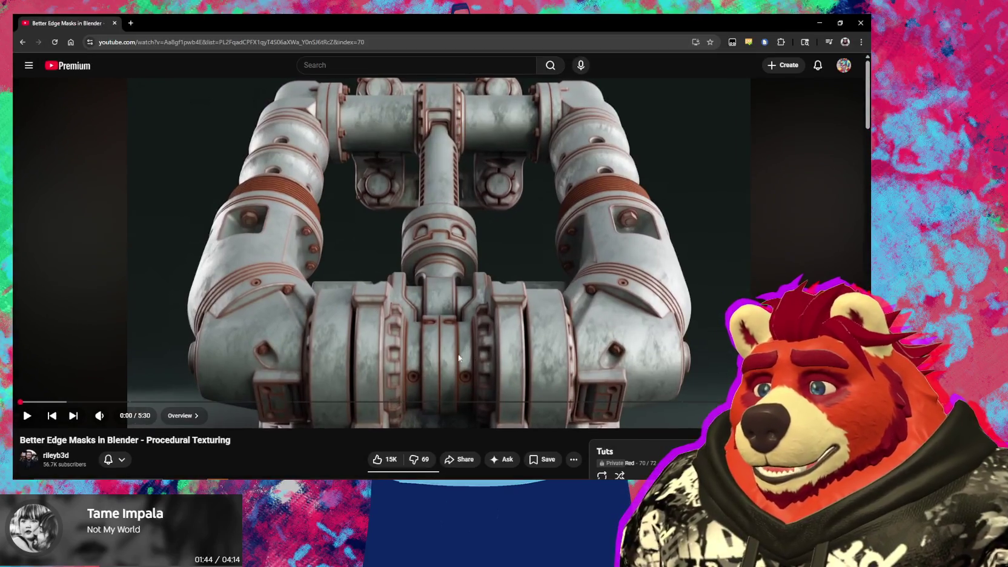
Skim the tutorial past the bevel approach to about 3:00 and expand the description's chapter list
drag(180, 406, 320, 403)
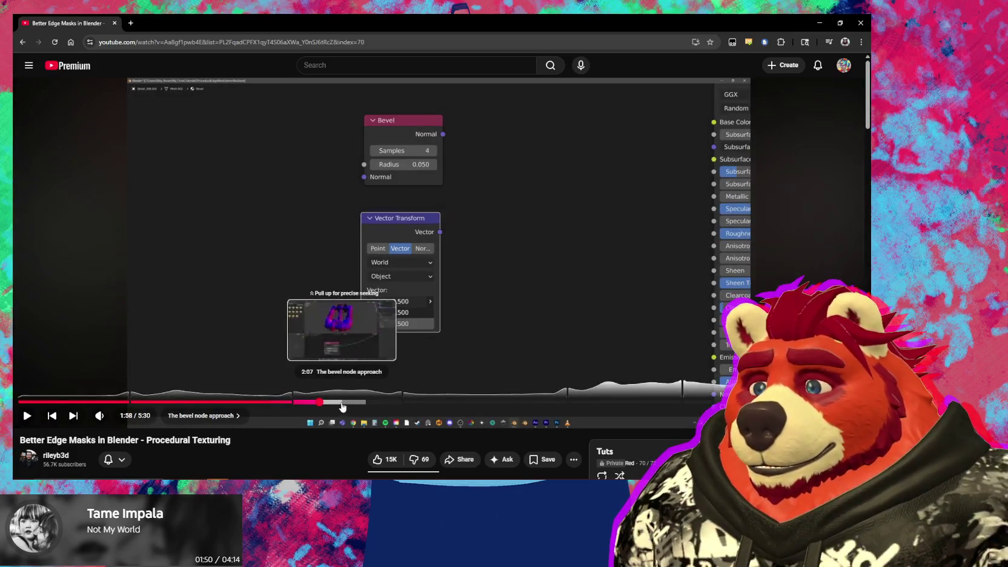
click(341, 405)
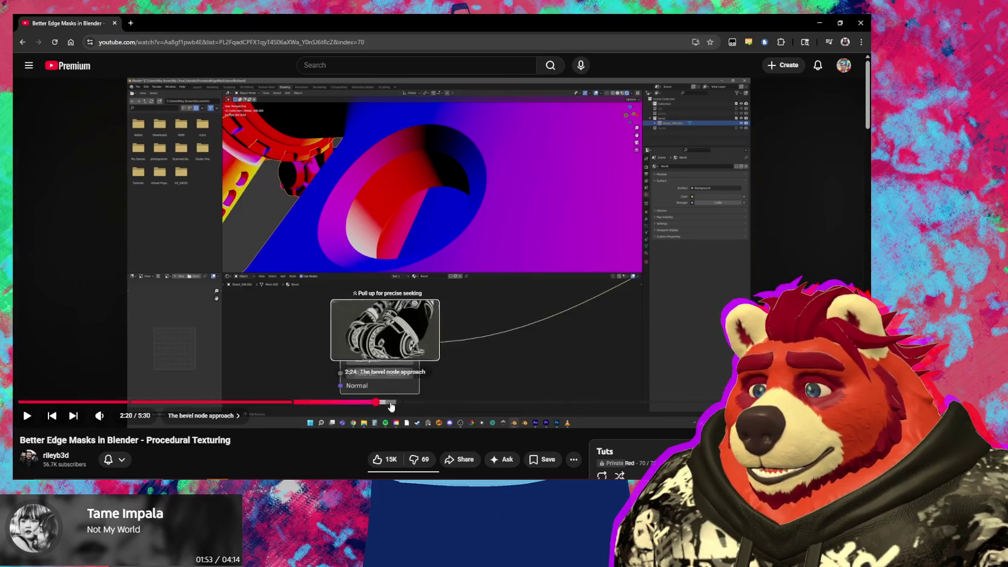
click(376, 402)
drag(410, 406, 563, 407)
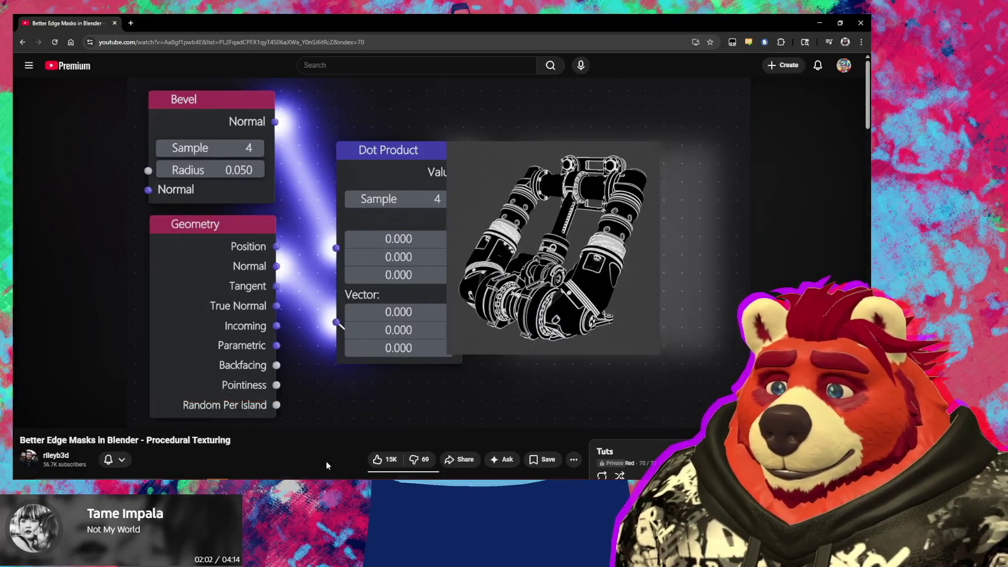
scroll(292, 429, down, 3)
click(278, 342)
scroll(261, 369, down, 4)
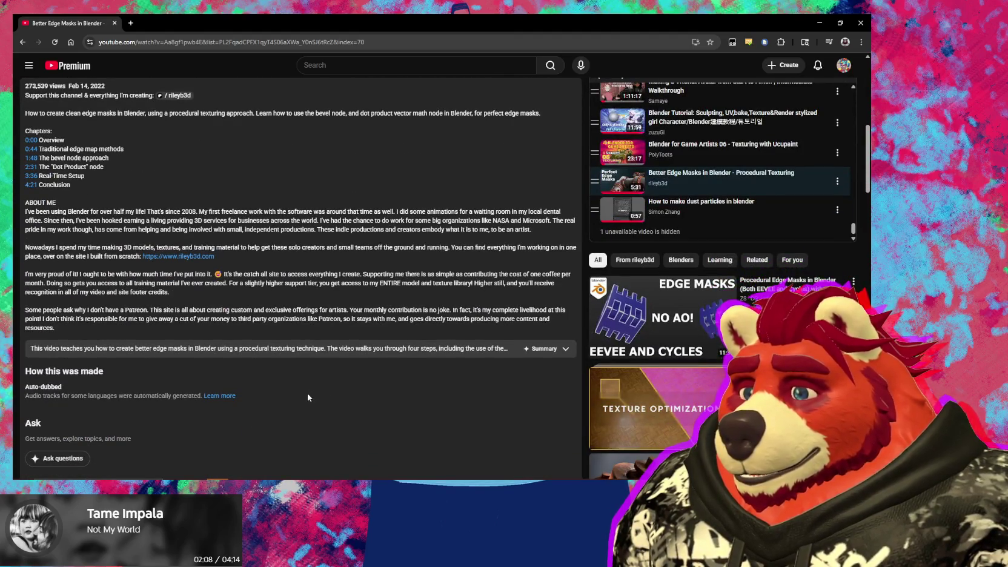
scroll(309, 397, up, 2)
scroll(309, 399, up, 5)
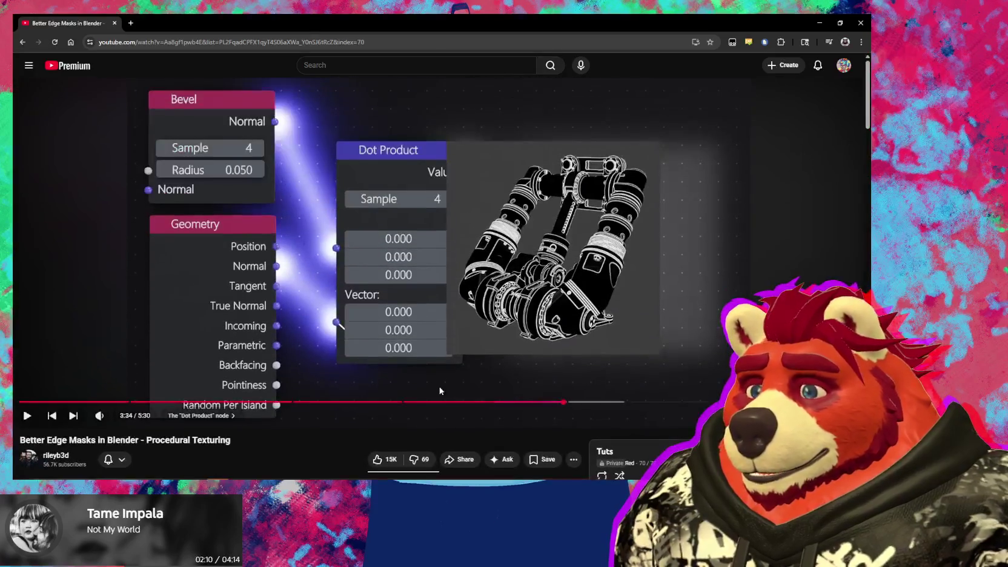
Step through the Real-Time Setup chapter from 3:47 to 4:18 to study the Bevel, Dot Product and Map Range chain
click(588, 404)
drag(588, 406, 607, 406)
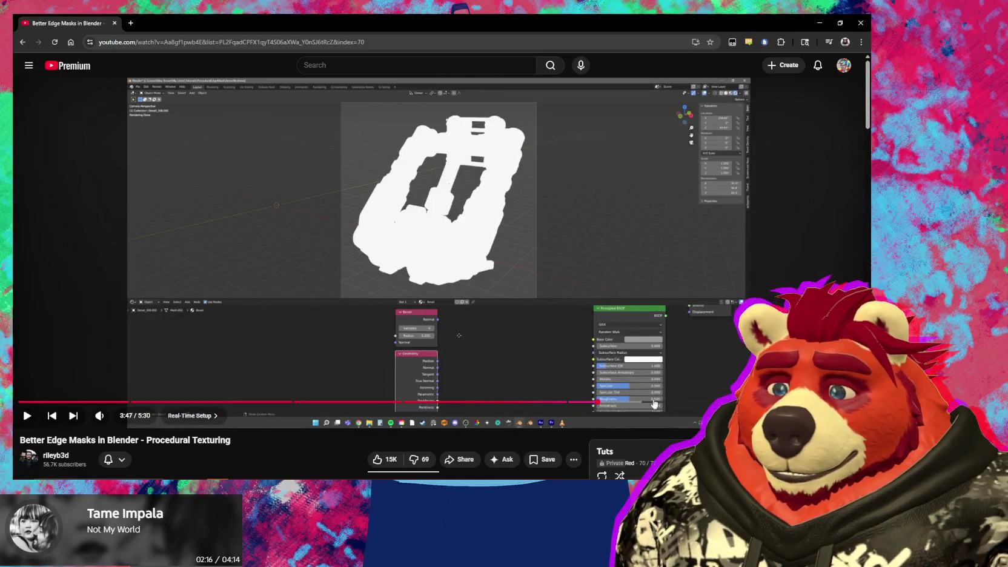
click(613, 404)
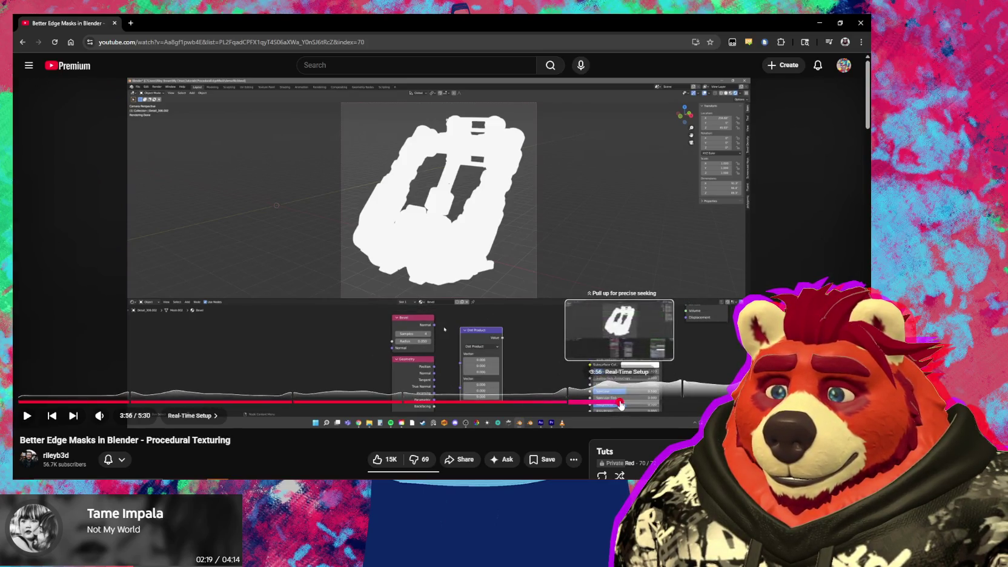
click(625, 404)
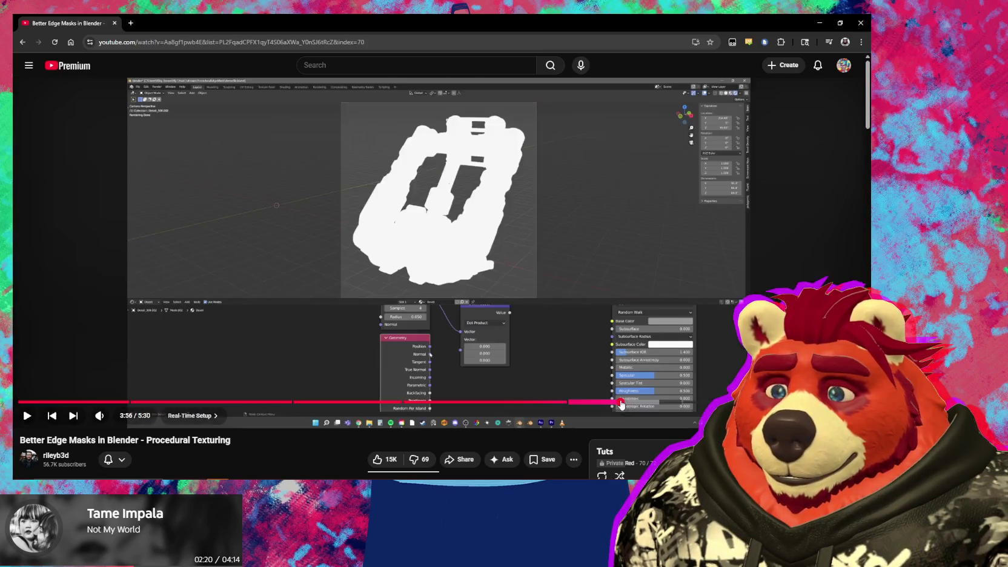
click(629, 404)
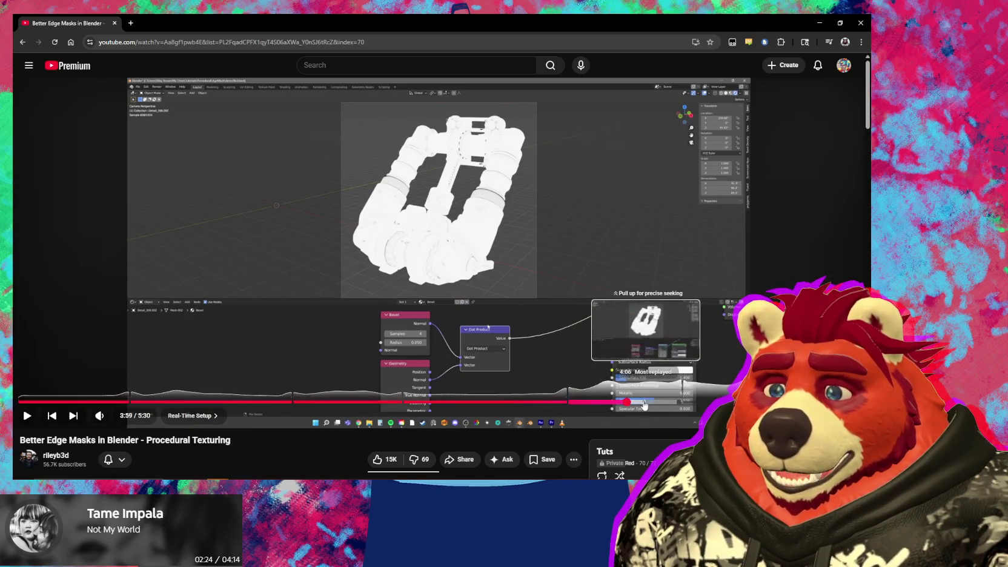
mouse_move(632, 403)
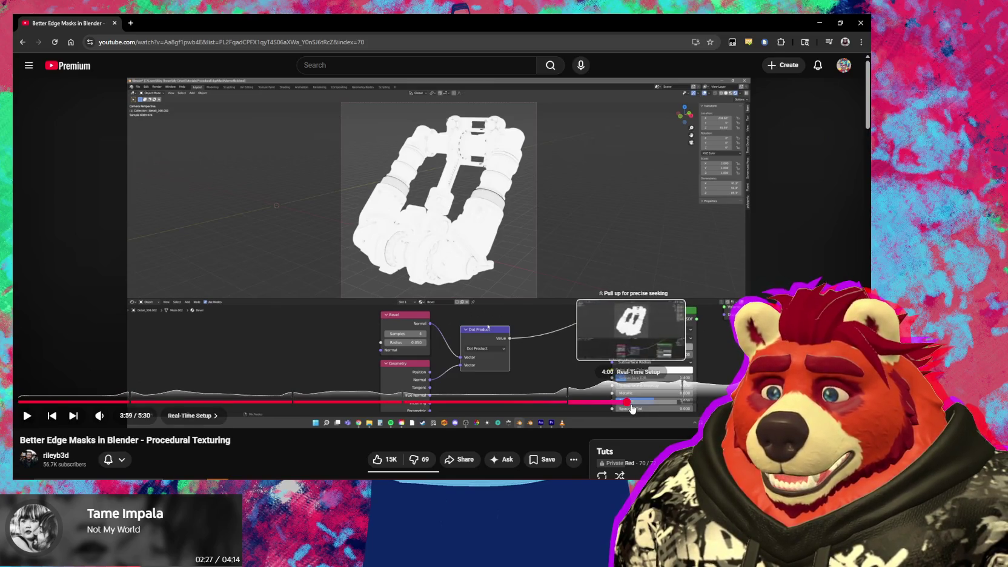
click(632, 405)
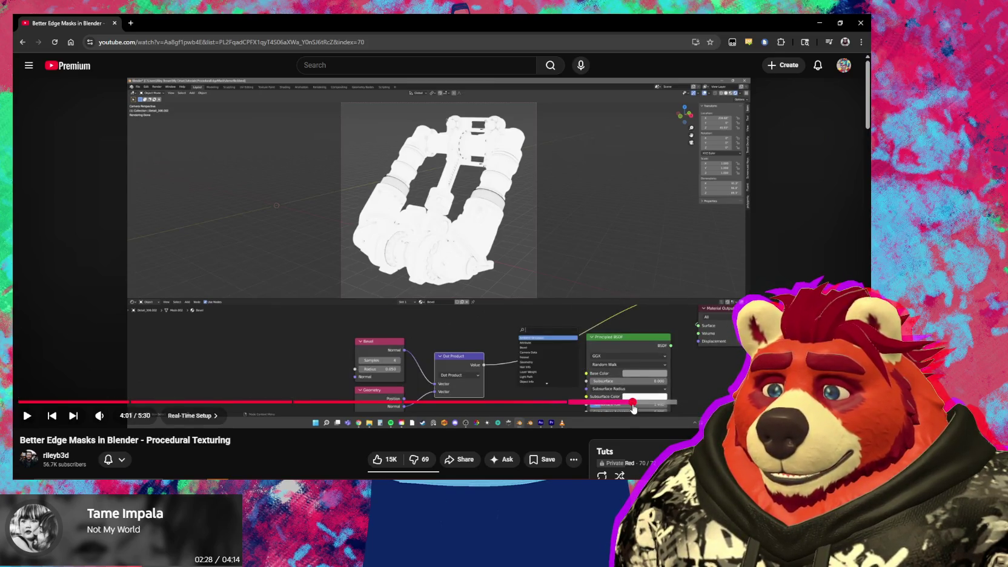
click(634, 406)
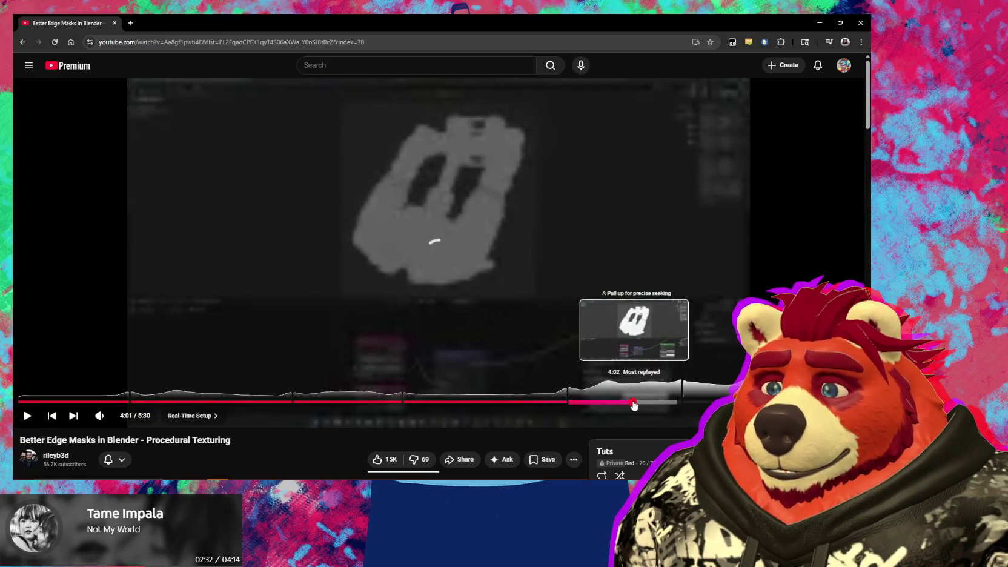
click(638, 407)
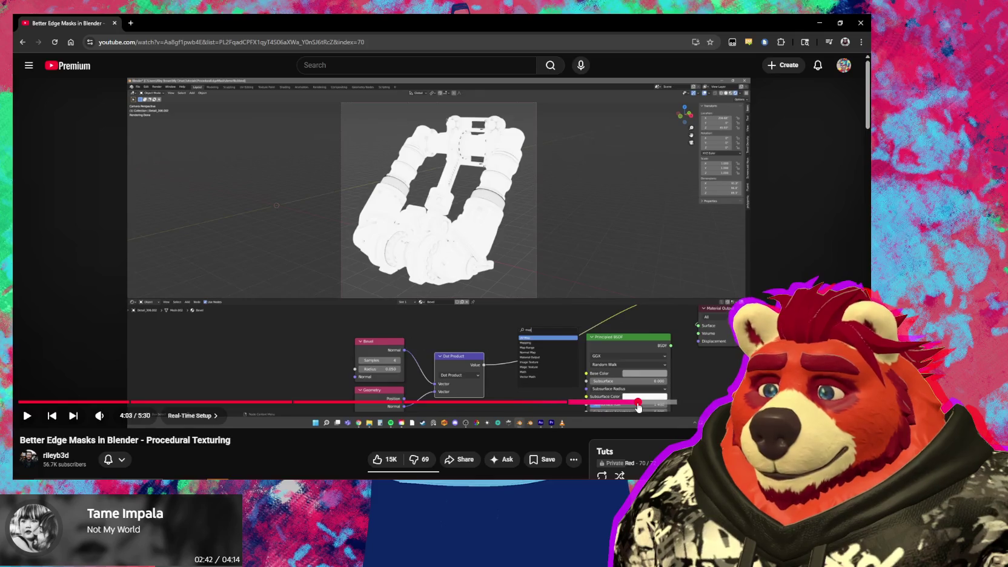
drag(638, 406, 691, 407)
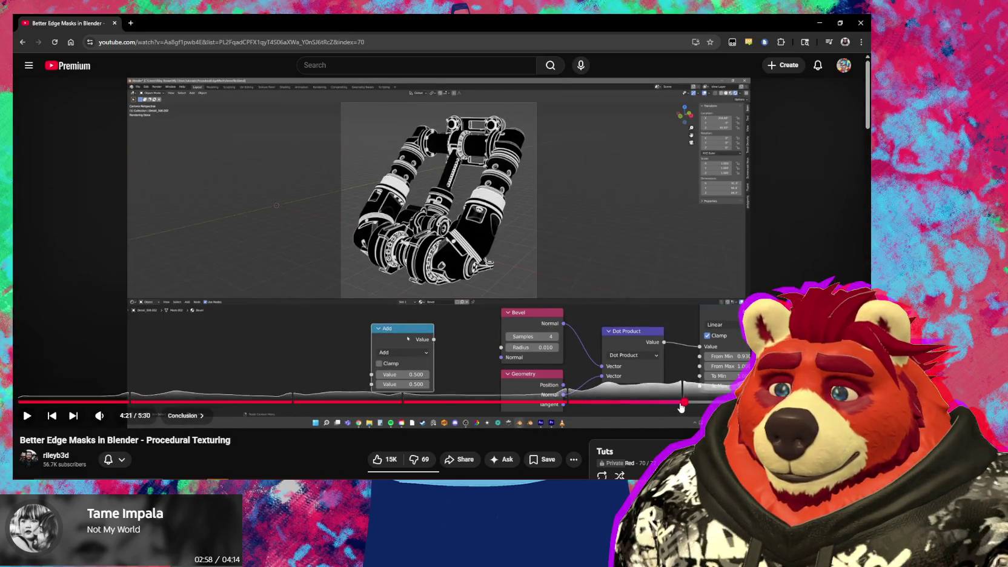
click(681, 402)
drag(681, 405, 676, 404)
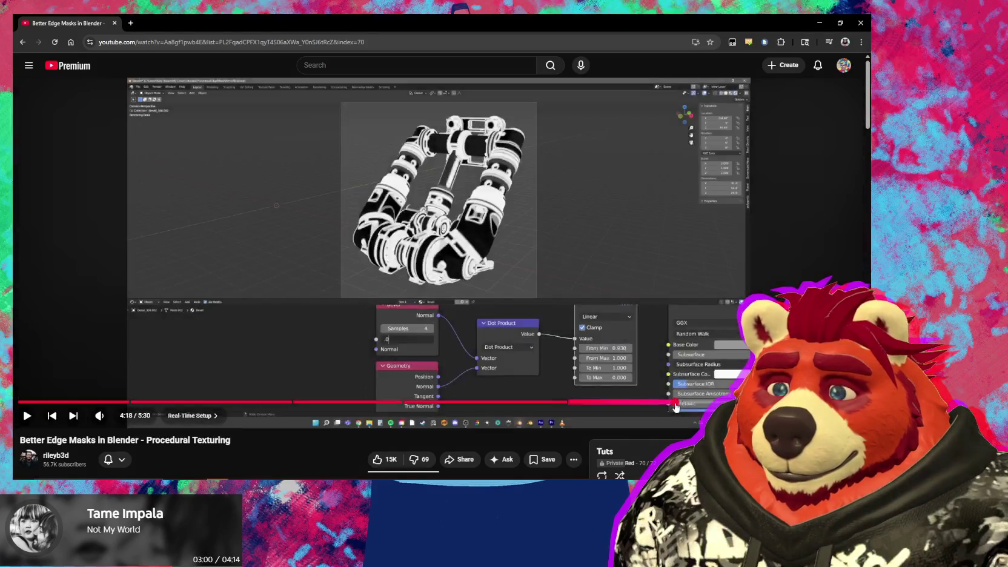
key(alt+Tab)
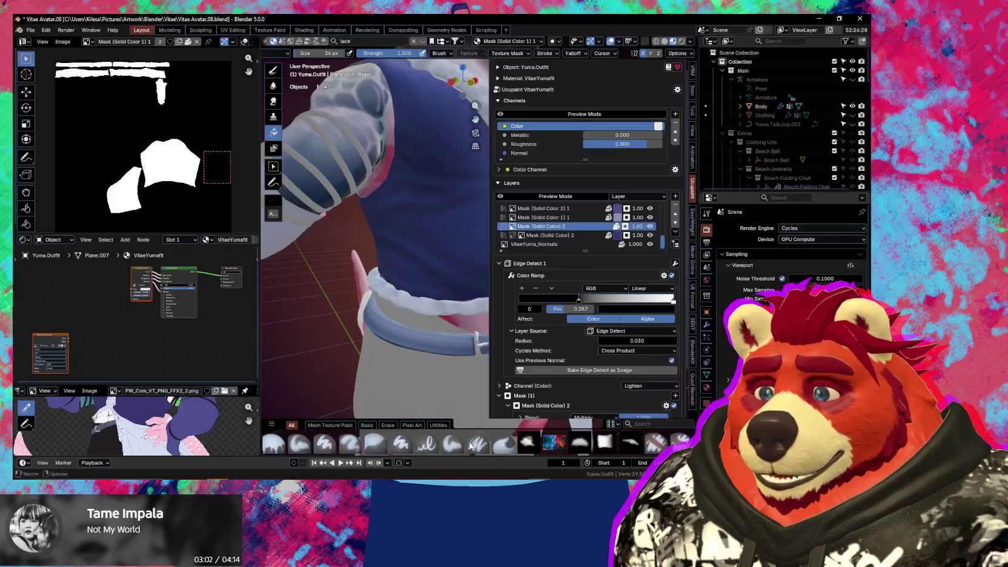
Add a Bevel node to the outfit material
middle_drag(195, 365, 117, 335)
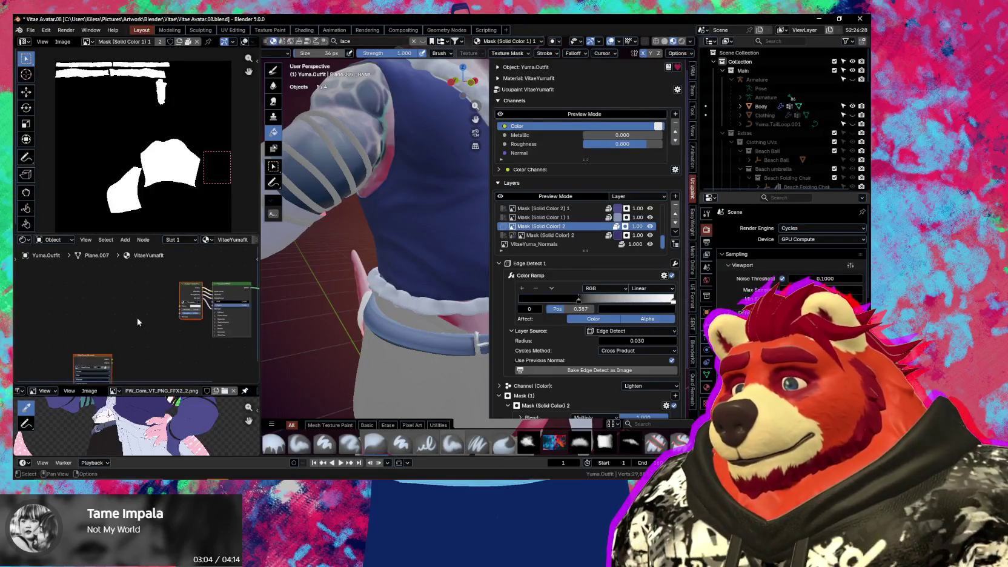
key(shift+a)
text(beve)
key(Return)
click(121, 299)
Paste copies of the image texture and Normal Map nodes beside the Bevel and link Color to Normal Map
key(shift+a)
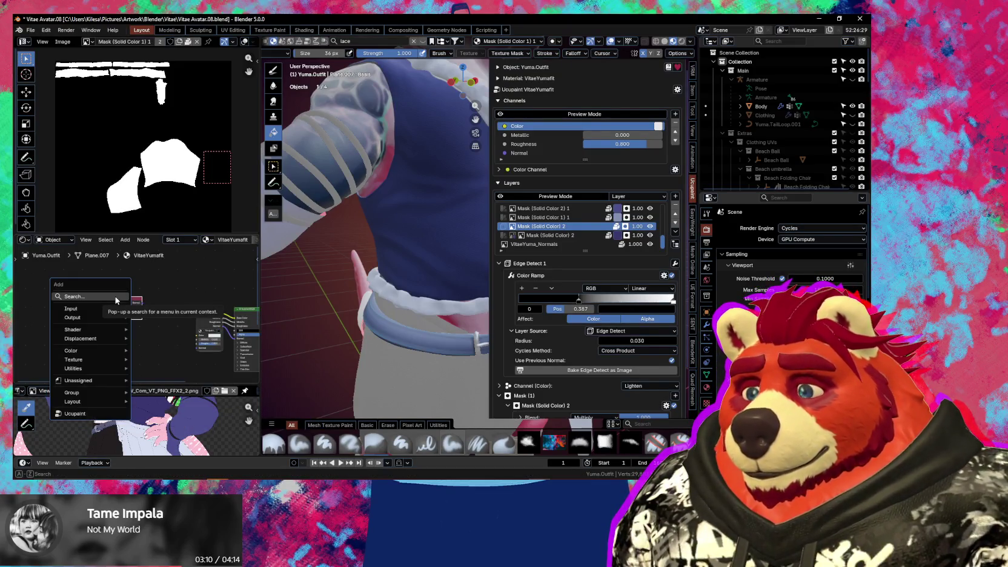
scroll(152, 315, down, 3)
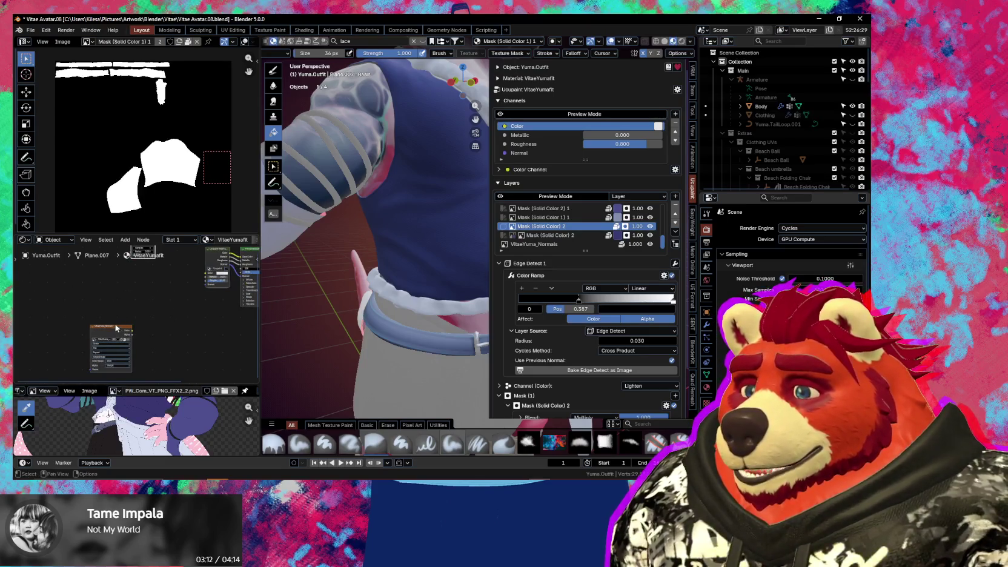
drag(105, 298, 99, 259)
click(99, 259)
right_click(144, 338)
click(144, 333)
key(ctrl+v)
drag(154, 339, 141, 370)
click(141, 337)
scroll(130, 351, up, 2)
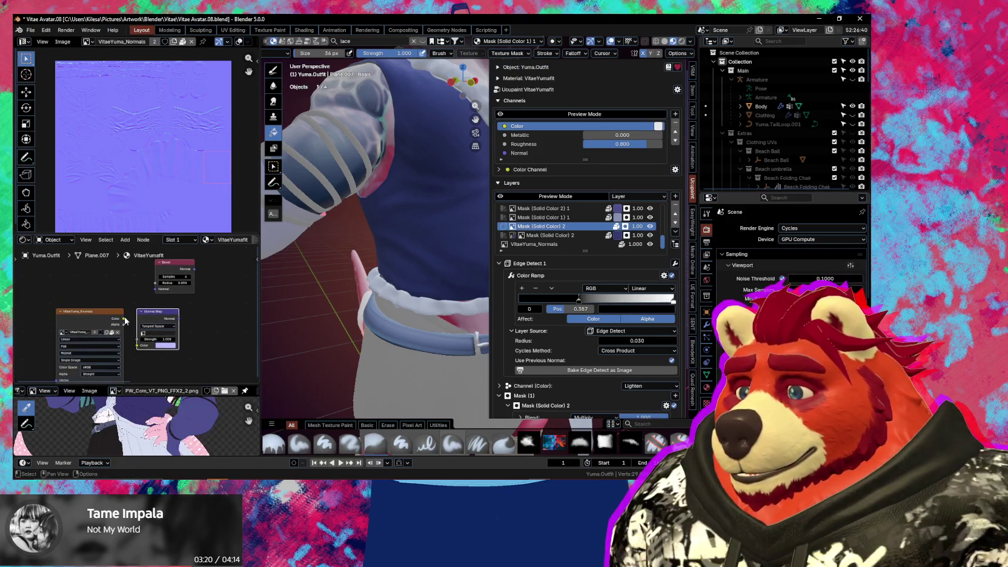
drag(124, 318, 138, 345)
Reposition the Bevel node, begin a 'map' node search, and rewind the tutorial a few seconds
middle_drag(189, 336, 139, 354)
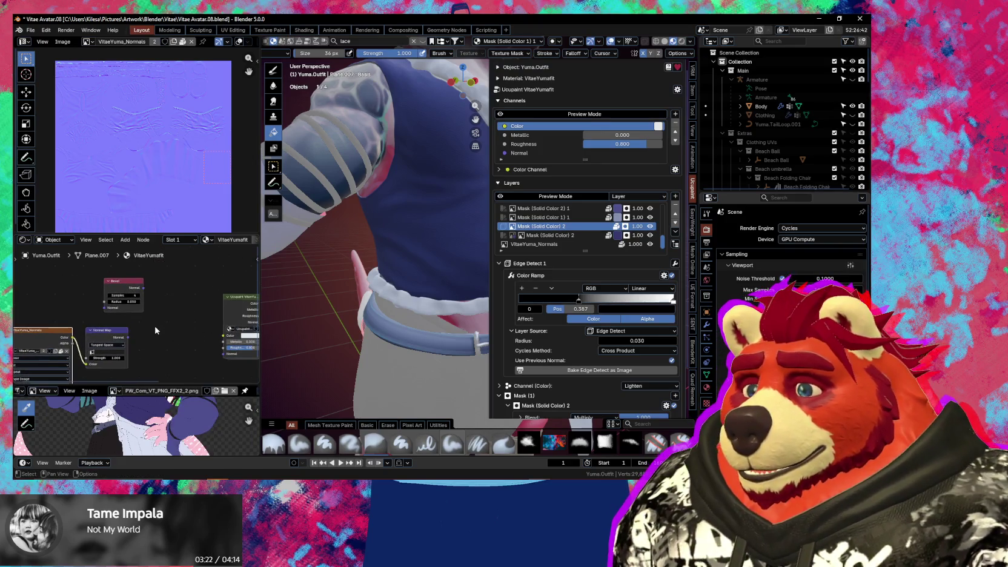
drag(127, 288, 110, 301)
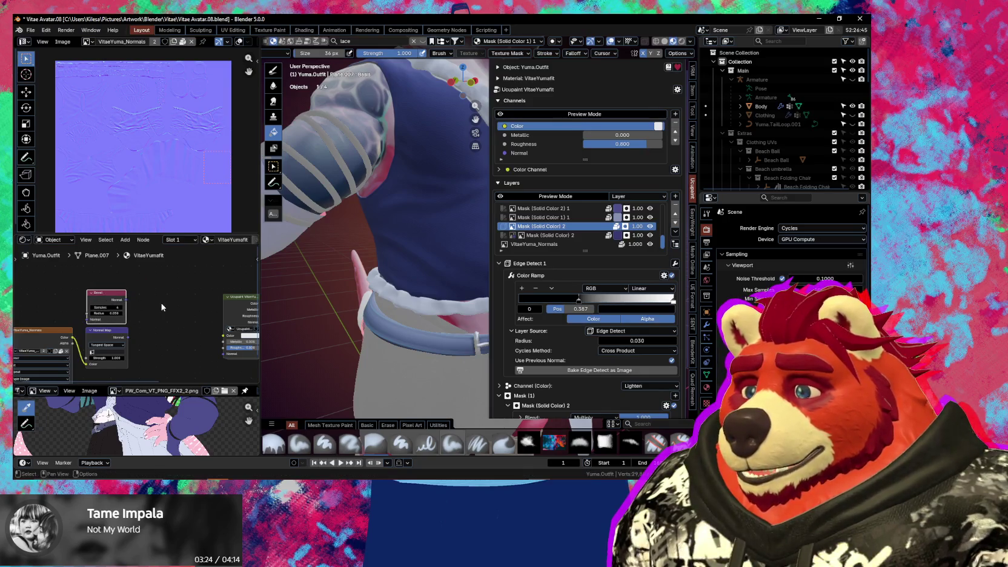
key(shift+a)
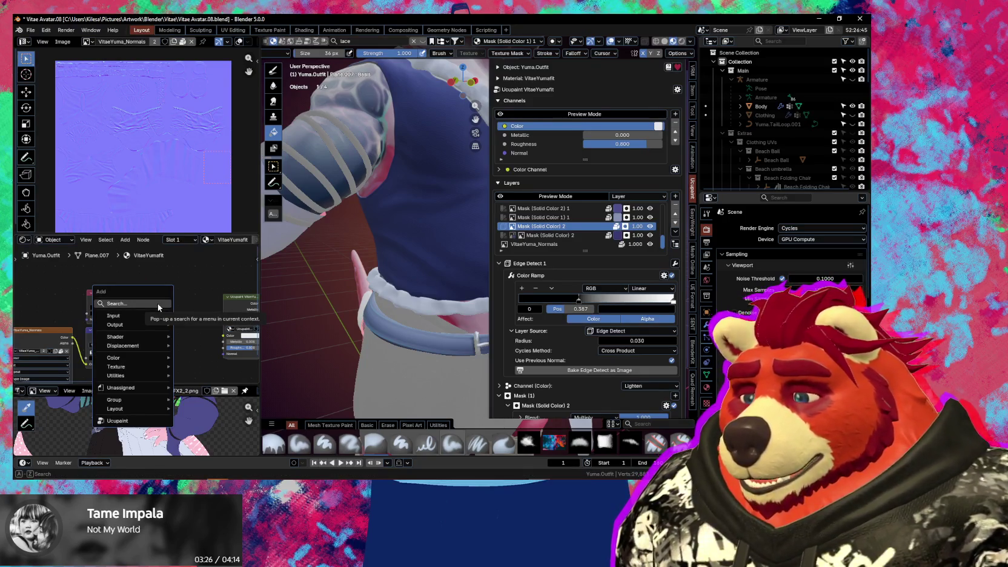
click(158, 303)
text(map)
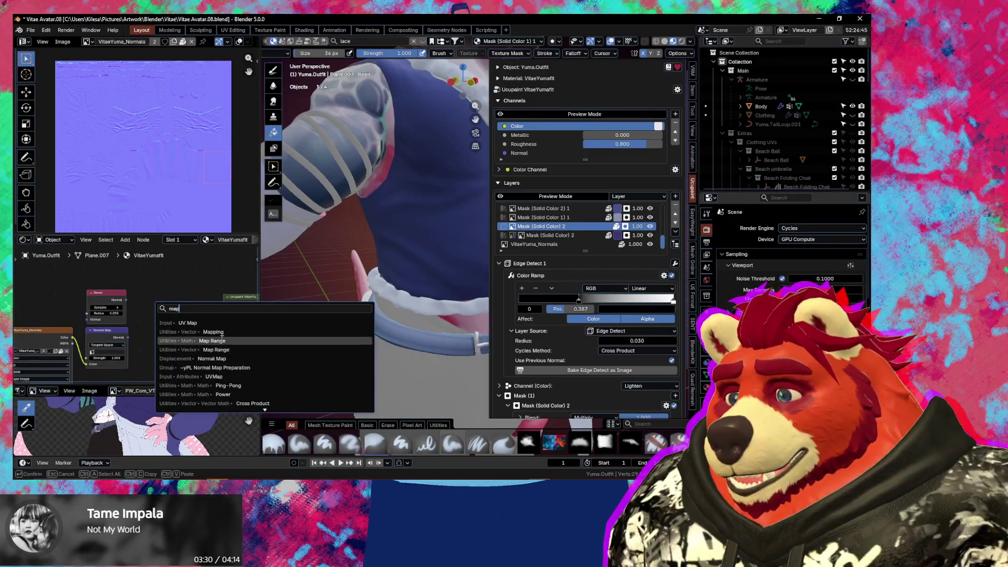
key(alt+Tab)
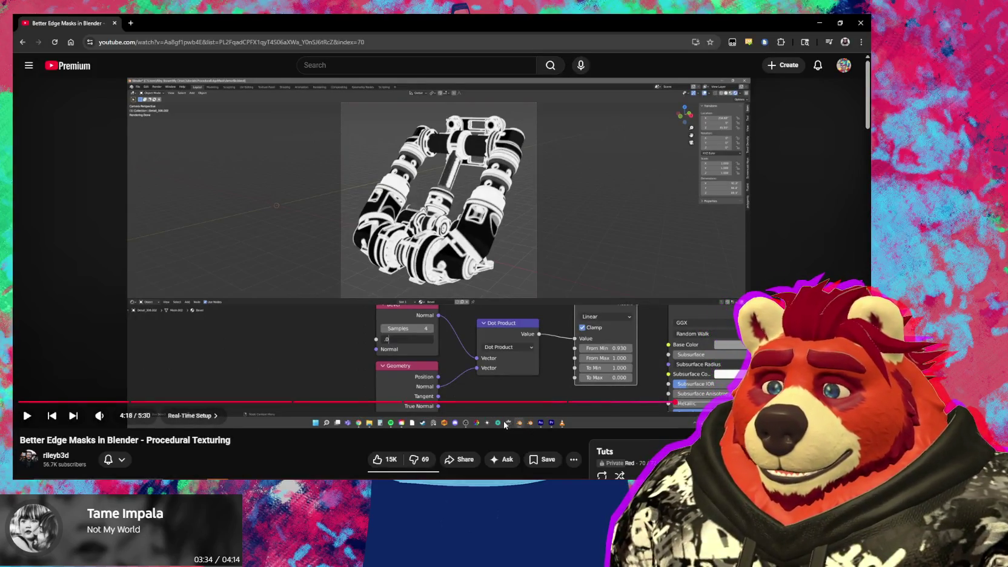
key(Left)
key(Left)
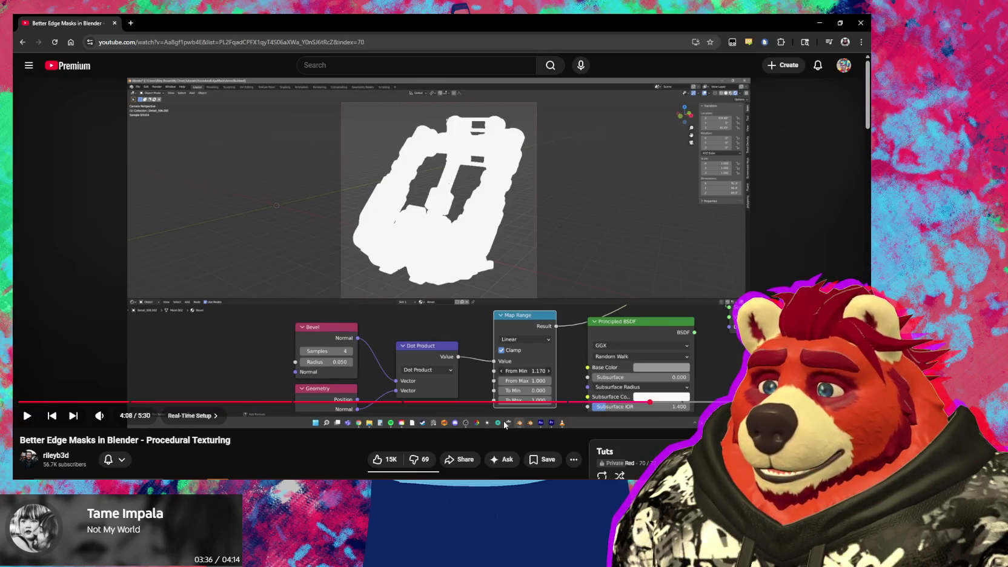
Add a Dot Product node and feed the Bevel and Normal Map normals into it
key(alt+Tab)
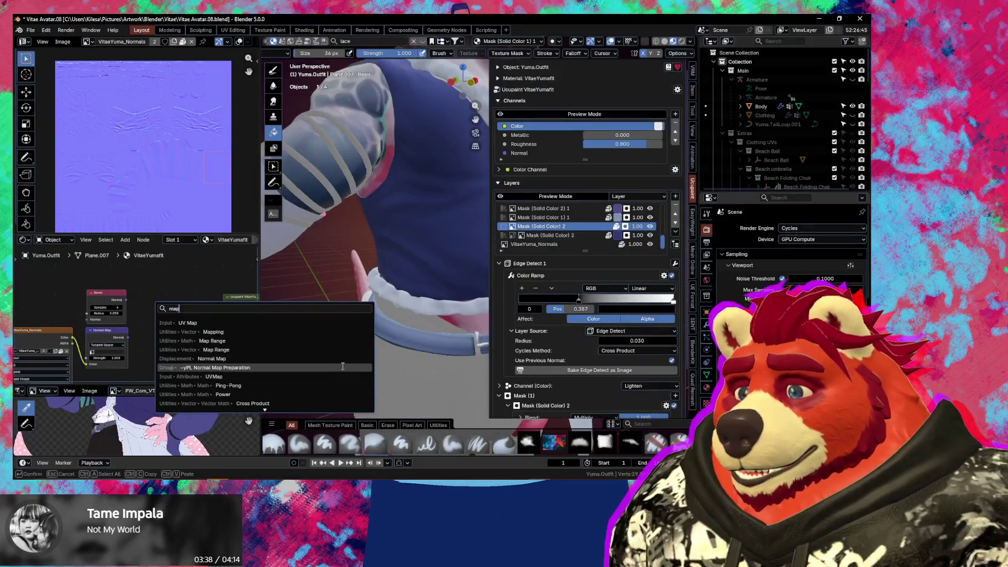
key(BackSpace)
key(BackSpace)
key(BackSpace)
text(dot )
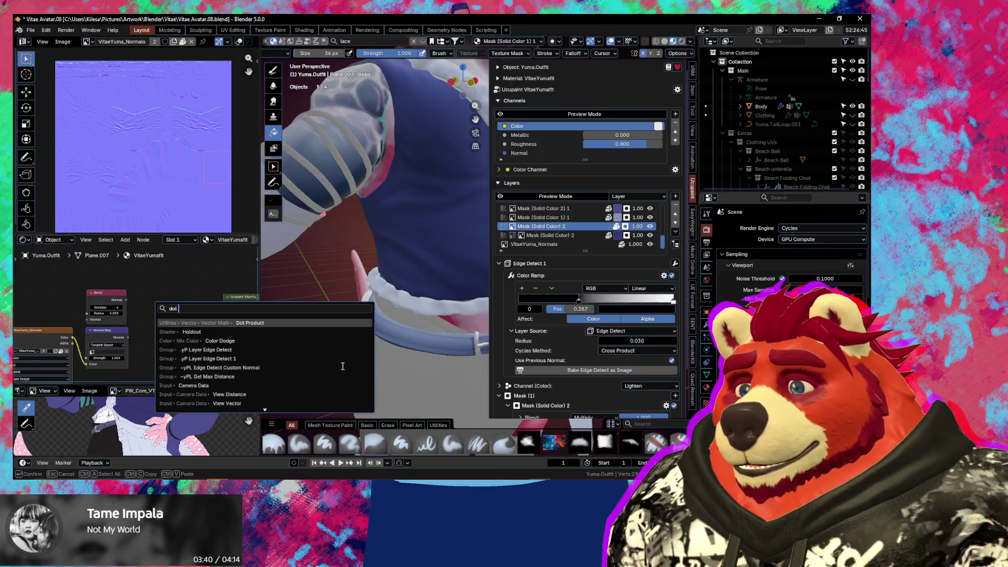
text(pr)
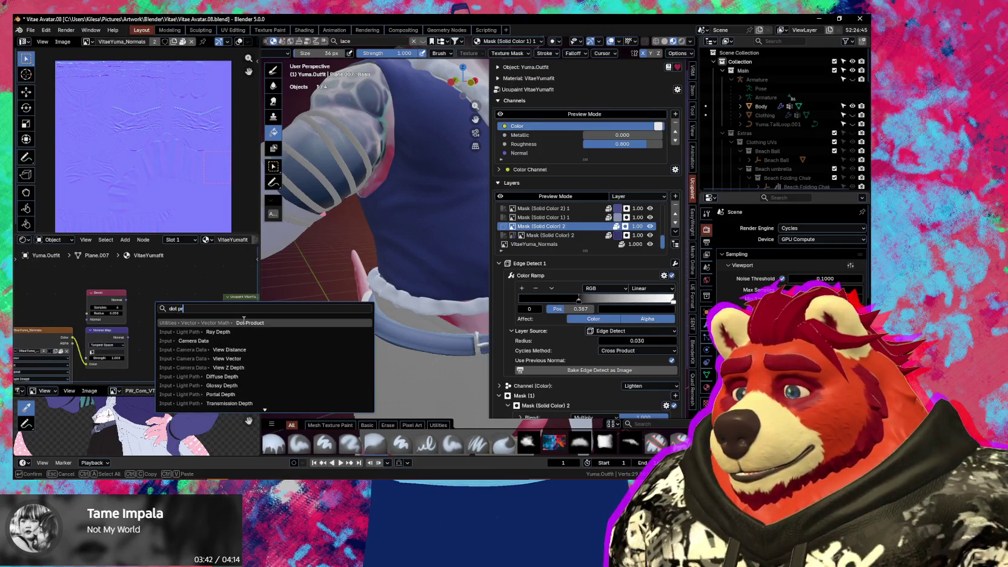
key(Return)
click(146, 298)
drag(126, 300, 143, 325)
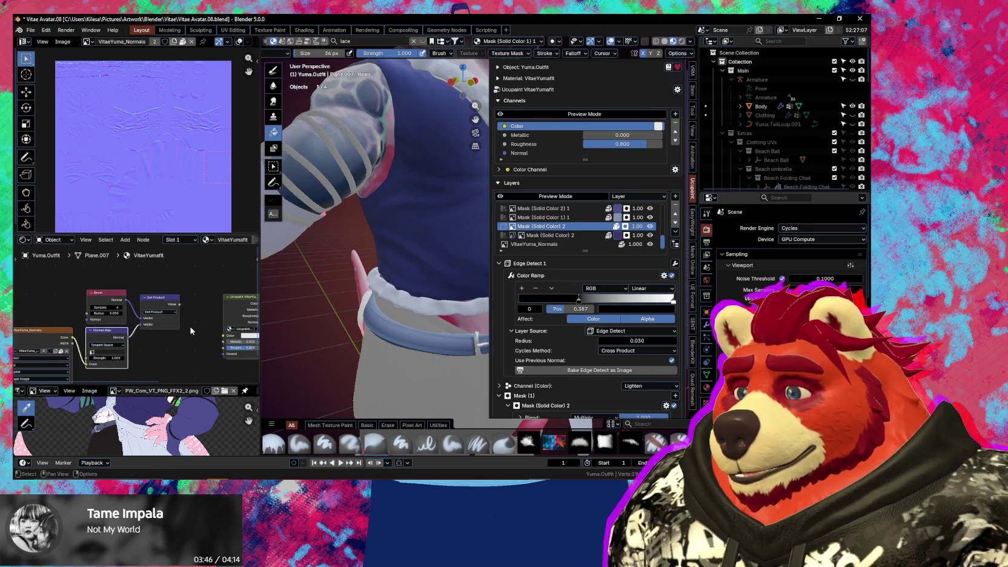
key(alt+Tab)
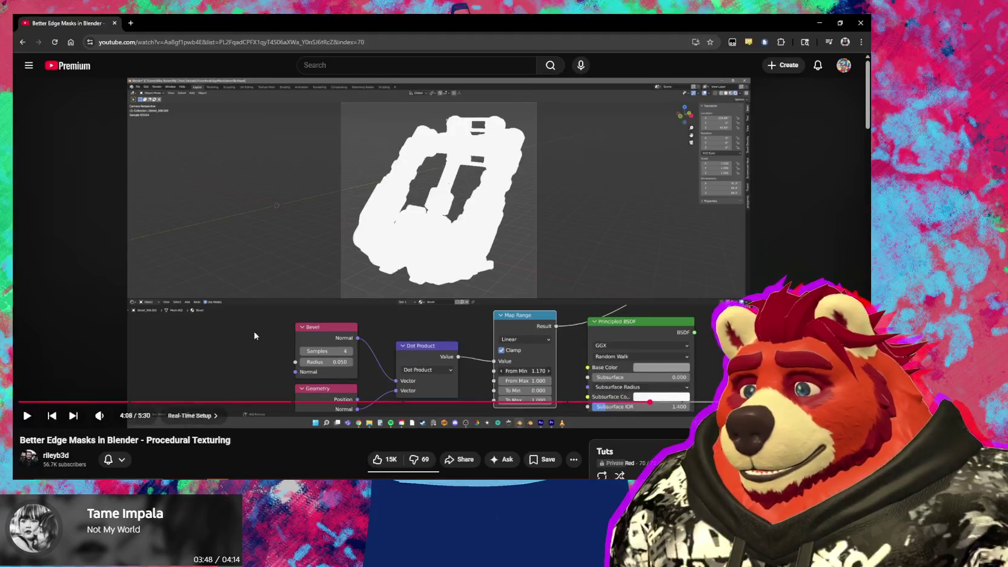
key(alt+Tab)
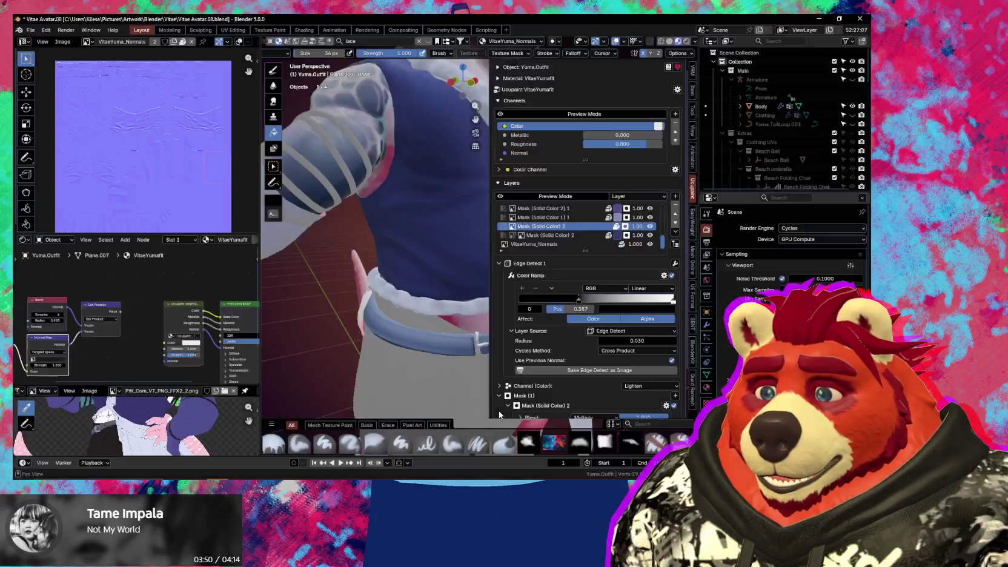
key(alt+Tab)
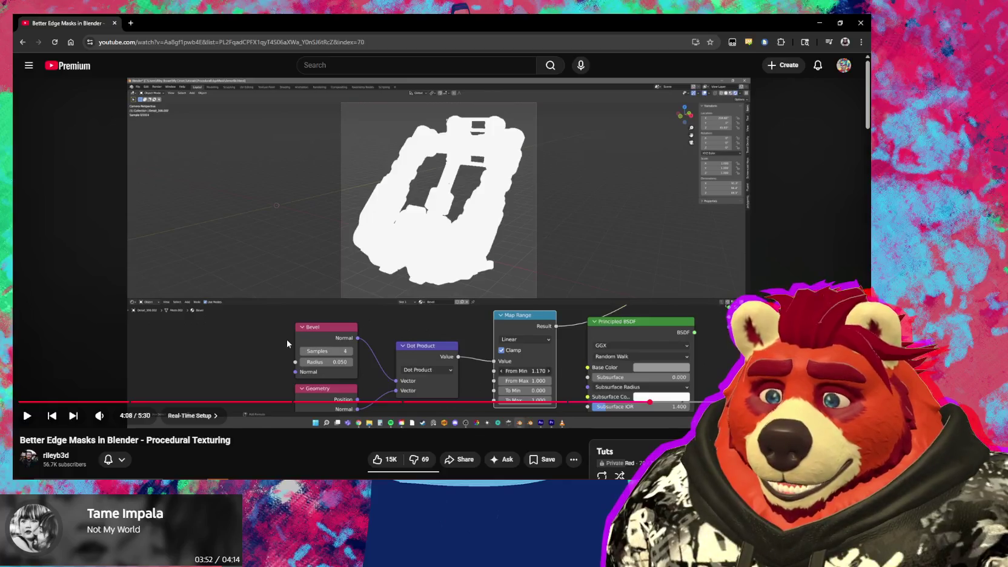
key(alt+Tab)
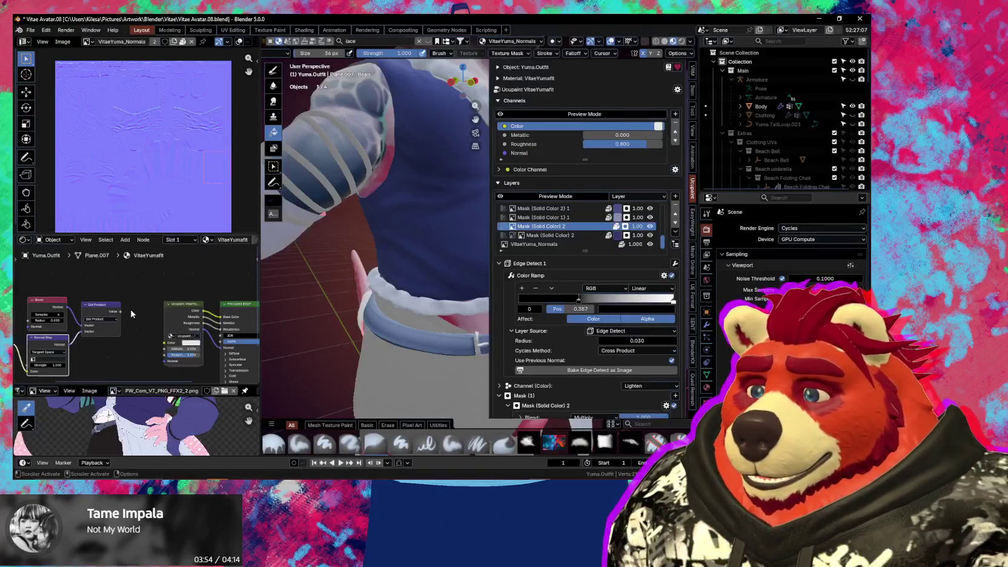
Add a Map Range node fed by the Dot Product value and preview it on the outfit
key(shift+a)
text(map)
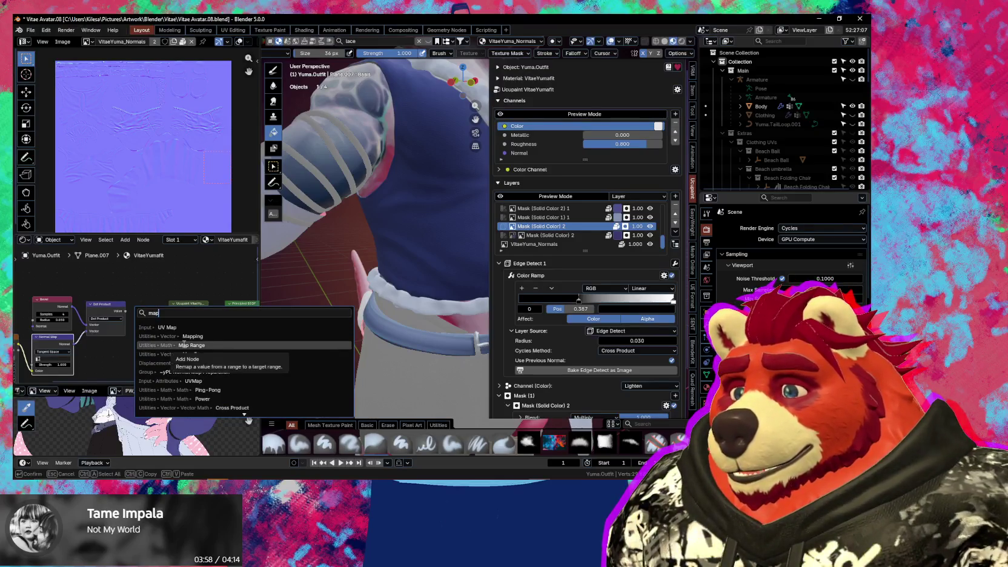
click(185, 344)
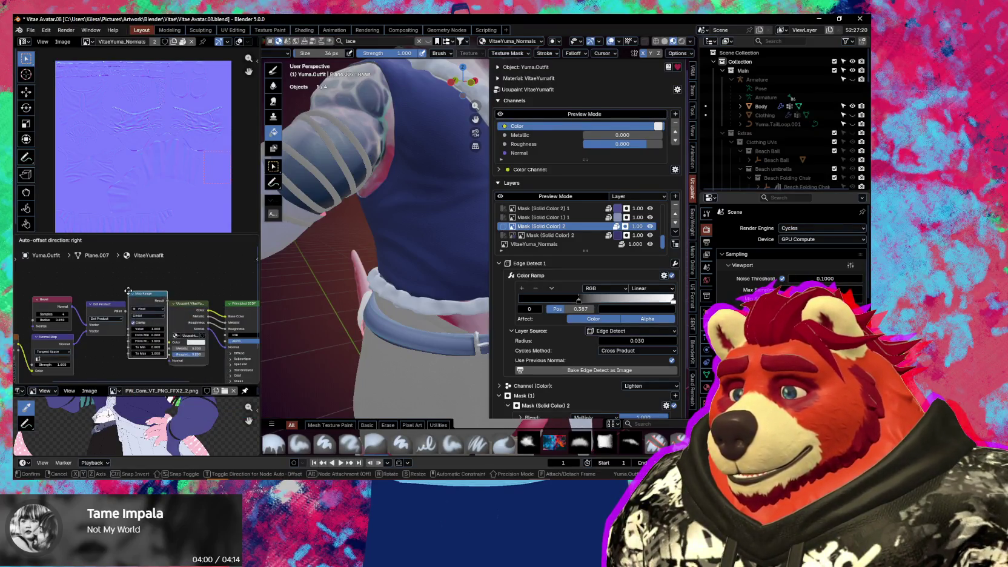
click(132, 298)
drag(174, 305, 195, 306)
drag(147, 301, 146, 307)
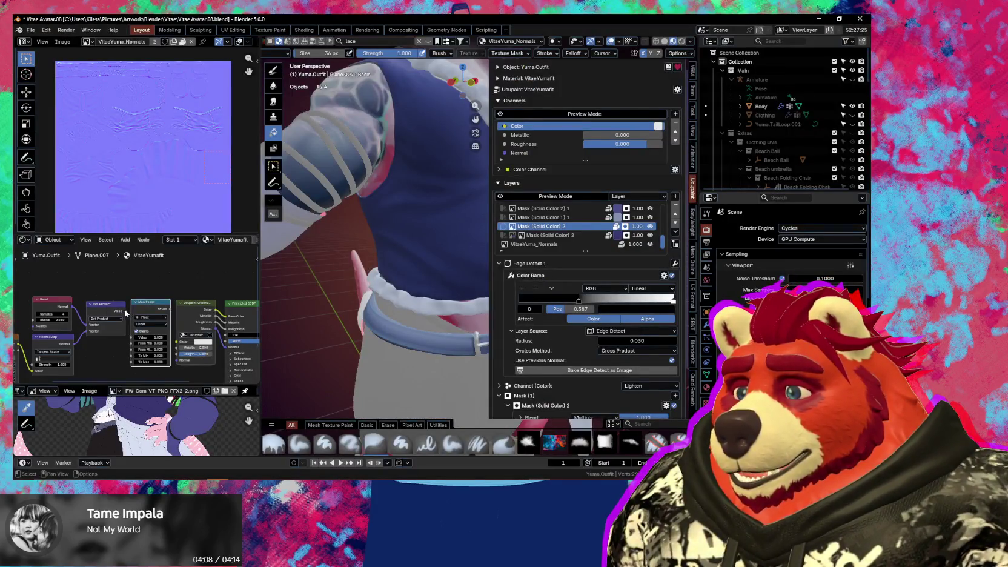
drag(126, 312, 132, 330)
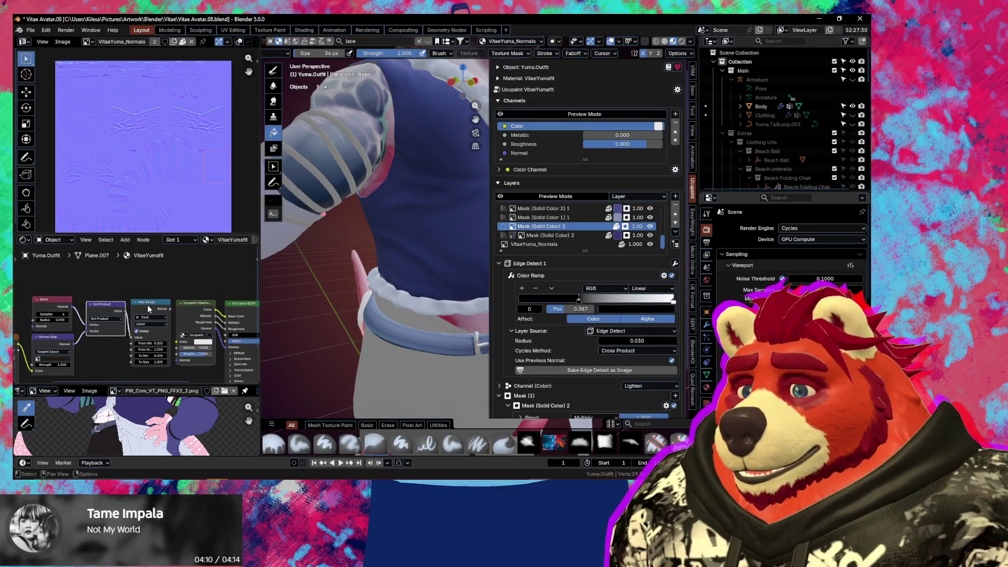
middle_drag(161, 283, 111, 283)
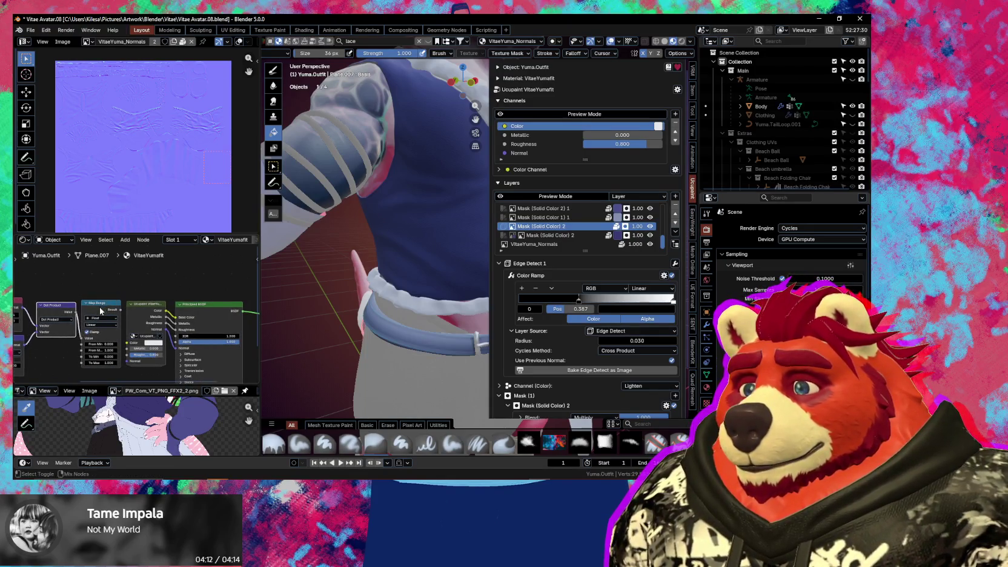
click(101, 310)
scroll(387, 312, down, 2)
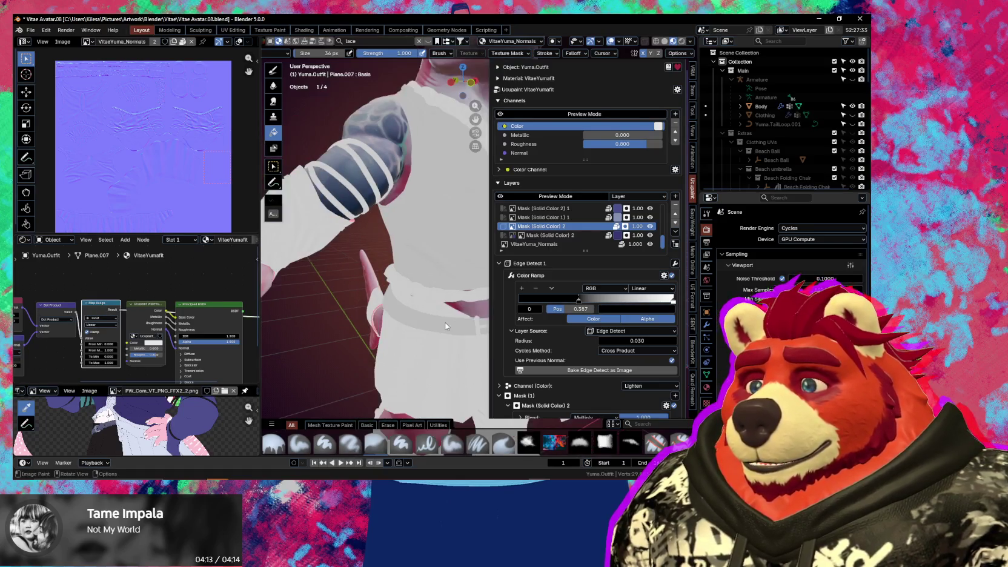
Hide the sidebar and snap to a front view of the whole character
scroll(417, 320, down, 2)
key(n)
mouse_move(417, 320)
middle_down()
mouse_move(537, 358)
mouse_move(624, 362)
mouse_move(476, 302)
mouse_move(431, 298)
mouse_move(473, 334)
mouse_move(466, 339)
mouse_move(476, 341)
mouse_move(482, 315)
middle_up()
scroll(444, 312, up, 2)
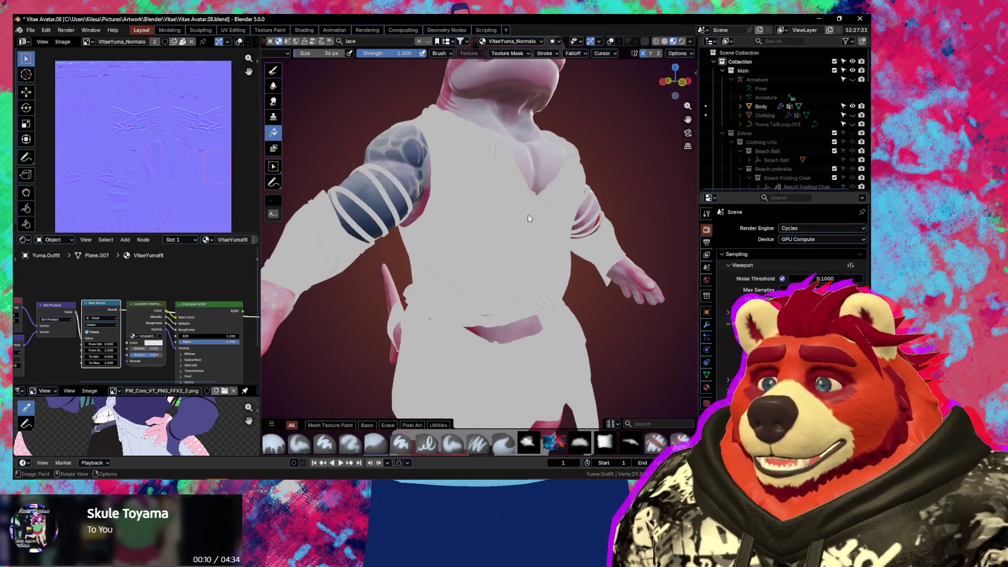
scroll(538, 245, down, 3)
key(KP_1)
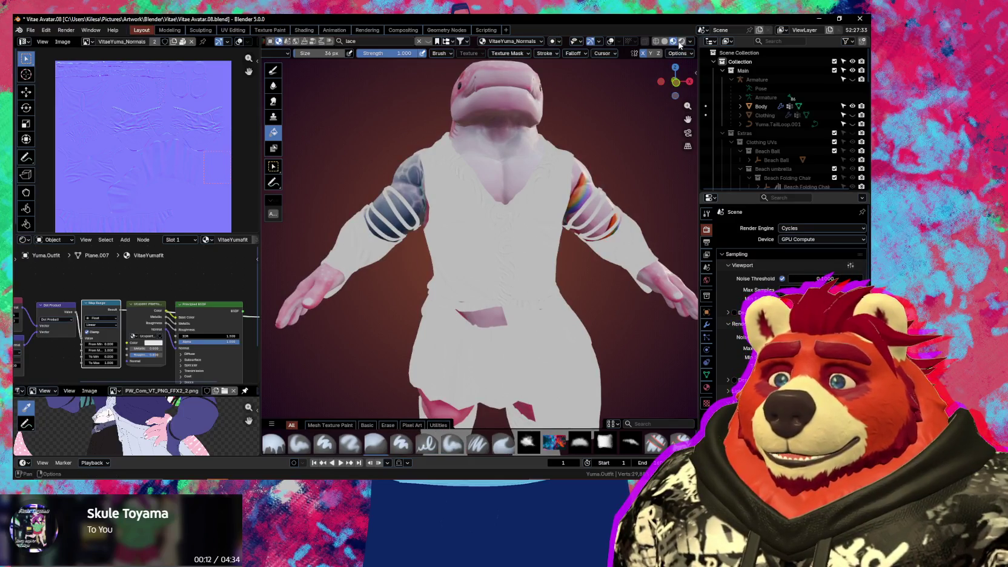
Switch to Rendered shading and reconnect the Principled BSDF to the material output
click(681, 41)
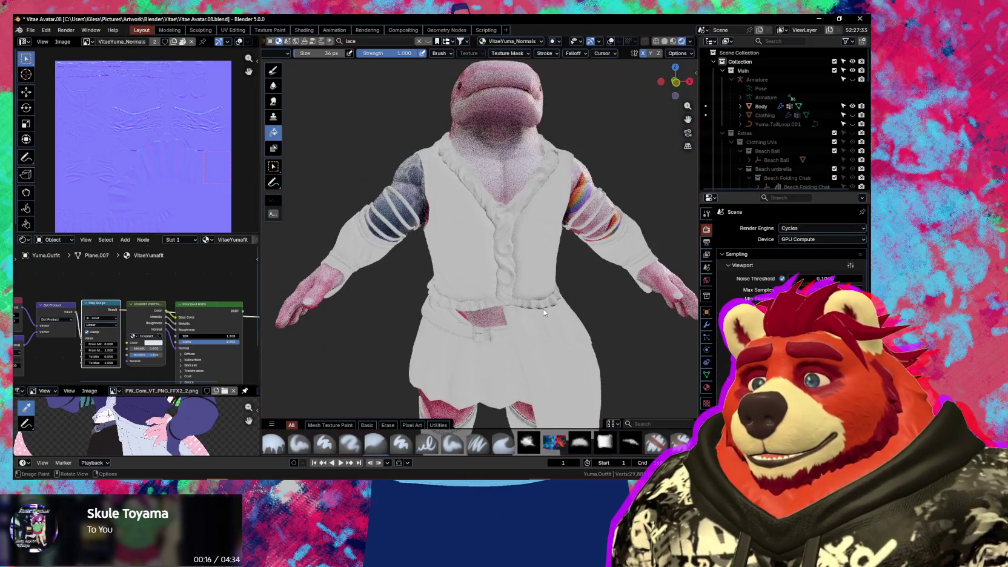
mouse_move(533, 338)
middle_down()
mouse_move(443, 343)
mouse_move(596, 359)
mouse_move(575, 348)
middle_up()
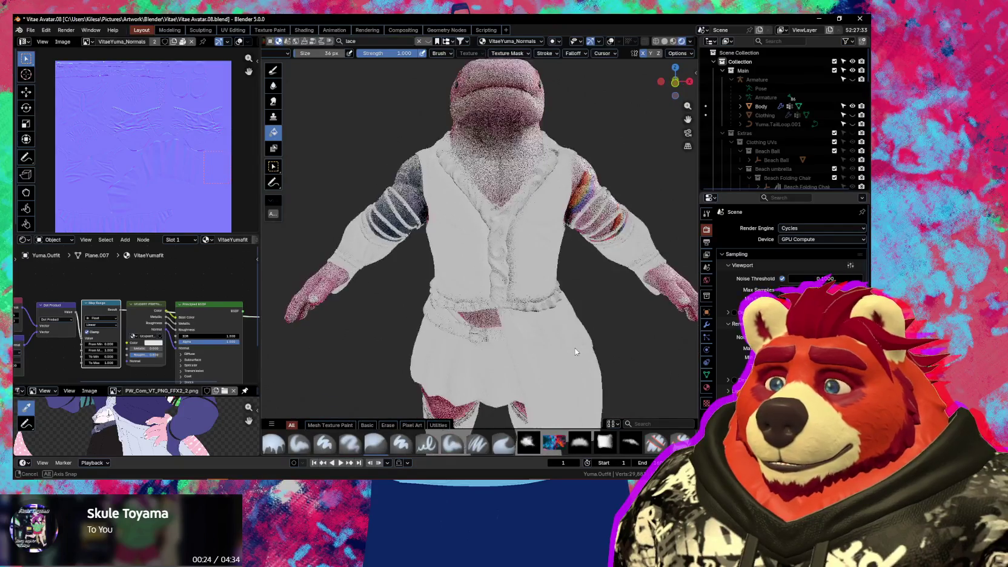
ctrl+shift+click(211, 312)
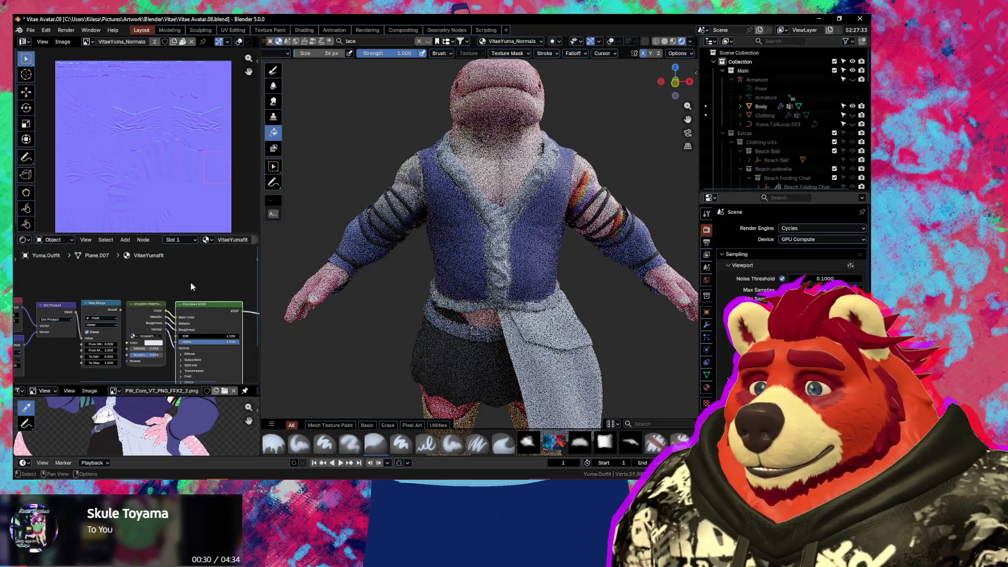
key(alt+Tab)
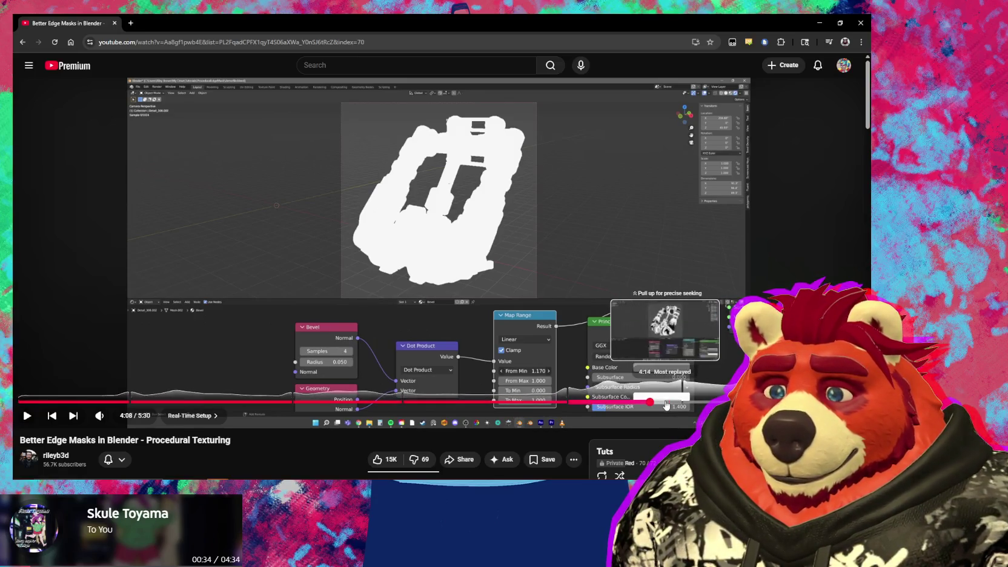
Play the tutorial muted from 4:14 and pause at 4:33 on the Multiply-driven Bevel radius
click(666, 402)
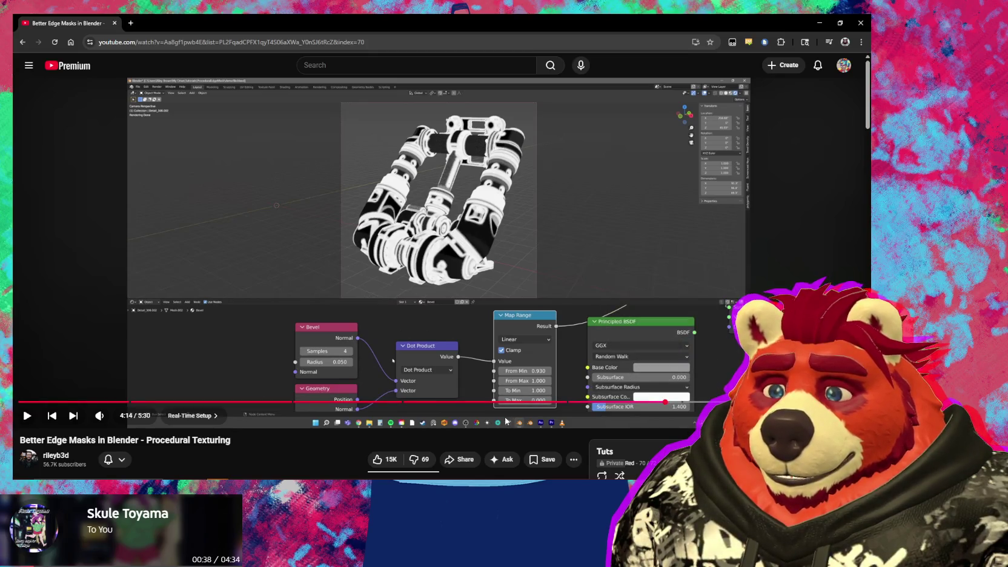
click(683, 402)
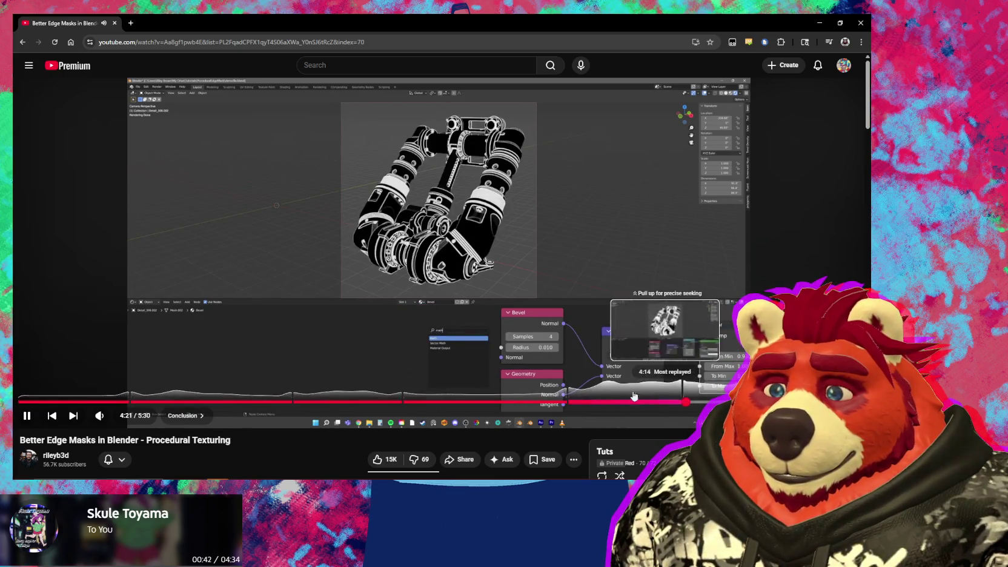
click(103, 416)
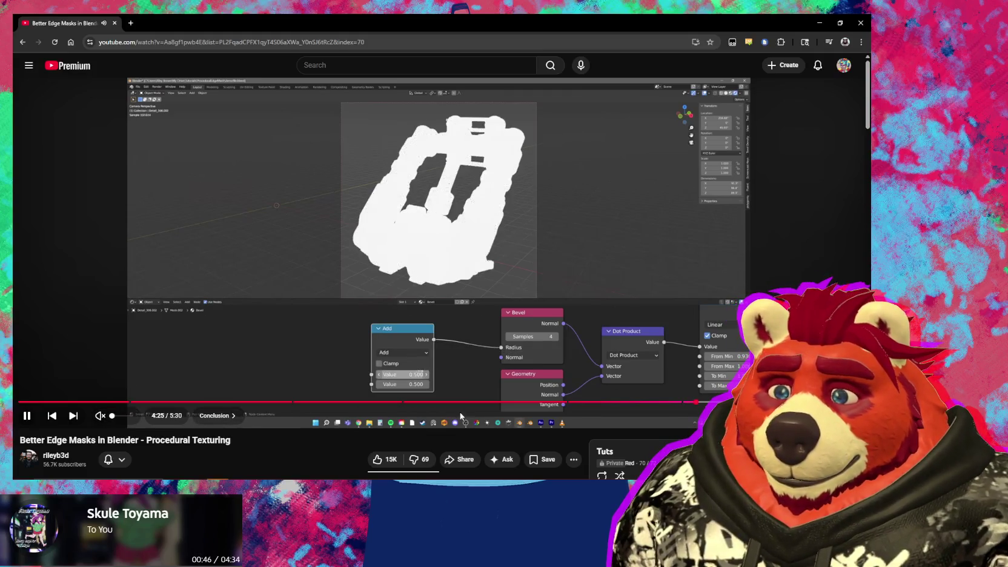
click(248, 298)
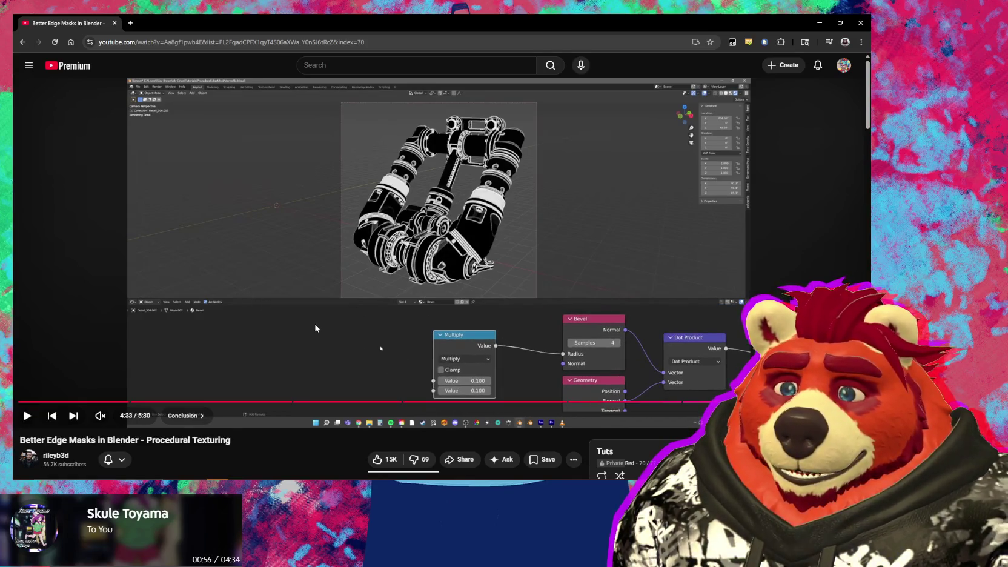
Insert a Math Multiply node into the Bevel node's Radius link
key(alt+Tab)
middle_drag(150, 286, 176, 261)
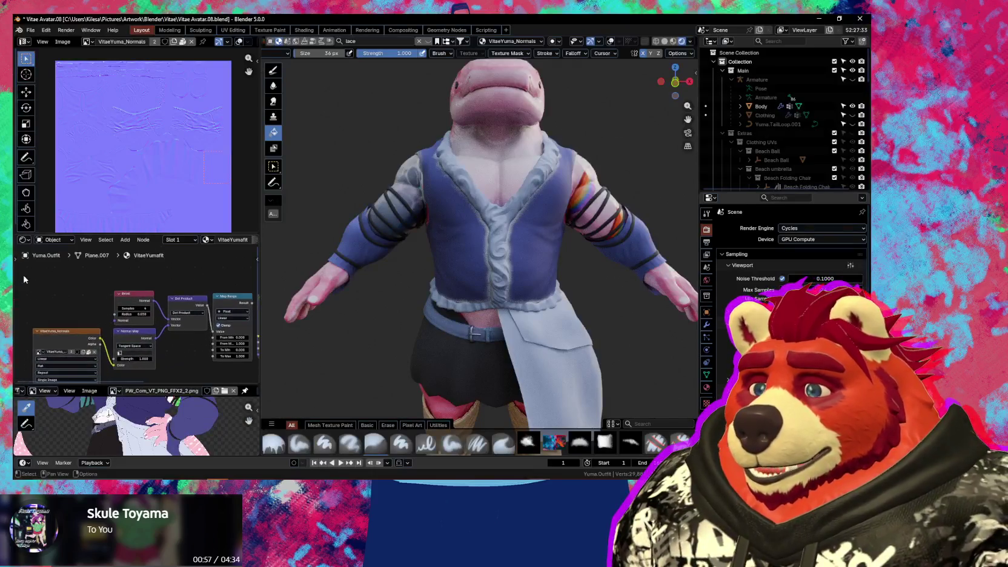
key(shift+a)
click(95, 317)
text(mult)
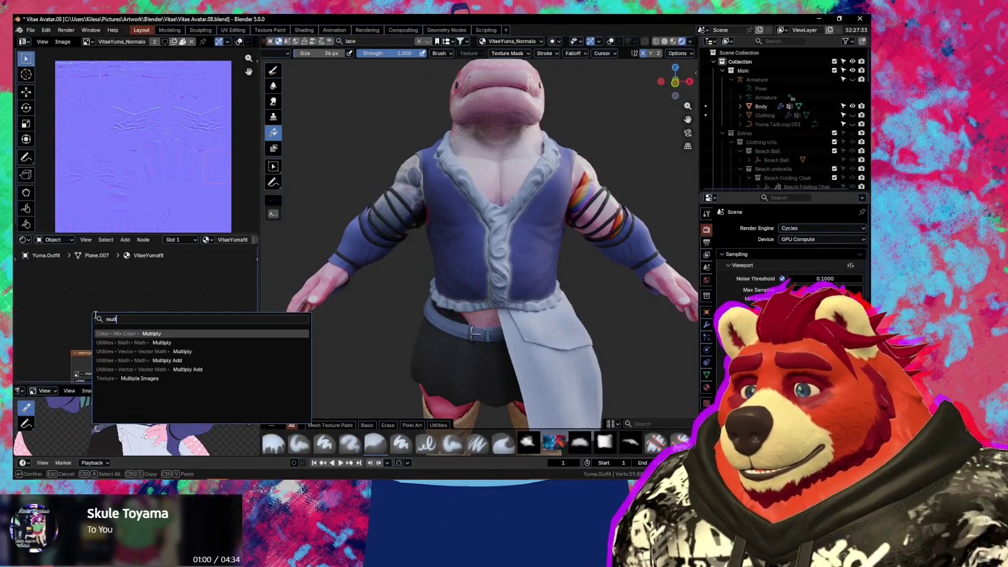
click(121, 342)
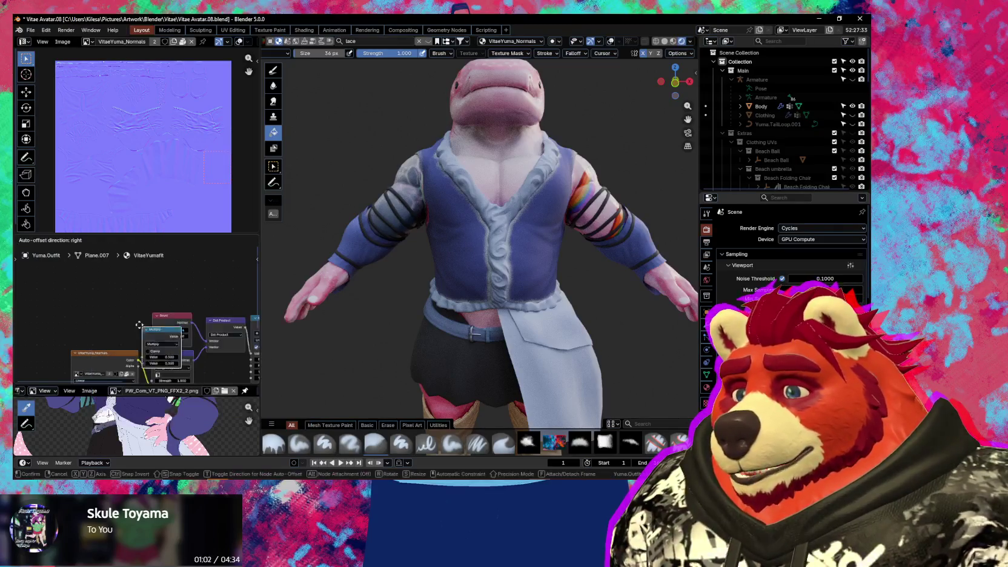
click(95, 296)
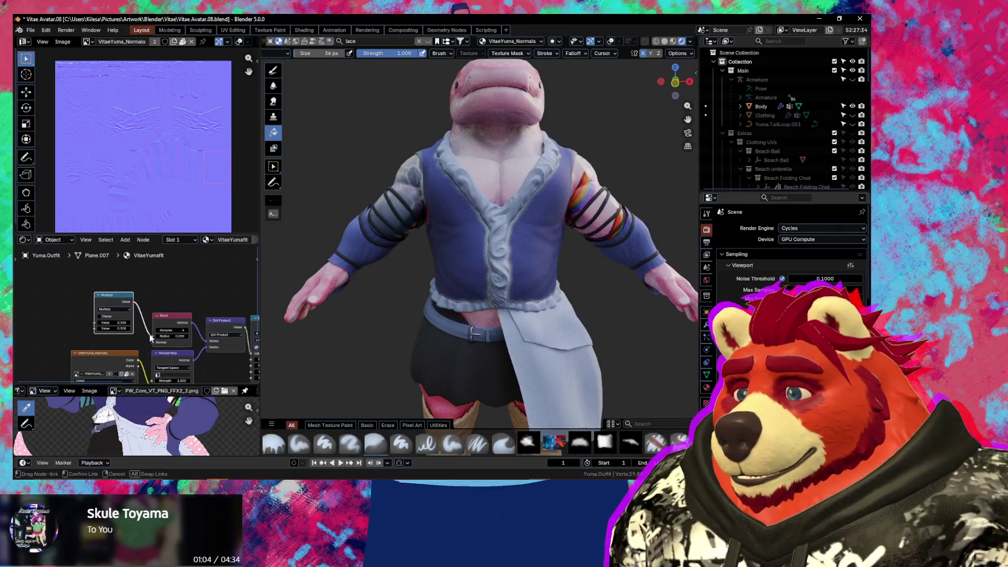
scroll(153, 338, up, 2)
scroll(133, 348, up, 1)
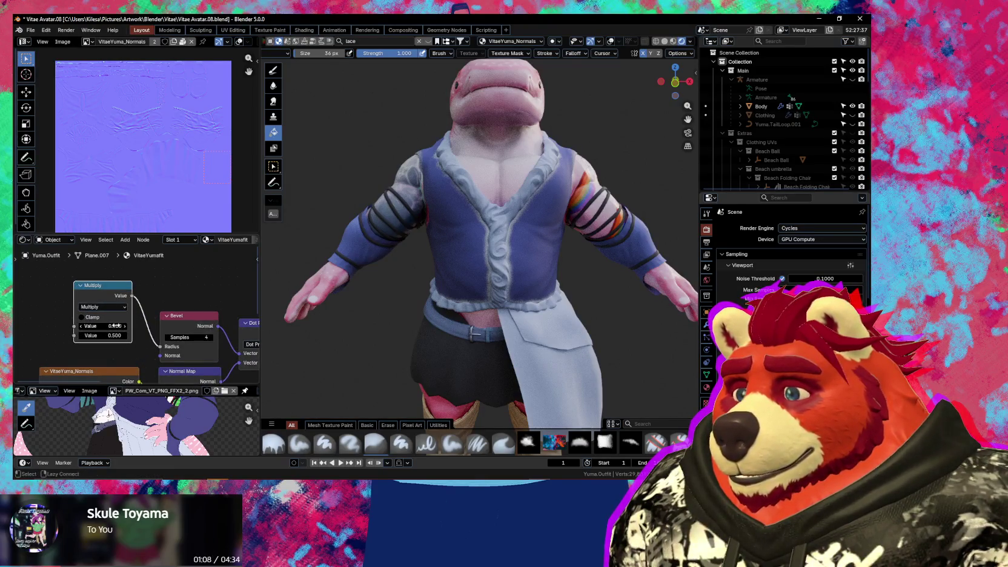
key(alt+Tab)
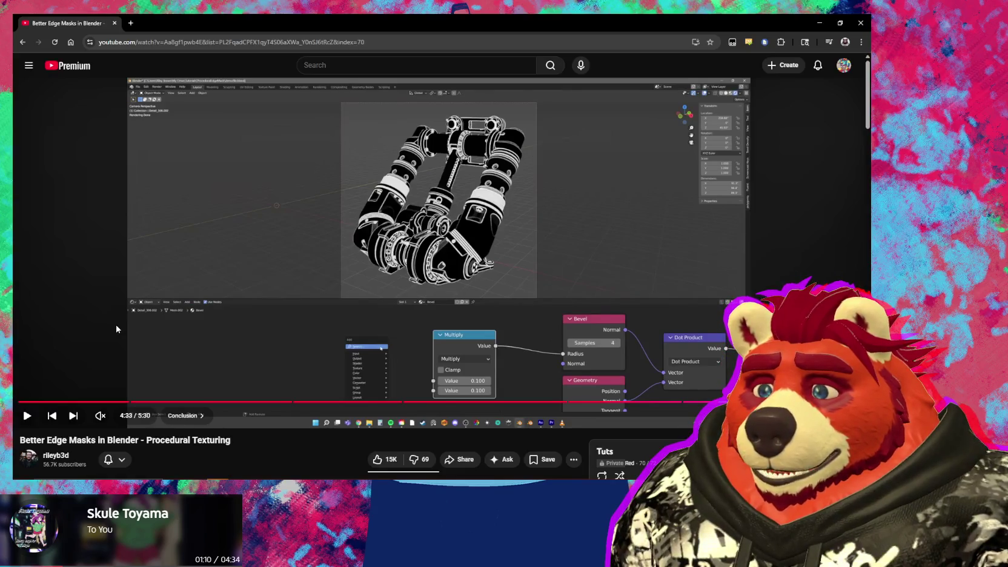
key(alt+Tab)
Set the Multiply value to 0.1 and bring the Dot Product and Map Range nodes into view
click(115, 326)
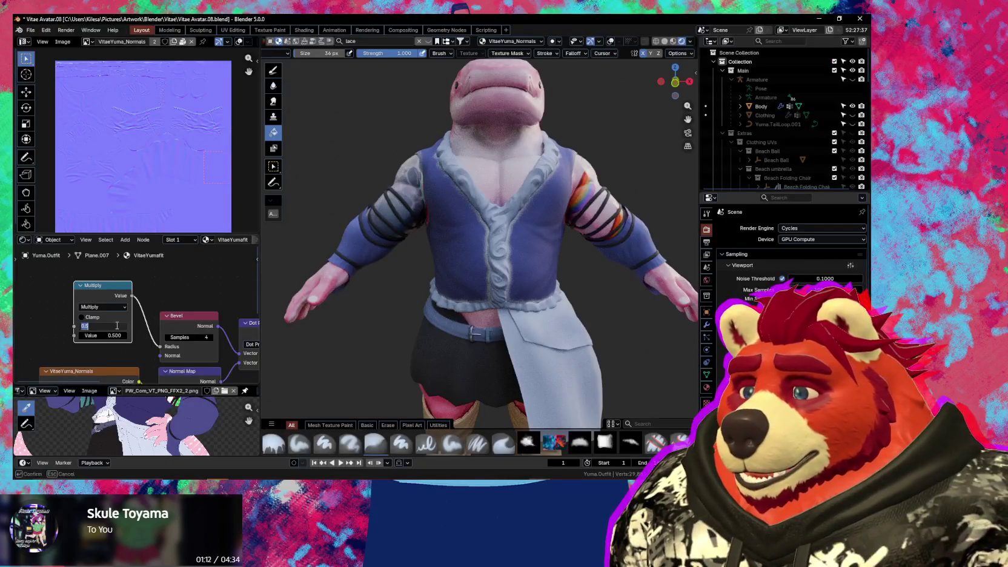
key(Return)
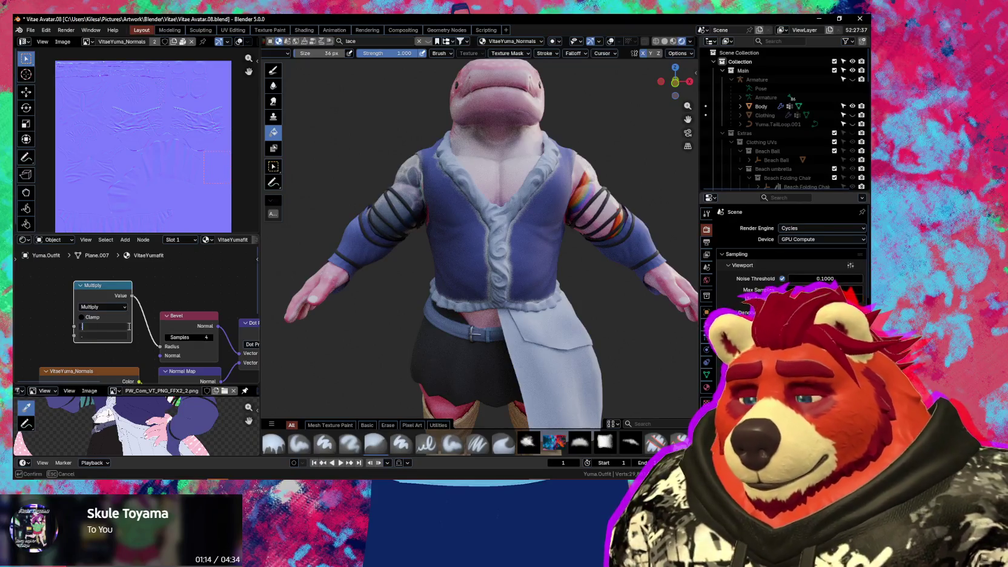
text(0.1)
key(Return)
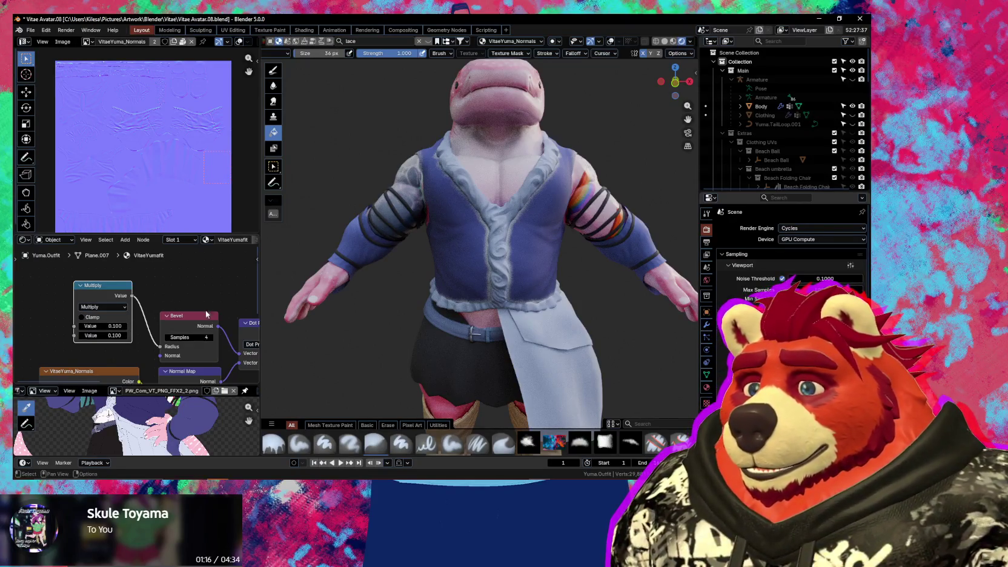
drag(425, 347, 458, 350)
scroll(181, 315, down, 1)
mouse_move(206, 306)
middle_down()
mouse_move(117, 299)
mouse_move(168, 302)
mouse_move(95, 278)
middle_up()
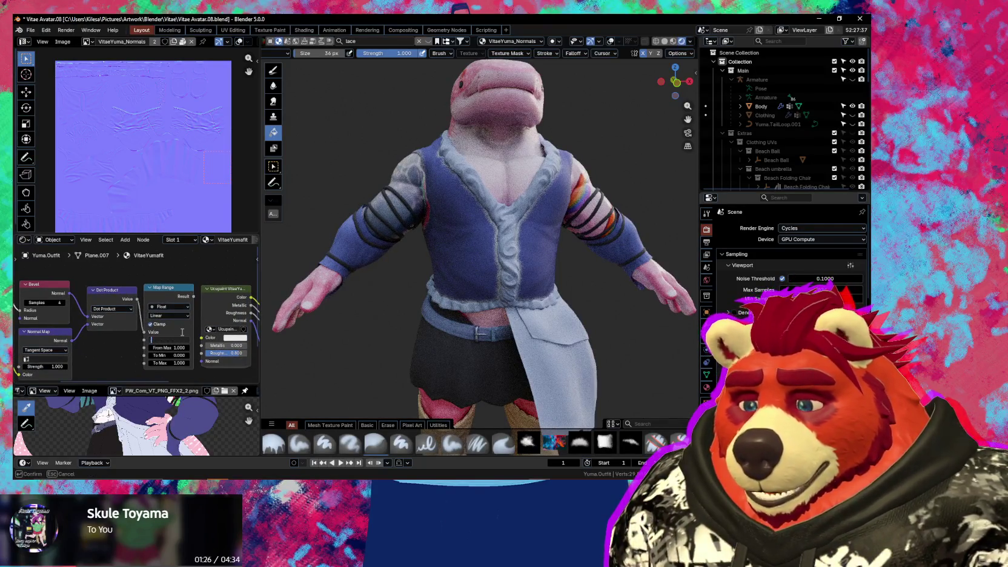
key(alt+Tab)
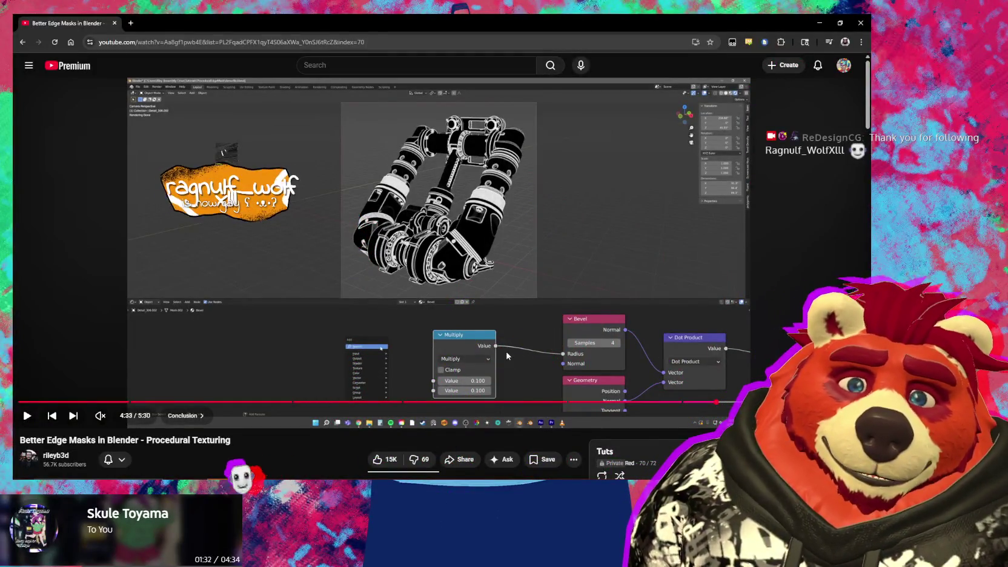
mouse_move(649, 403)
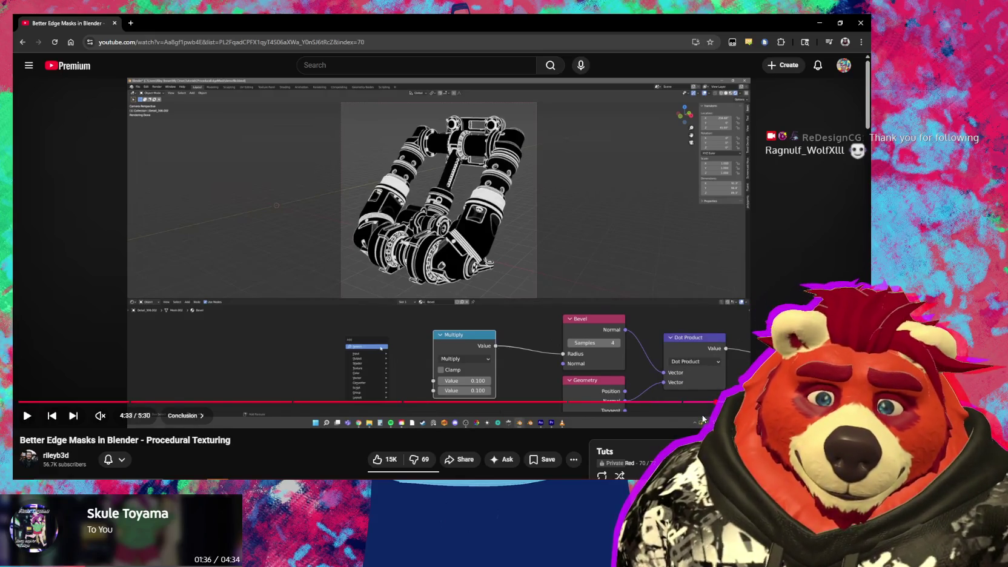
Seek the YouTube edge-mask tutorial to 4:46 to see its full node chain
click(740, 401)
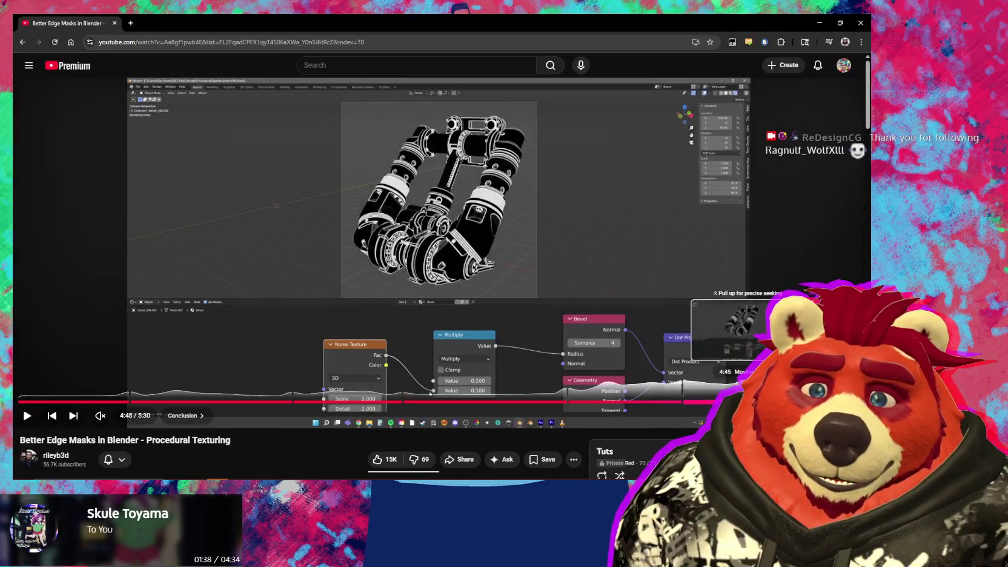
click(745, 401)
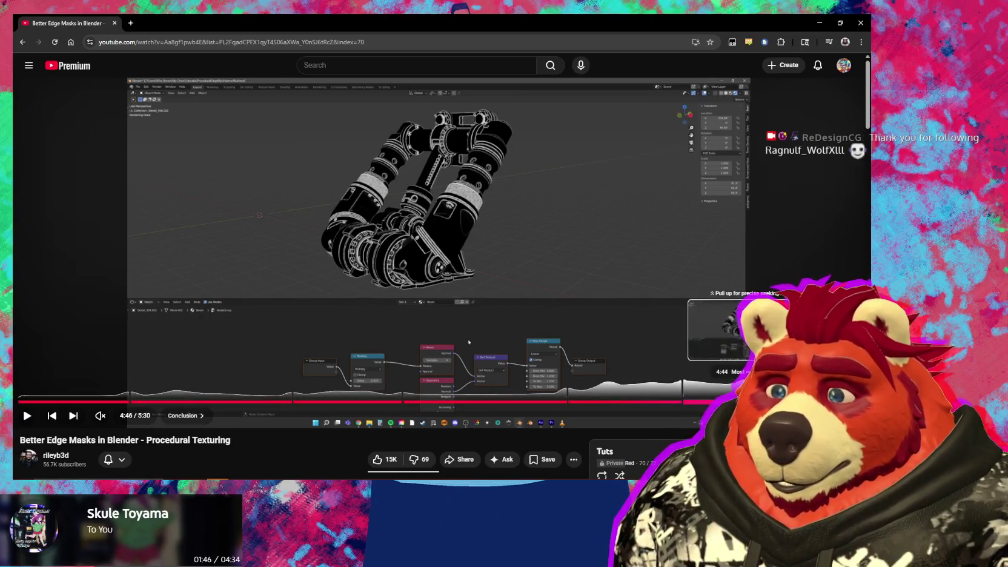
key(alt+Tab)
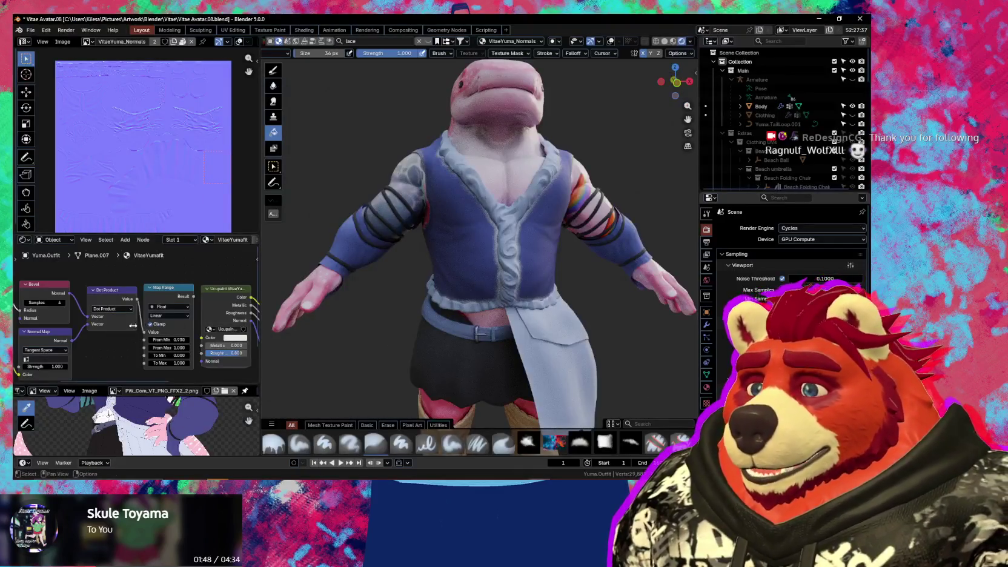
Preview the Map Range edge-mask result on the outfit in the viewport
scroll(134, 339, down, 3)
ctrl+shift+click(162, 302)
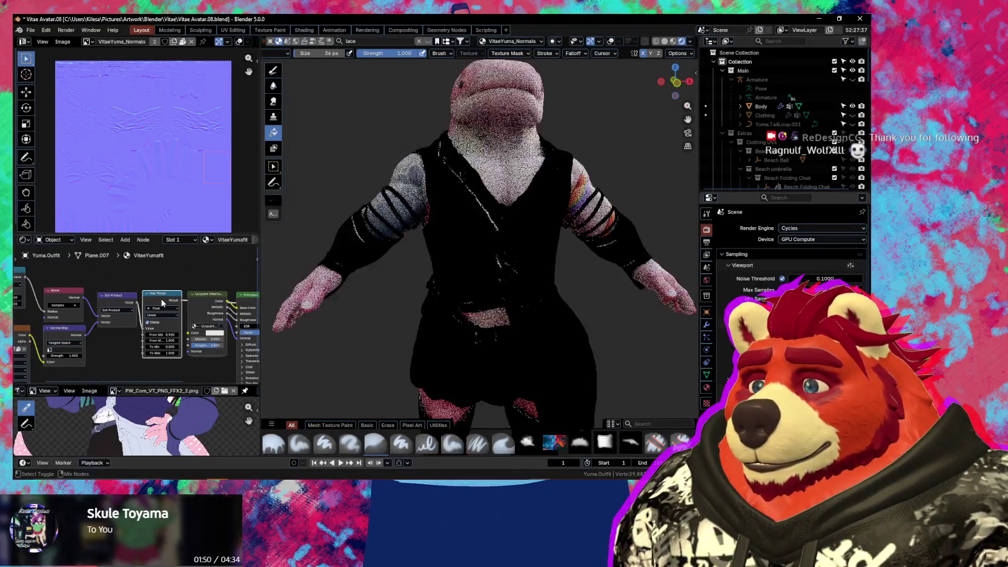
middle_drag(458, 359, 547, 367)
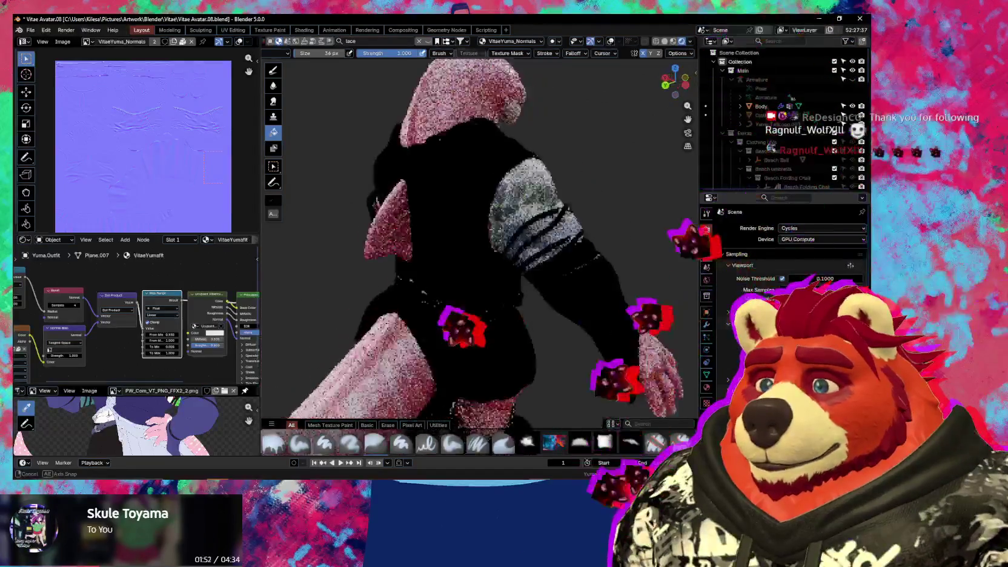
Tune Map Range to From Min 0.770 and From Max 2.900, checking the outfit's edges
mouse_move(169, 334)
mouse_down()
mouse_move(194, 334)
mouse_move(165, 334)
mouse_up()
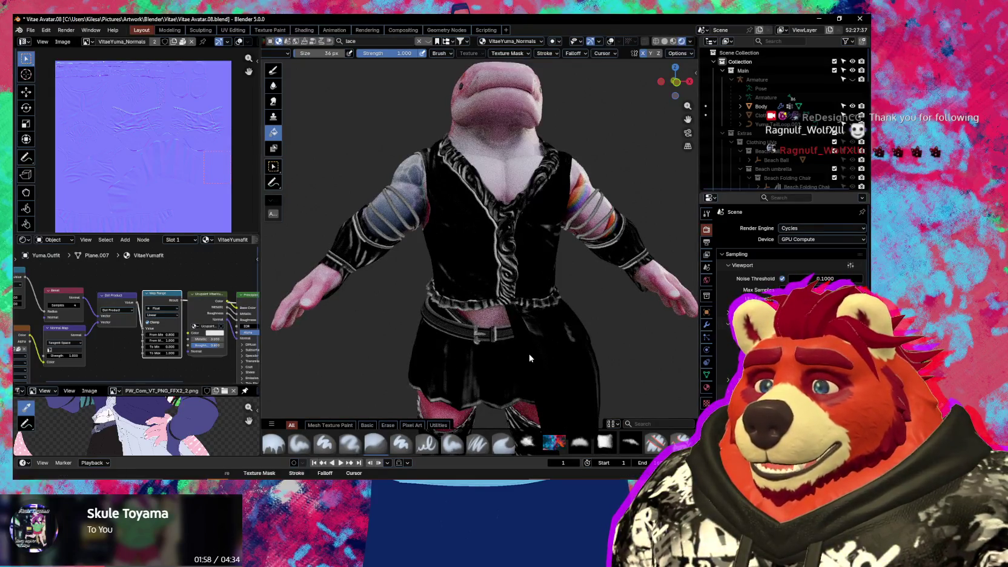
middle_drag(561, 345, 507, 381)
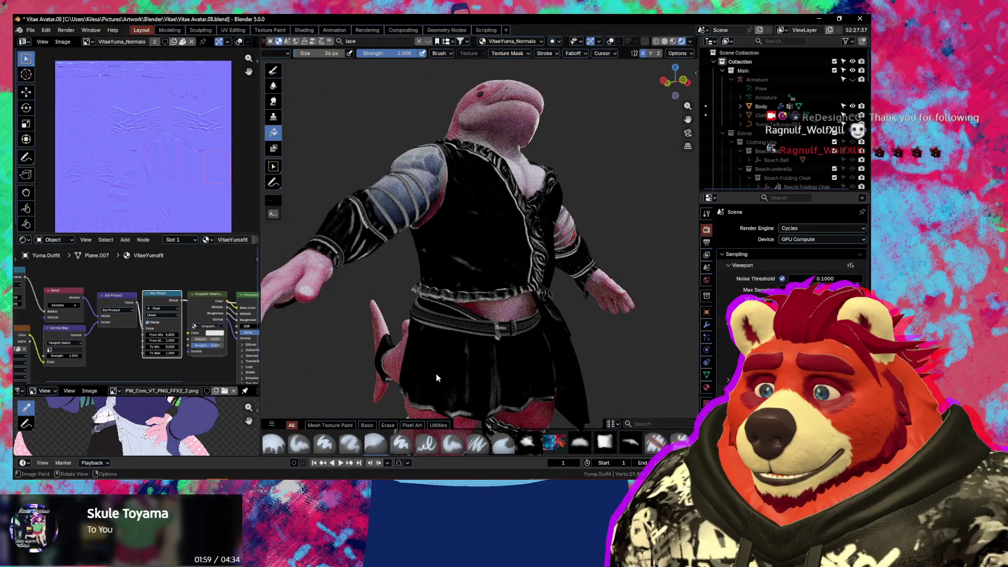
scroll(186, 355, up, 1)
scroll(186, 354, up, 1)
drag(182, 347, 109, 347)
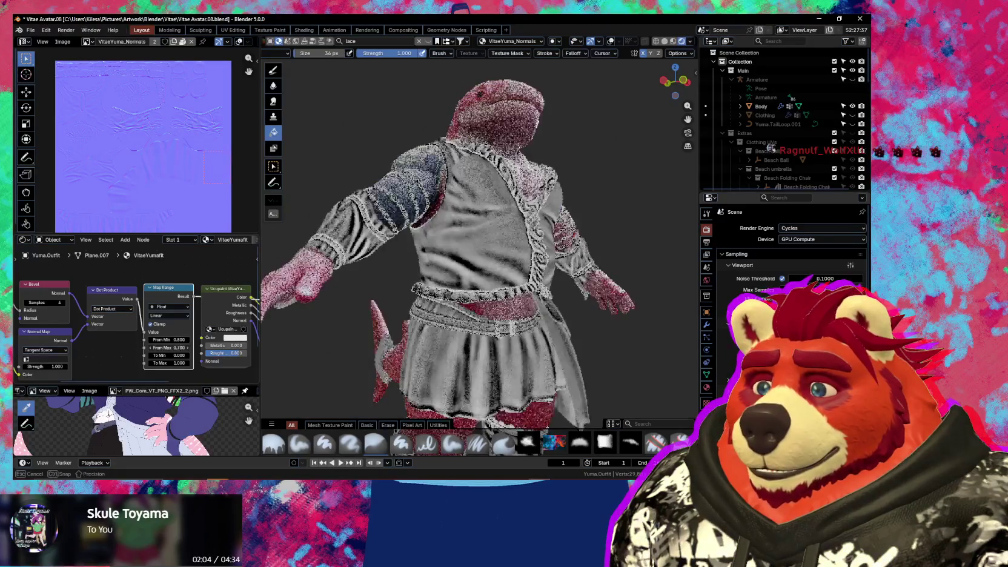
drag(109, 348, 264, 348)
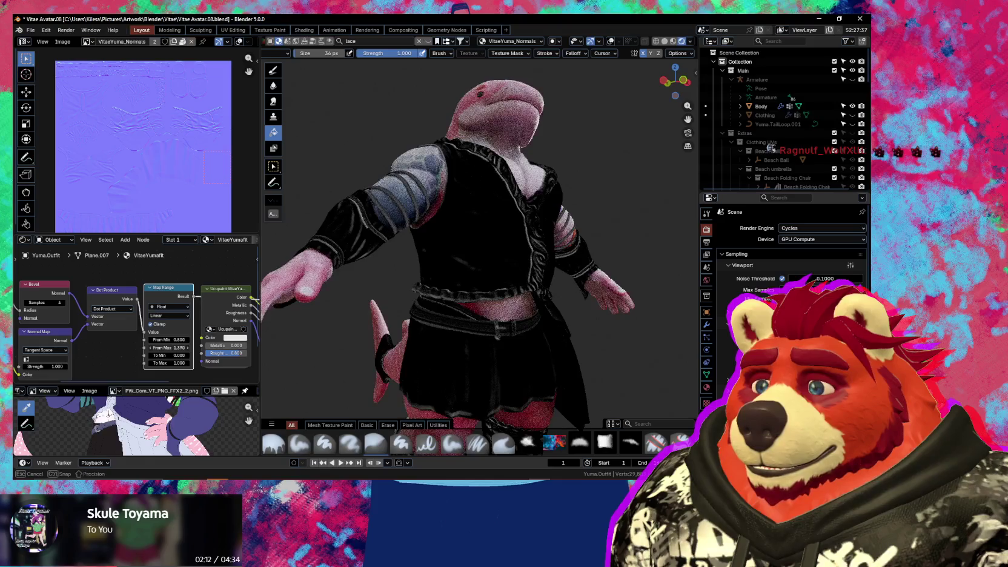
mouse_move(170, 340)
mouse_down()
mouse_move(157, 339)
mouse_move(212, 348)
mouse_up()
mouse_move(594, 388)
middle_down()
mouse_move(553, 394)
mouse_move(525, 382)
middle_up()
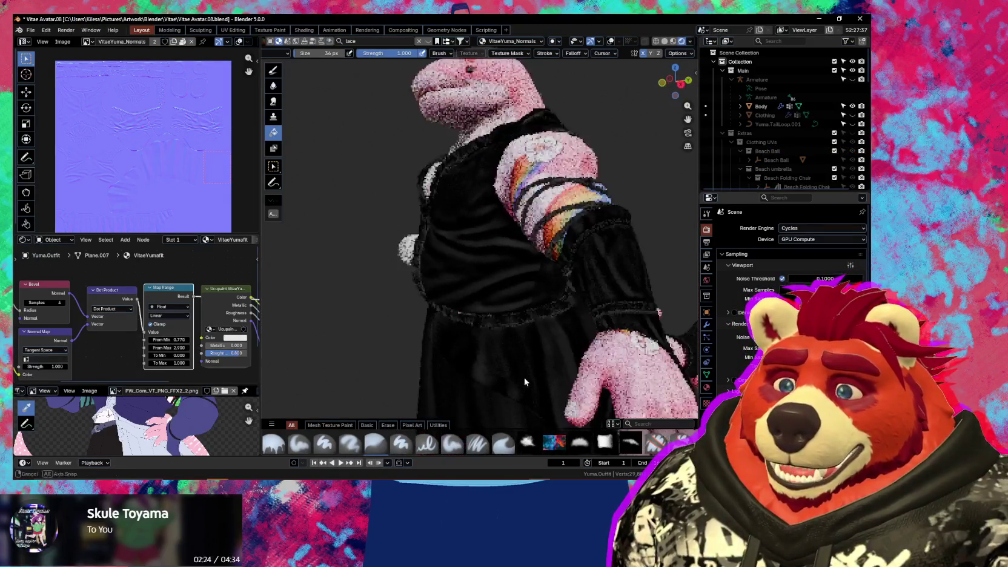
mouse_move(525, 381)
middle_down()
mouse_move(497, 280)
mouse_move(563, 315)
mouse_move(567, 343)
mouse_move(515, 356)
middle_up()
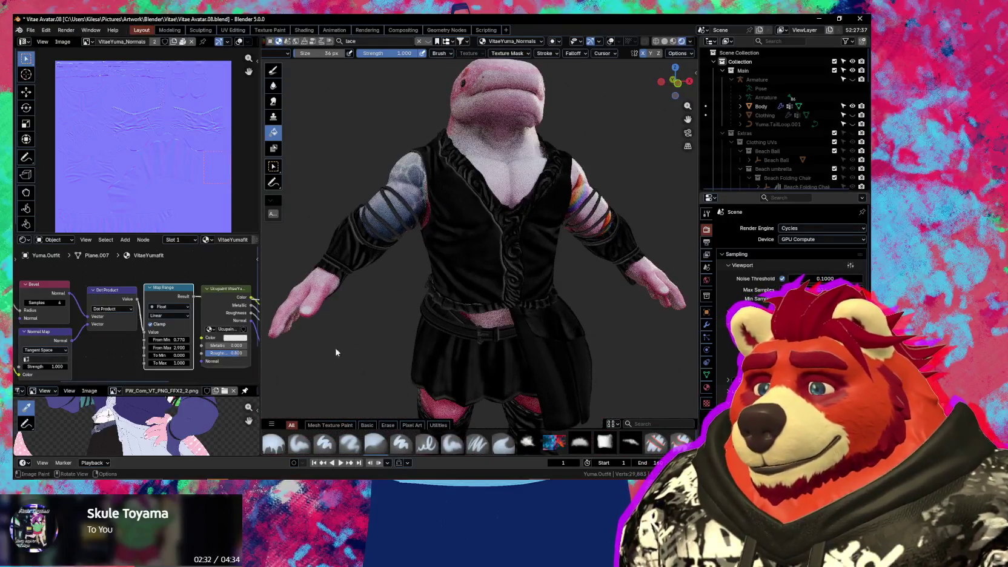
drag(180, 348, 185, 348)
mouse_move(95, 344)
middle_down()
mouse_move(113, 345)
mouse_move(128, 327)
middle_up()
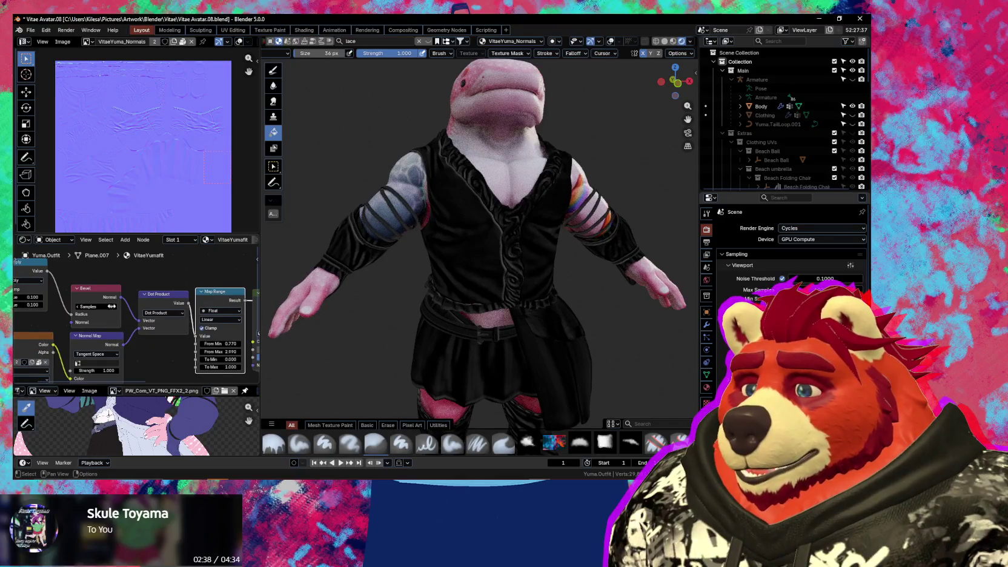
key(Return)
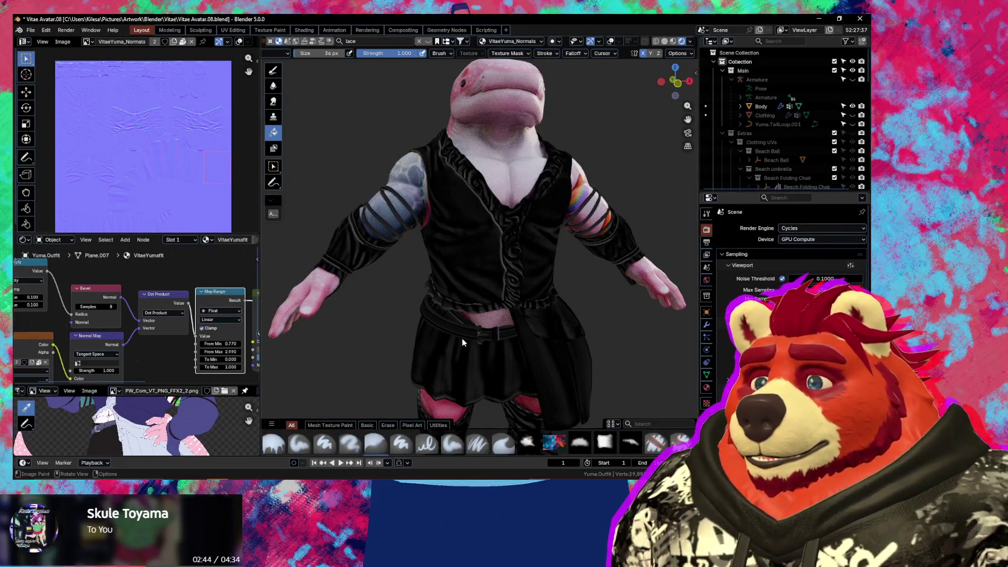
middle_drag(463, 342, 479, 342)
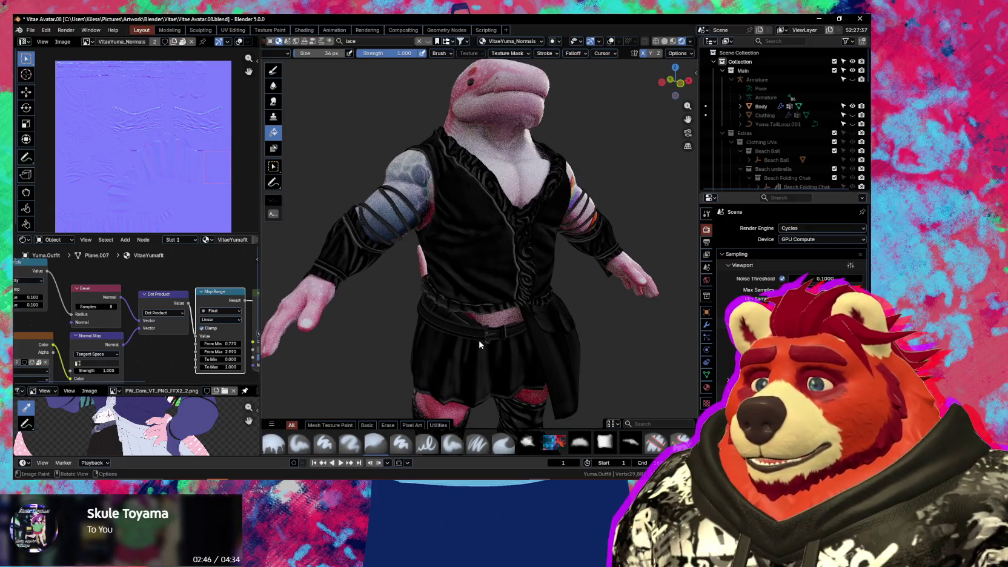
shift+middle_drag(504, 357, 478, 233)
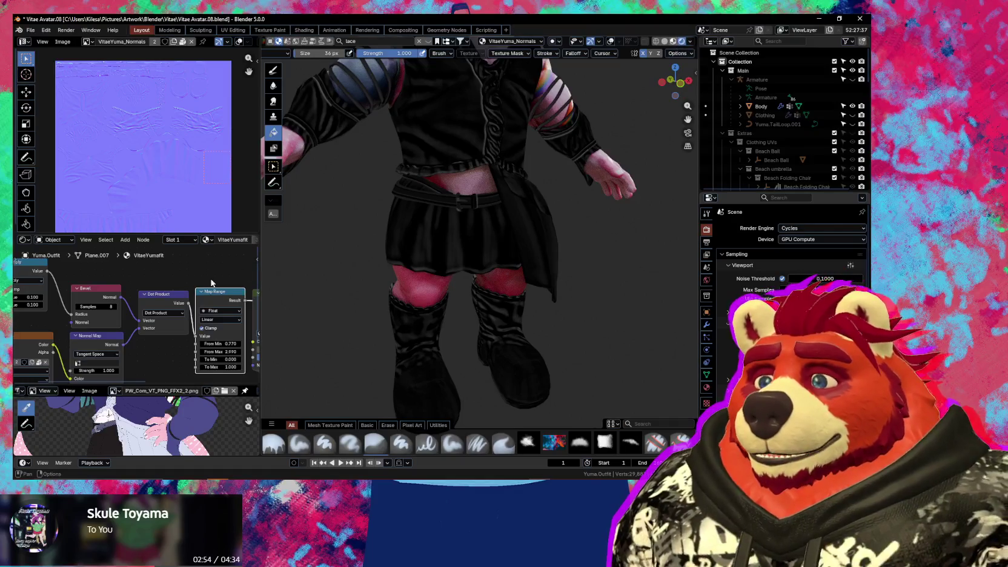
click(195, 290)
mouse_move(497, 315)
middle_down()
mouse_move(632, 326)
mouse_move(557, 280)
middle_up()
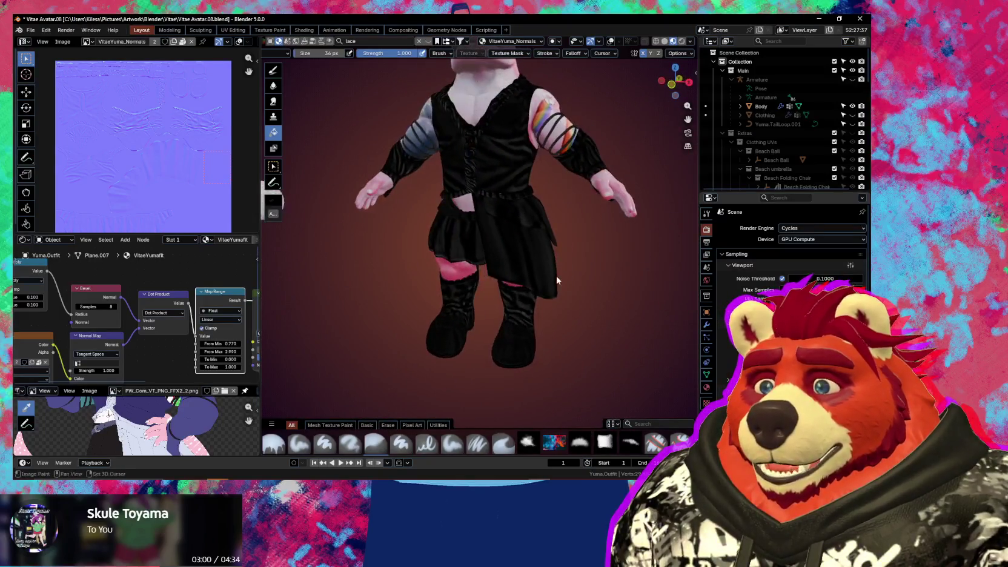
scroll(557, 280, up, 5)
middle_drag(556, 280, 513, 331)
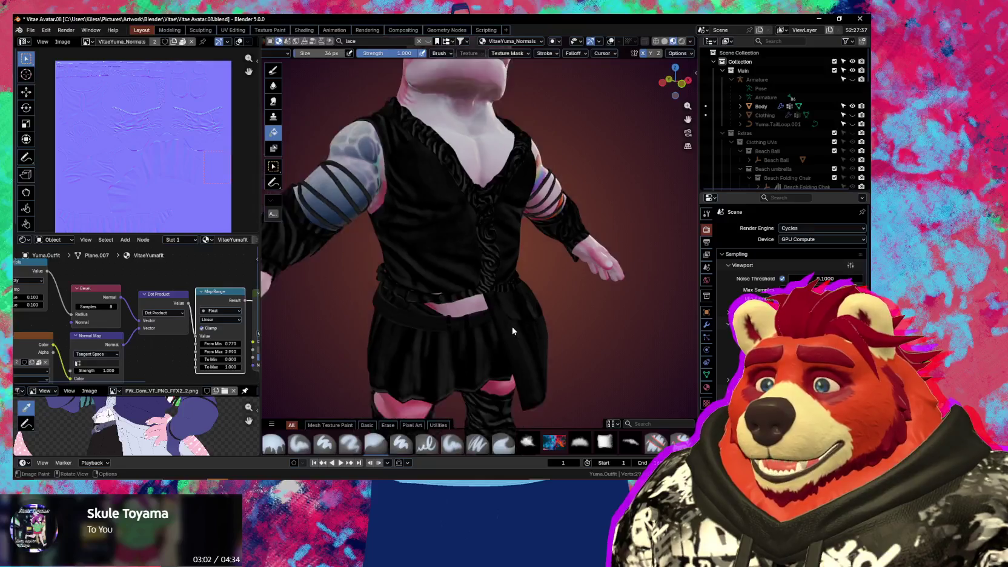
scroll(513, 330, down, 4)
scroll(518, 348, down, 1)
scroll(514, 348, up, 1)
scroll(515, 349, up, 2)
scroll(514, 349, up, 3)
mouse_move(515, 349)
middle_down()
mouse_move(520, 297)
mouse_move(613, 328)
mouse_move(689, 306)
mouse_move(670, 307)
middle_up()
middle_drag(679, 310, 267, 311)
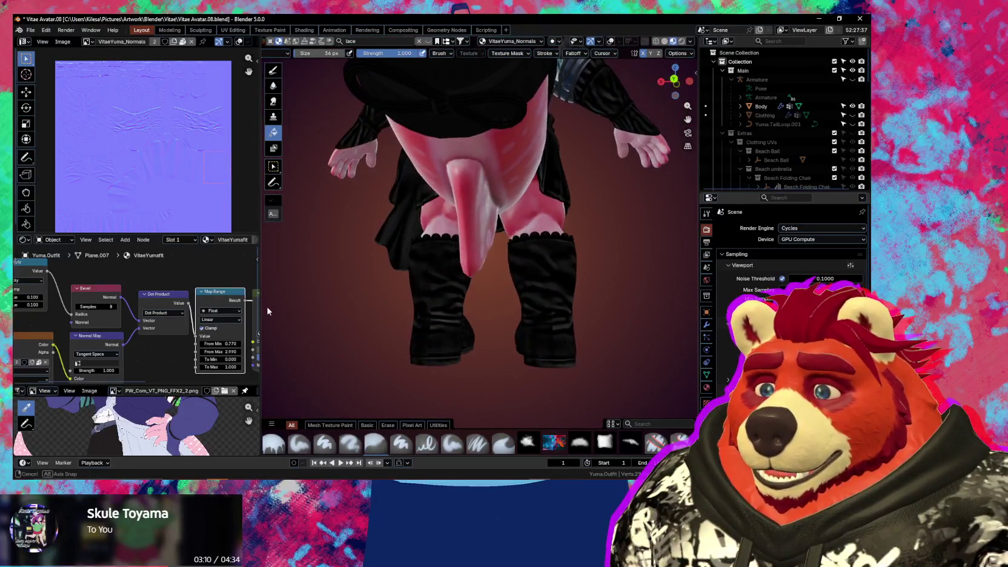
middle_drag(332, 349, 461, 364)
scroll(423, 324, up, 5)
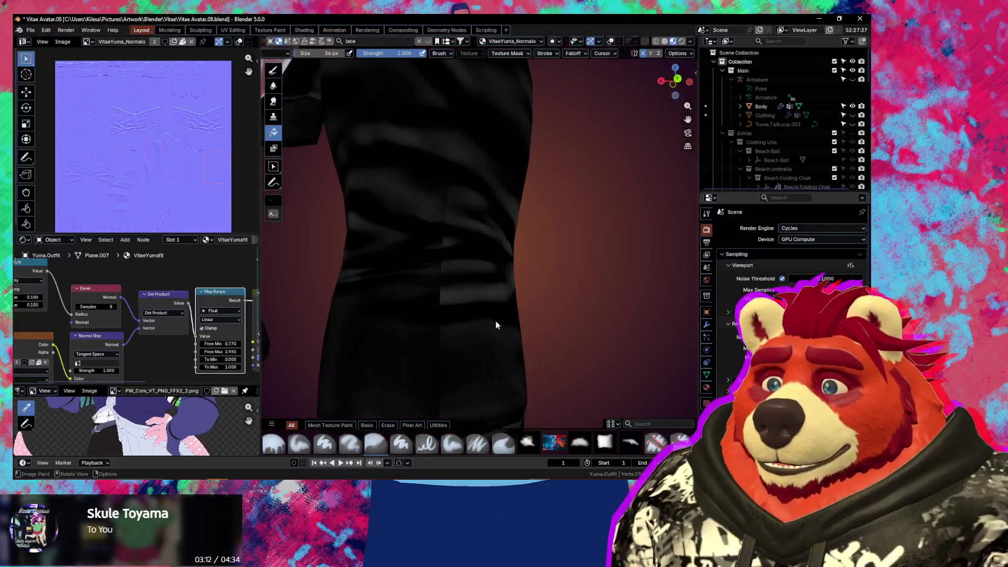
scroll(496, 325, down, 2)
mouse_move(496, 324)
middle_down()
mouse_move(667, 362)
mouse_move(600, 327)
mouse_move(503, 338)
mouse_move(417, 366)
mouse_move(471, 330)
mouse_move(496, 295)
mouse_move(530, 311)
middle_up()
scroll(600, 327, down, 3)
scroll(482, 412, up, 3)
scroll(496, 355, down, 3)
scroll(496, 296, up, 4)
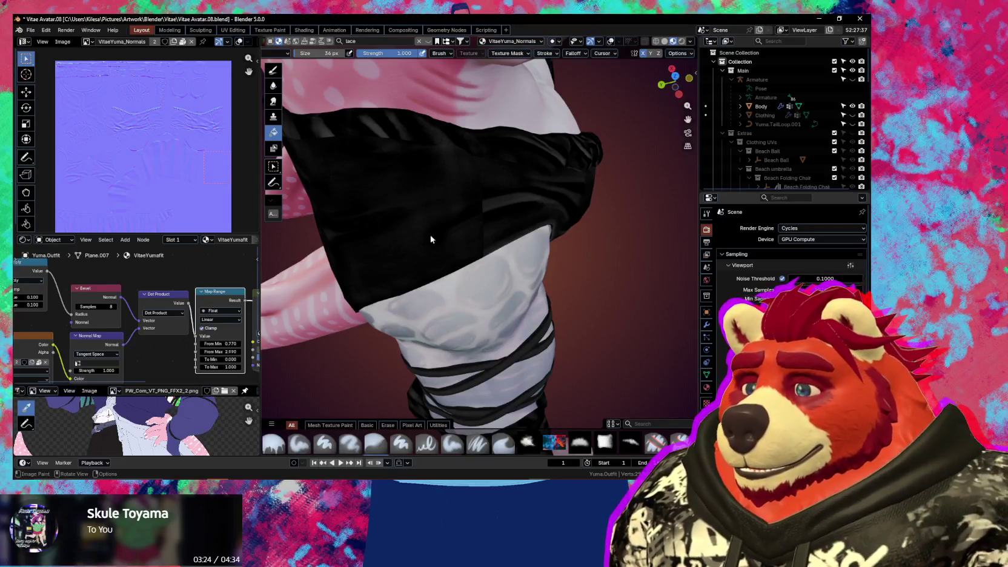
middle_drag(165, 373, 210, 335)
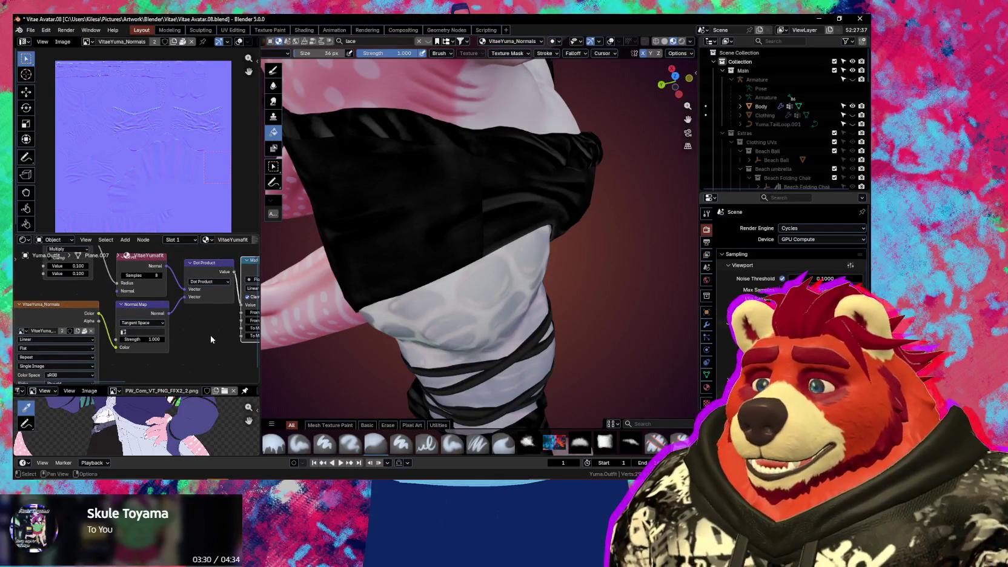
Move the Image Texture and Normal Map nodes down and closer together
shift+scroll(188, 324, down, 2)
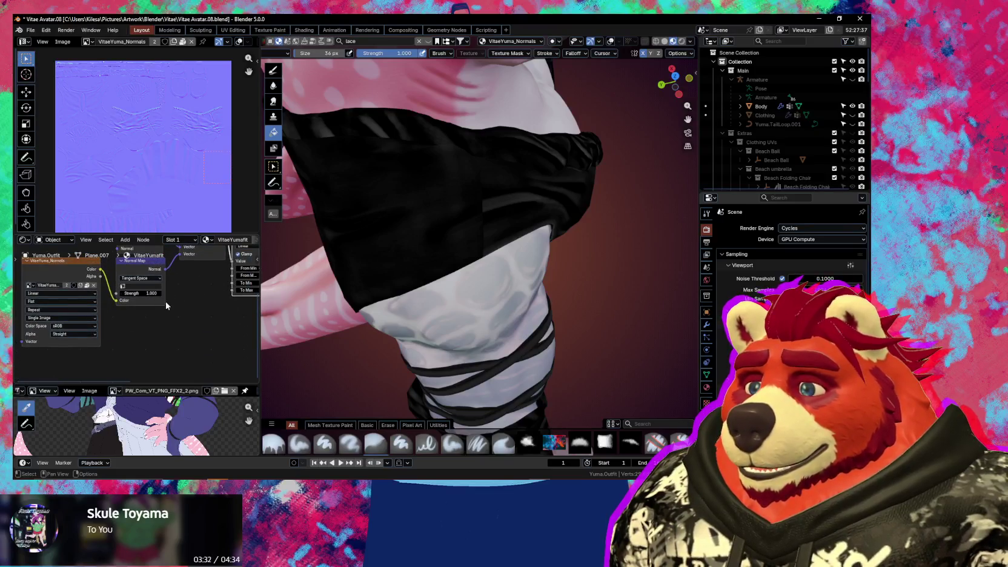
middle_drag(167, 305, 177, 328)
drag(91, 286, 89, 307)
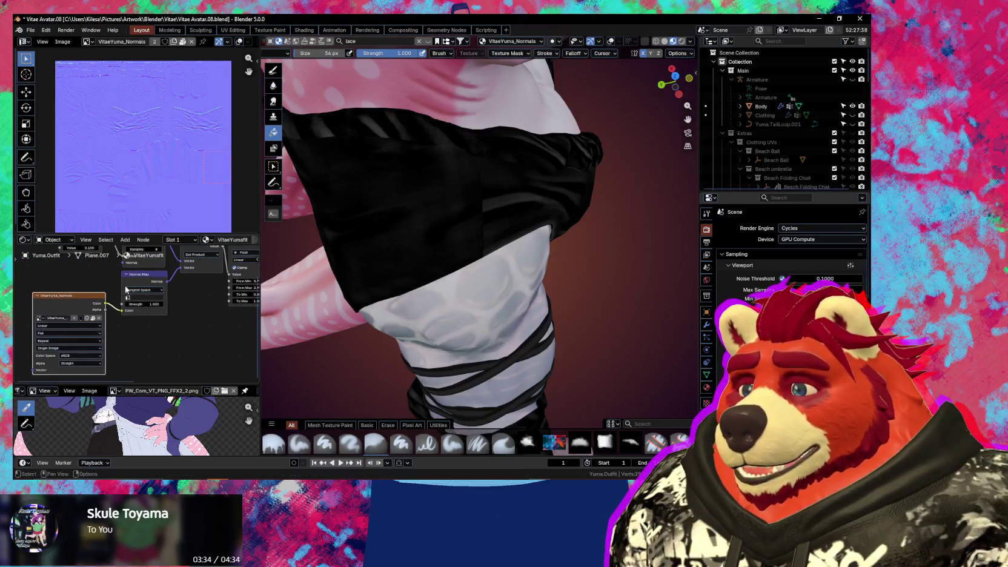
drag(145, 285, 139, 304)
drag(68, 307, 72, 331)
drag(122, 306, 120, 331)
middle_drag(121, 331, 165, 343)
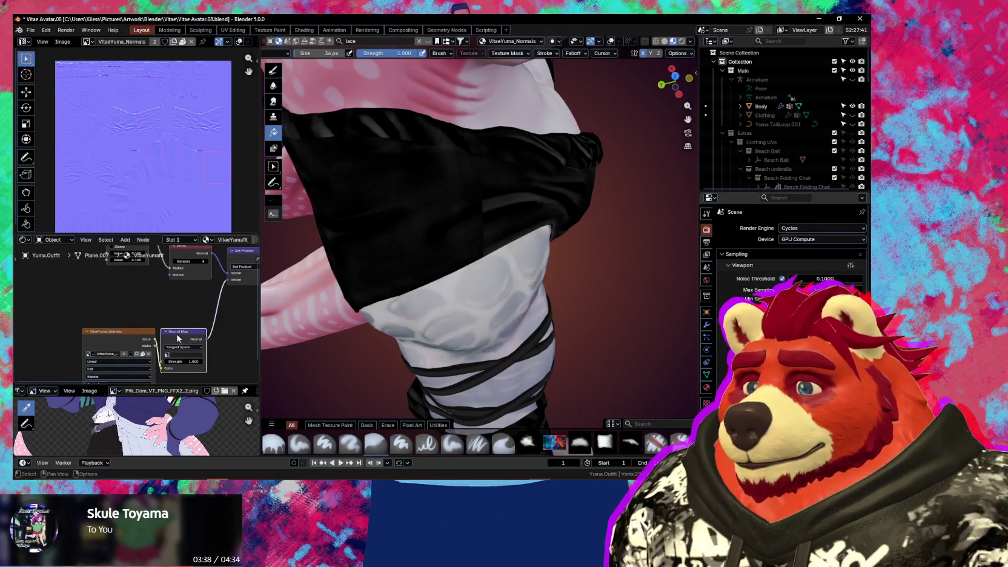
drag(121, 332, 88, 334)
drag(175, 333, 158, 333)
Add a Geometry input node to the outfit material
key(shift+a)
text(geom)
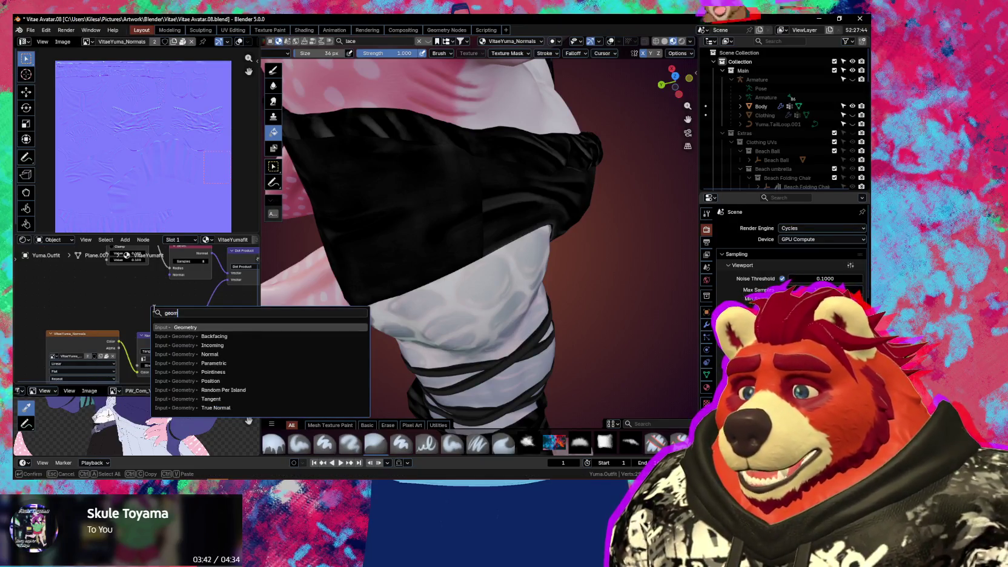
key(Return)
click(134, 298)
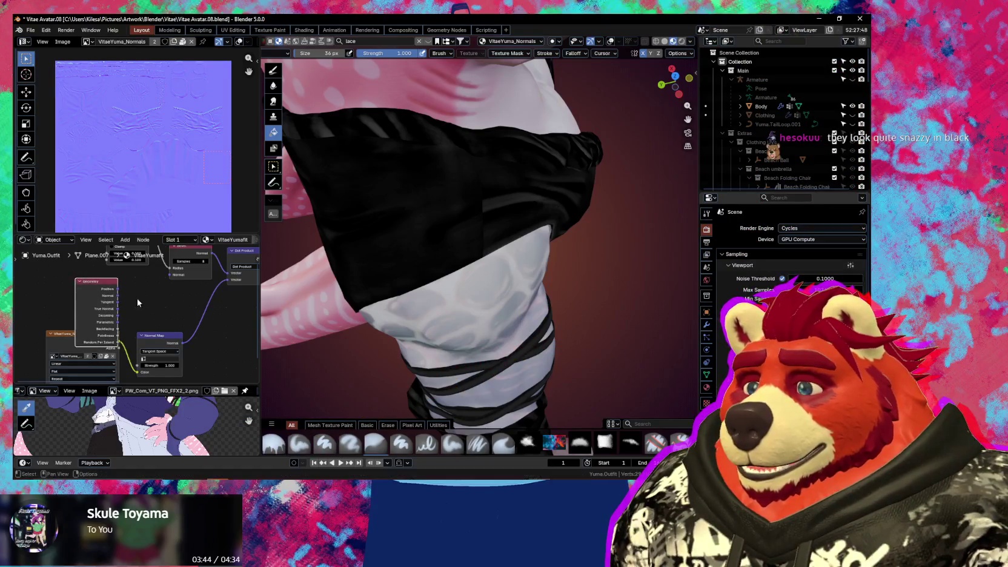
Add a Mix Color node in Add mode, factor 0.500, beside the Normal Map
key(shift+a)
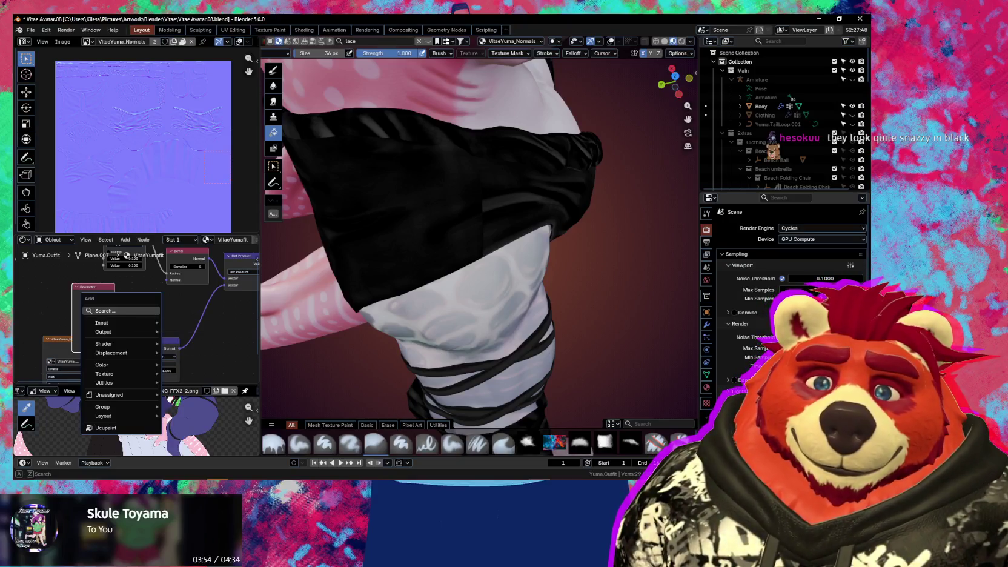
click(115, 310)
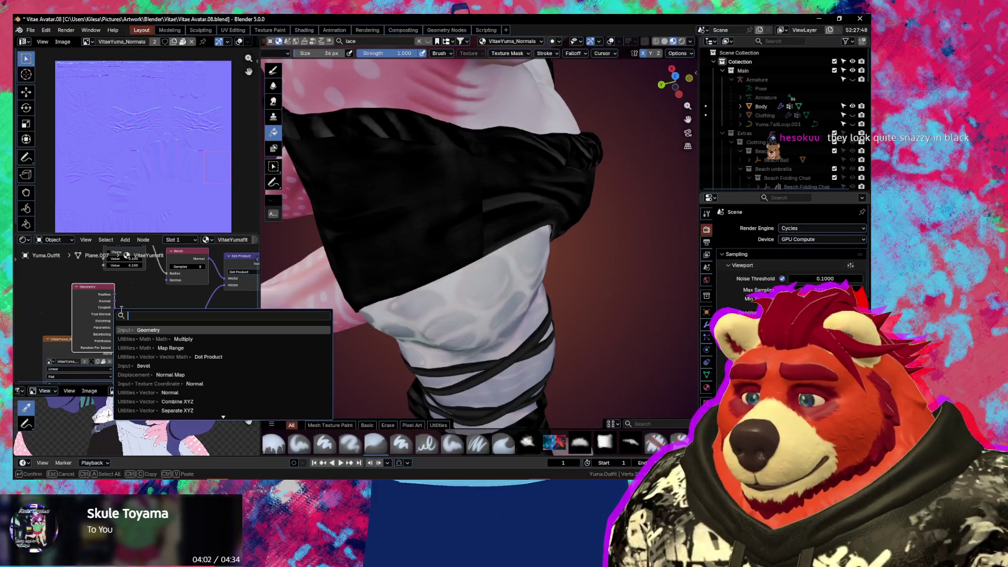
text(add)
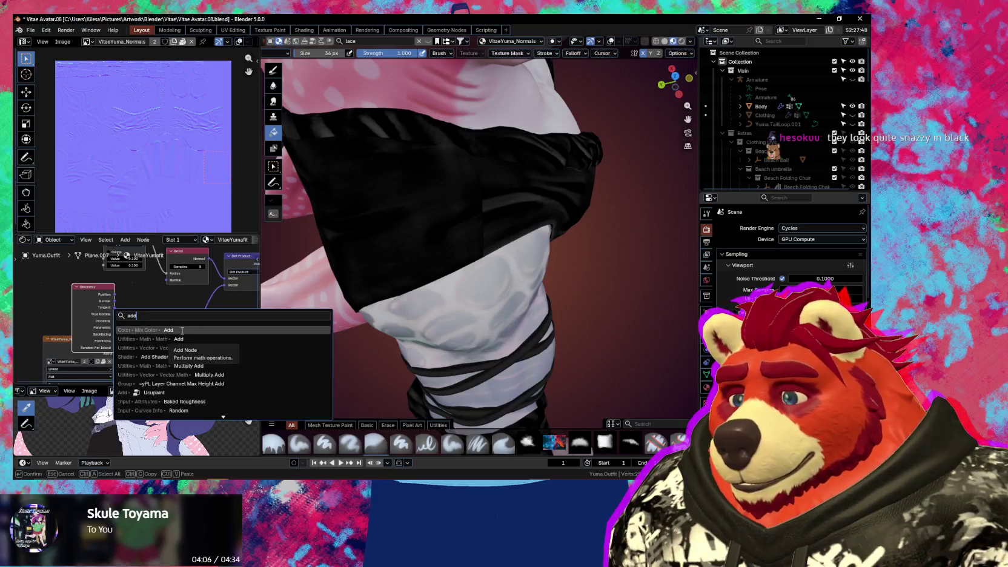
click(182, 330)
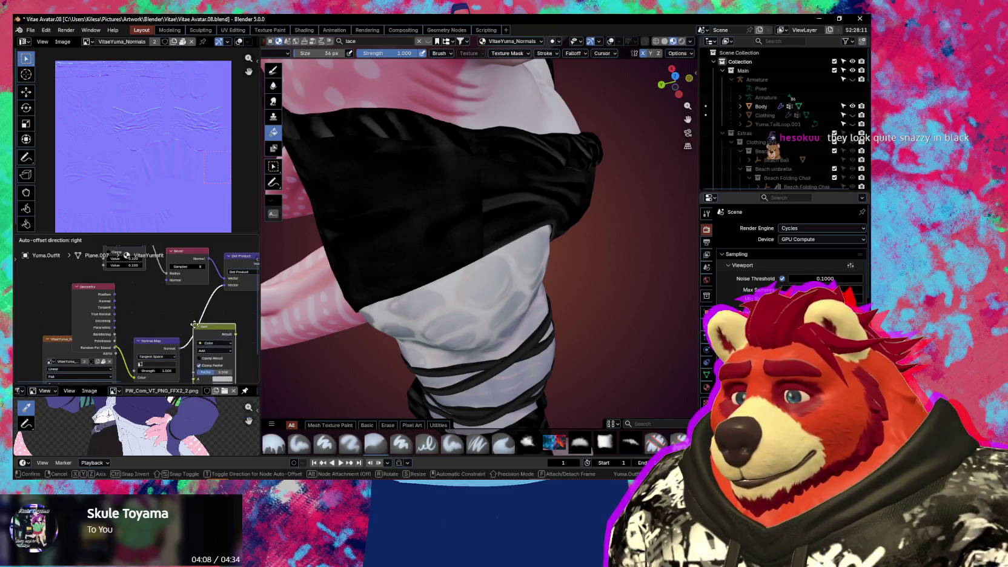
click(205, 341)
Reposition the Add and Geometry nodes in the node editor
mouse_move(209, 338)
middle_down()
mouse_move(159, 314)
mouse_move(182, 319)
middle_up()
drag(199, 336, 189, 337)
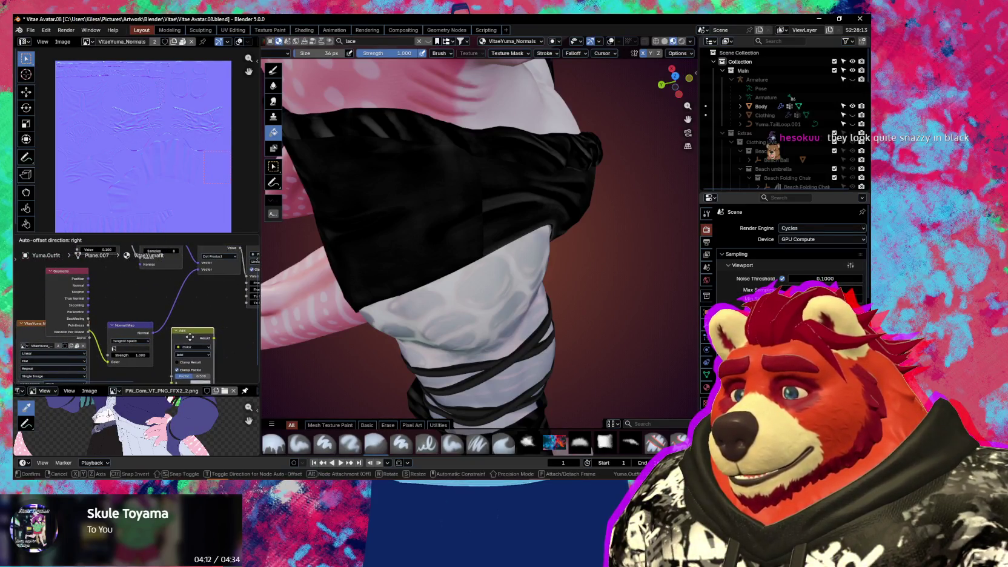
click(201, 349)
middle_drag(49, 335, 114, 294)
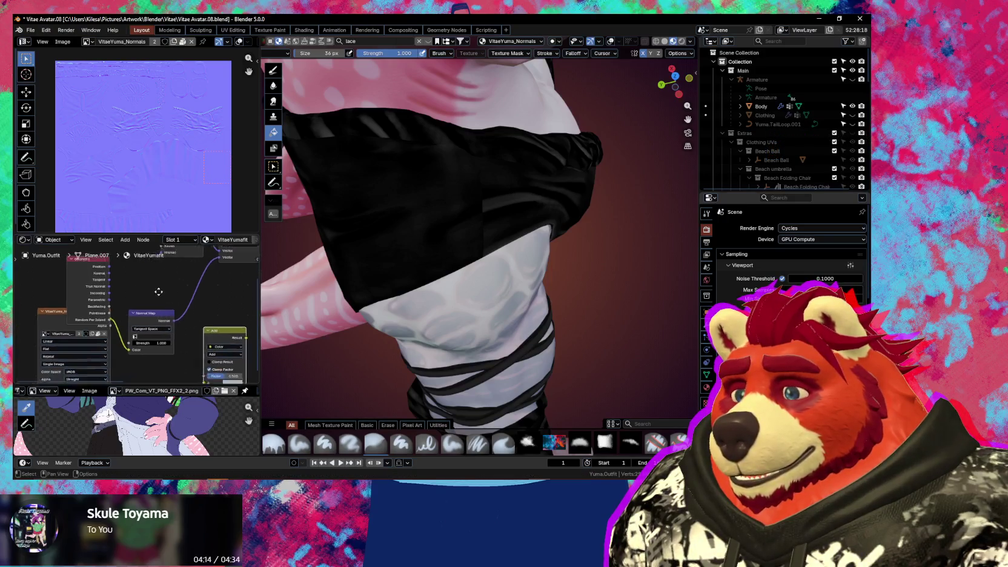
mouse_move(114, 294)
mouse_down()
mouse_move(95, 319)
mouse_move(63, 317)
mouse_up()
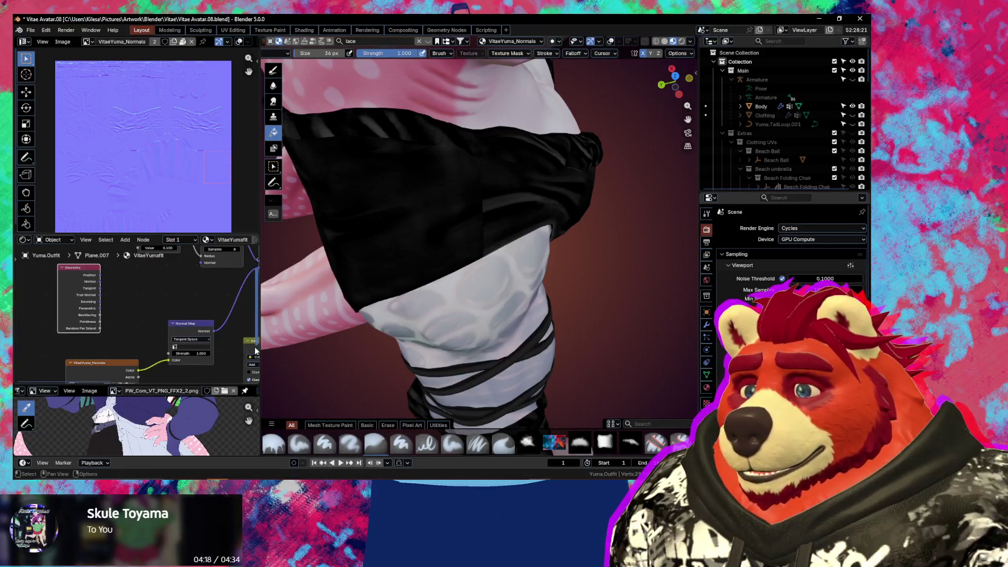
middle_drag(255, 350, 204, 340)
Add a new Mix node via the 'mix' node search
key(shift+a)
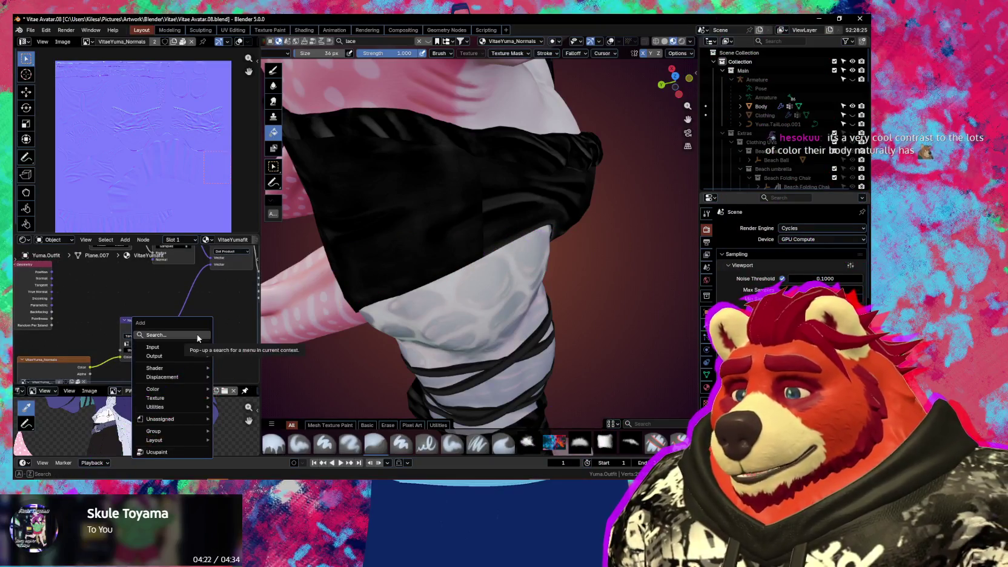
click(197, 335)
text(mix)
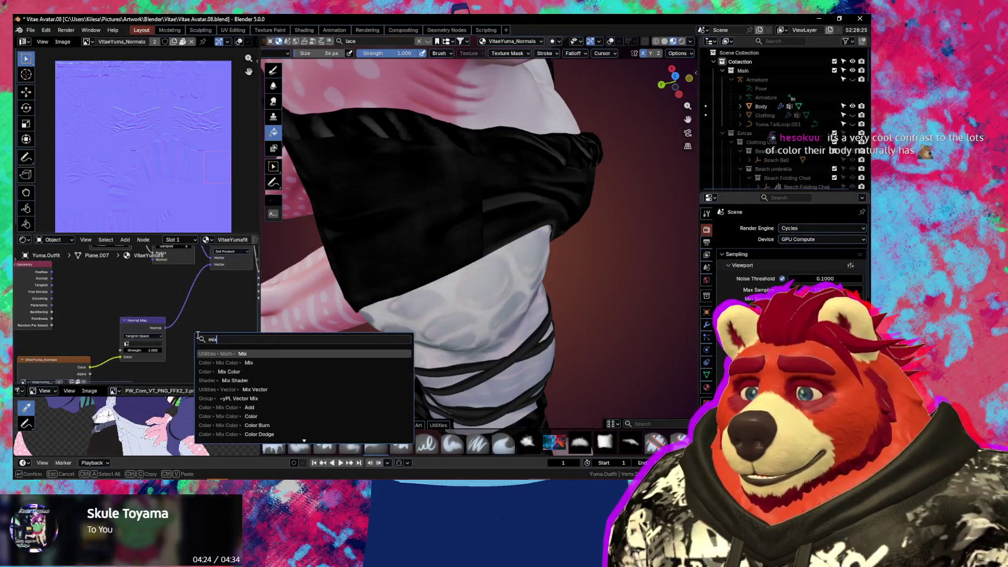
click(249, 355)
click(222, 339)
Wire Normal Map and Geometry Normal into the Mix node and place it beside Dot Product
drag(131, 324, 122, 345)
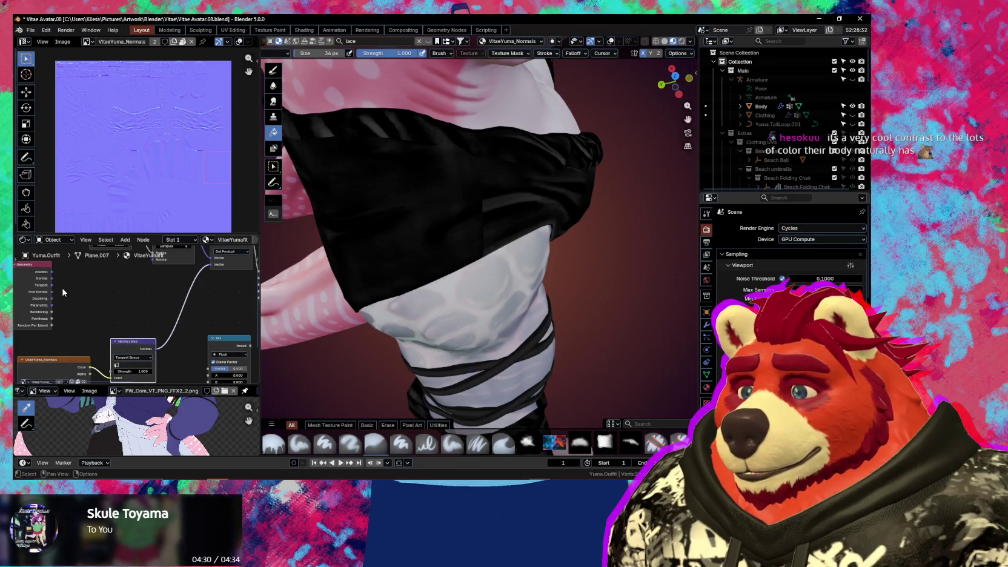
drag(161, 355, 210, 337)
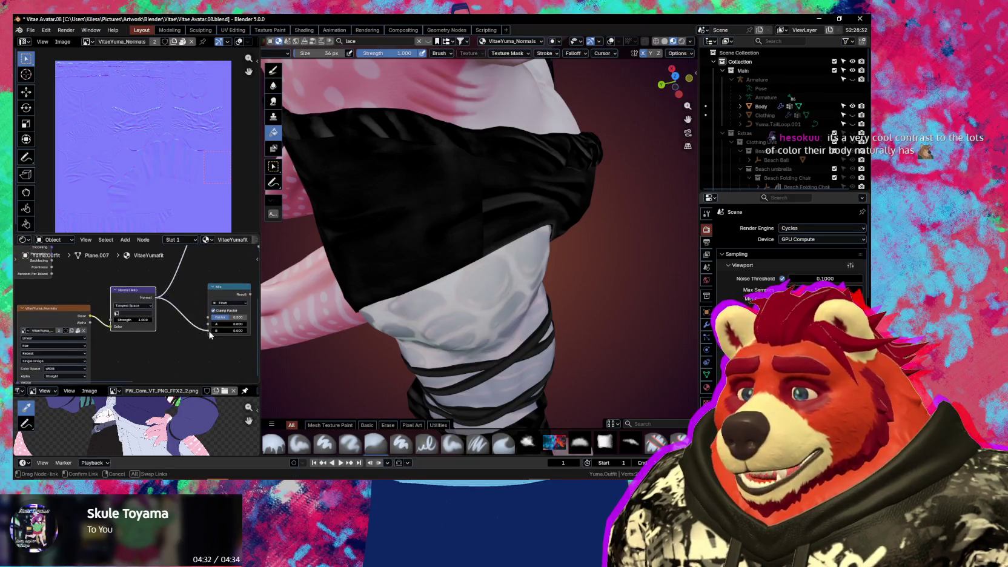
middle_drag(206, 328, 208, 370)
drag(55, 274, 210, 346)
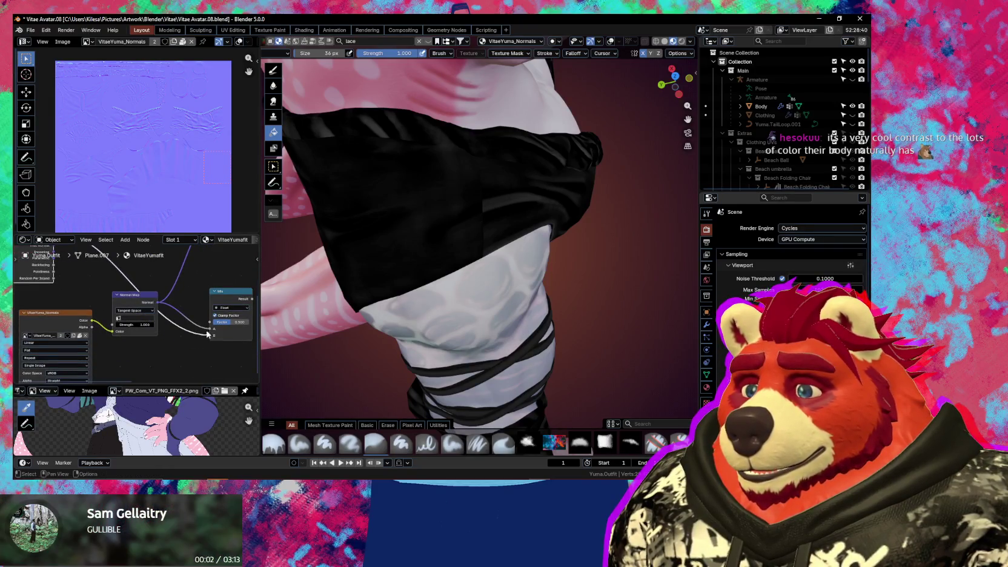
drag(229, 292, 105, 285)
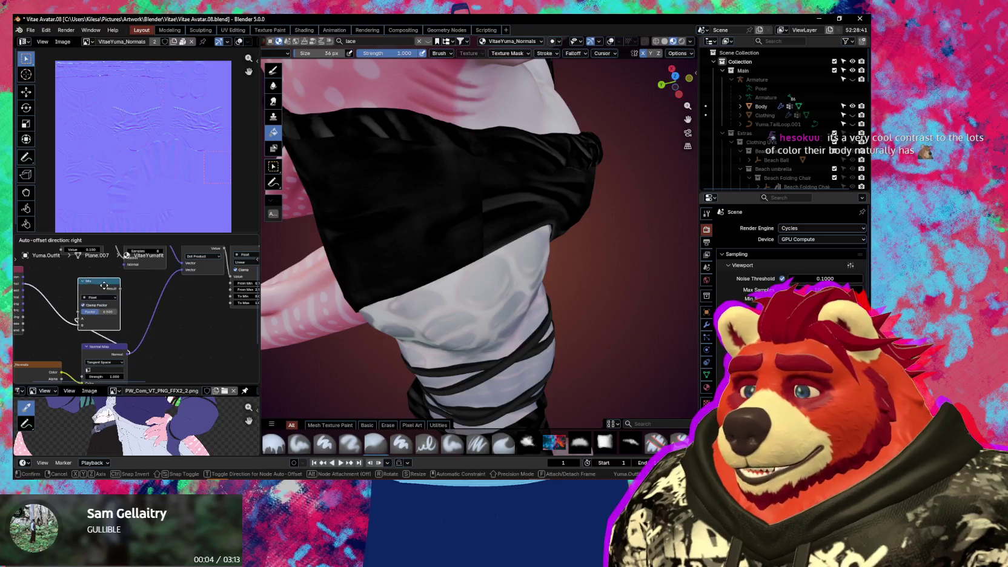
drag(105, 284, 115, 306)
middle_drag(152, 326, 158, 347)
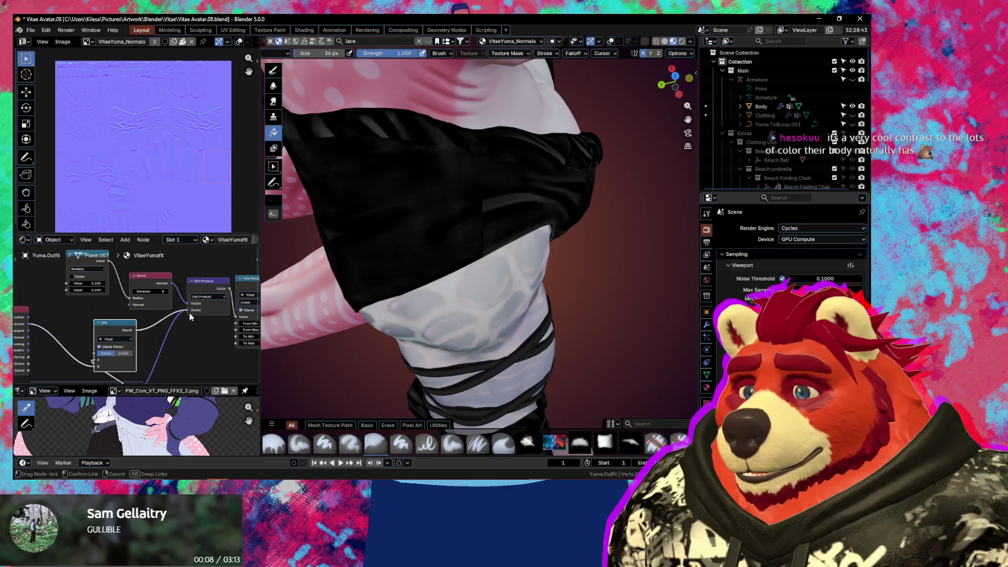
Connect the Mix node's output to the Dot Product Vector input
drag(190, 316, 190, 313)
middle_drag(321, 297, 378, 313)
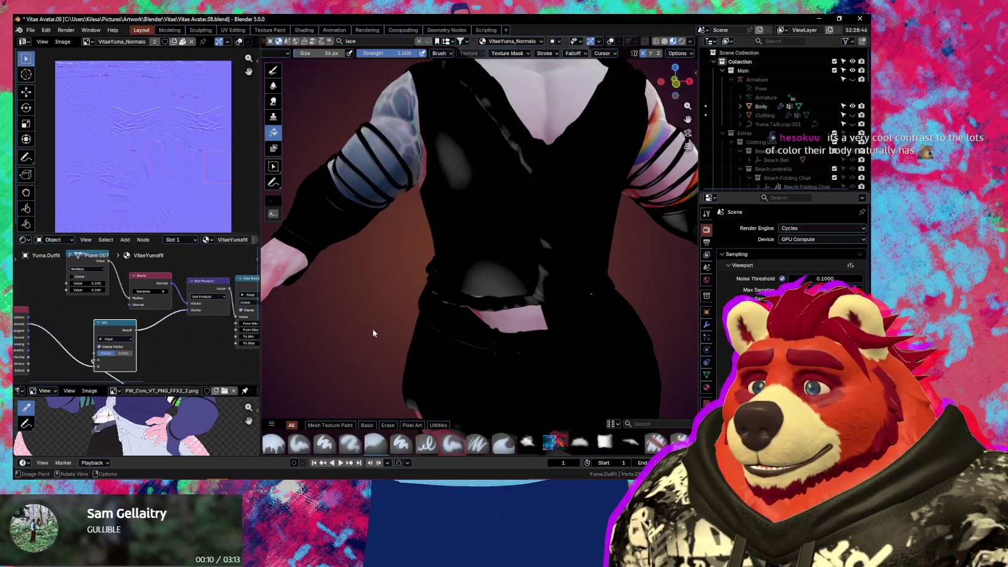
middle_drag(169, 359, 184, 299)
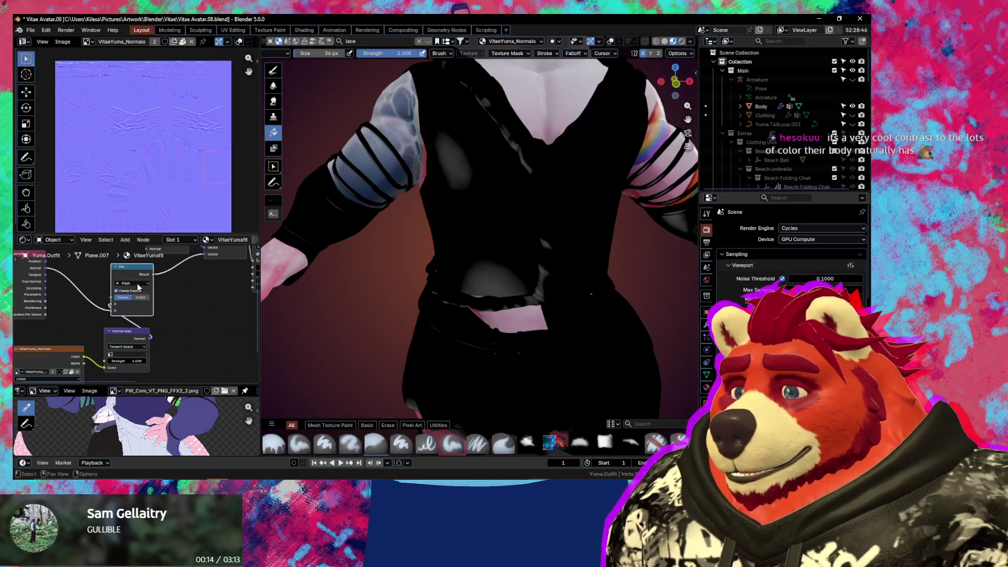
Set the Mix node's data type to Color, trying Vector and Float first
click(139, 283)
click(129, 305)
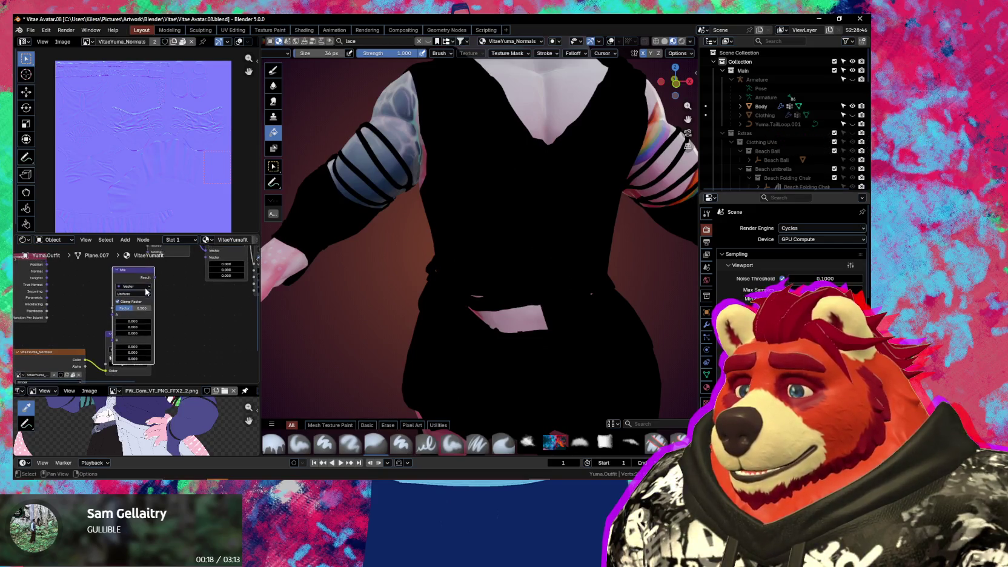
drag(134, 282, 198, 319)
click(198, 315)
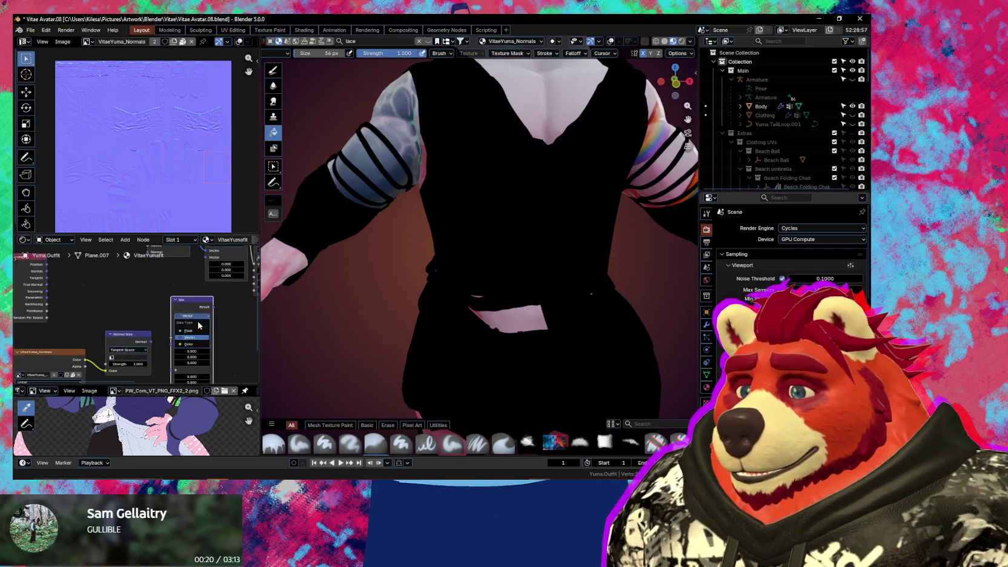
click(198, 331)
drag(193, 299, 166, 280)
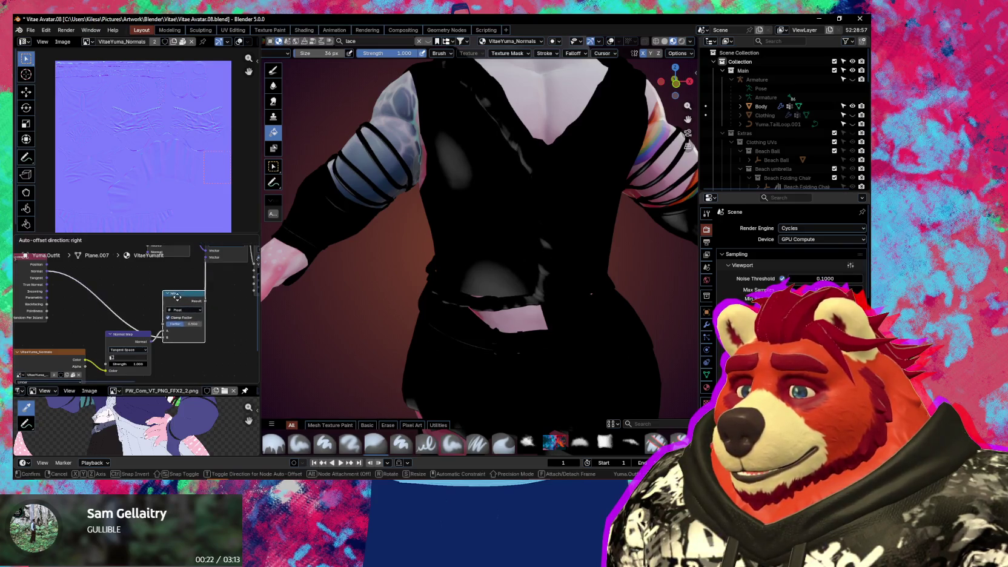
click(168, 298)
click(171, 325)
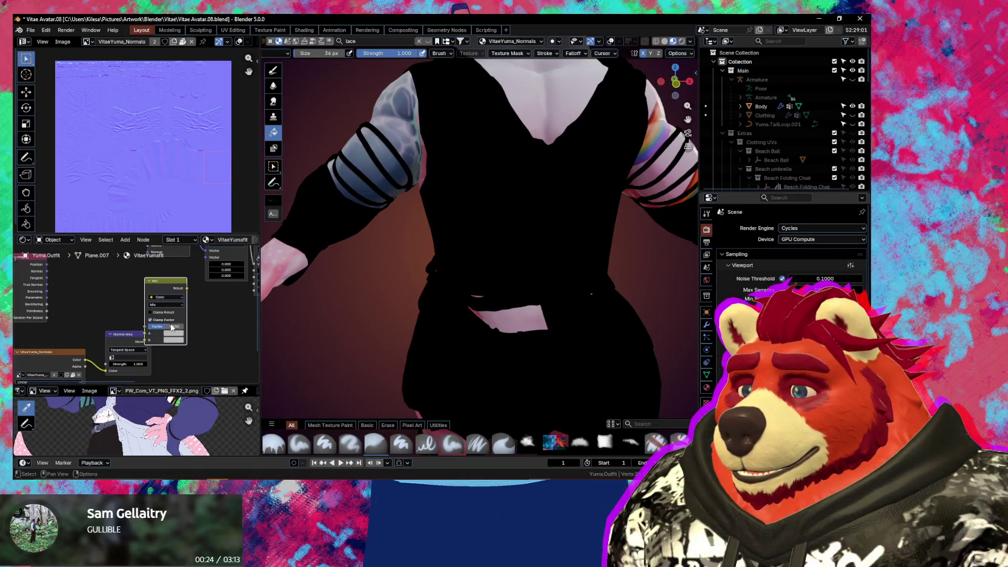
mouse_move(157, 303)
mouse_down()
mouse_move(163, 358)
mouse_move(172, 342)
mouse_up()
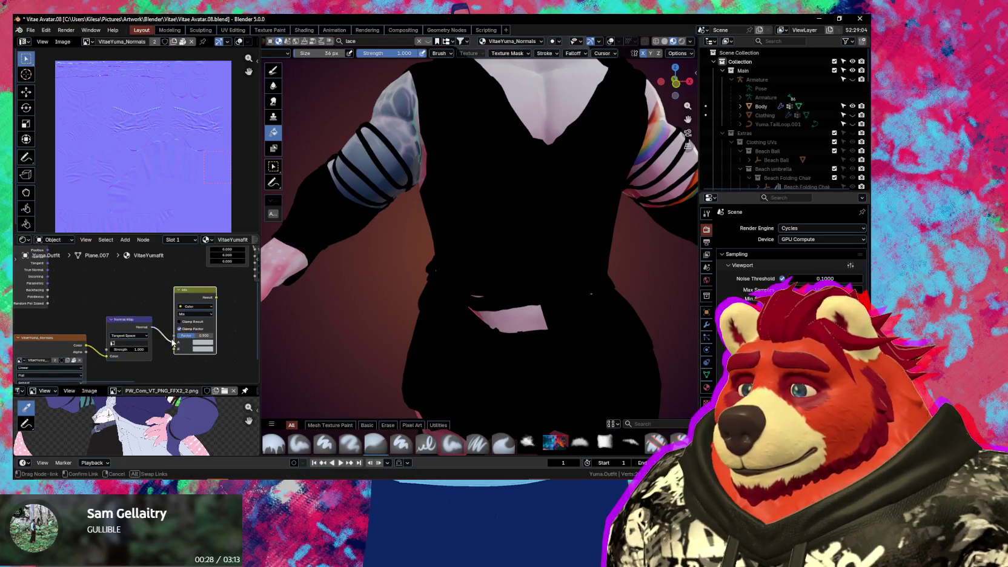
Relink Geometry's Normal output into the Mix node
shift+scroll(122, 315, up, 2)
drag(52, 275, 177, 366)
middle_drag(223, 320, 205, 346)
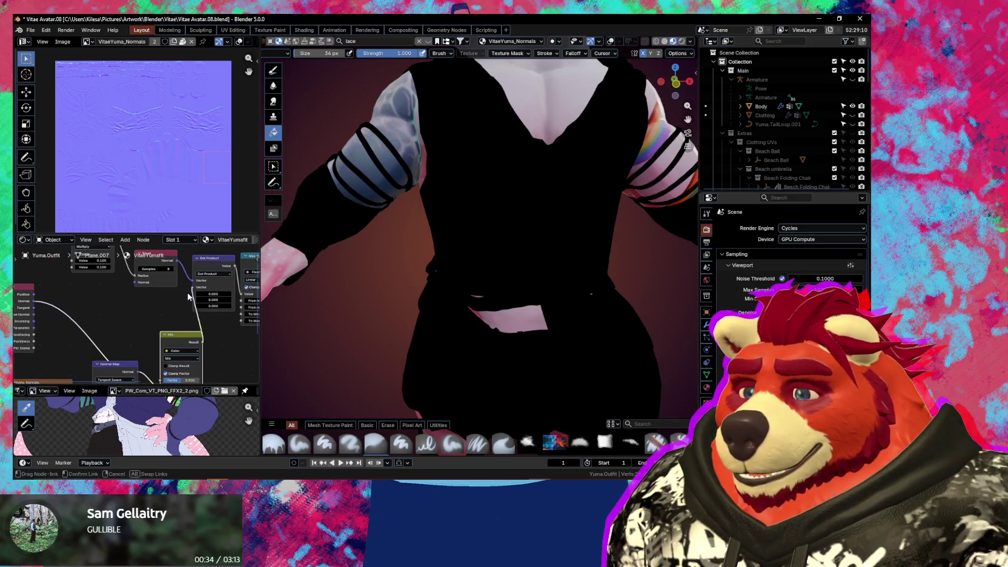